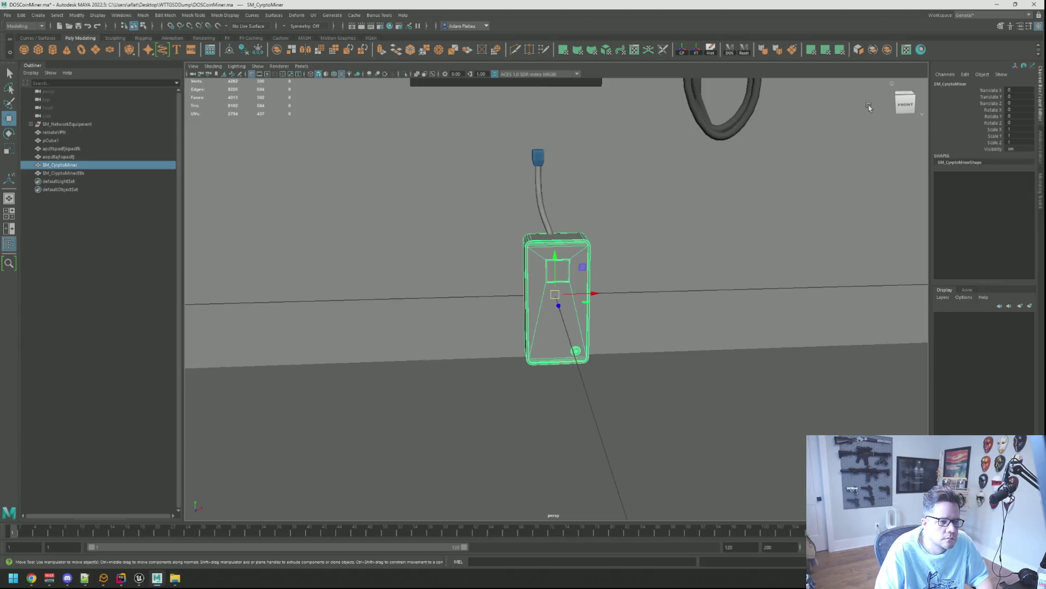
- Close the material node editor and orbit the view to face the wall
click(921, 49)
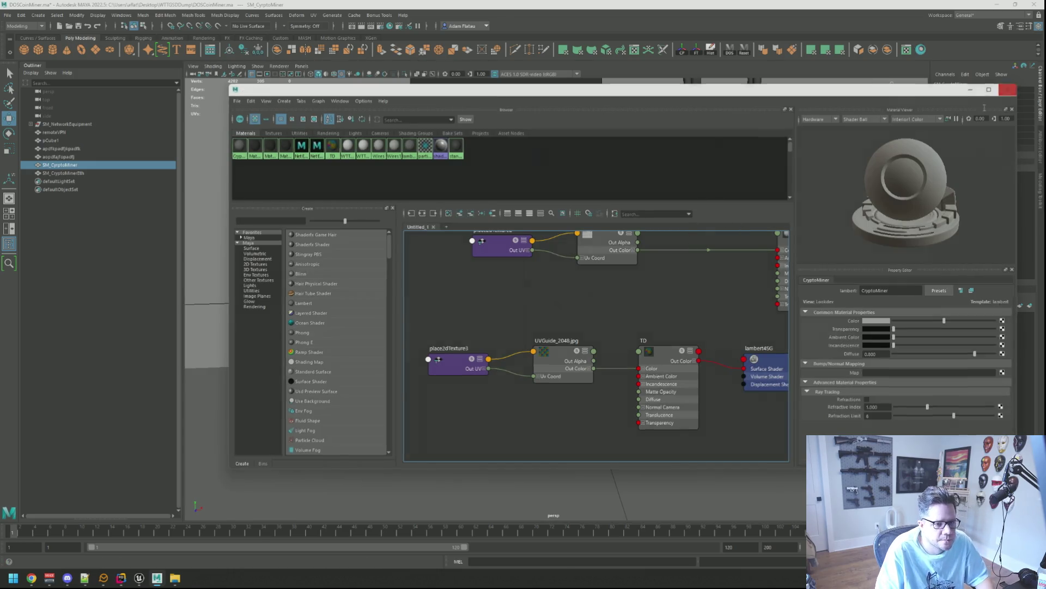
click(1008, 90)
click(693, 275)
mouse_move(694, 275)
mouse_down()
mouse_move(609, 289)
mouse_move(561, 280)
mouse_up()
- Export the selected SM_CryptoMiner box, browsing to E:\Projects\WTTGSD\Texturing
click(561, 280)
key(ctrl+alt+e)
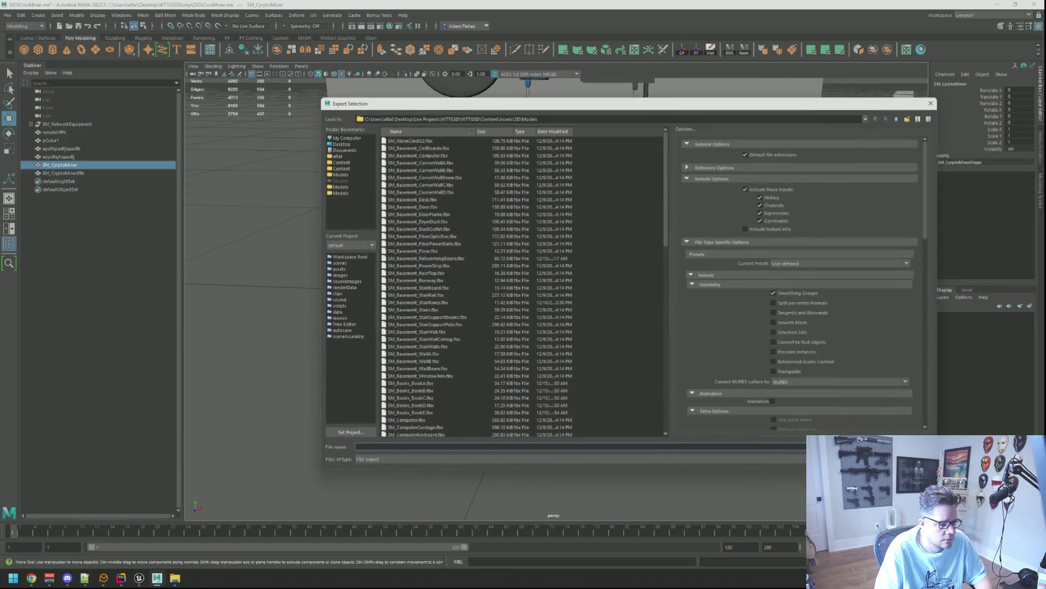
click(365, 145)
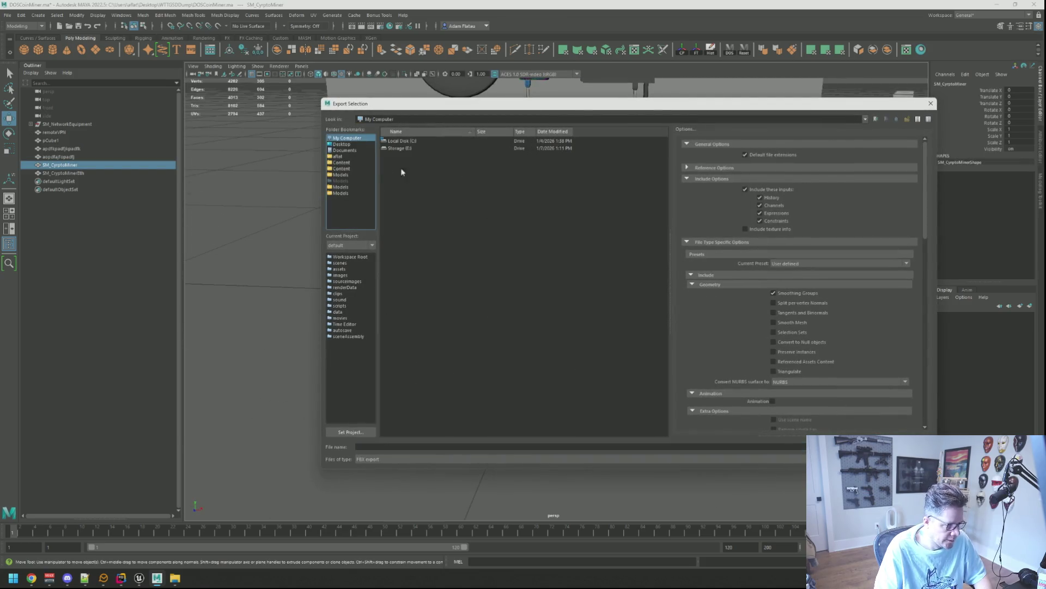
double_click(421, 156)
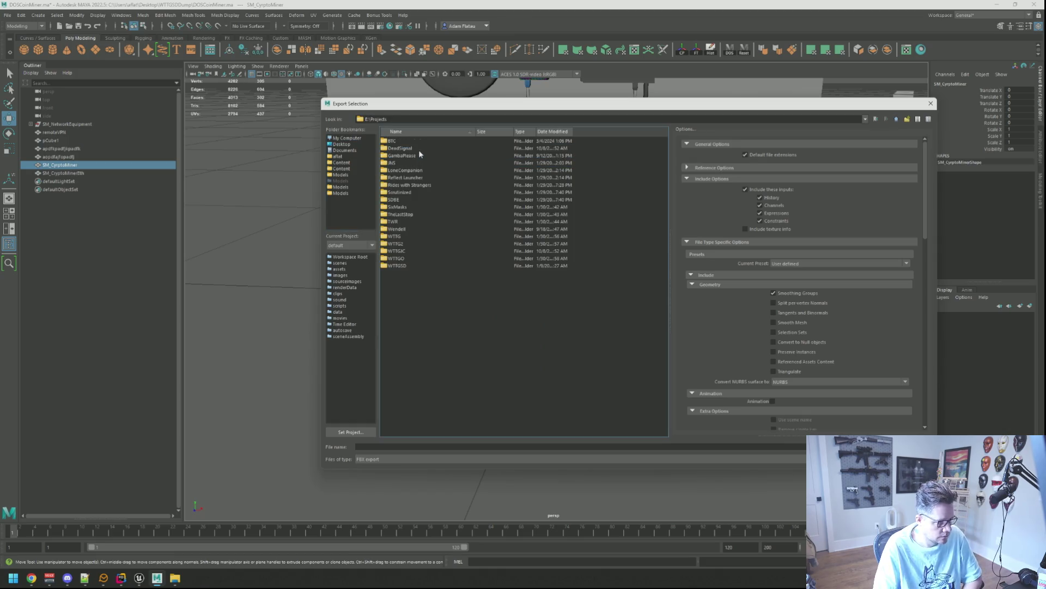
double_click(397, 265)
double_click(418, 163)
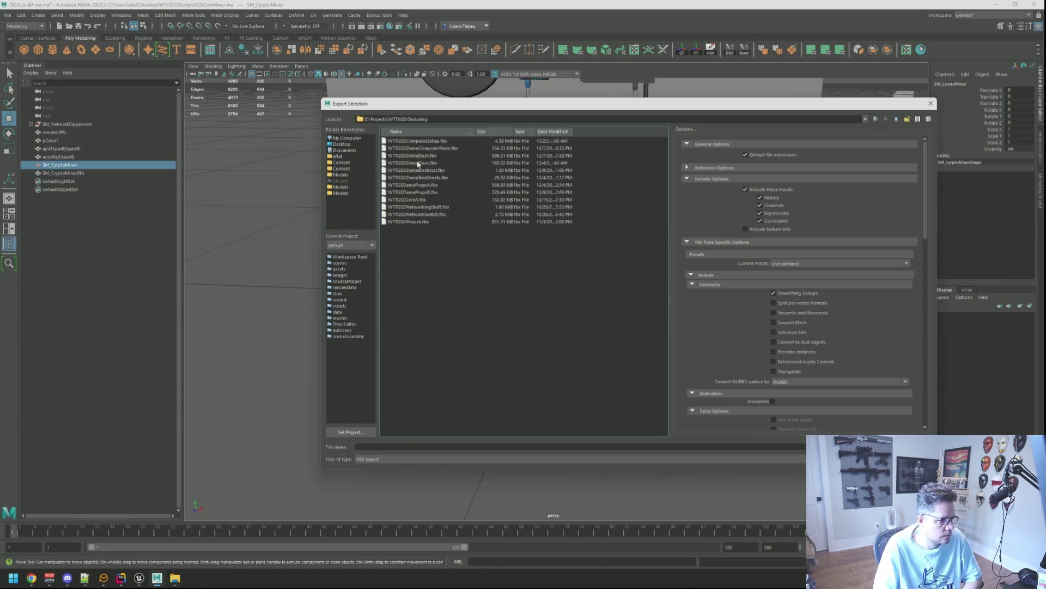
- Name the FBX export WTTGSDCryptoMiner and confirm it
click(404, 447)
text(W)
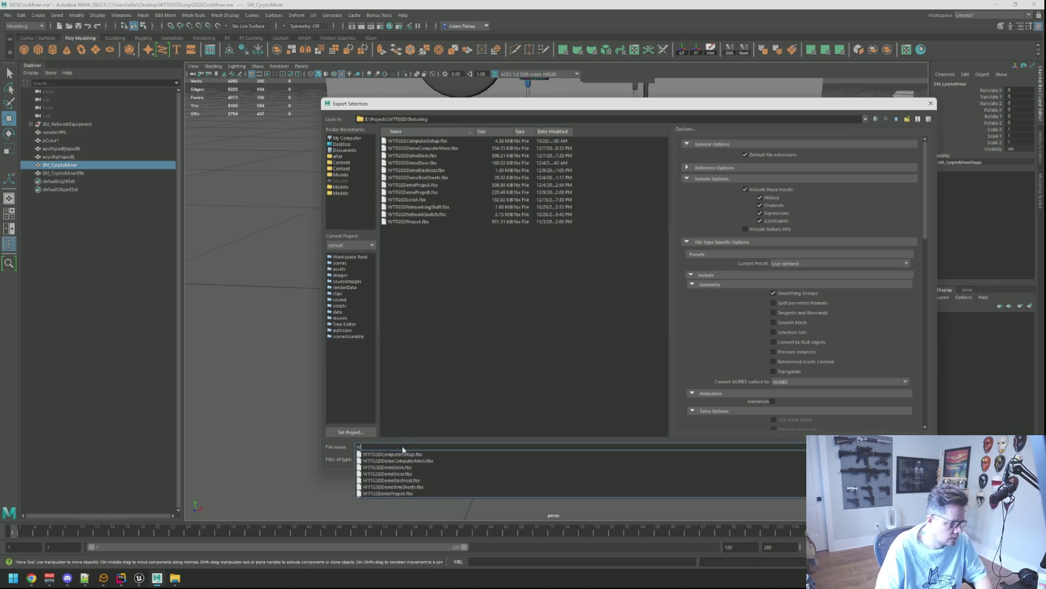
text(TTGSDCrypt)
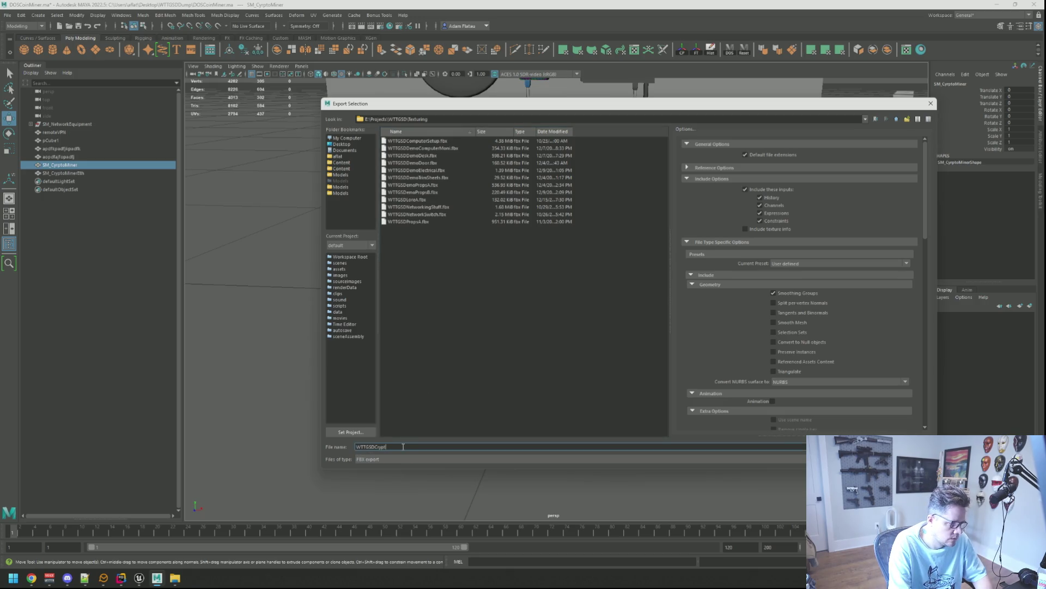
key(BackSpace)
key(BackSpace)
key(BackSpace)
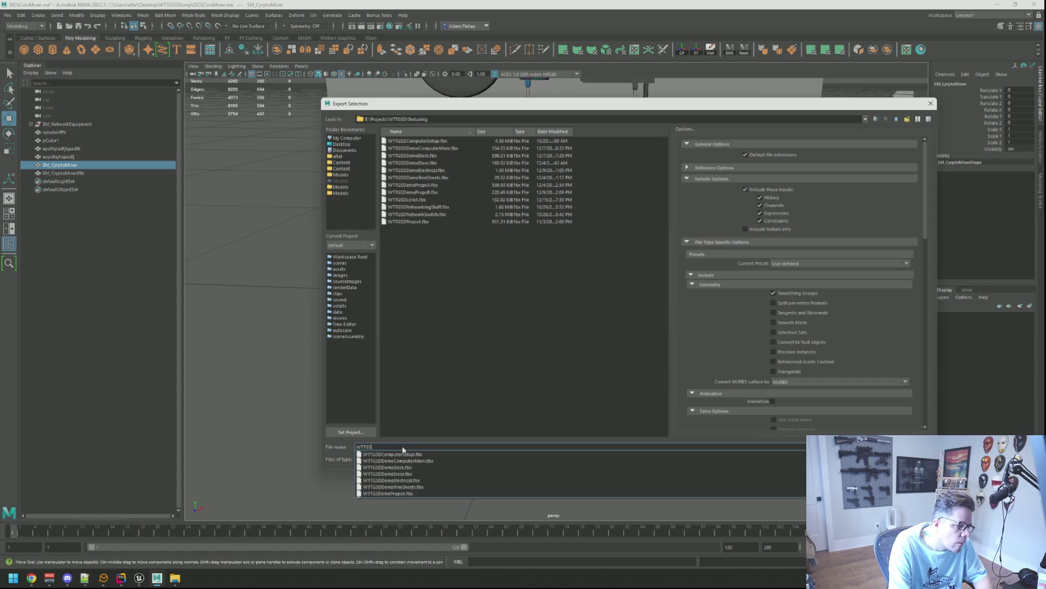
text(DCrypto)
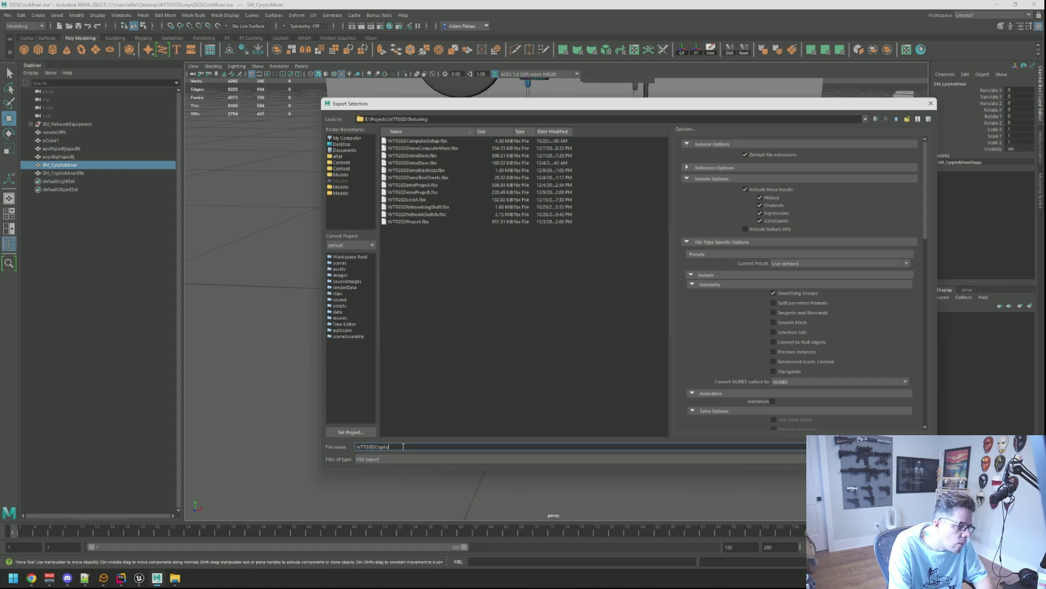
key(BackSpace)
key(BackSpace)
key(BackSpace)
text(Crypt)
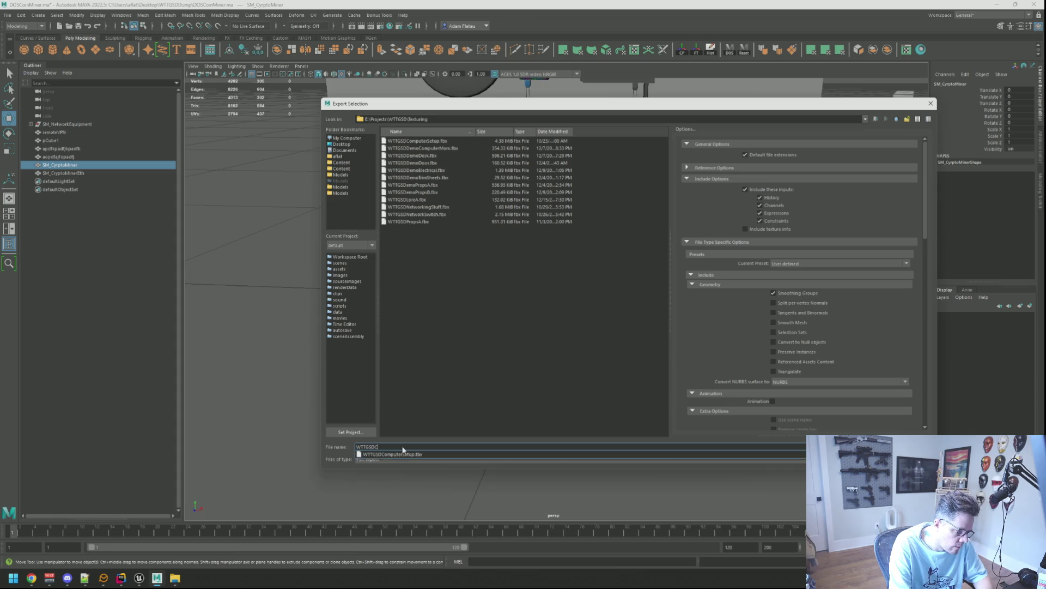
key(Return)
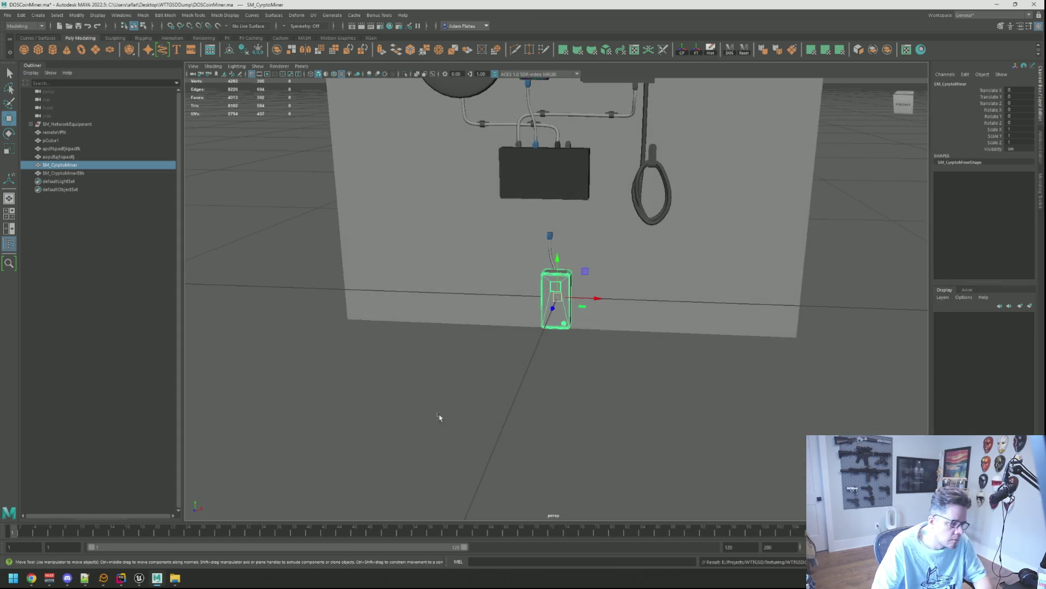
click(626, 343)
mouse_move(612, 345)
mouse_down()
mouse_move(708, 359)
mouse_move(659, 303)
mouse_move(598, 299)
mouse_up()
- Save the Maya scene while orbiting around the miner box and wall
key(ctrl+s)
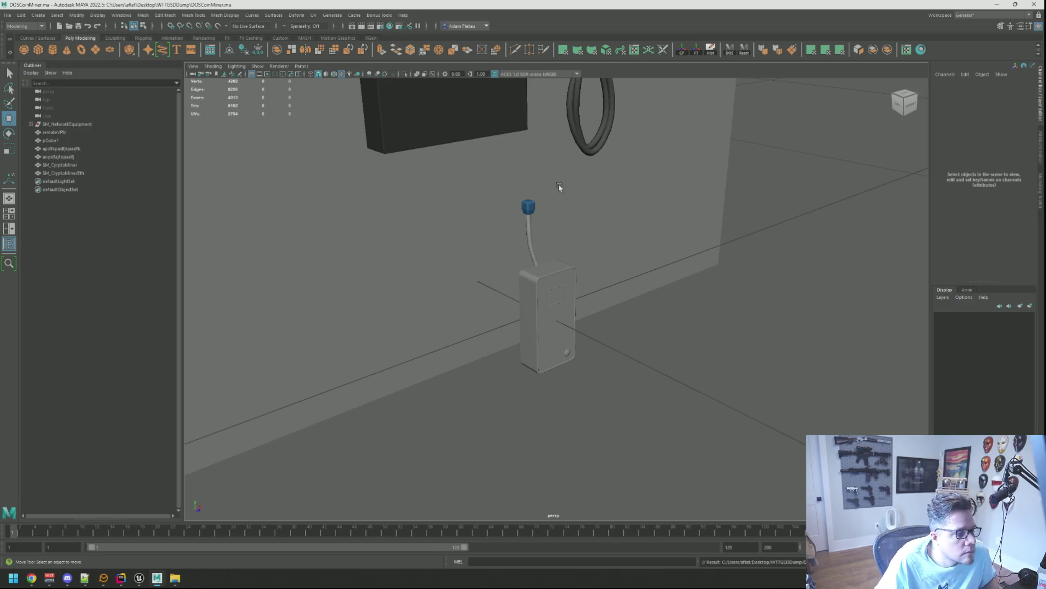
scroll(570, 266, down, 3)
drag(570, 266, 472, 222)
scroll(551, 279, up, 4)
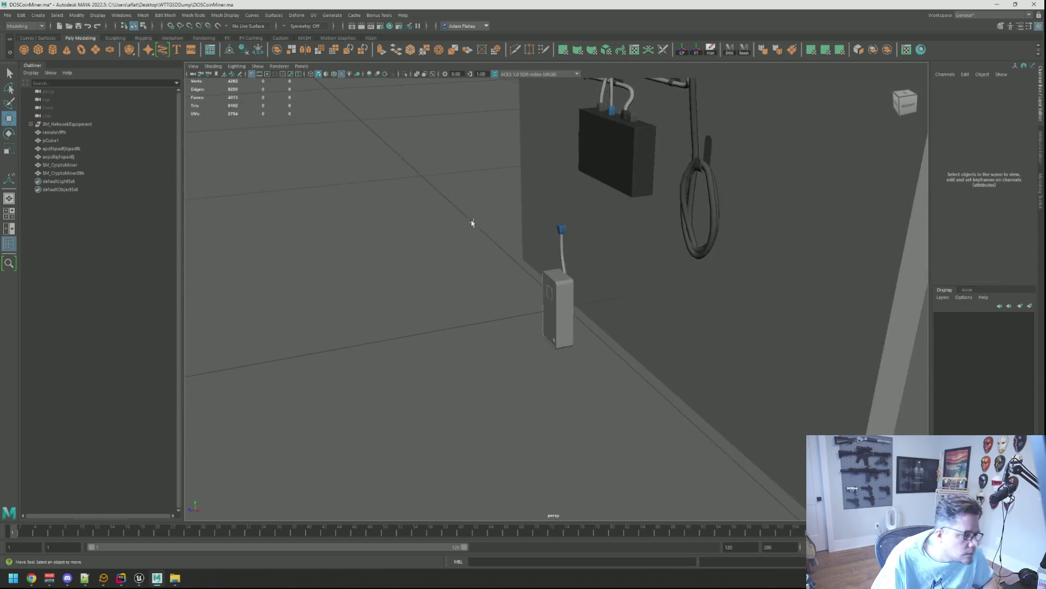
scroll(516, 256, down, 6)
mouse_move(552, 279)
mouse_down()
mouse_move(516, 262)
mouse_move(539, 254)
mouse_move(608, 269)
mouse_move(702, 371)
mouse_move(430, 238)
mouse_up()
scroll(542, 327, up, 3)
scroll(542, 285, down, 3)
key(ctrl+s)
- Launch Substance 3D Painter from Windows search with 'painter'
key(super)
text(painter)
key(Return)
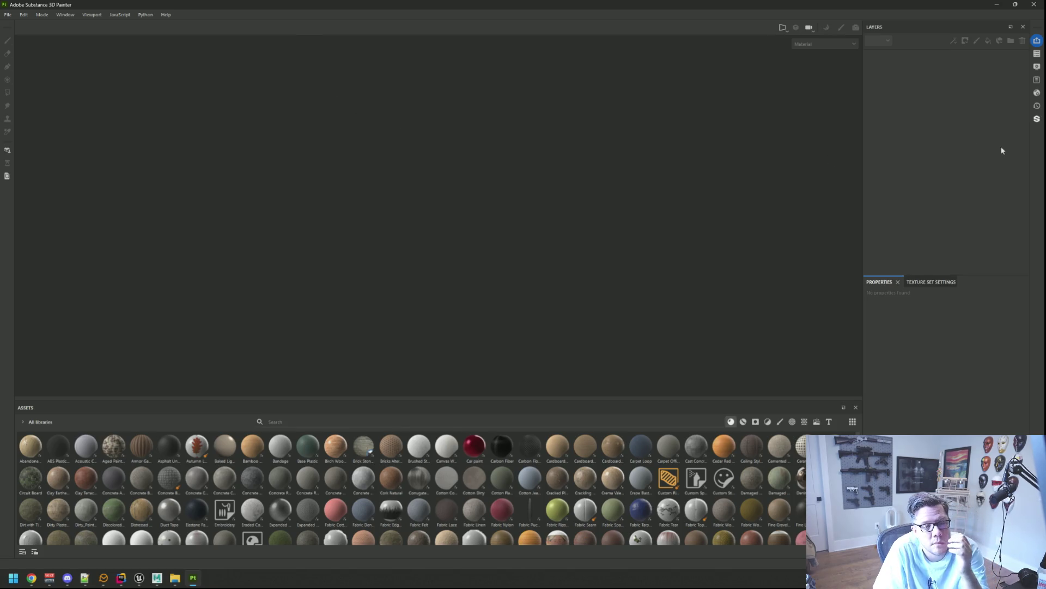
- Switch to the Substance 3D Painter window once it finishes launching
key(alt+Tab)
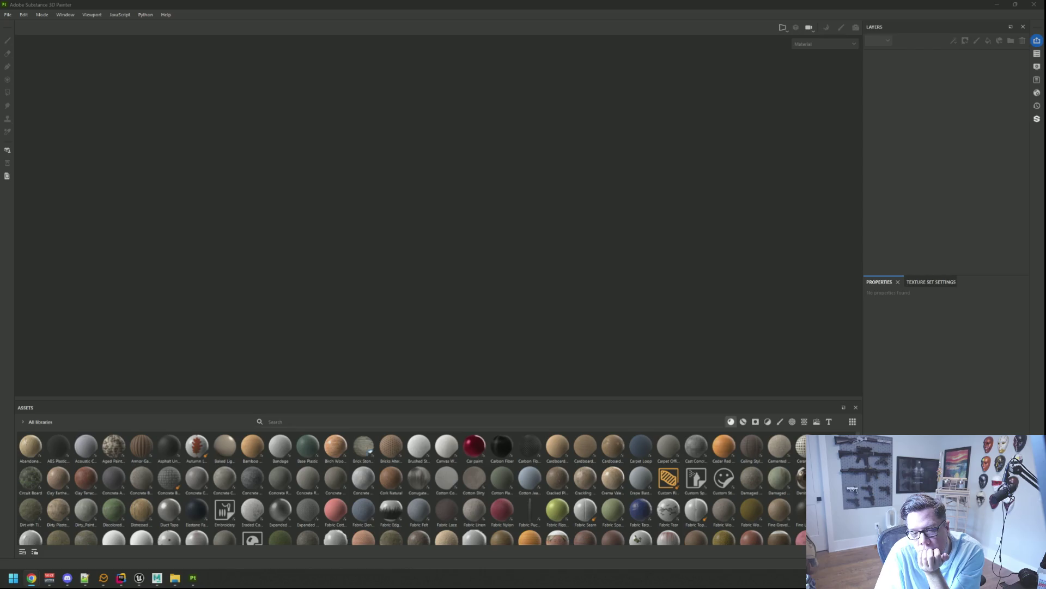
- Create a new project from WTTGSDCryptoMiner.fbx at 1024 document resolution
click(8, 15)
click(22, 24)
click(600, 193)
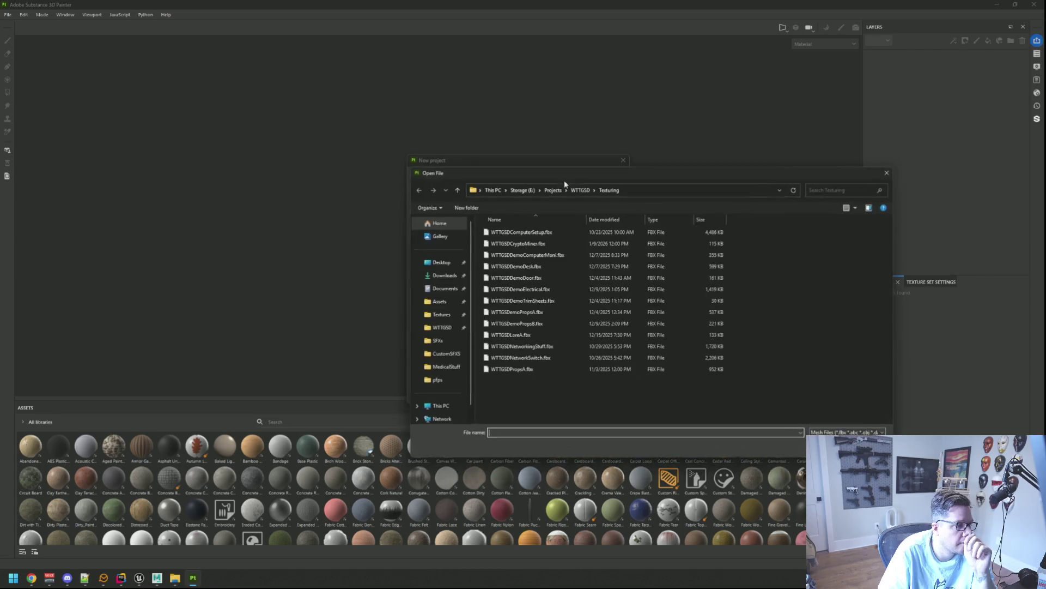
double_click(558, 243)
click(491, 218)
click(489, 254)
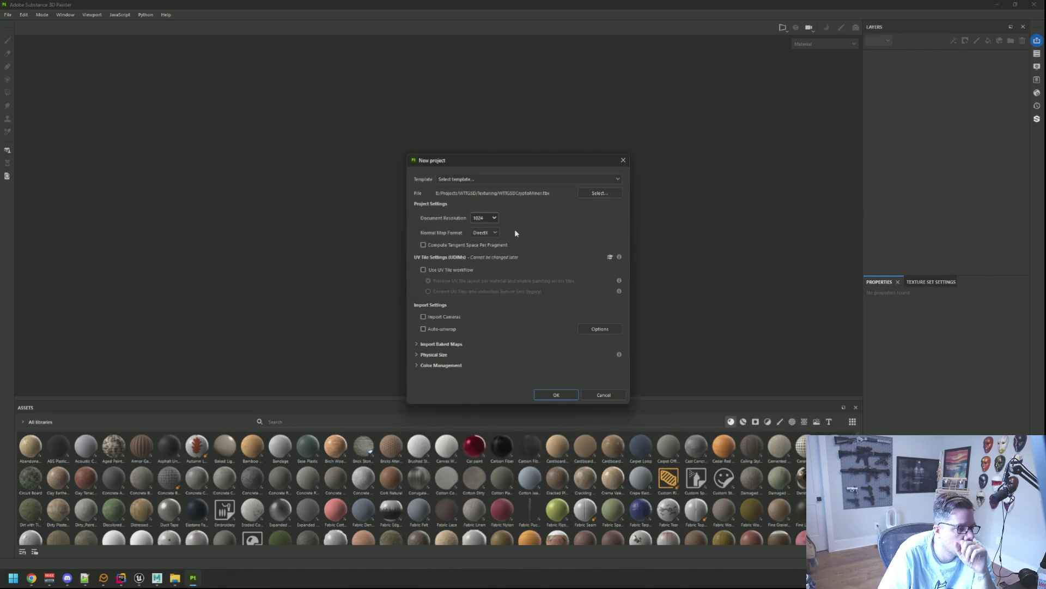
click(560, 394)
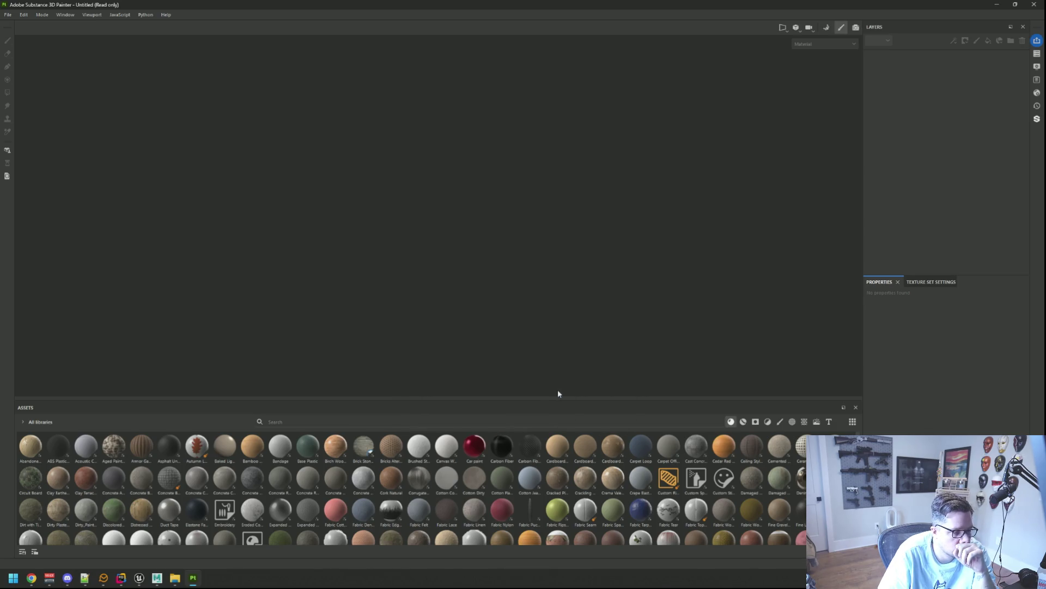
scroll(480, 192, down, 2)
mouse_move(479, 192)
mouse_down()
mouse_move(565, 233)
mouse_move(631, 146)
mouse_up()
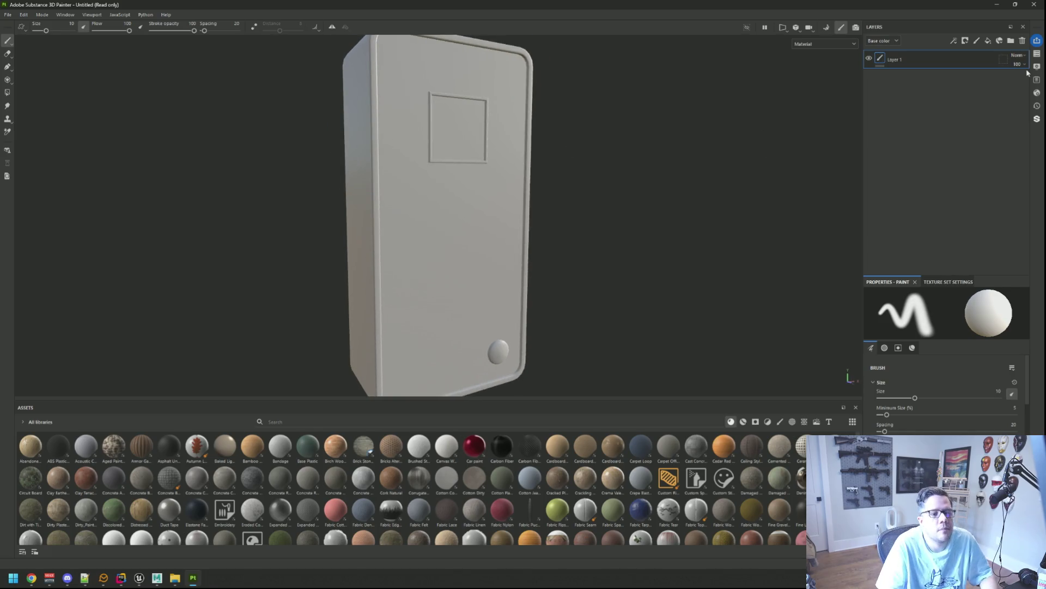
- Raise the environment opacity and set the wireframe opacity to 0 in Display Settings
click(1037, 66)
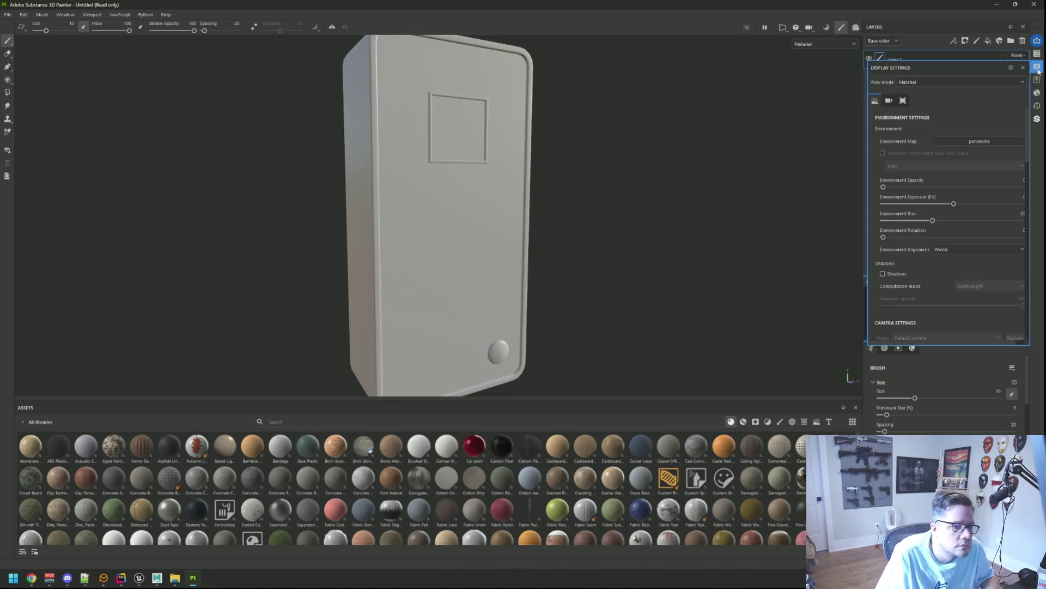
click(949, 188)
scroll(930, 191, down, 6)
scroll(924, 276, down, 3)
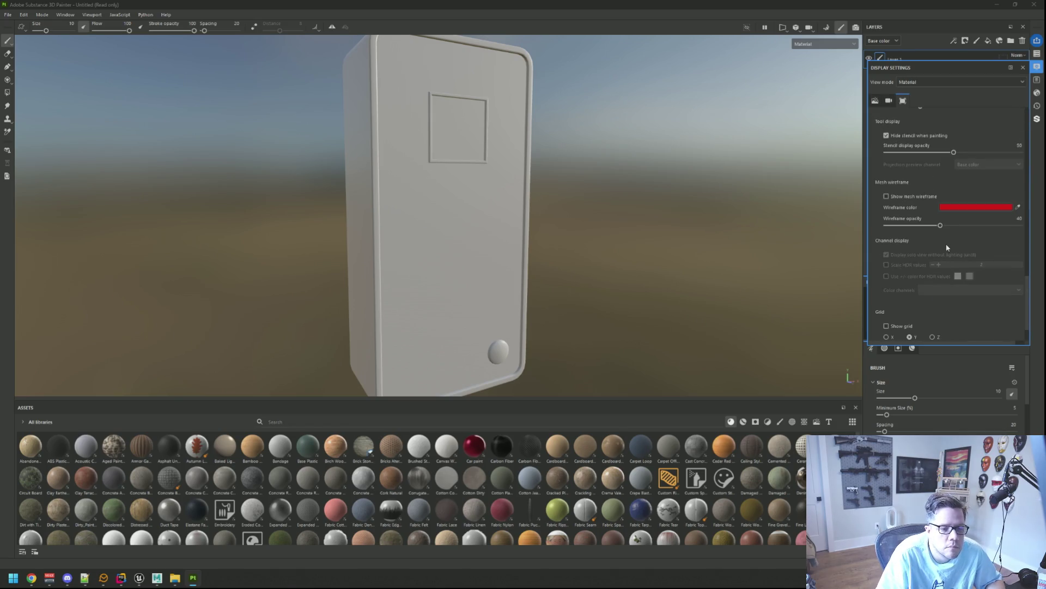
drag(941, 225, 803, 225)
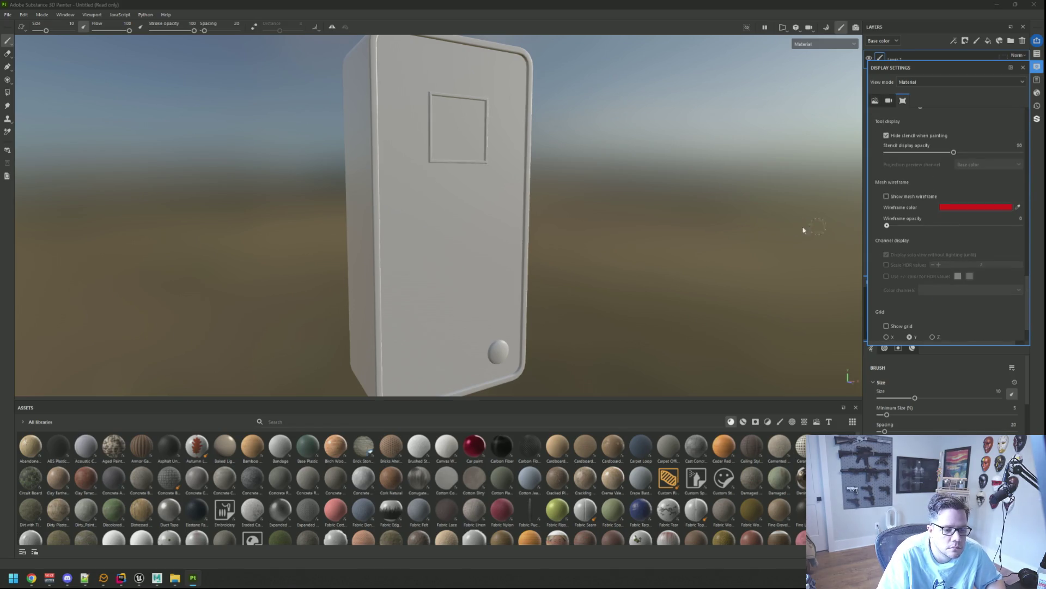
- Review Shader Settings, keeping specular quality at Low (16 spp), then close them
click(1037, 94)
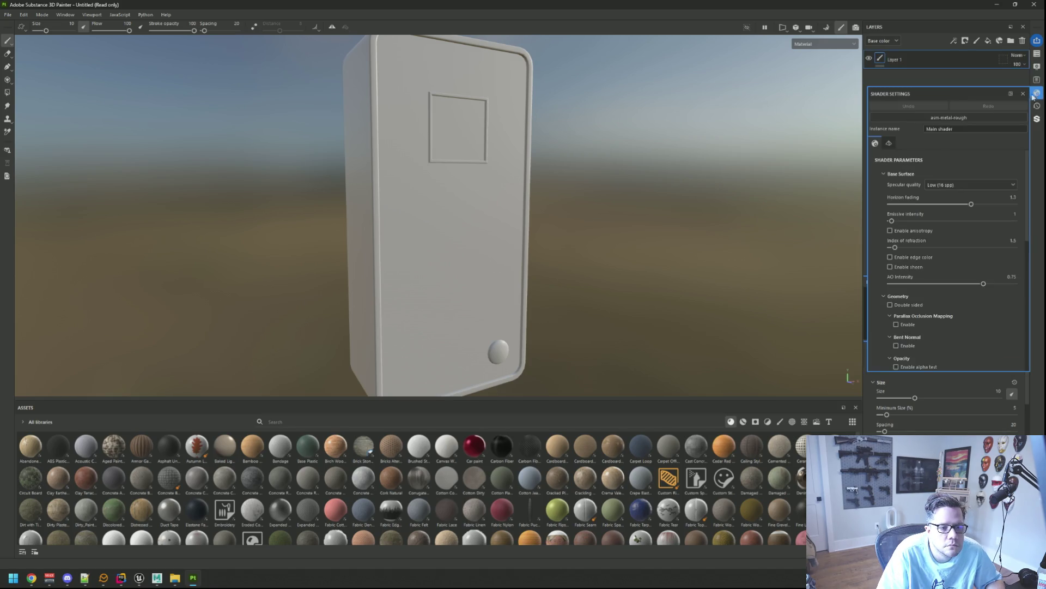
click(953, 183)
click(908, 184)
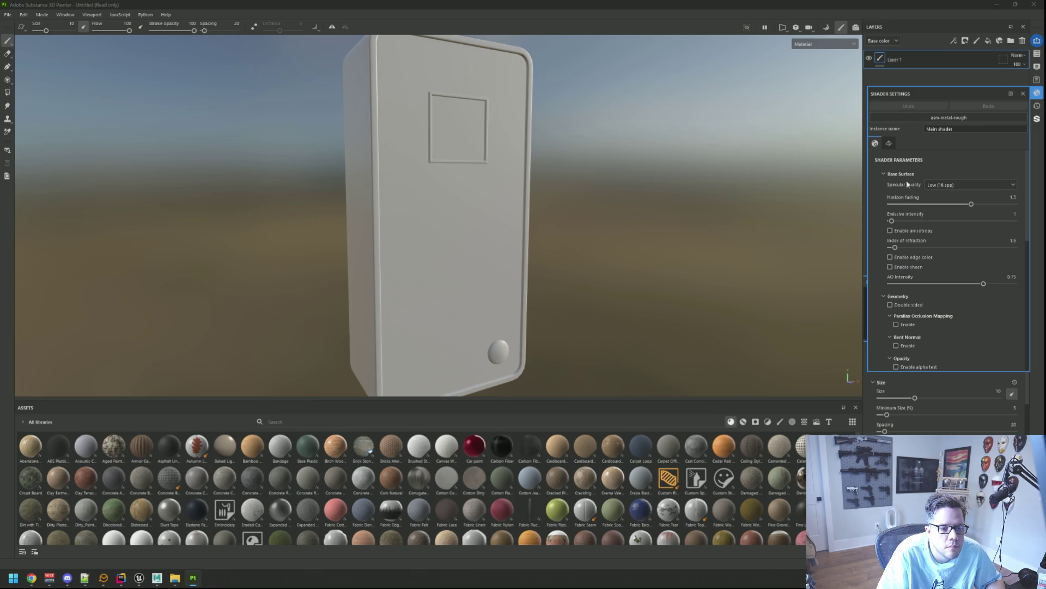
click(884, 175)
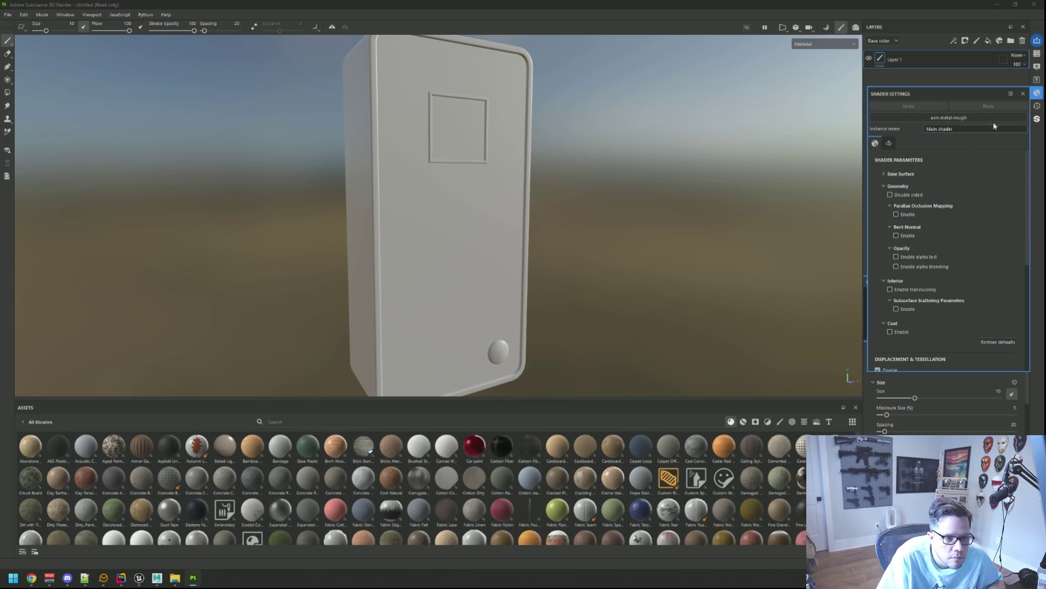
click(1036, 94)
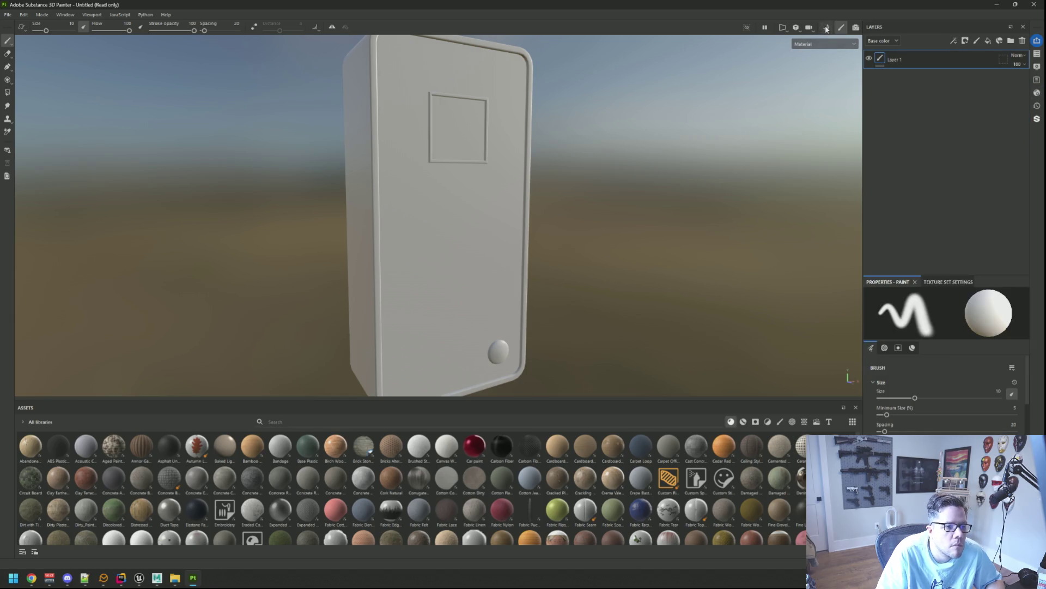
click(827, 29)
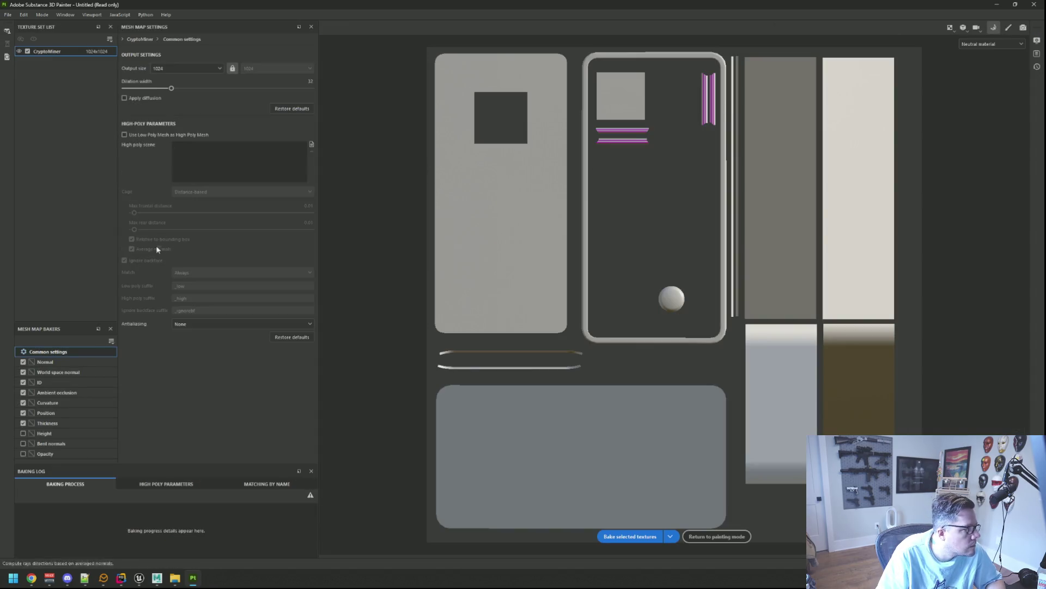
- Bake mesh maps using the low-poly mesh as high poly with Subsampling 8x8 antialiasing
click(130, 135)
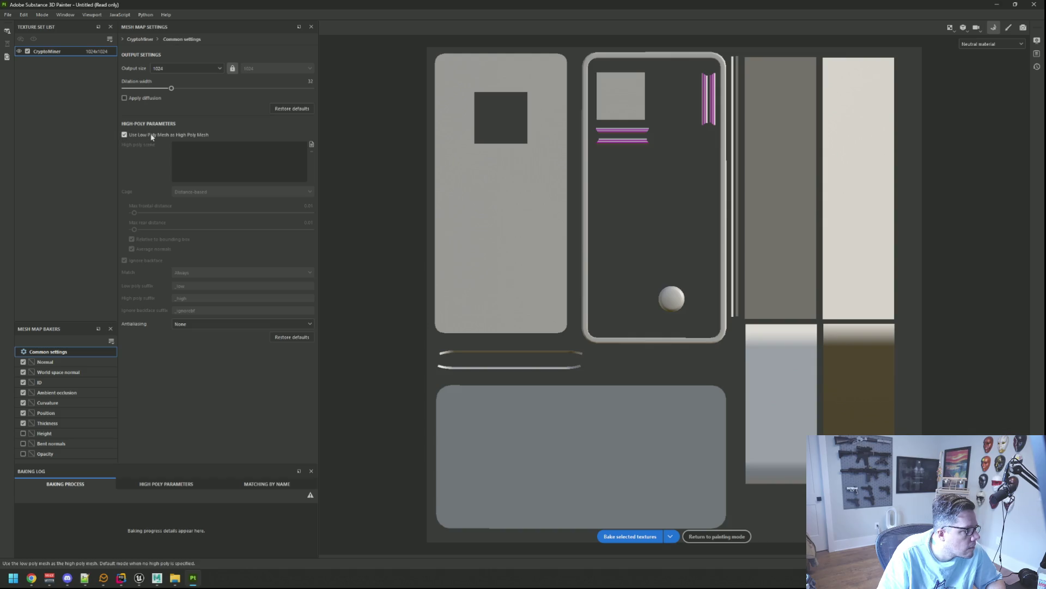
click(219, 324)
click(216, 359)
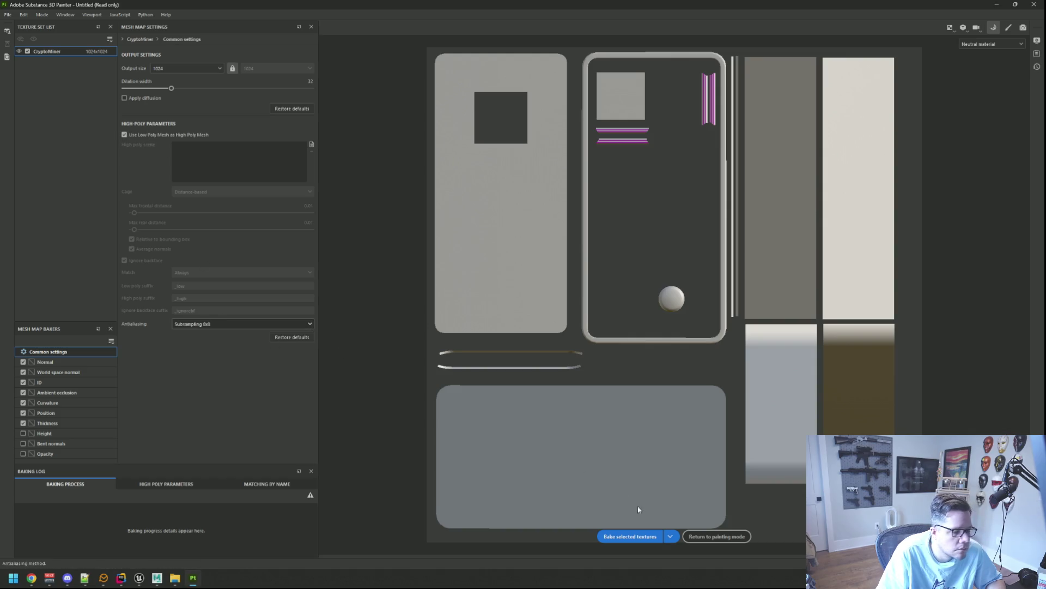
click(630, 536)
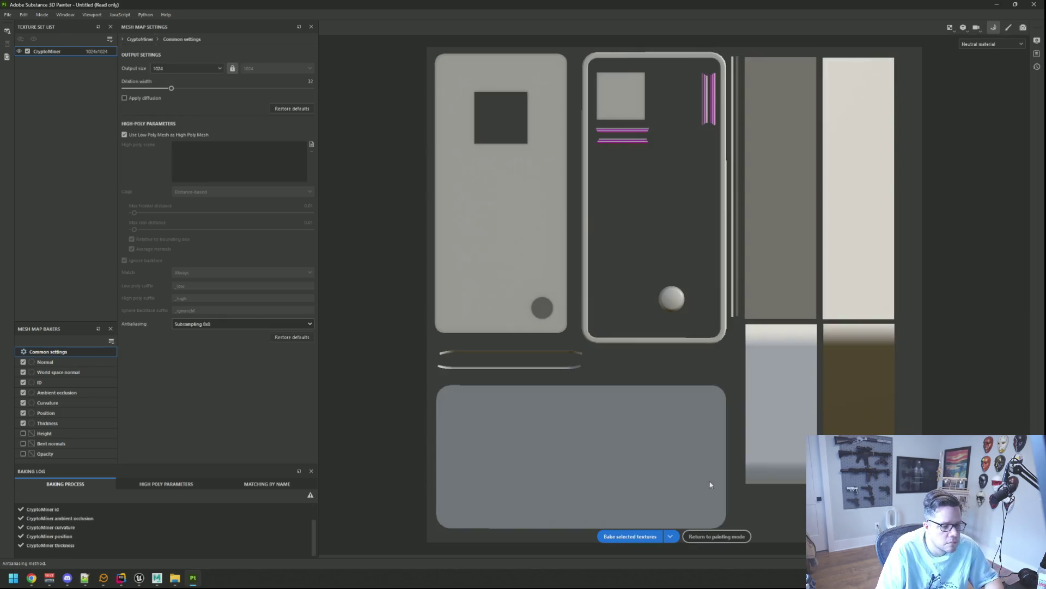
click(717, 536)
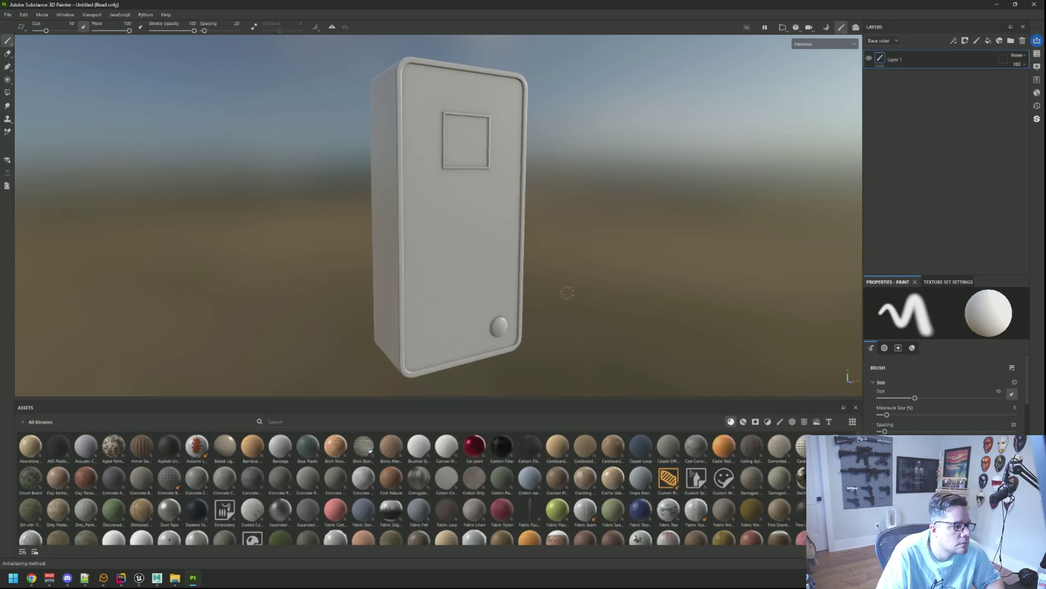
- Save the Painter project under the name WTTGSDCryptoMiner
key(ctrl+s)
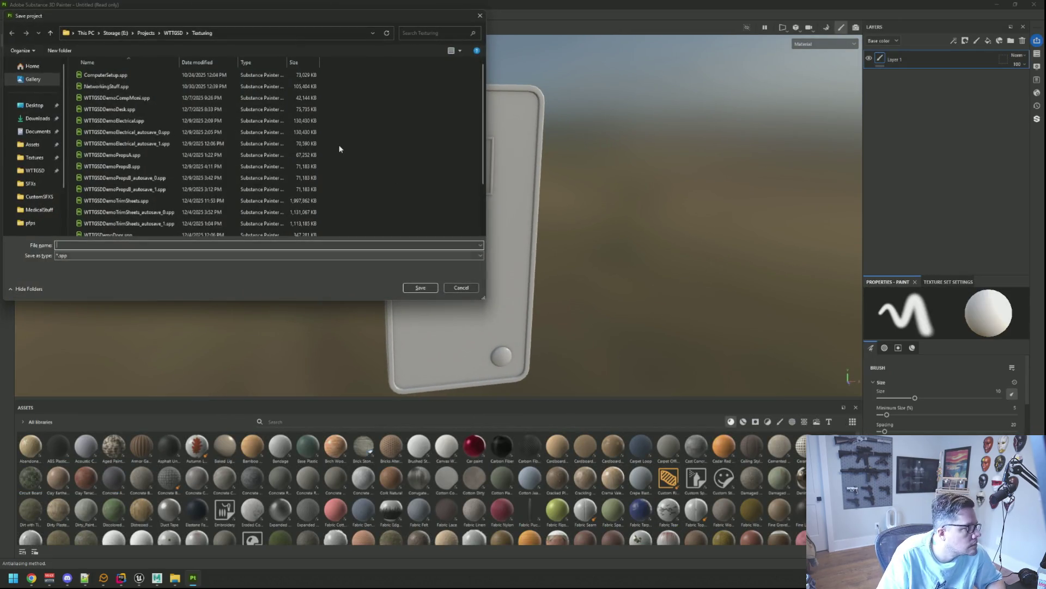
text(WTTGS)
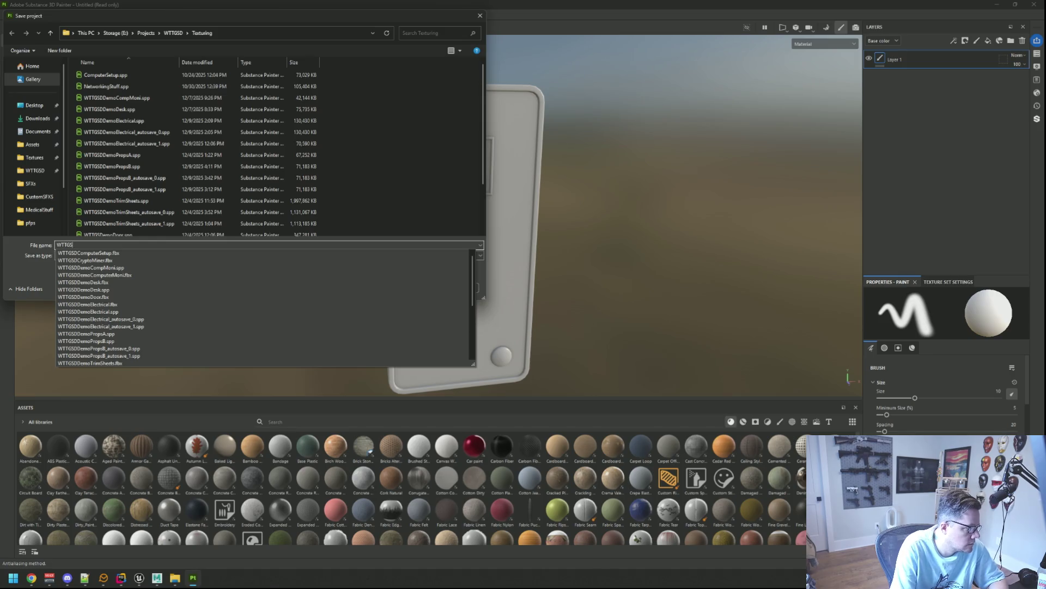
text(DCryp)
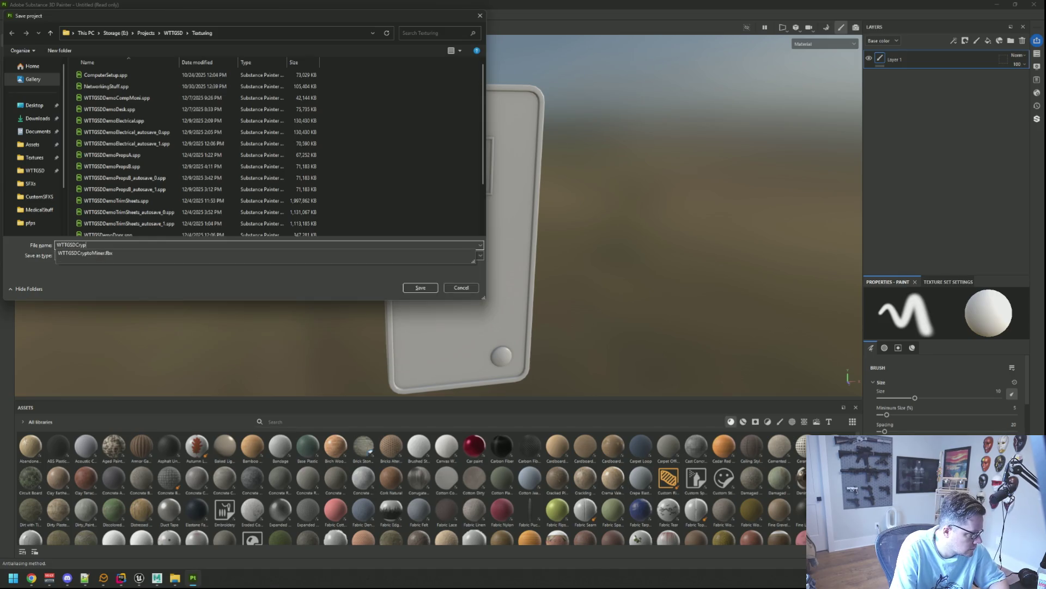
text(toMiner)
key(Return)
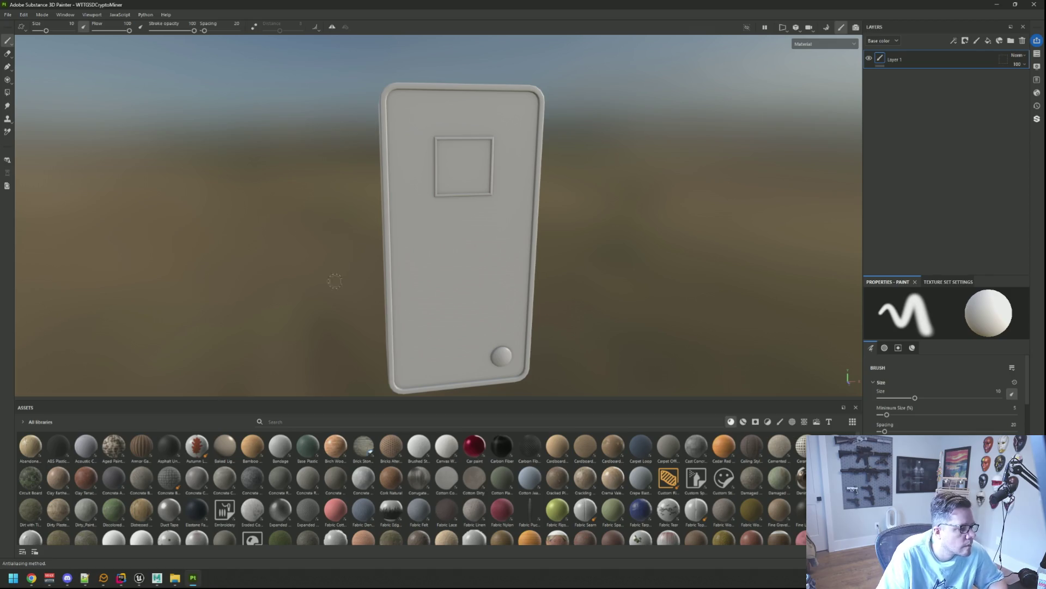
click(175, 578)
key(super)
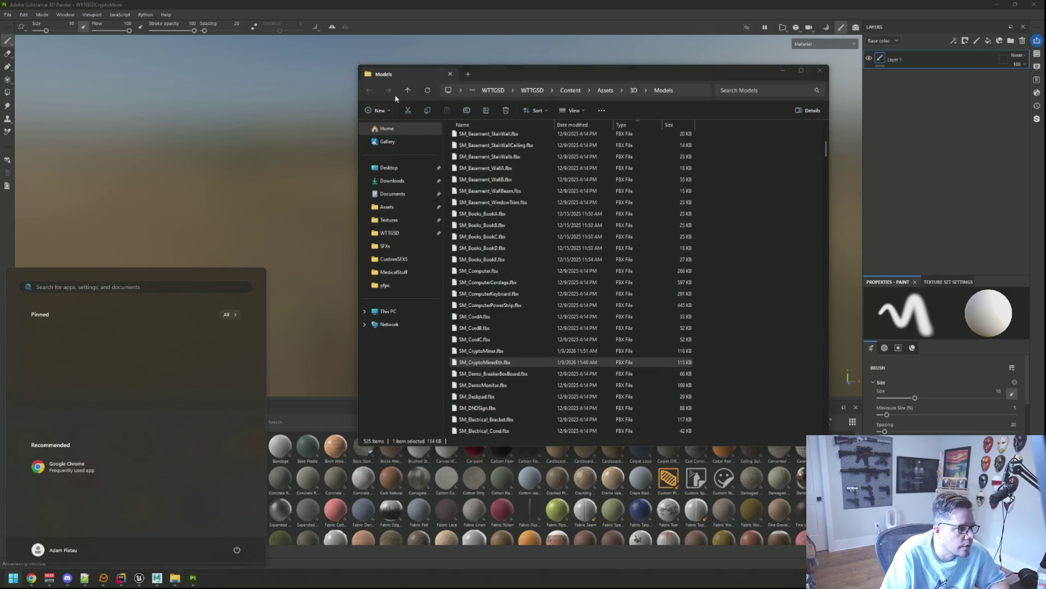
- Browse File Explorer to Storage (E:) > Projects > WTTGSD > Texturing
click(407, 90)
click(389, 168)
click(388, 311)
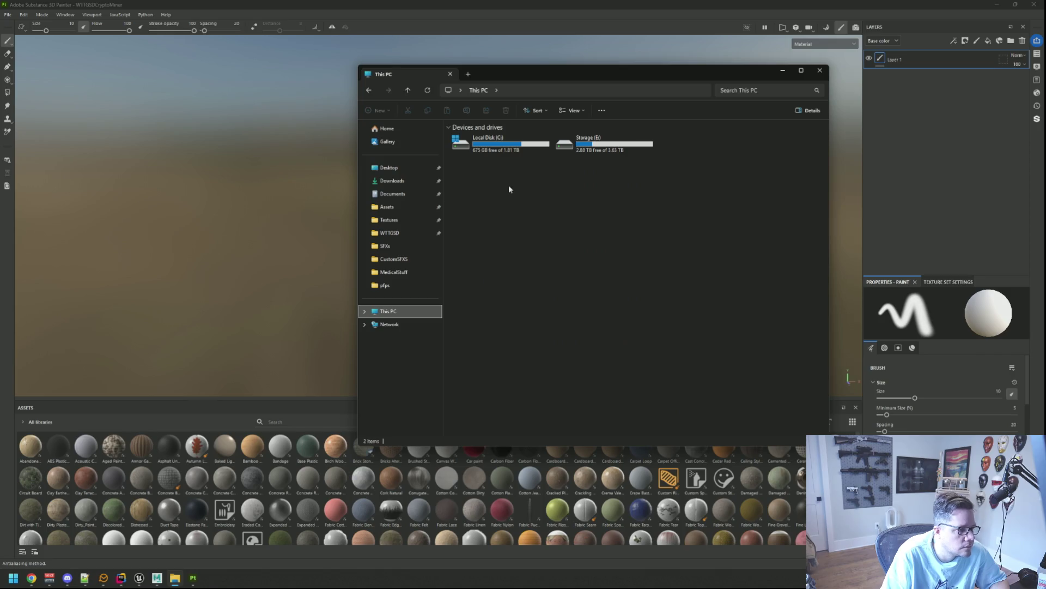
double_click(577, 139)
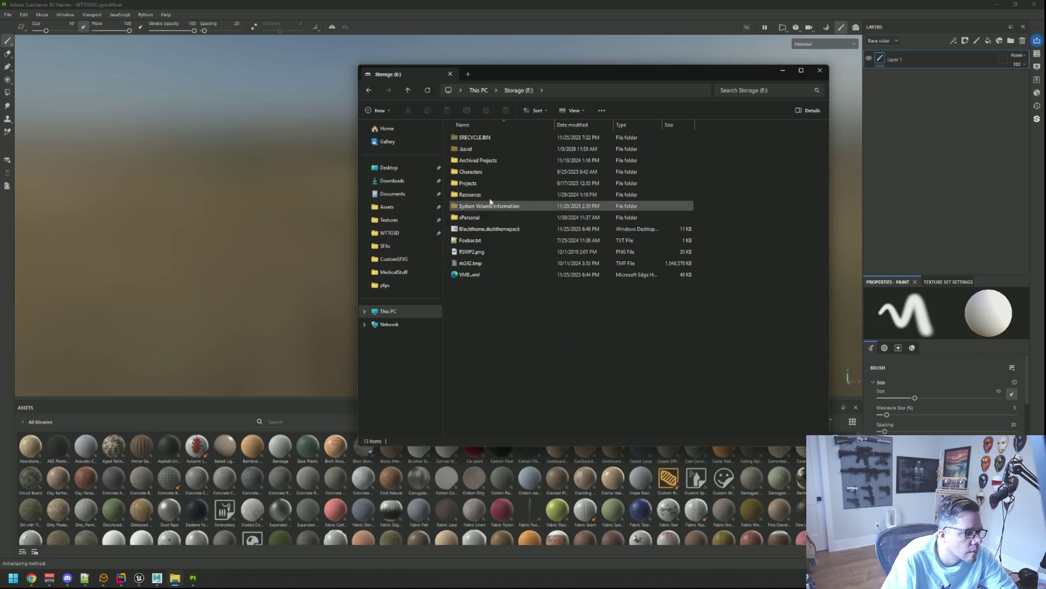
double_click(488, 183)
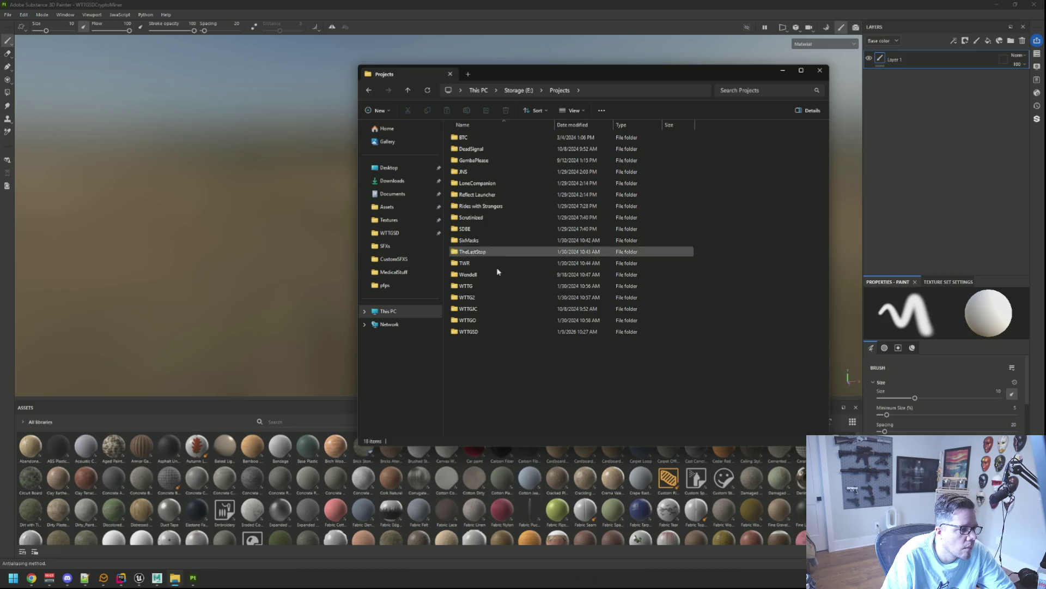
double_click(485, 332)
double_click(496, 172)
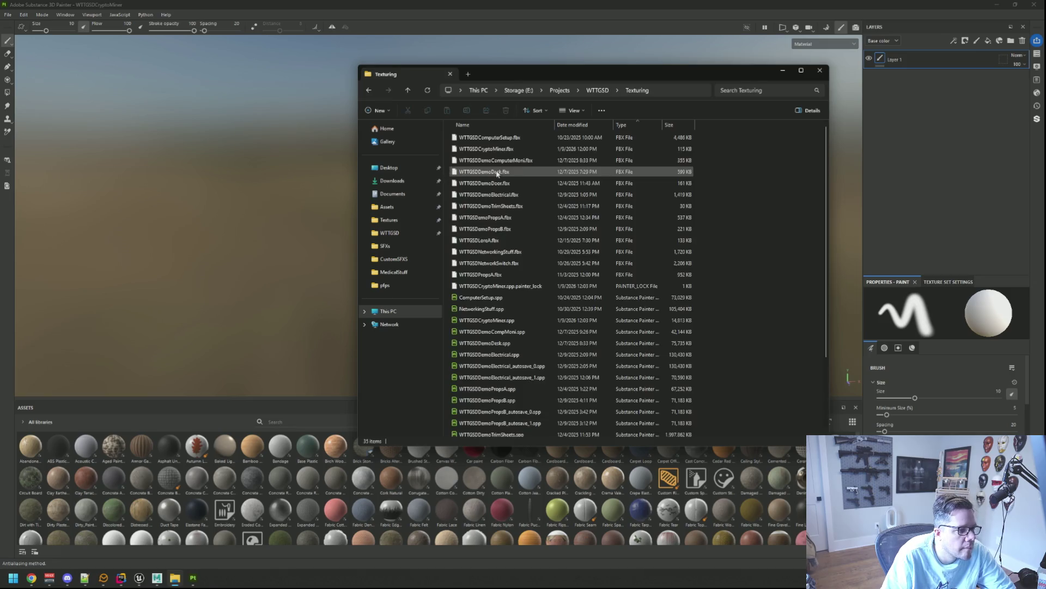
- Delete the Electrical, PropsB and TrimSheets autosave .spp files, then close Explorer
click(539, 365)
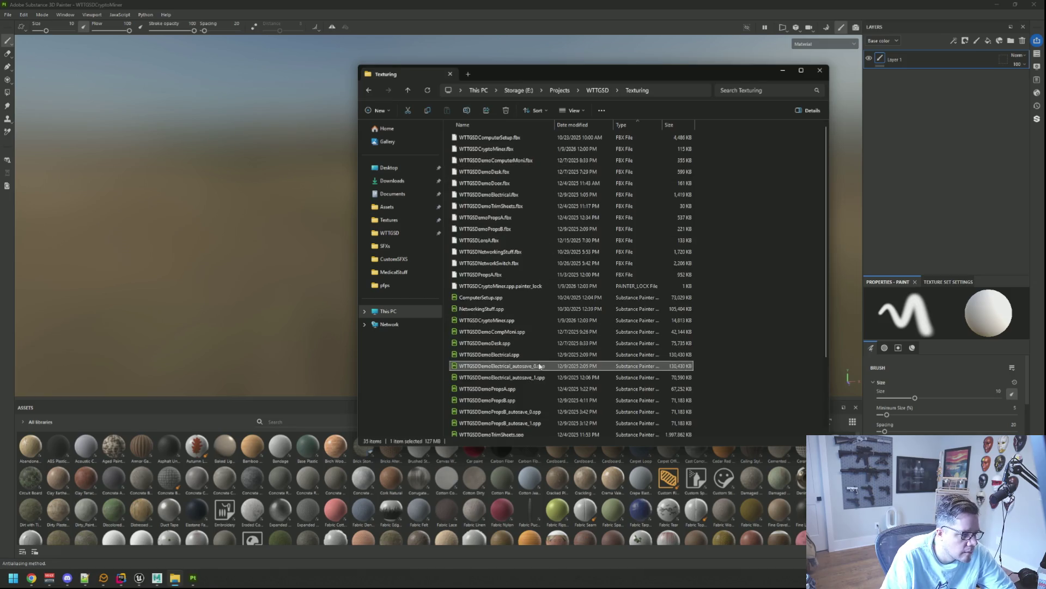
key(Delete)
click(539, 366)
key(Delete)
click(532, 390)
key(Delete)
click(525, 391)
key(Delete)
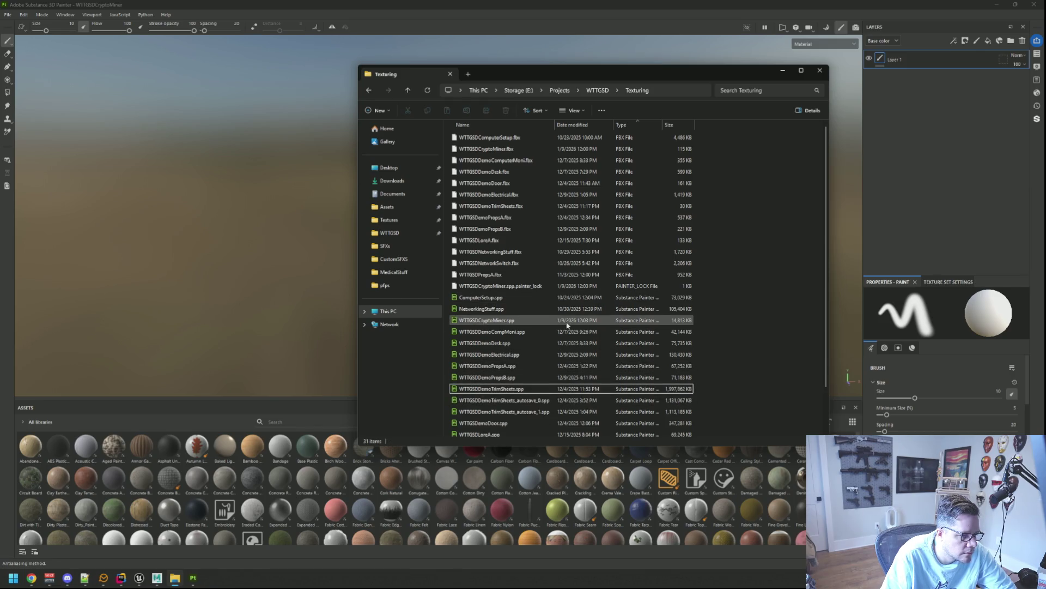
scroll(545, 349, down, 2)
click(544, 363)
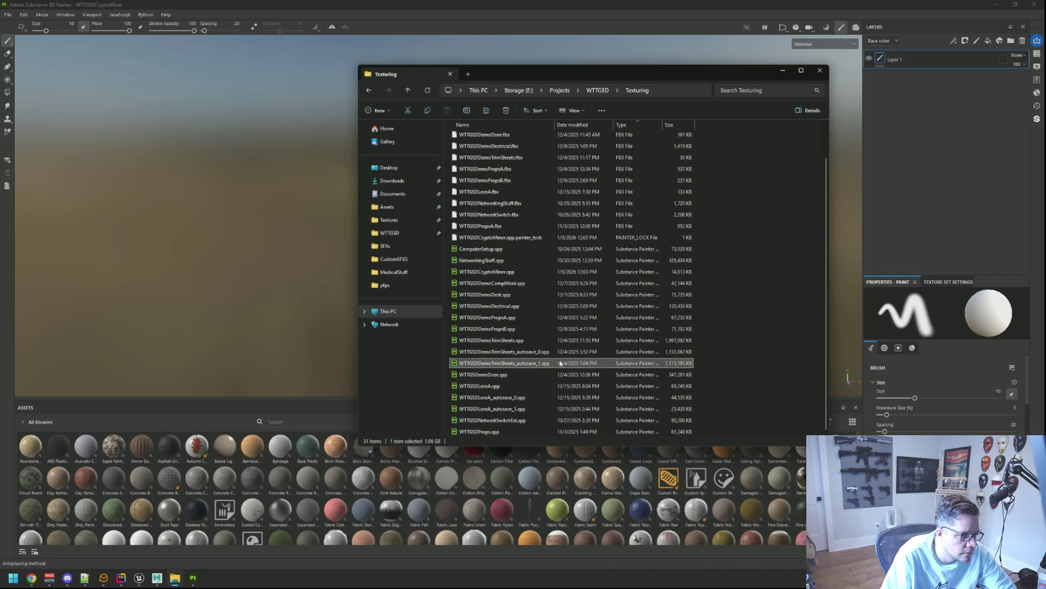
key(Delete)
click(542, 364)
key(Delete)
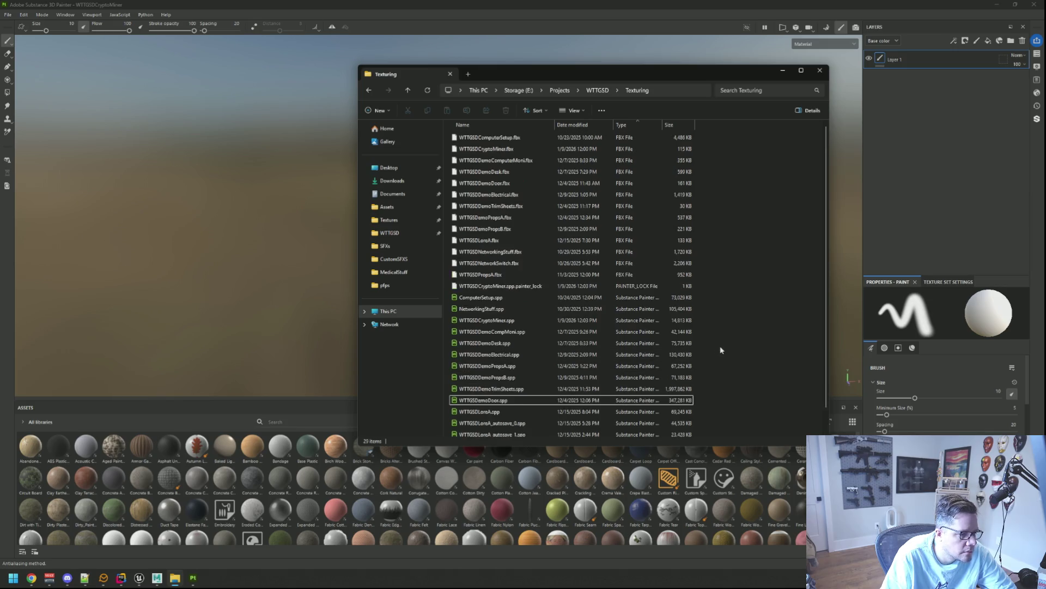
click(820, 70)
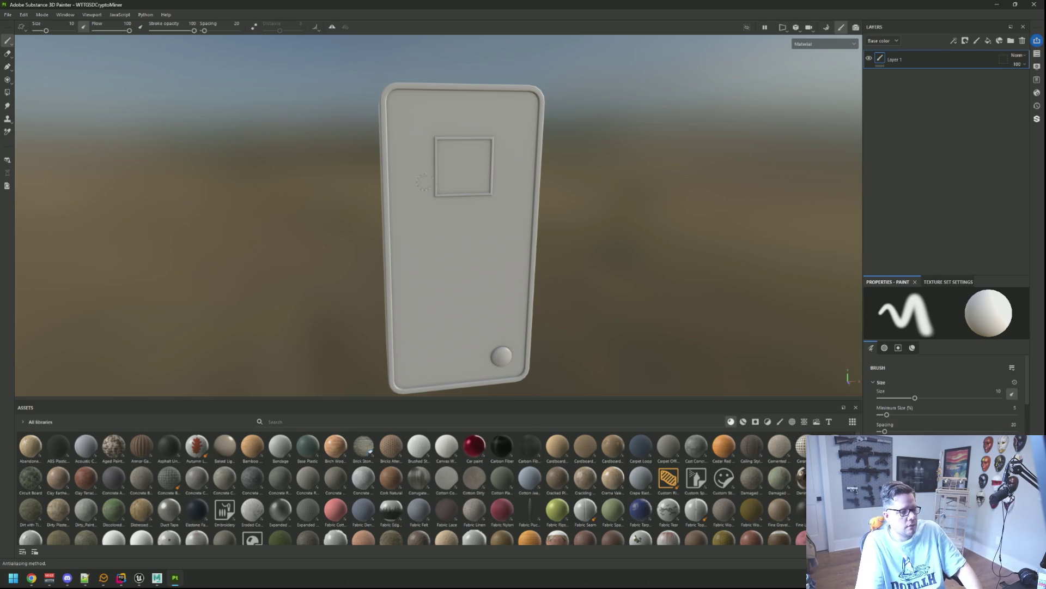
- Create Folder 1 with the folder button and add Fill layer 1 from the right-click menu
scroll(505, 194, up, 2)
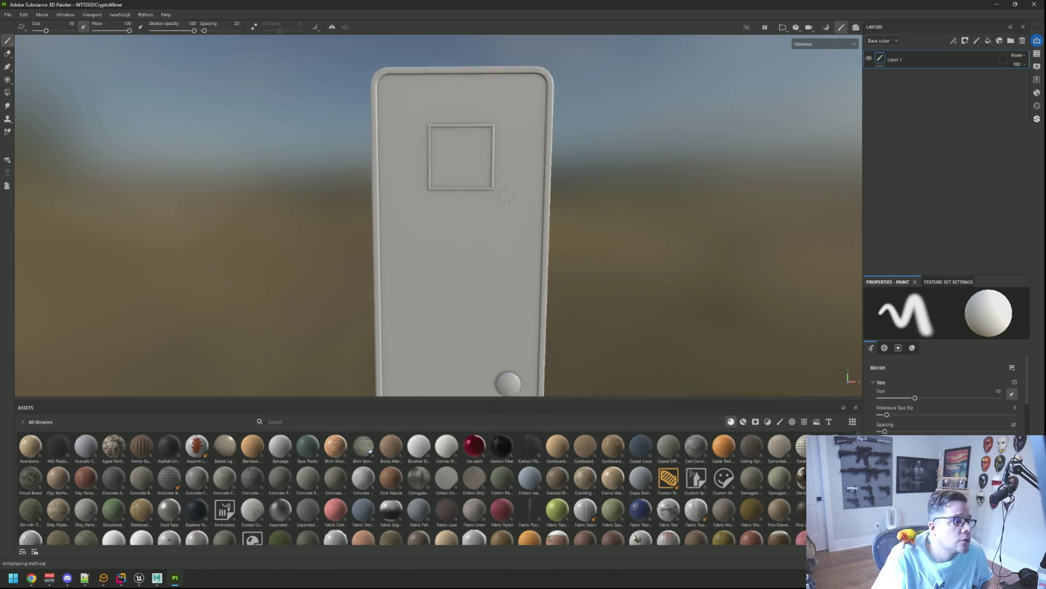
mouse_move(505, 194)
mouse_down()
mouse_move(430, 212)
mouse_move(583, 217)
mouse_move(412, 203)
mouse_move(574, 195)
mouse_up()
scroll(474, 201, down, 3)
scroll(427, 214, up, 2)
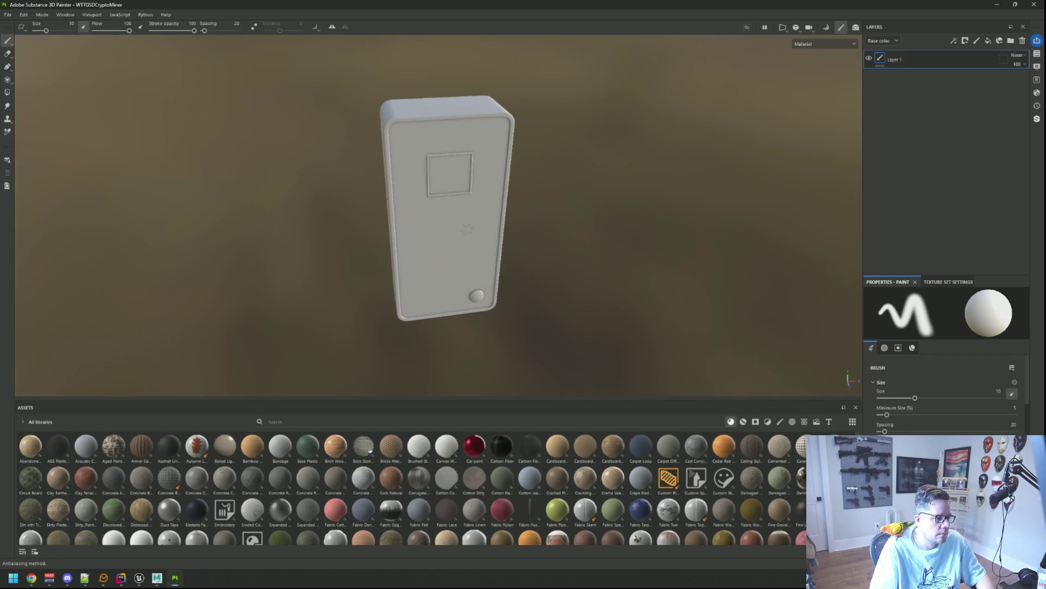
click(999, 40)
click(1011, 41)
right_click(918, 64)
right_click(917, 61)
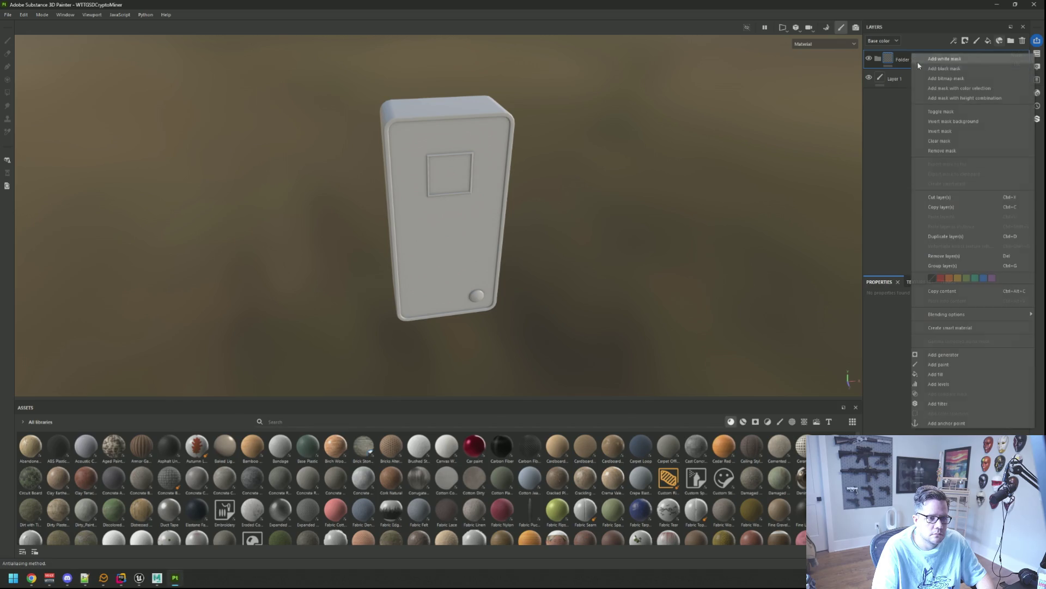
click(947, 257)
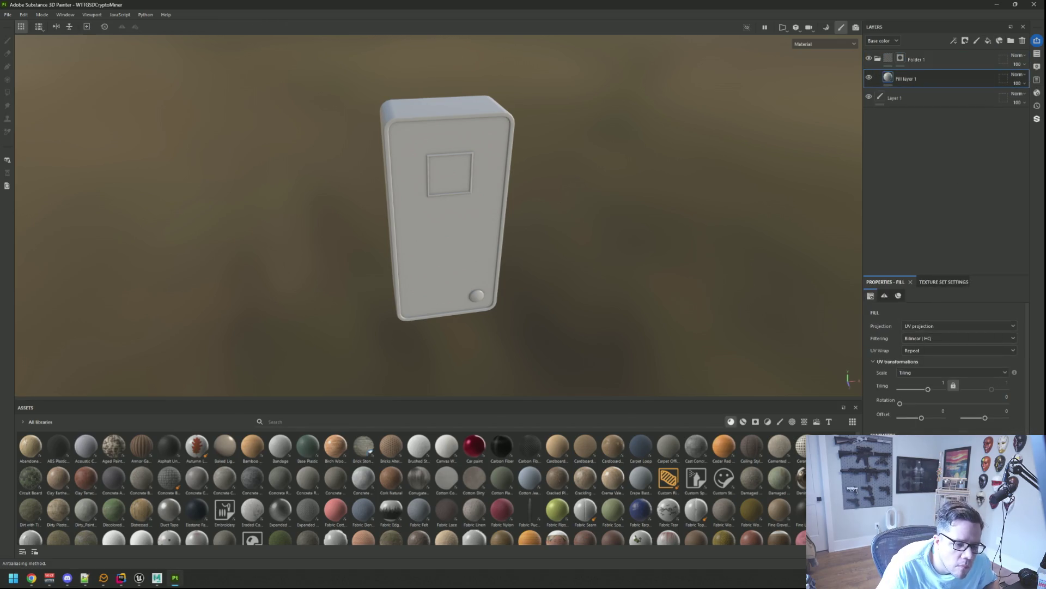
- Close the red base colour picker and select Folder 1 for masking
click(956, 410)
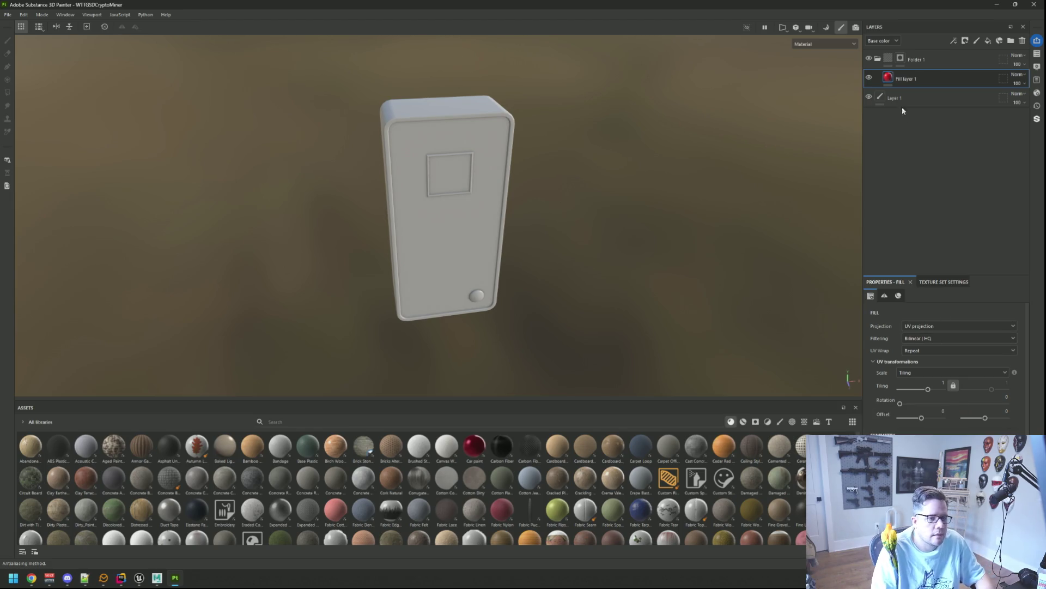
click(901, 60)
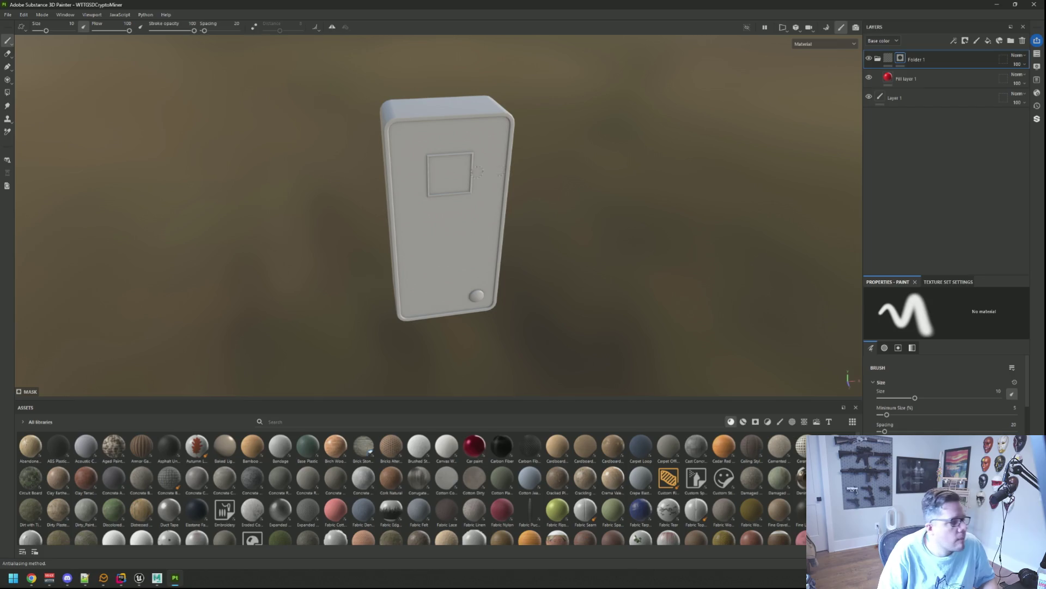
- Polygon-fill the box's right side and top bevel strip with red
click(7, 92)
drag(316, 124, 561, 139)
click(560, 139)
scroll(534, 129, up, 5)
click(556, 105)
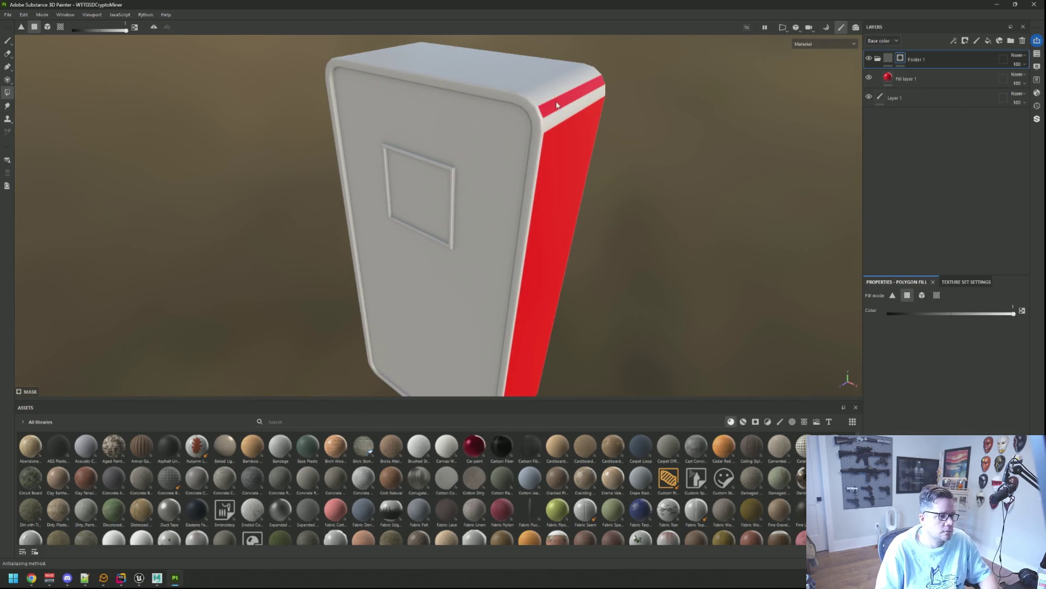
- Fill the box's top face red in UV-chunk mode, undoing an accidental whole-mesh fill
key(4)
click(47, 27)
click(571, 122)
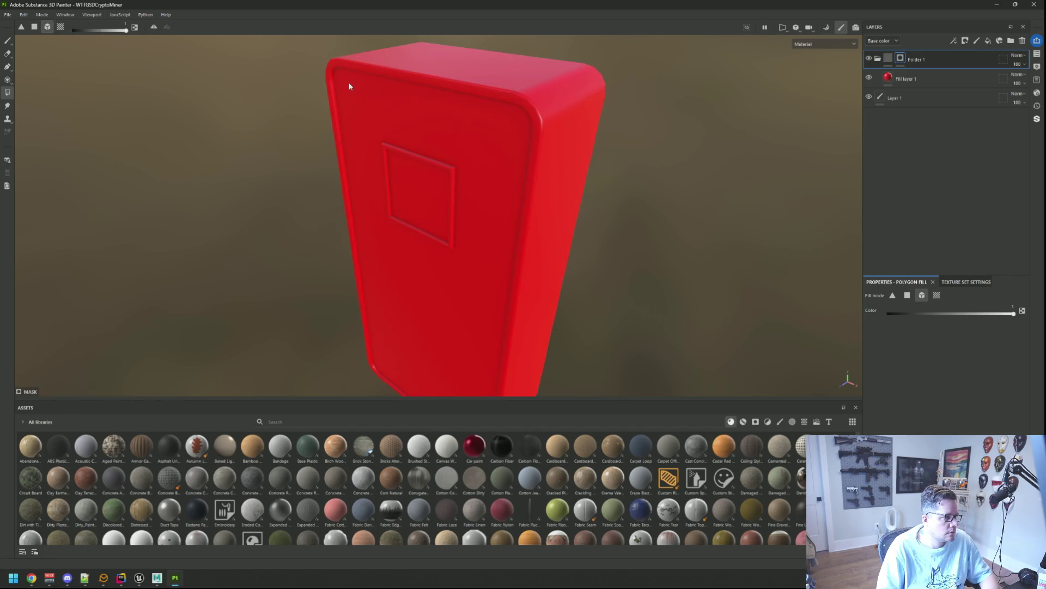
key(ctrl+z)
key(4)
click(557, 114)
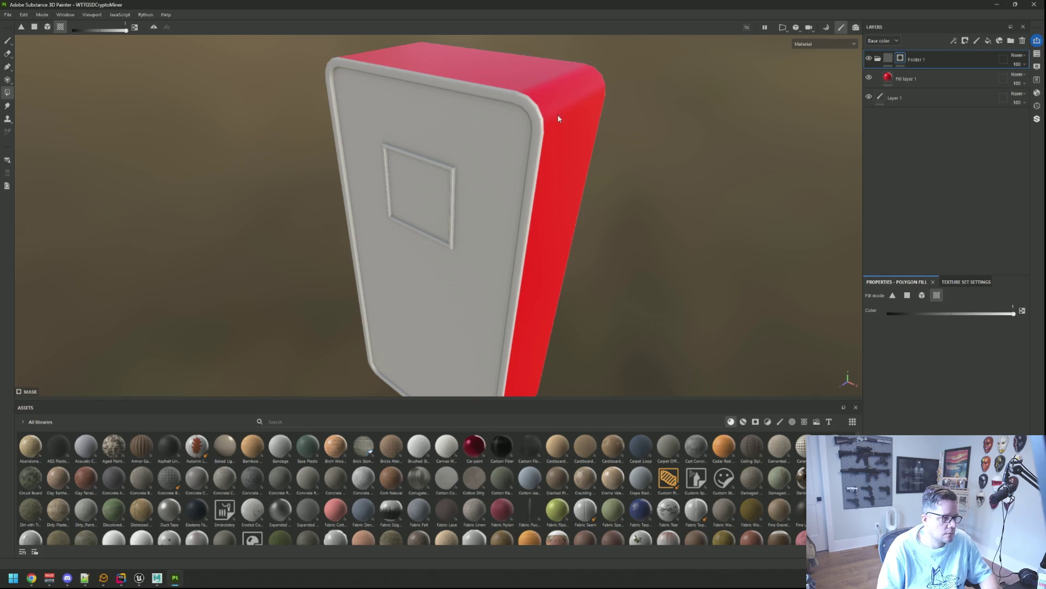
- Check the texture set settings, then fill the box's front face red
click(964, 281)
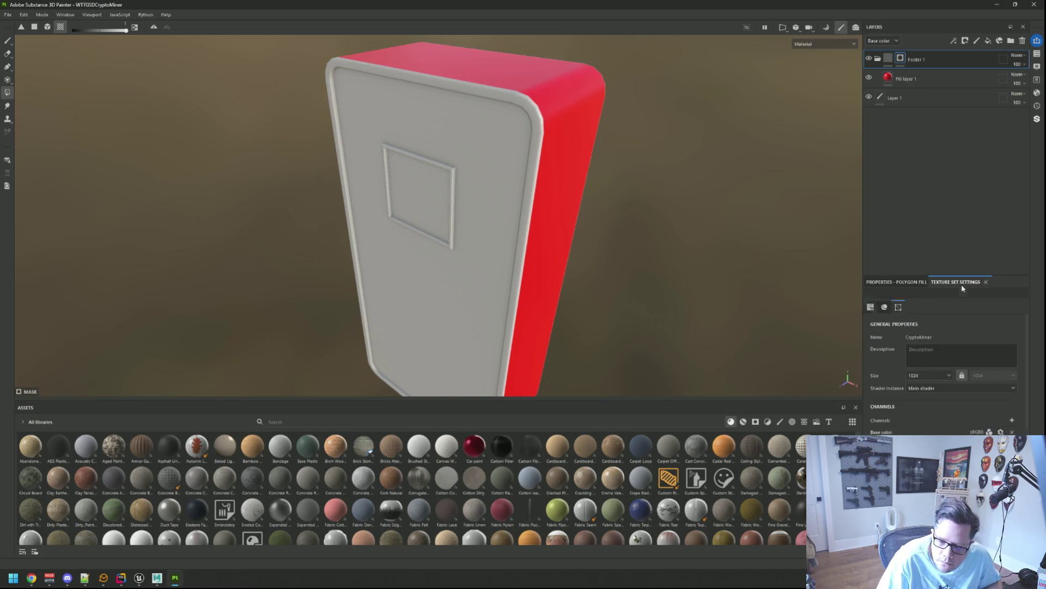
scroll(979, 386, down, 3)
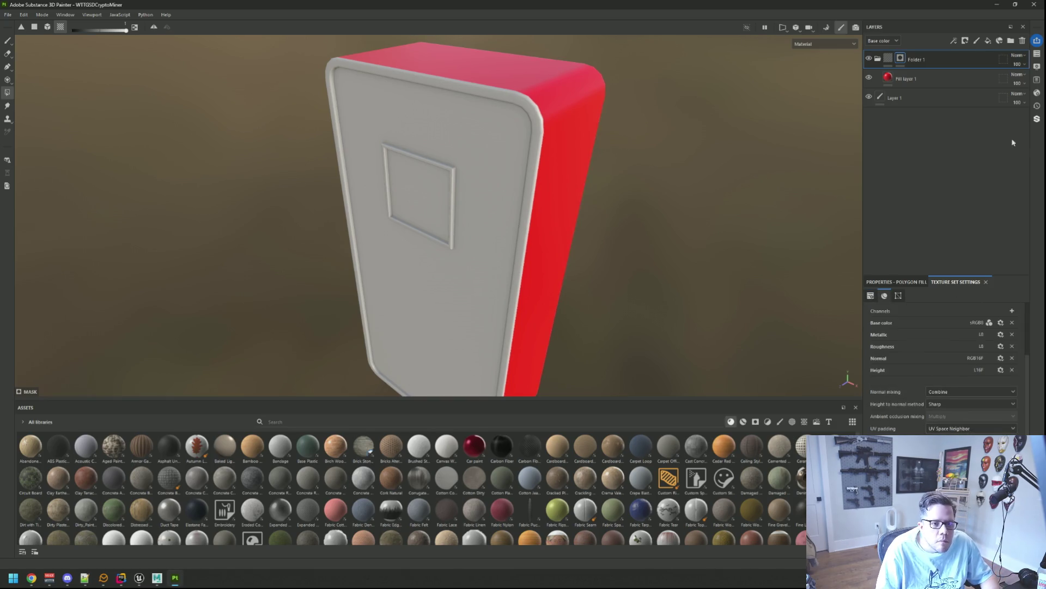
drag(616, 214, 530, 196)
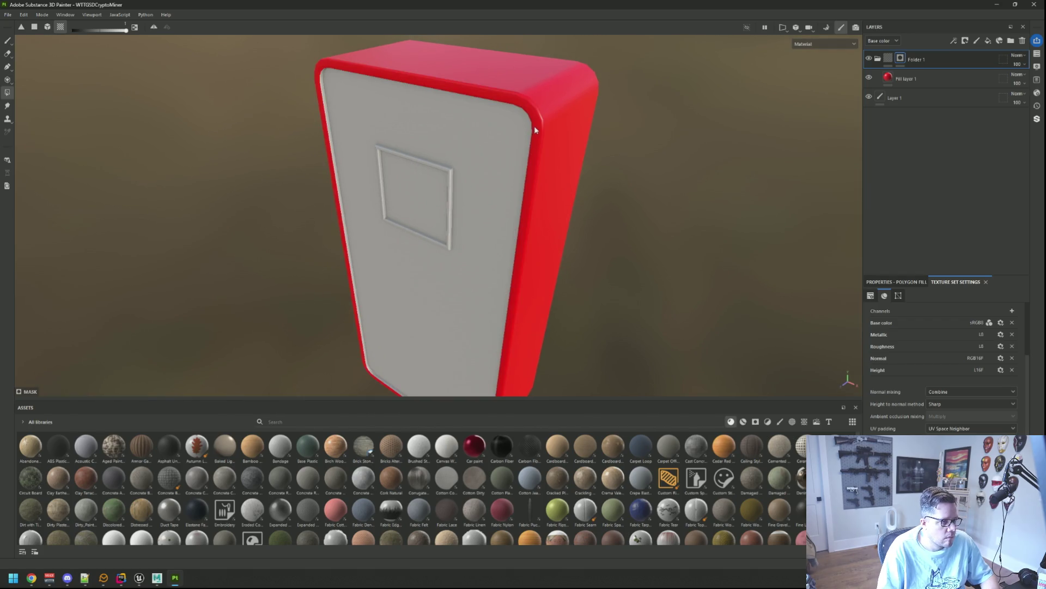
drag(534, 125, 644, 134)
scroll(548, 219, up, 4)
scroll(526, 228, up, 2)
drag(529, 218, 538, 189)
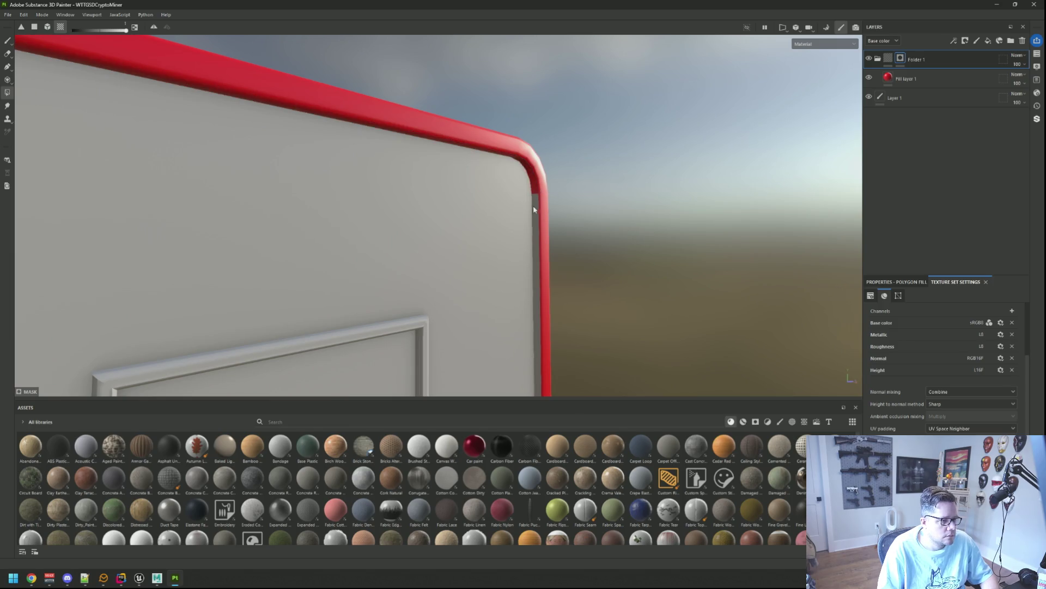
key(f)
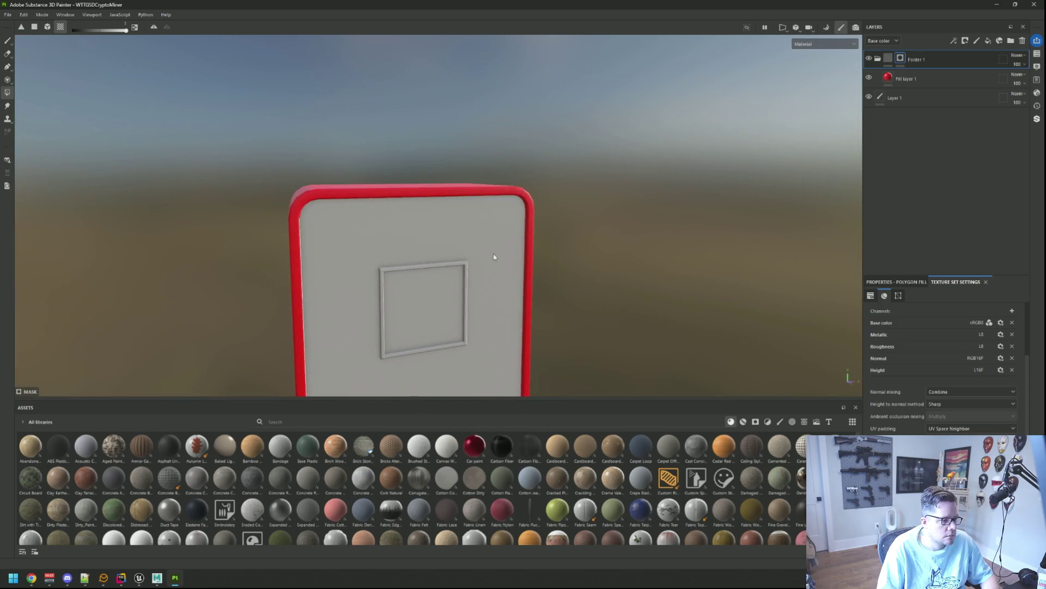
click(494, 258)
mouse_move(495, 279)
mouse_down()
mouse_move(626, 285)
mouse_move(536, 244)
mouse_move(502, 265)
mouse_move(444, 168)
mouse_up()
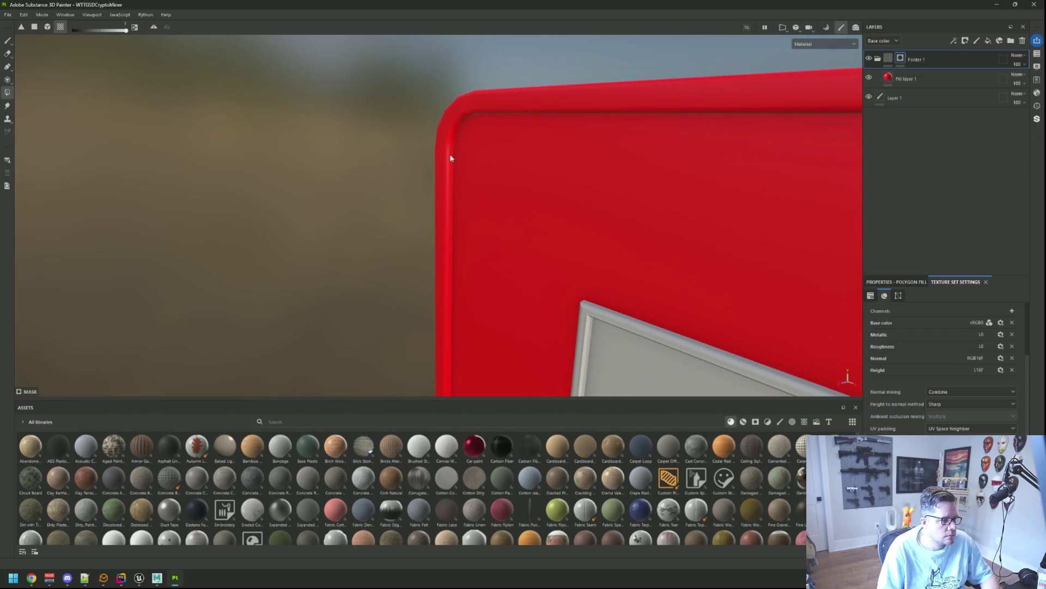
- Try dropping the Cardboard material onto the box several times, undoing each attempt
key(f)
drag(585, 446, 532, 293)
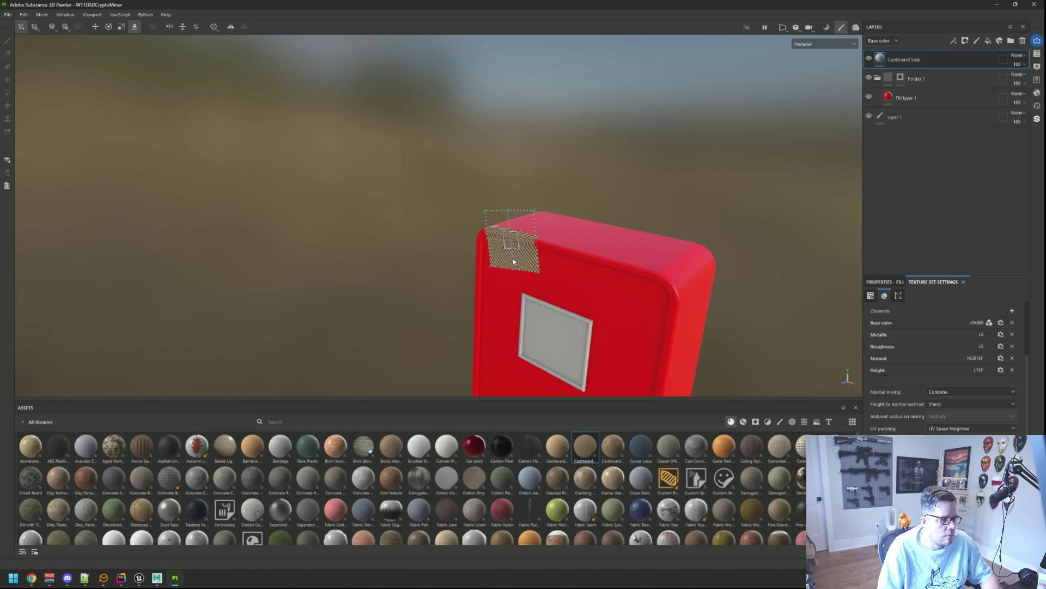
key(ctrl+z)
mouse_move(434, 254)
mouse_down()
mouse_move(495, 267)
mouse_move(486, 222)
mouse_move(555, 159)
mouse_move(573, 201)
mouse_up()
mouse_move(597, 436)
mouse_down()
mouse_move(592, 229)
mouse_move(542, 218)
mouse_move(583, 280)
mouse_up()
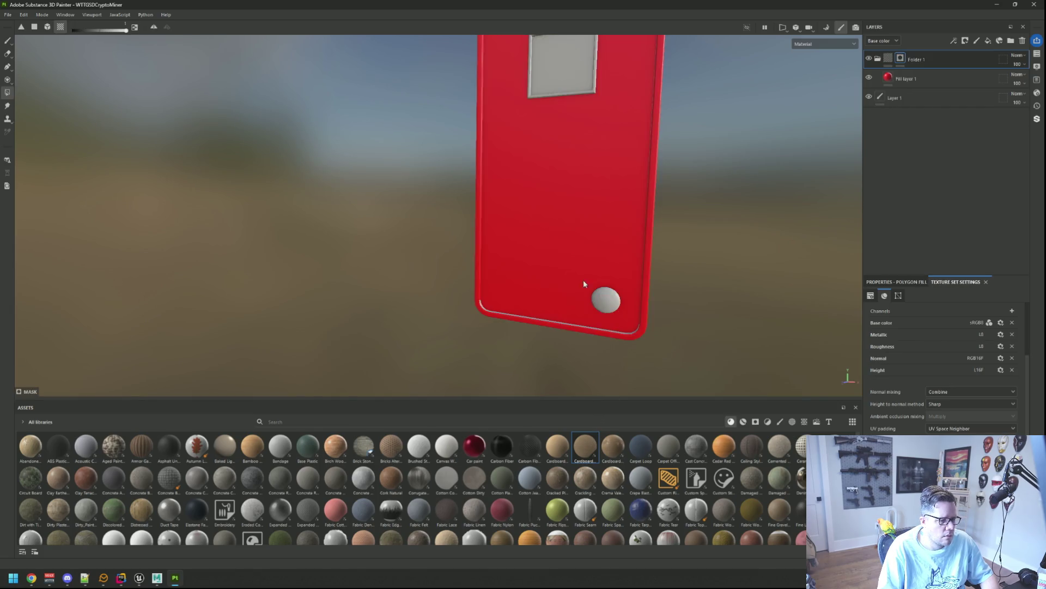
mouse_move(583, 448)
mouse_down()
mouse_move(568, 236)
mouse_move(540, 232)
mouse_up()
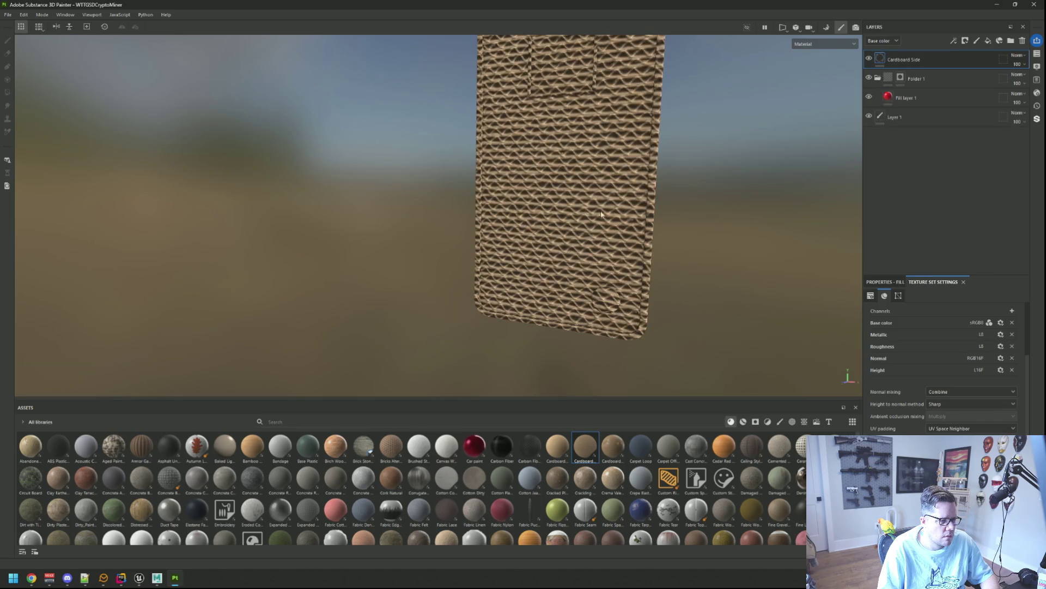
key(ctrl+z)
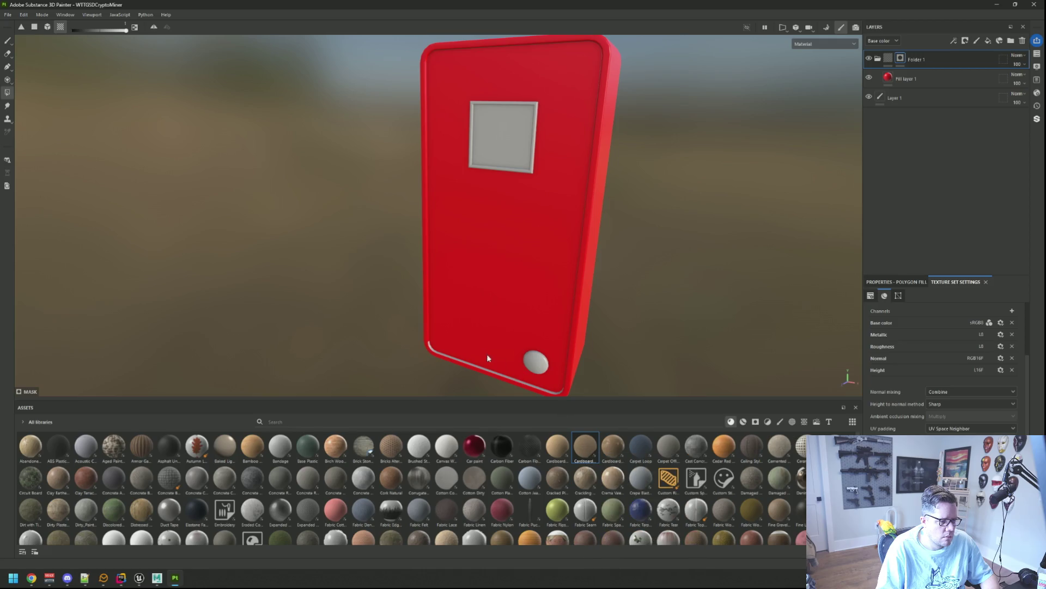
drag(486, 354, 482, 302)
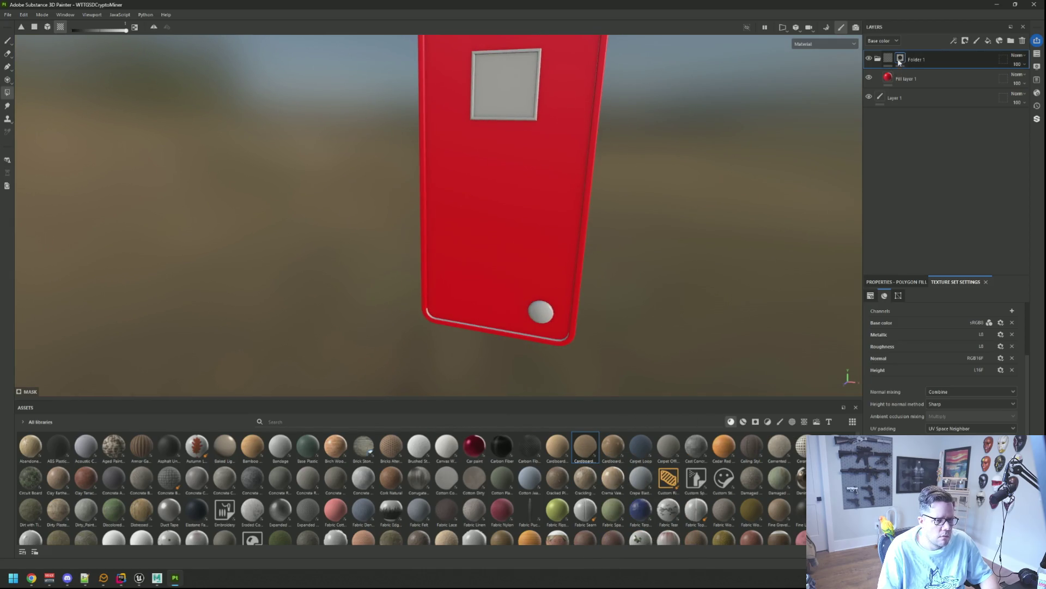
mouse_move(582, 437)
mouse_down()
mouse_move(566, 371)
mouse_move(581, 372)
mouse_up()
mouse_move(582, 440)
mouse_down()
mouse_move(510, 226)
mouse_move(517, 201)
mouse_move(512, 215)
mouse_move(589, 234)
mouse_move(642, 264)
mouse_move(570, 266)
mouse_move(479, 240)
mouse_move(472, 276)
mouse_move(537, 264)
mouse_move(549, 239)
mouse_up()
key(ctrl+z)
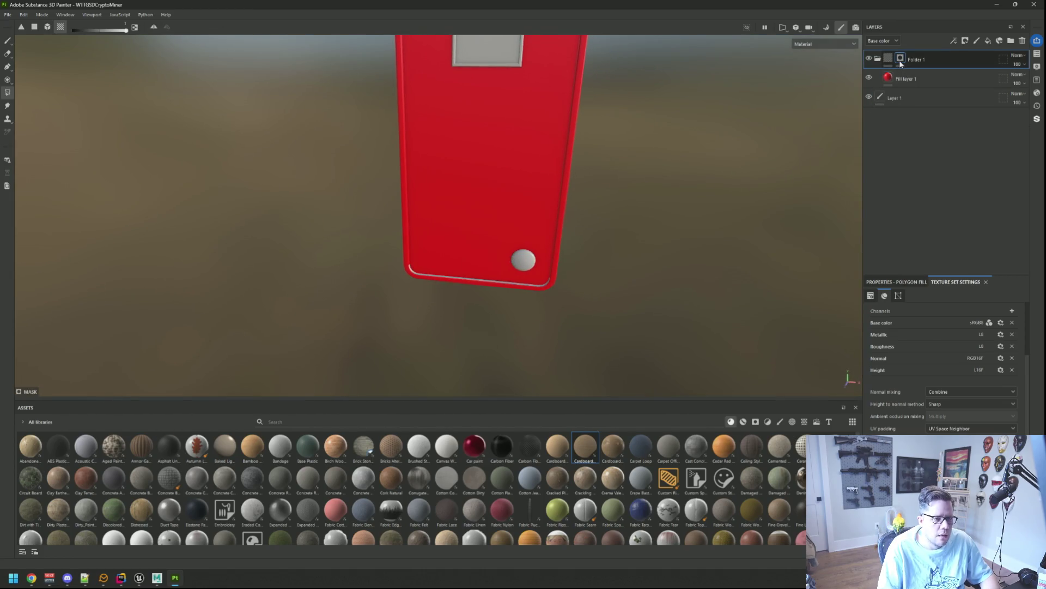
- Fill the remaining grey face red on Fill layer 1's mask
scroll(503, 269, up, 8)
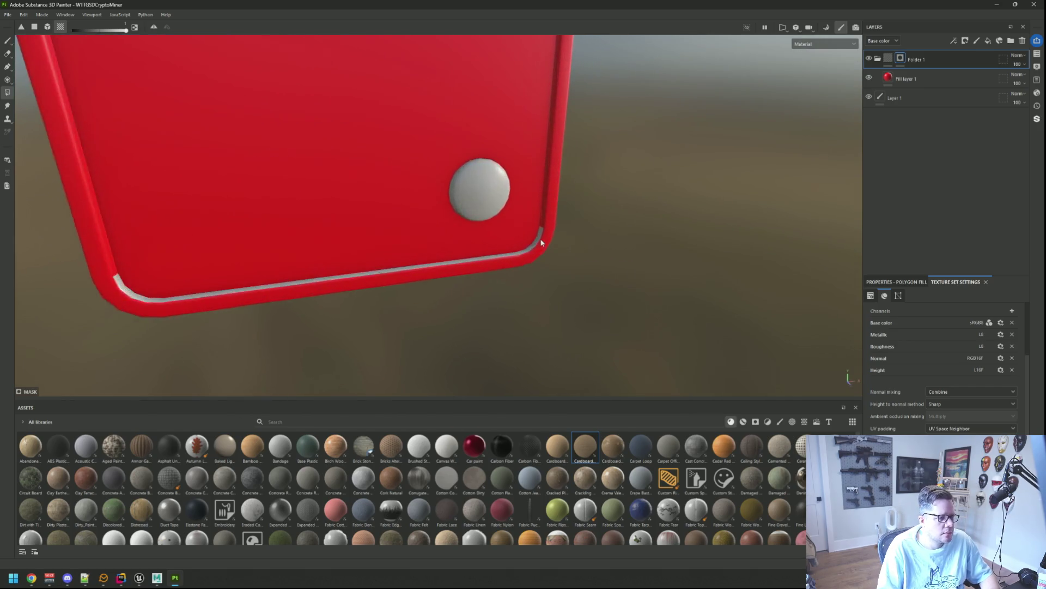
drag(523, 239, 551, 237)
scroll(532, 236, down, 10)
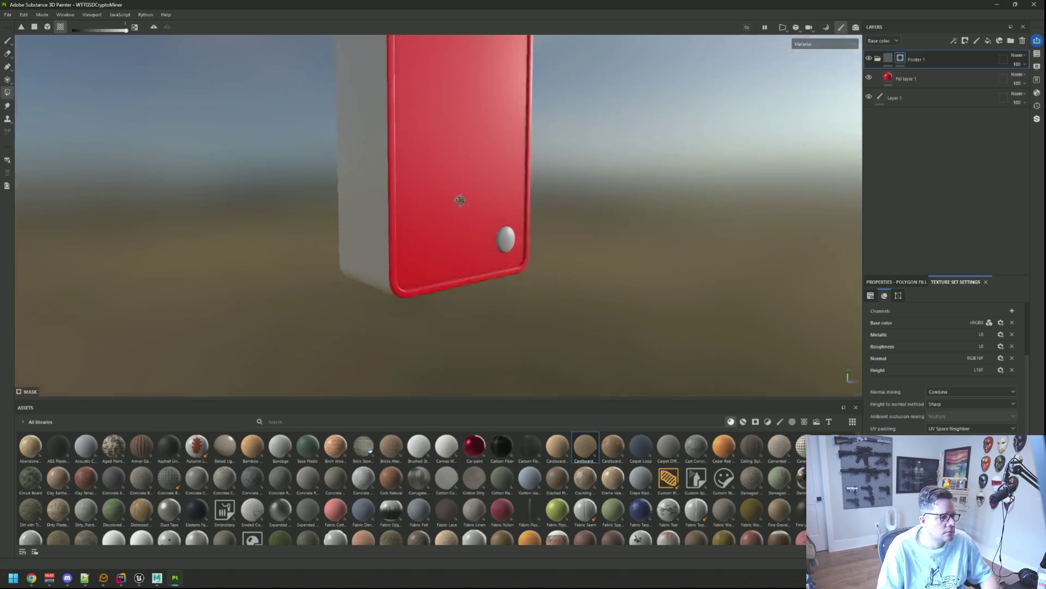
mouse_move(460, 194)
mouse_down()
mouse_move(462, 292)
mouse_move(463, 245)
mouse_move(479, 214)
mouse_move(399, 196)
mouse_move(524, 188)
mouse_move(265, 215)
mouse_move(462, 199)
mouse_move(464, 178)
mouse_up()
scroll(541, 200, up, 3)
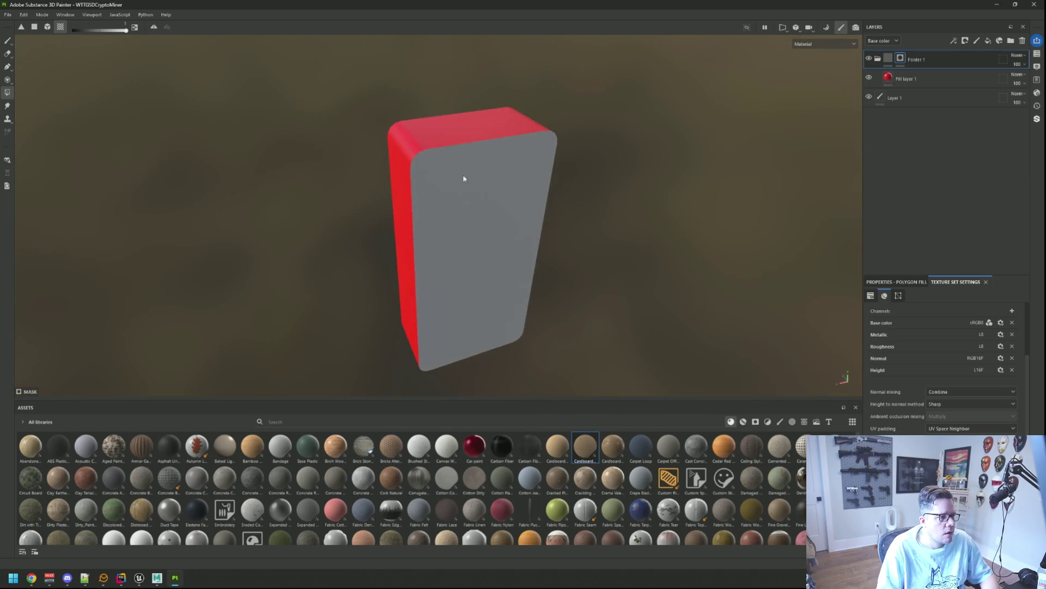
click(422, 159)
mouse_move(422, 164)
mouse_down()
mouse_move(588, 163)
mouse_move(458, 224)
mouse_move(480, 194)
mouse_up()
scroll(480, 194, up, 3)
click(905, 78)
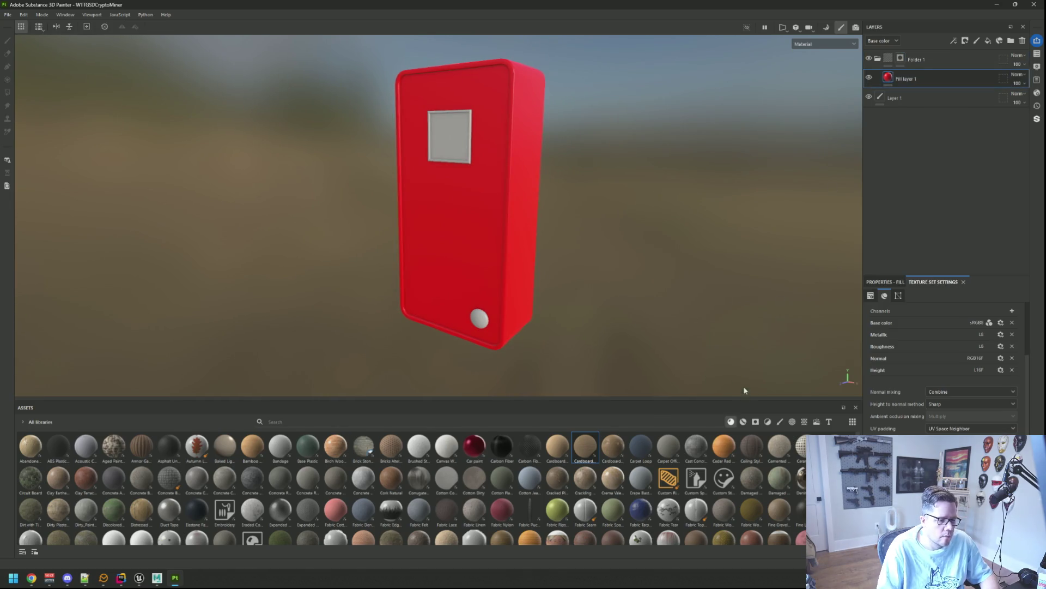
- Drag the Plastic Armor Simple smart material from the smart-materials library onto the box
click(744, 423)
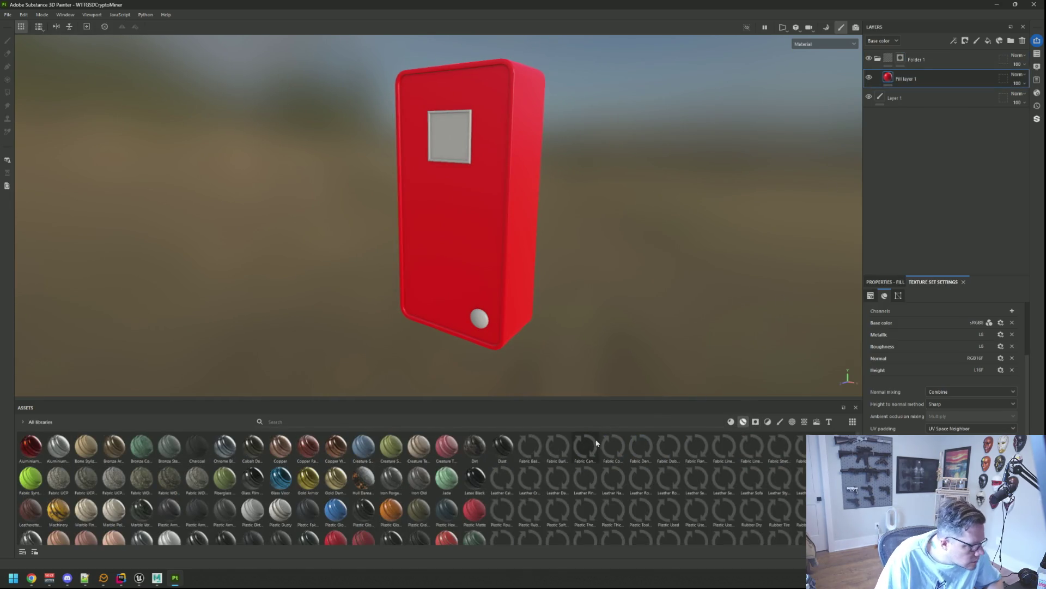
scroll(378, 448, down, 2)
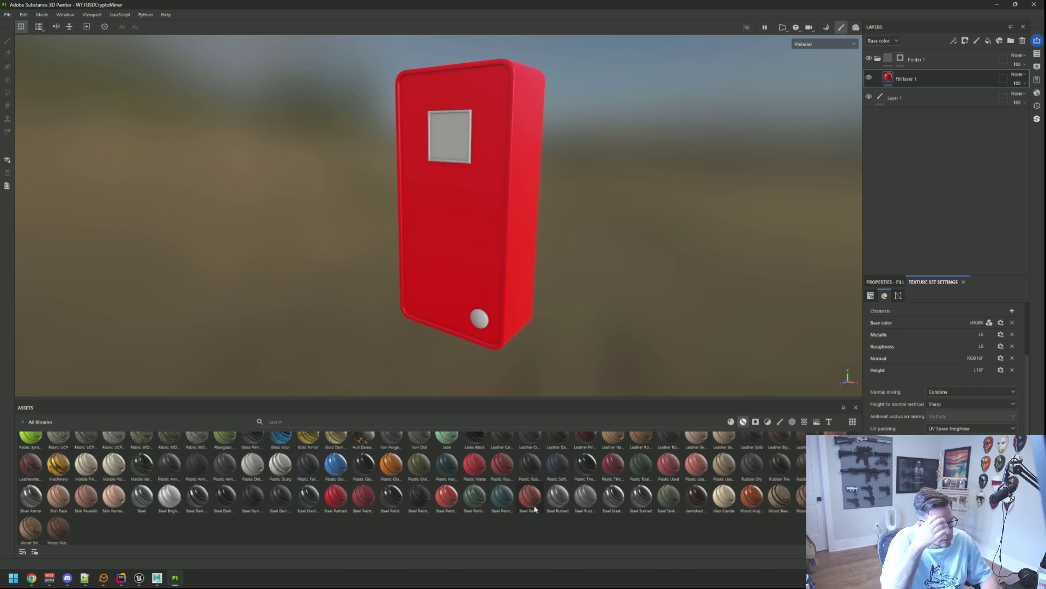
mouse_move(534, 509)
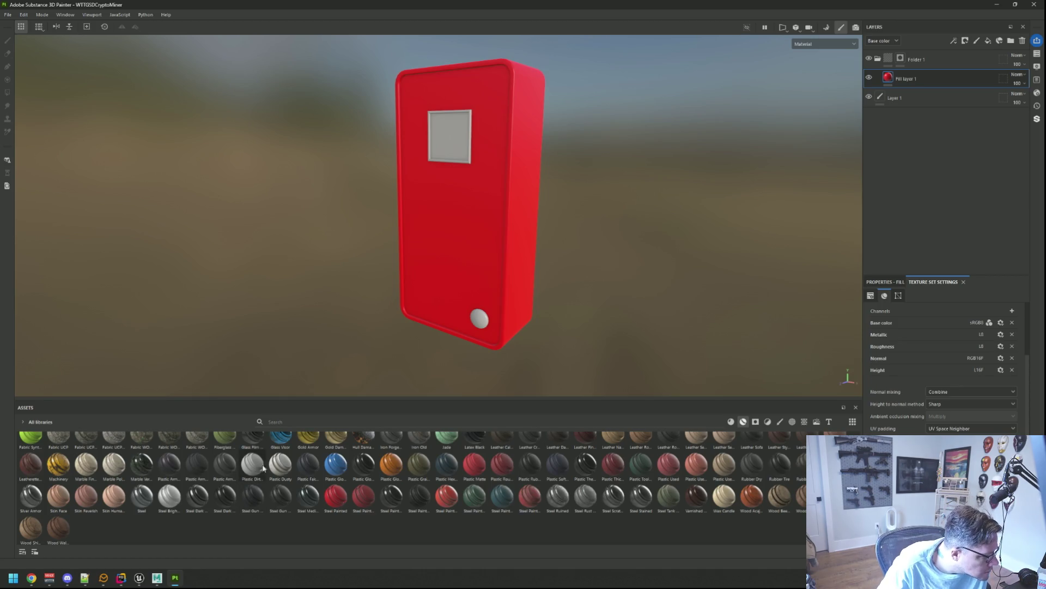
mouse_move(179, 465)
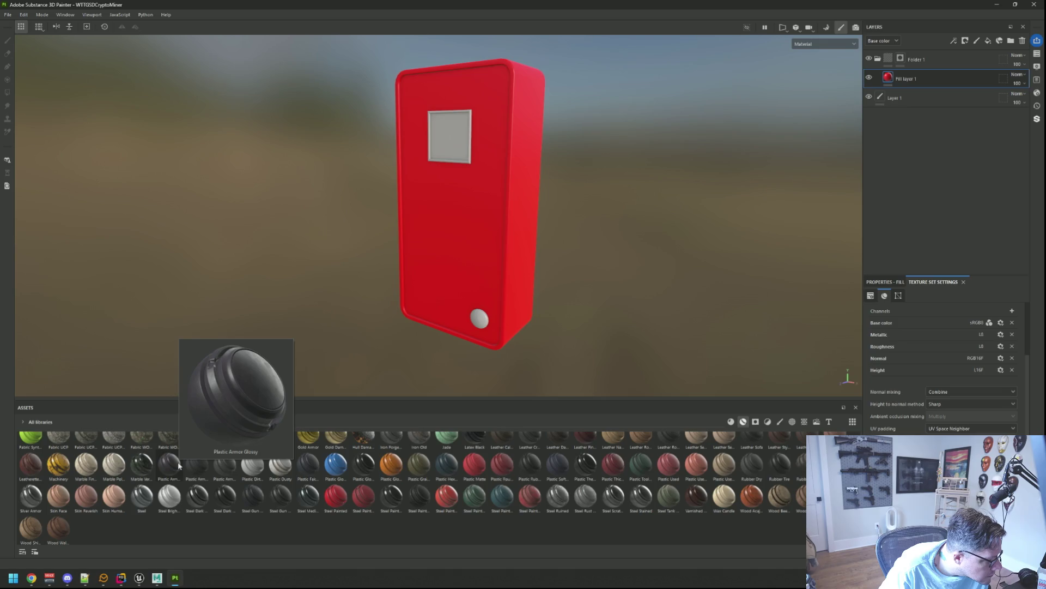
mouse_move(224, 464)
mouse_down()
mouse_move(599, 246)
mouse_move(916, 109)
mouse_move(916, 80)
mouse_up()
mouse_move(488, 178)
mouse_down()
mouse_move(428, 240)
mouse_move(502, 205)
mouse_move(478, 231)
mouse_move(544, 194)
mouse_move(479, 205)
mouse_move(528, 170)
mouse_move(439, 156)
mouse_move(605, 260)
mouse_move(479, 256)
mouse_move(473, 167)
mouse_move(402, 186)
mouse_move(460, 203)
mouse_move(478, 195)
mouse_move(537, 229)
mouse_move(492, 212)
mouse_move(509, 234)
mouse_move(198, 174)
mouse_move(529, 199)
mouse_move(464, 213)
mouse_move(463, 222)
mouse_move(507, 216)
mouse_move(476, 210)
mouse_move(514, 220)
mouse_up()
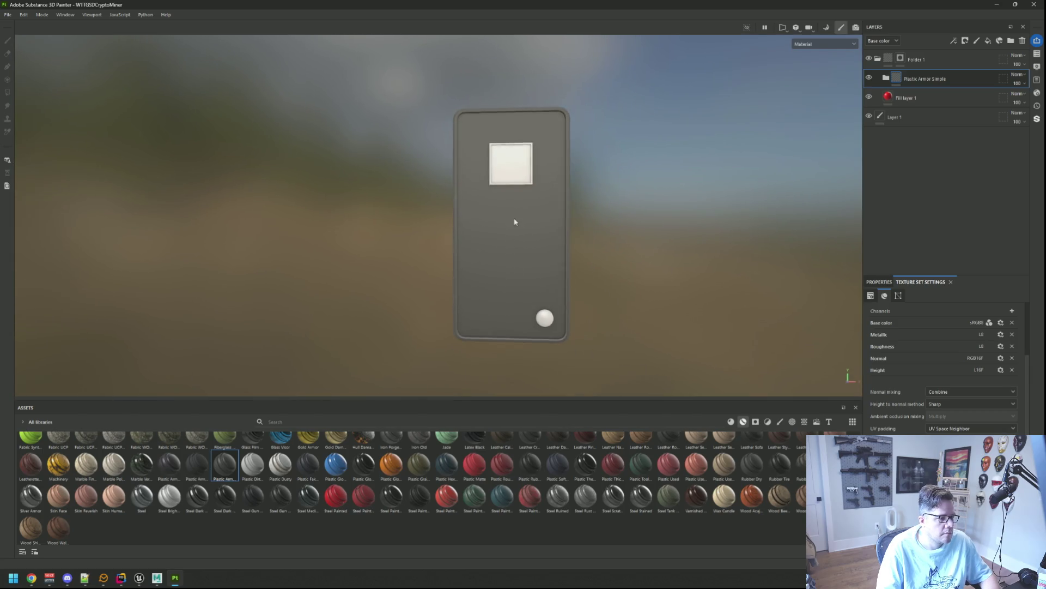
- Expand the Plastic Armor Simple folder and inspect its Scratches layer's fill properties
scroll(449, 141, up, 5)
mouse_move(450, 146)
mouse_down()
mouse_move(479, 158)
mouse_move(673, 158)
mouse_up()
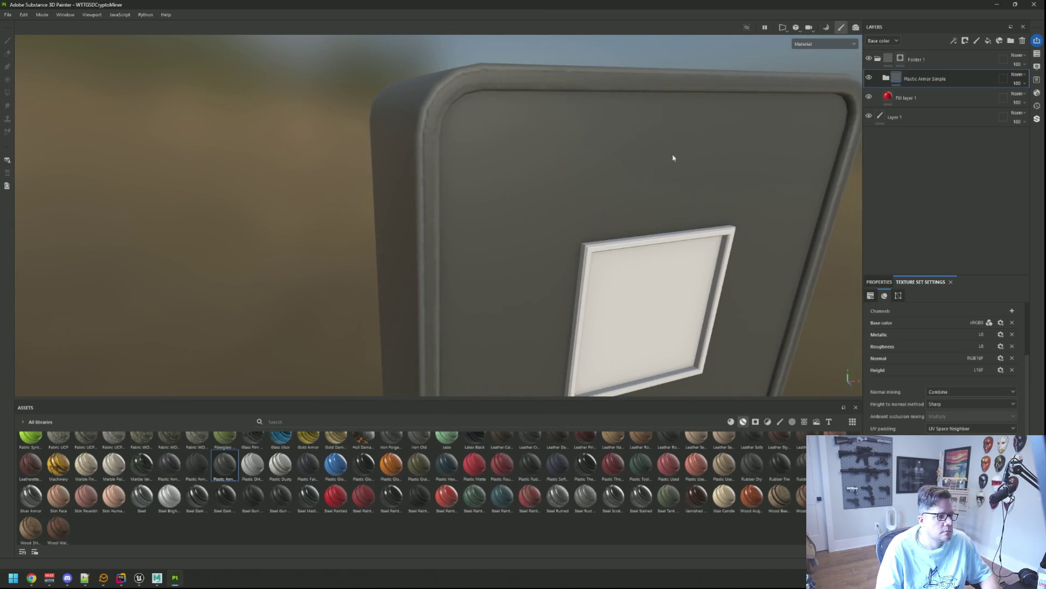
click(886, 78)
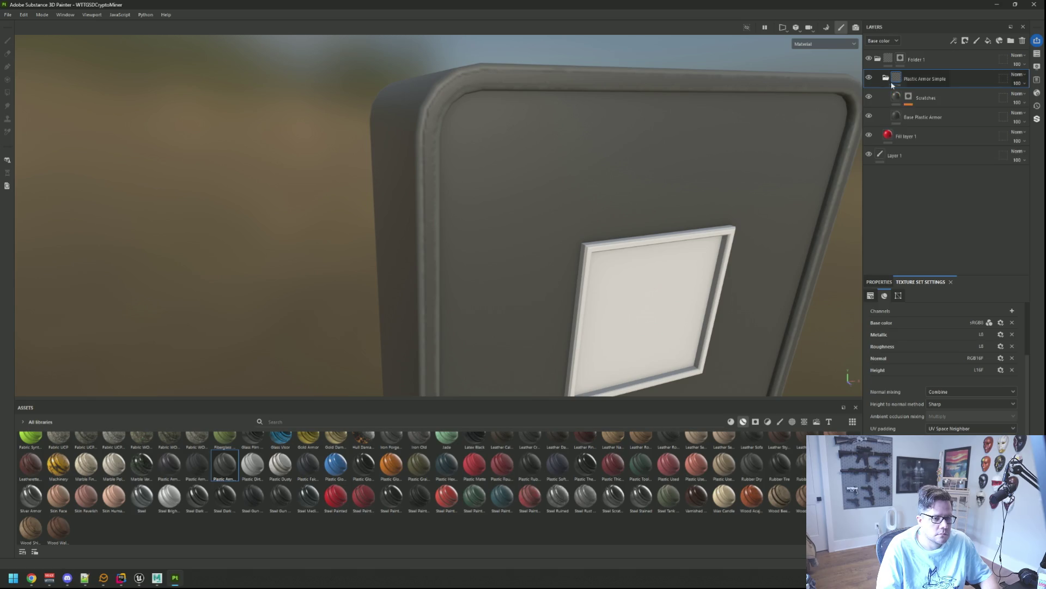
click(926, 98)
click(900, 283)
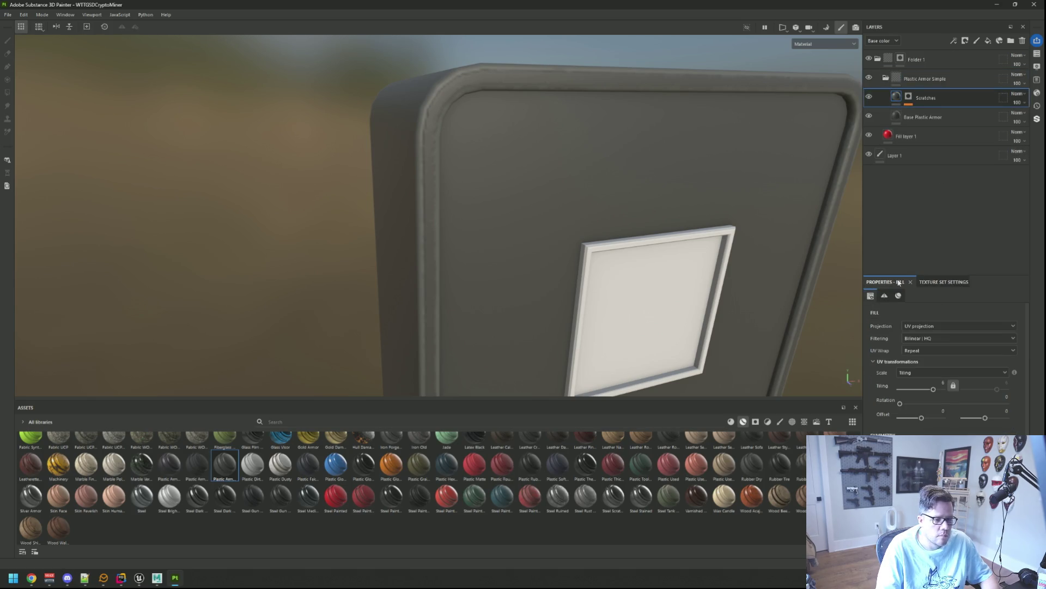
mouse_move(566, 182)
mouse_down()
mouse_move(596, 169)
mouse_move(359, 159)
mouse_move(545, 155)
mouse_move(518, 158)
mouse_up()
- Select the Base Plastic Armor layer and view its Color 01 parameter
click(921, 117)
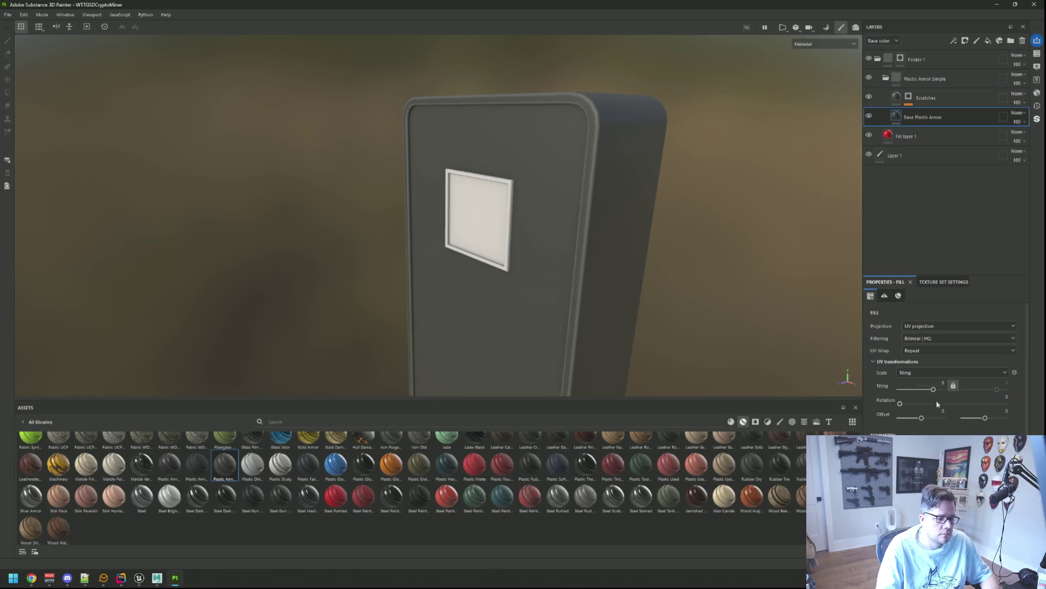
scroll(956, 424, down, 5)
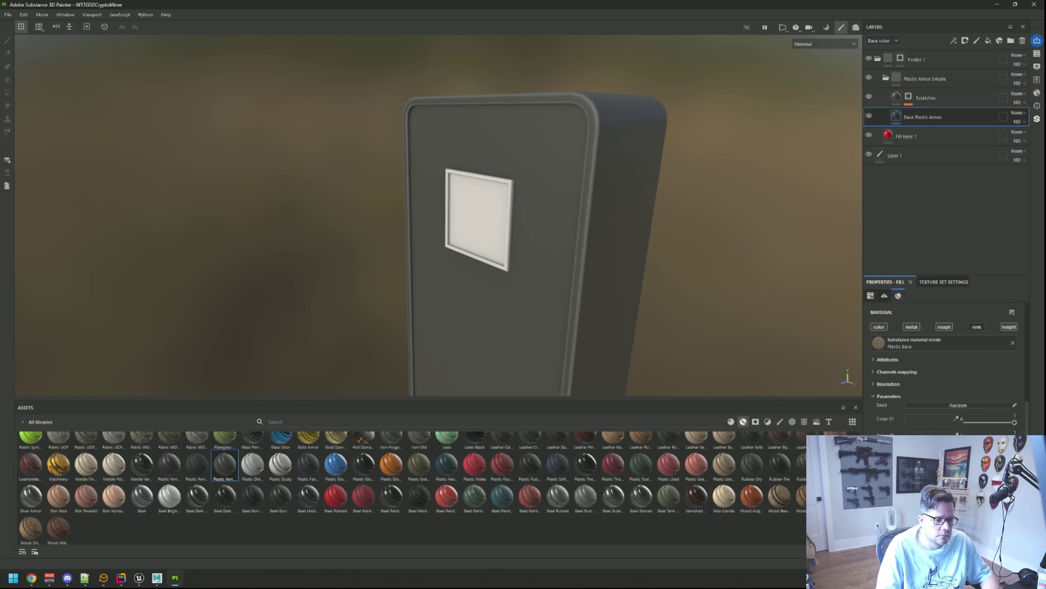
click(933, 421)
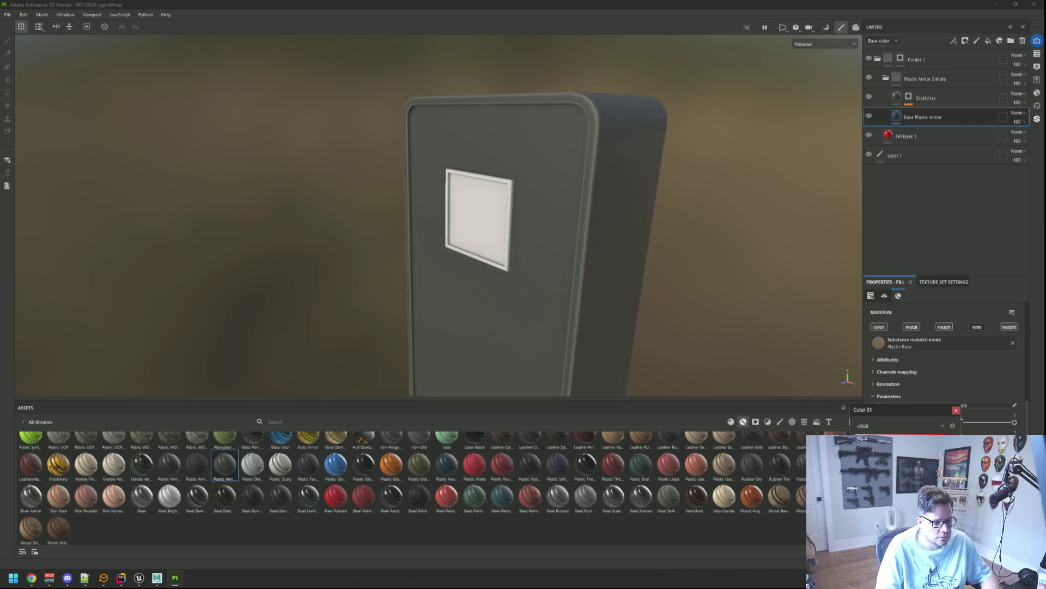
click(957, 410)
scroll(604, 259, down, 3)
mouse_move(604, 259)
mouse_down()
mouse_move(649, 260)
mouse_move(588, 180)
mouse_move(567, 196)
mouse_move(528, 194)
mouse_move(519, 221)
mouse_move(577, 228)
mouse_move(463, 207)
mouse_move(620, 246)
mouse_move(472, 211)
mouse_move(624, 213)
mouse_move(808, 274)
mouse_move(572, 345)
mouse_move(427, 231)
mouse_move(598, 250)
mouse_move(525, 202)
mouse_move(559, 213)
mouse_move(479, 189)
mouse_move(493, 208)
mouse_move(496, 253)
mouse_up()
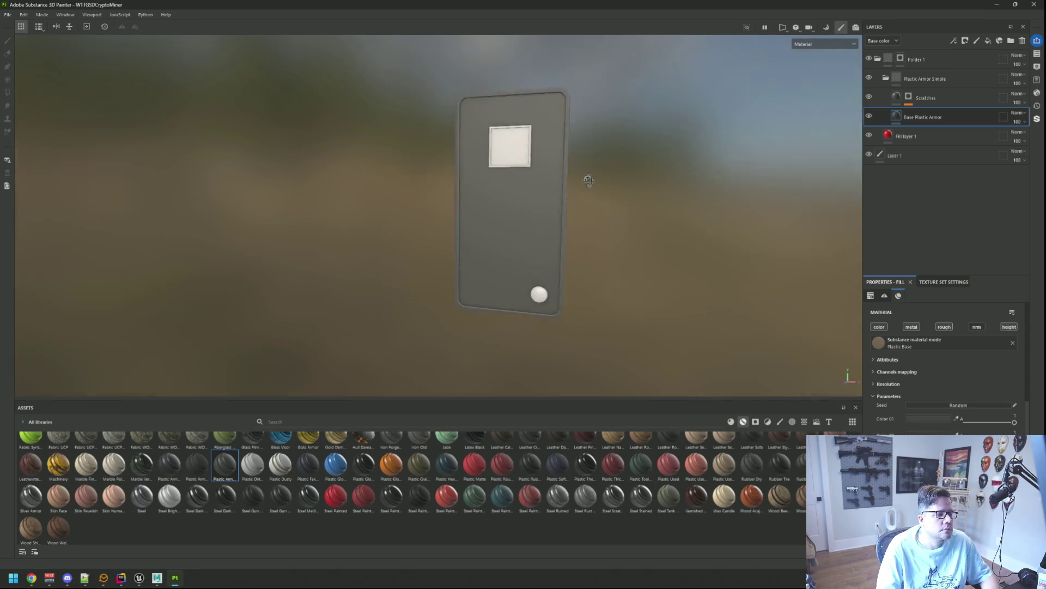
scroll(508, 220, up, 3)
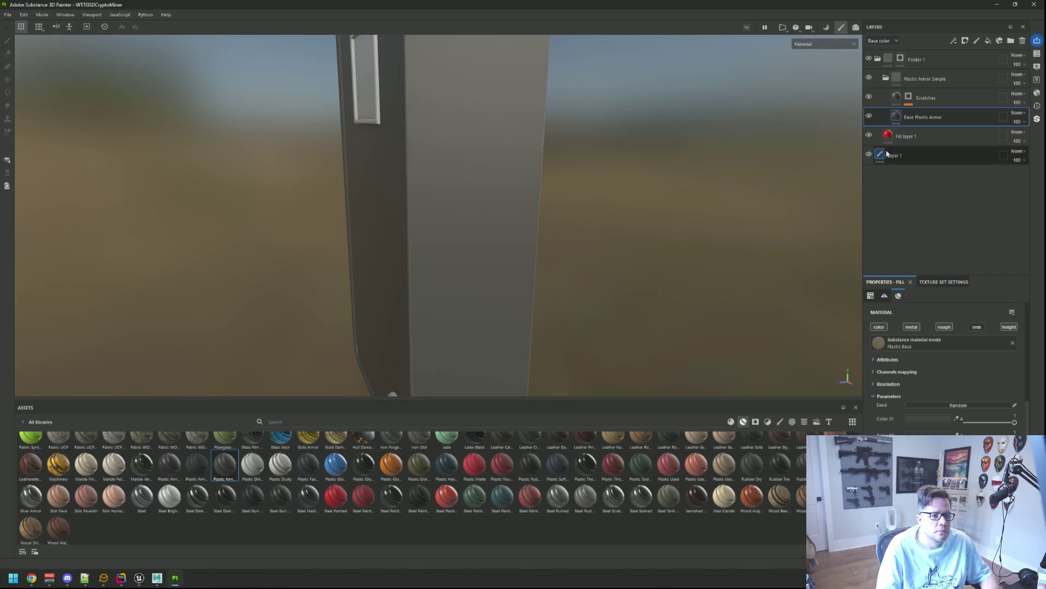
- Add Fill layer 2 with a black mask filled by fine Perlin Noise
click(988, 40)
right_click(923, 81)
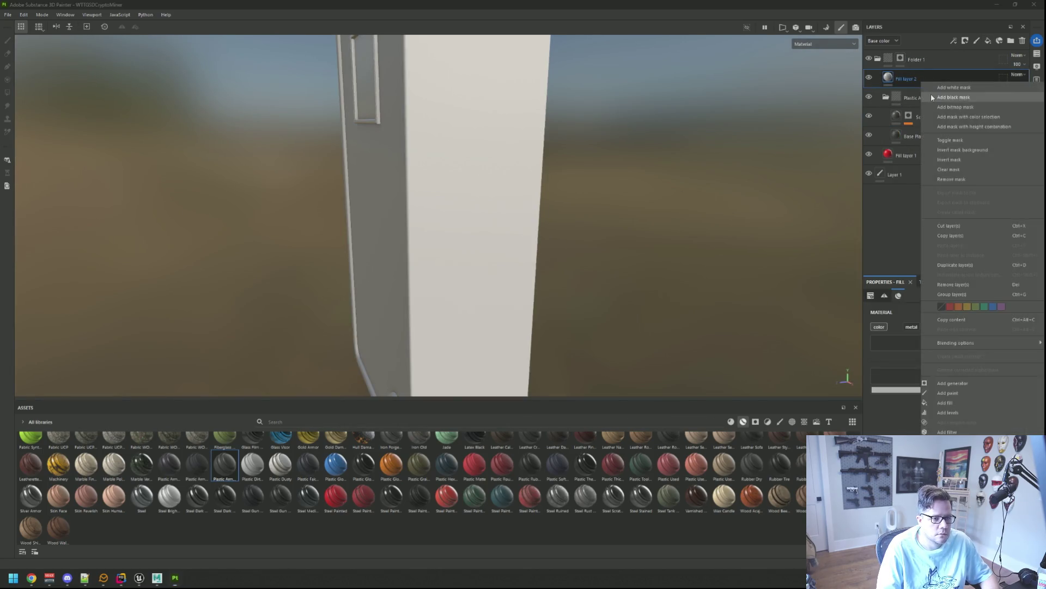
click(932, 97)
right_click(902, 77)
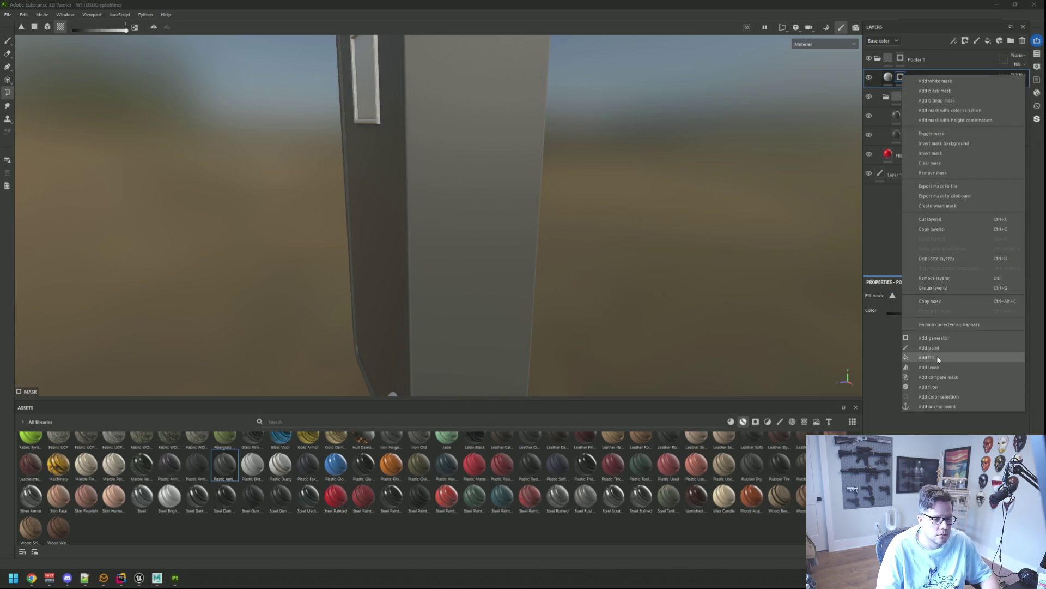
click(927, 357)
click(957, 333)
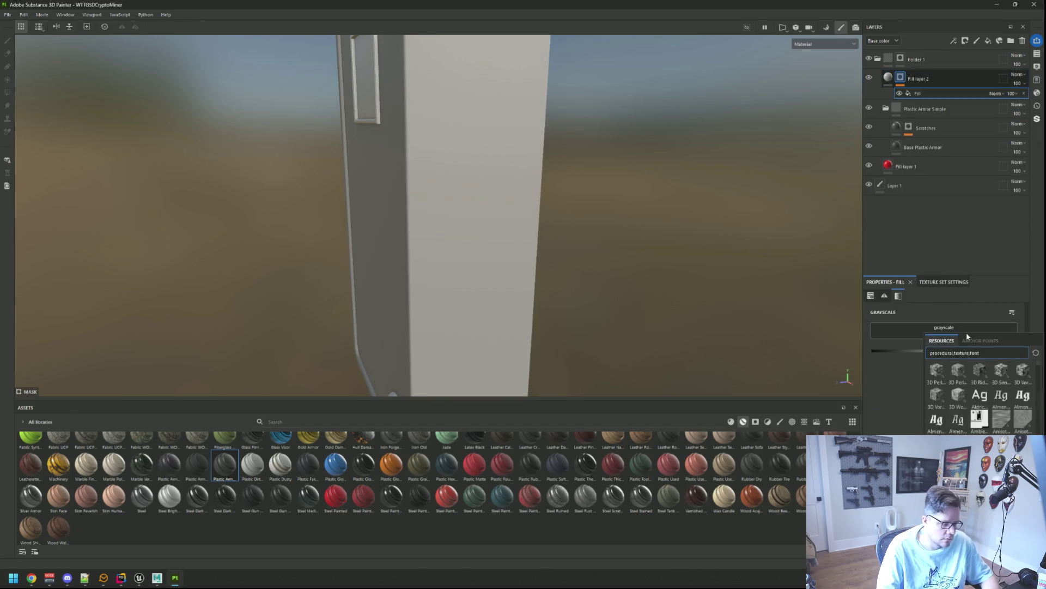
text( perlin)
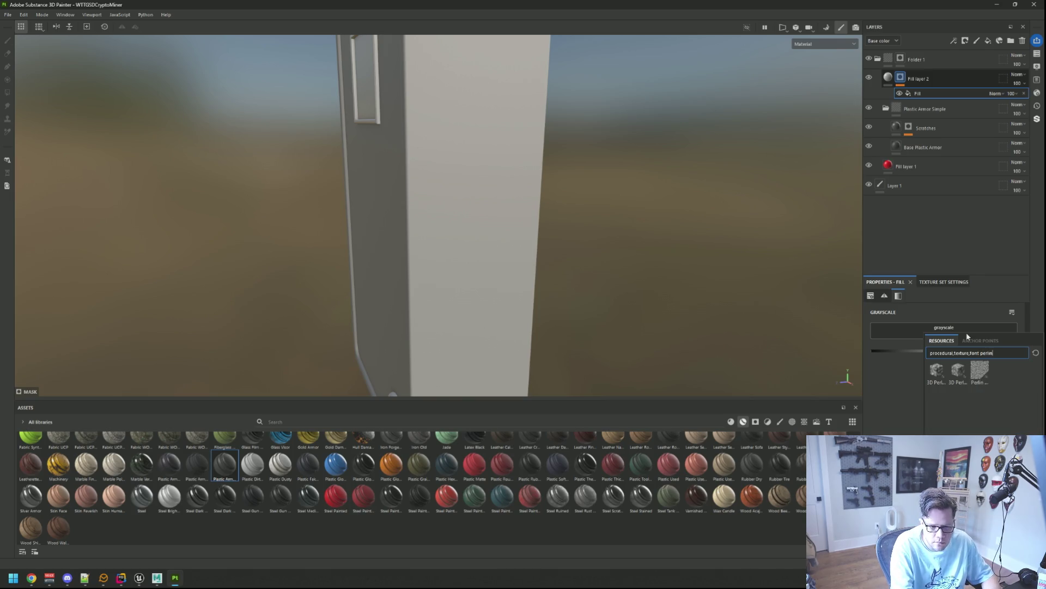
click(980, 365)
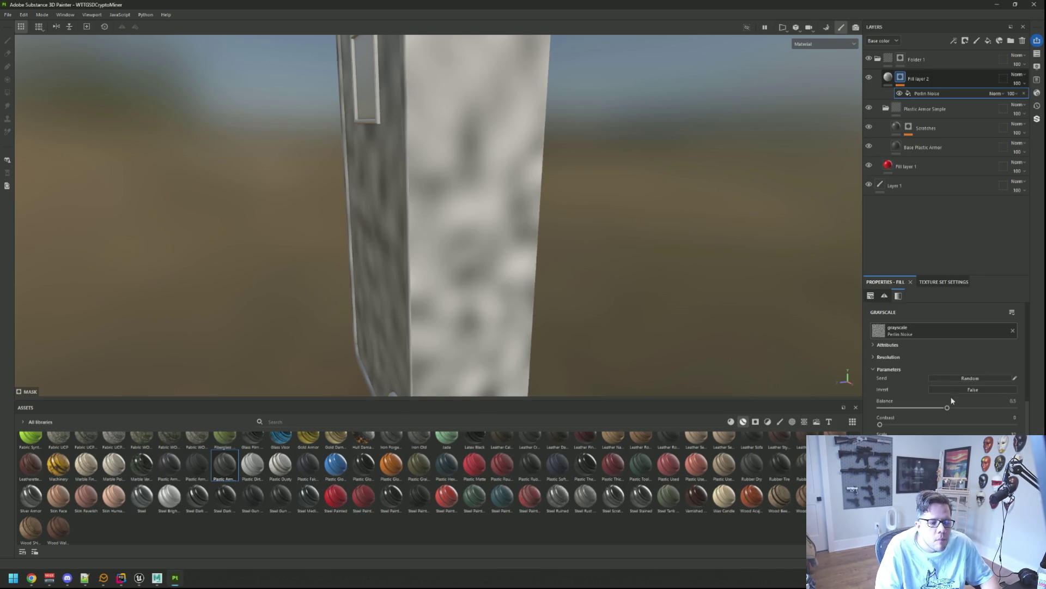
scroll(951, 400, up, 5)
drag(930, 388, 941, 389)
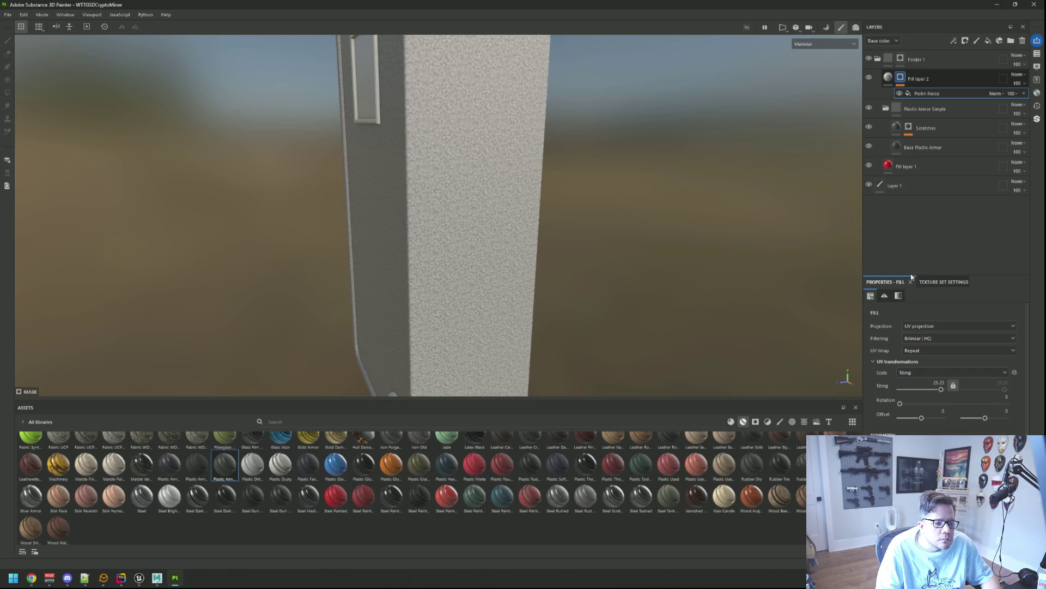
- Make Fill layer 2 affect roughness only, with its colour channel off
click(888, 79)
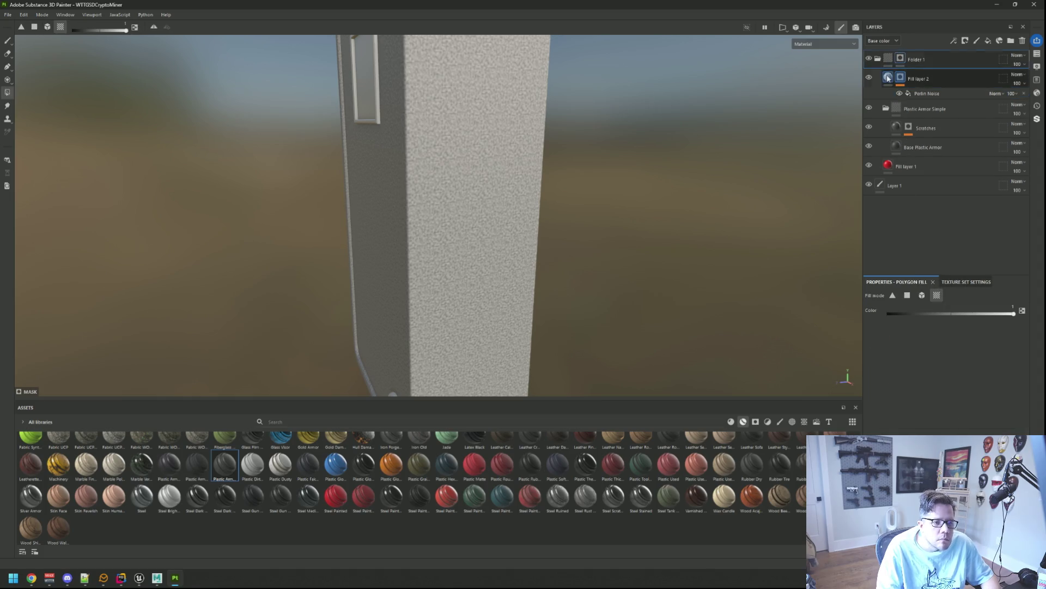
click(888, 78)
scroll(883, 403, down, 2)
click(879, 413)
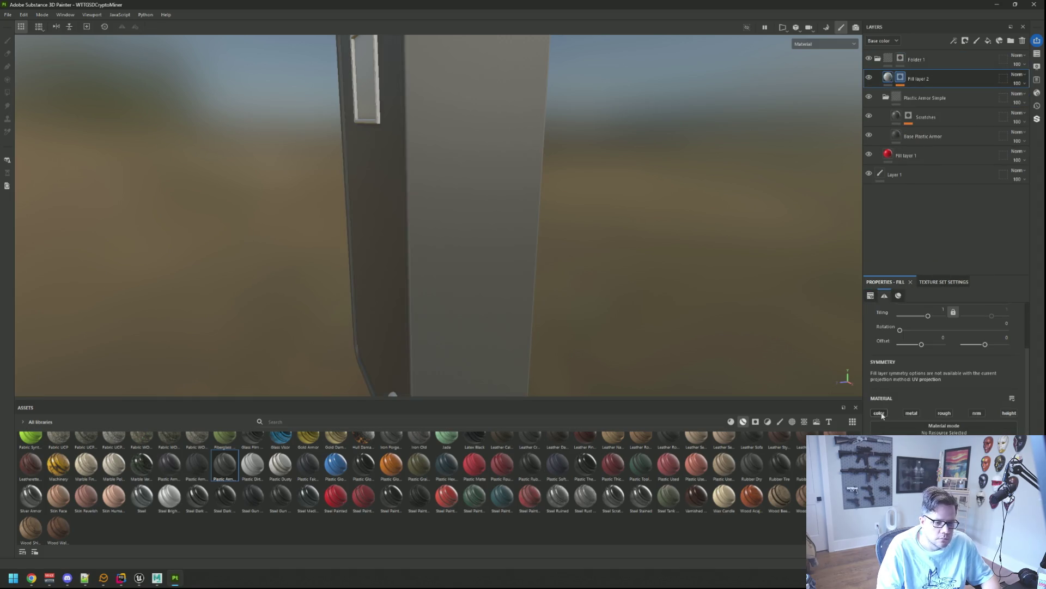
click(940, 416)
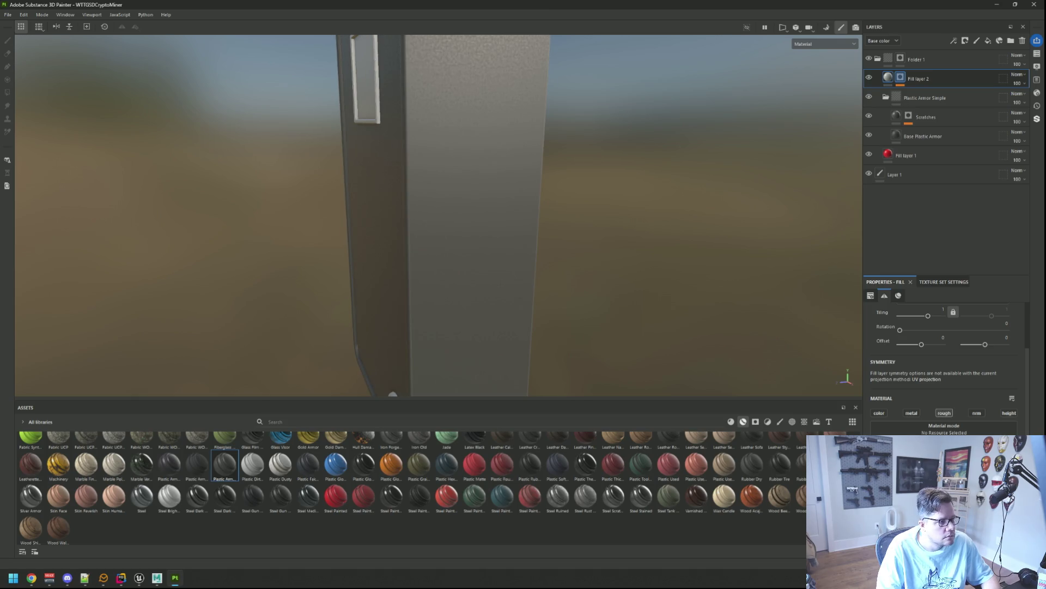
scroll(545, 196, down, 5)
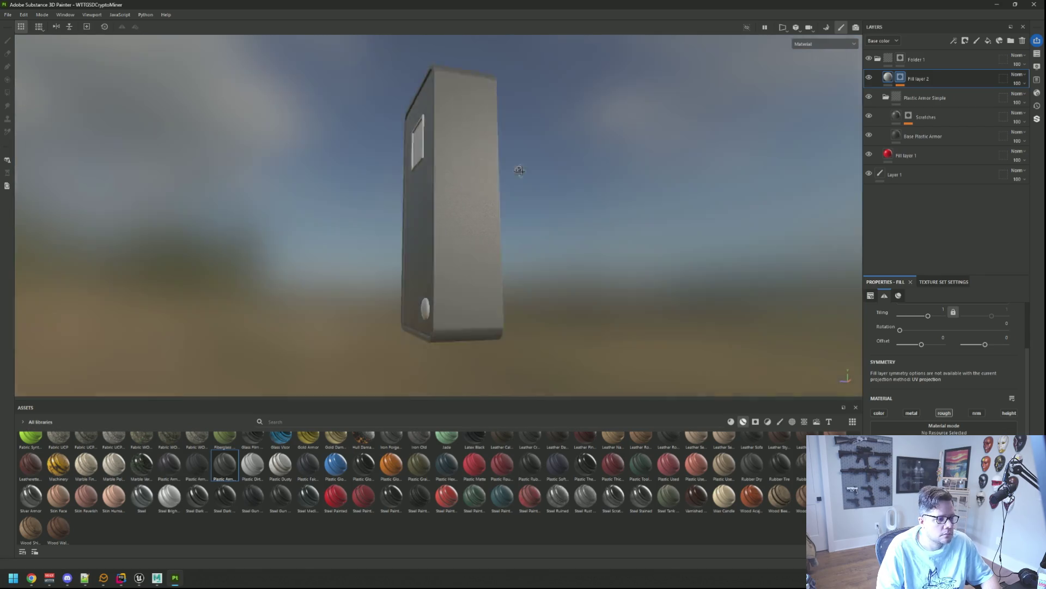
drag(519, 170, 525, 181)
- Swap the mask texture to White Noise Fast, tiling set to 1, then about 5.12
key(ctrl+v)
click(920, 92)
click(982, 415)
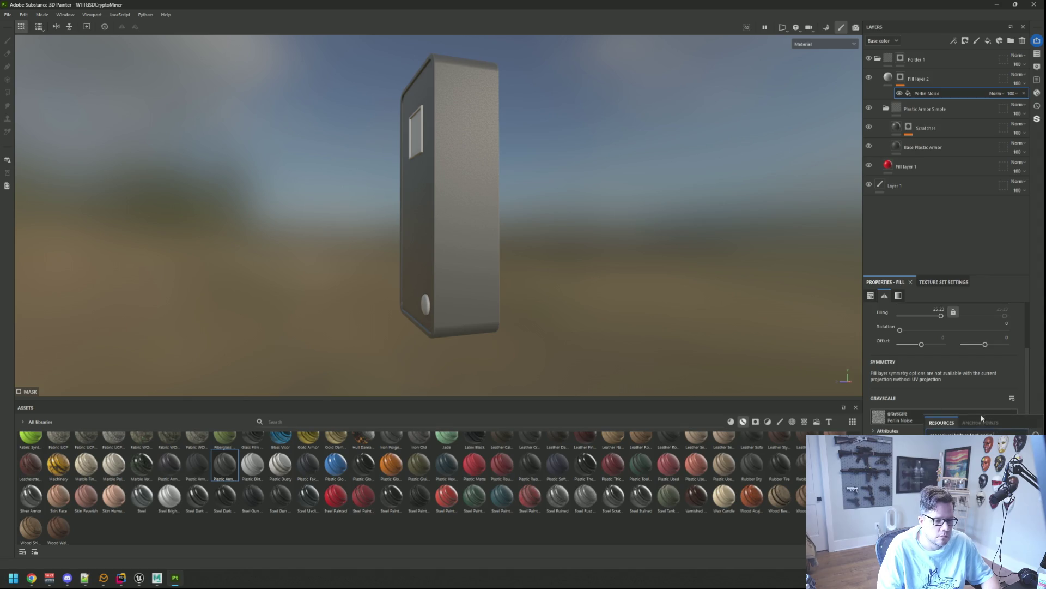
double_click(986, 433)
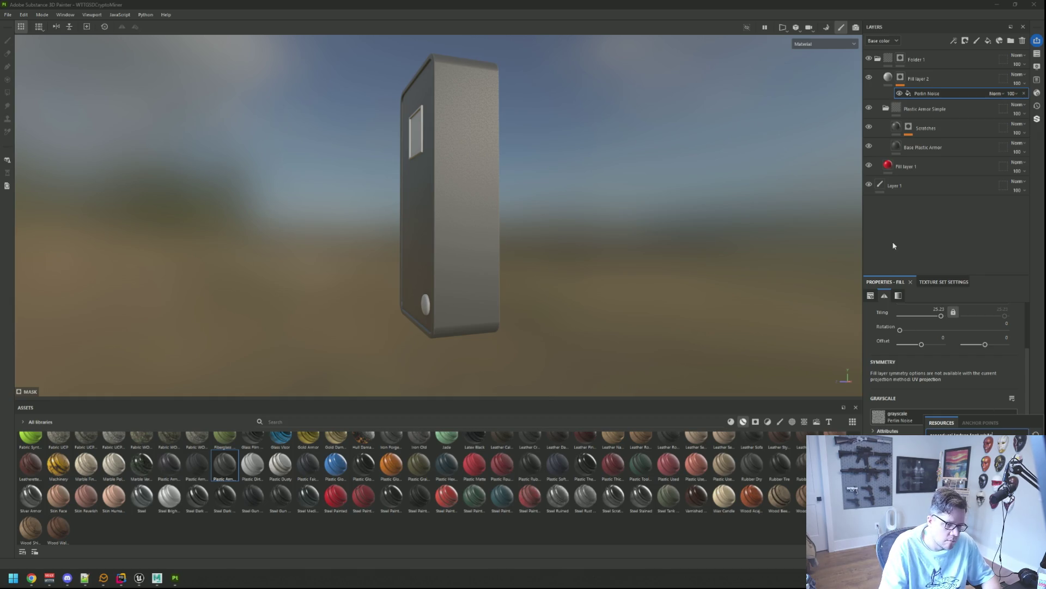
click(926, 458)
scroll(558, 153, up, 5)
mouse_move(509, 170)
mouse_down()
mouse_move(488, 124)
mouse_move(533, 158)
mouse_up()
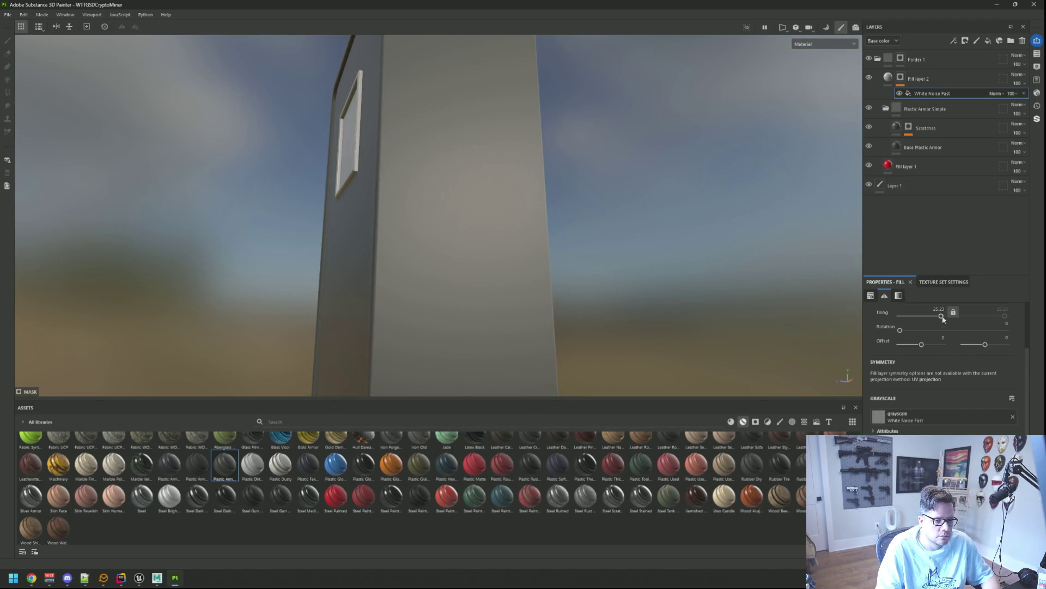
click(938, 309)
text(1)
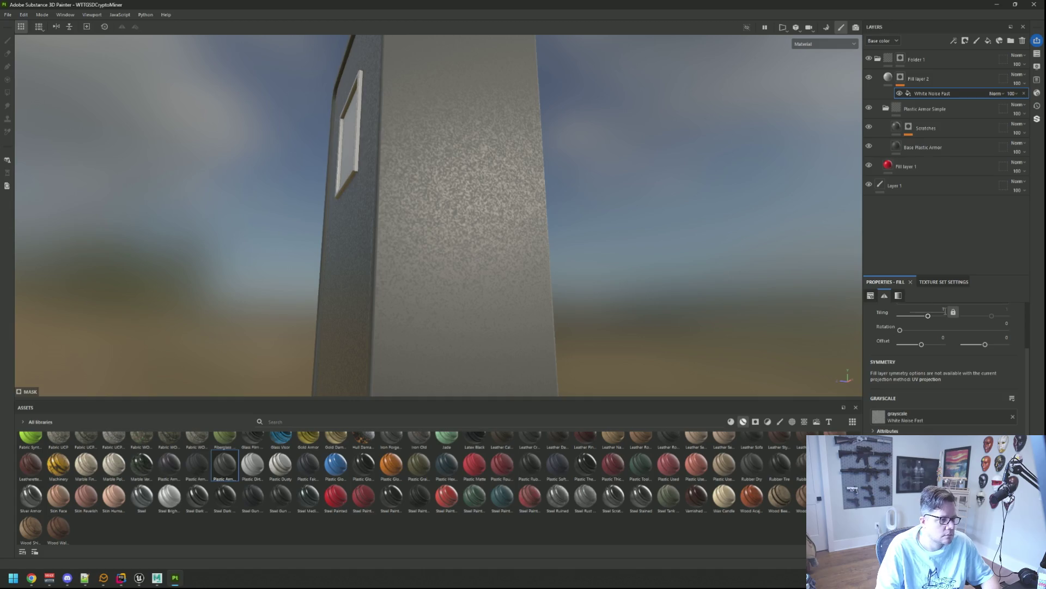
key(Return)
scroll(536, 256, down, 5)
mouse_move(535, 257)
mouse_down()
mouse_move(567, 264)
mouse_move(476, 210)
mouse_up()
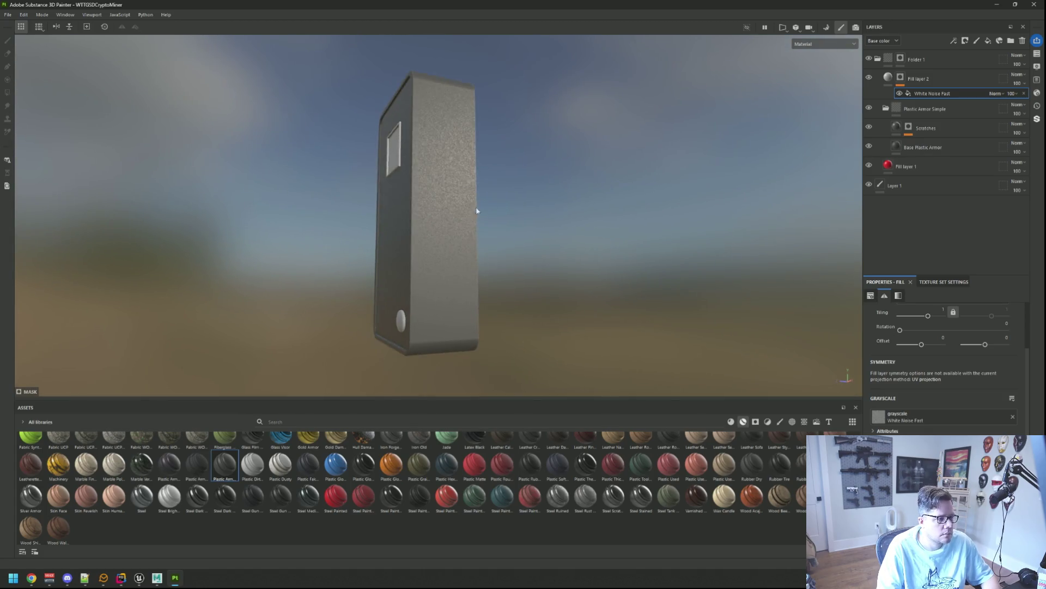
drag(930, 319, 935, 318)
- Delete the White Noise Fast filter from Fill layer 2
scroll(479, 204, down, 3)
mouse_move(480, 209)
mouse_down()
mouse_move(717, 229)
mouse_move(538, 237)
mouse_move(488, 200)
mouse_move(633, 276)
mouse_up()
scroll(488, 200, up, 3)
scroll(632, 276, up, 3)
scroll(633, 275, down, 2)
scroll(633, 276, up, 2)
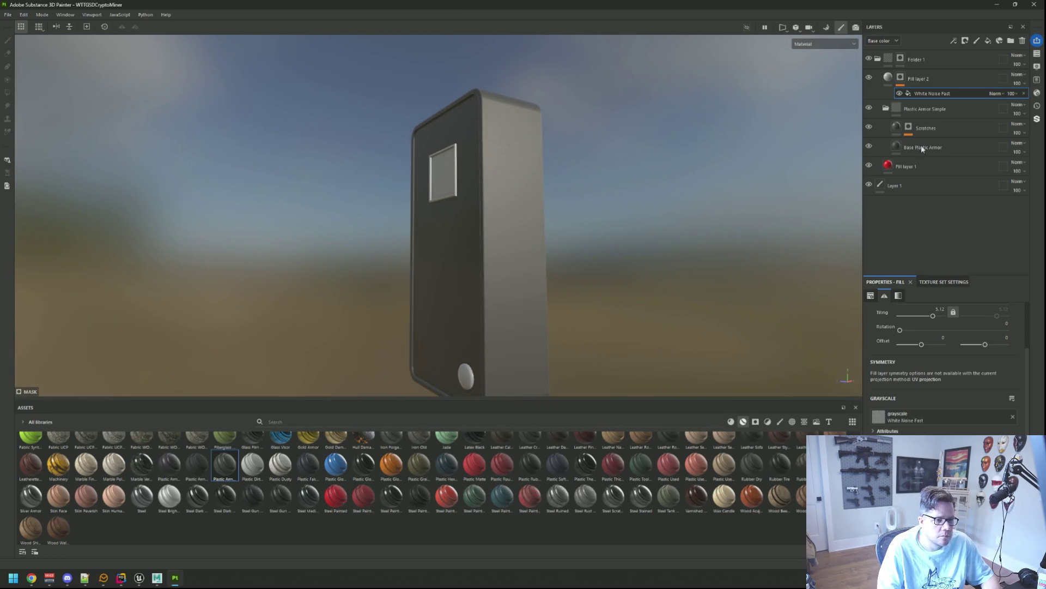
key(Delete)
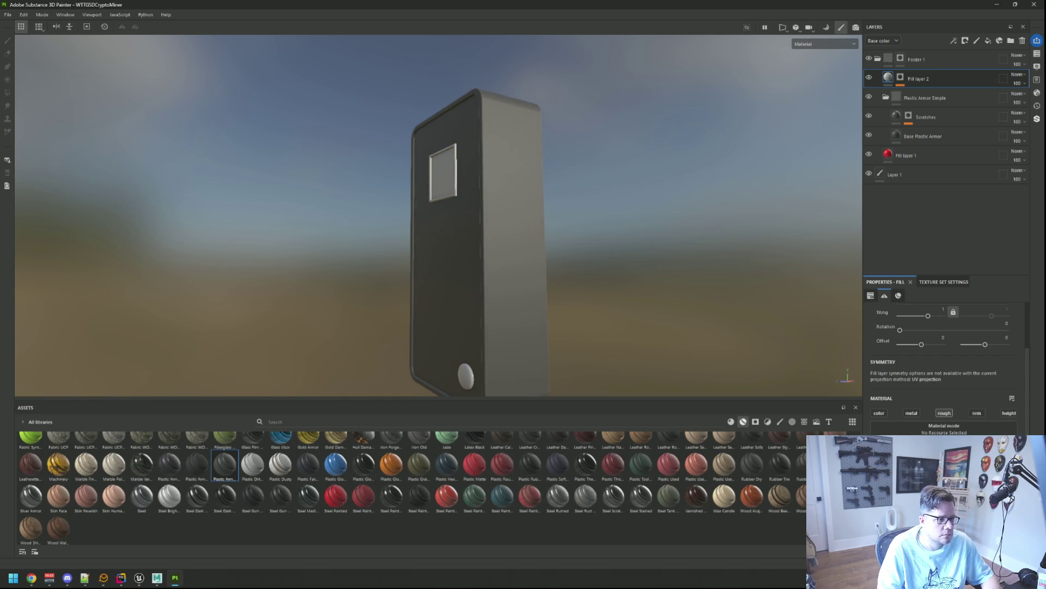
- Orbit to an angled view of the box and rotate the environment lighting to brighten it
scroll(573, 271, down, 5)
drag(572, 271, 544, 249)
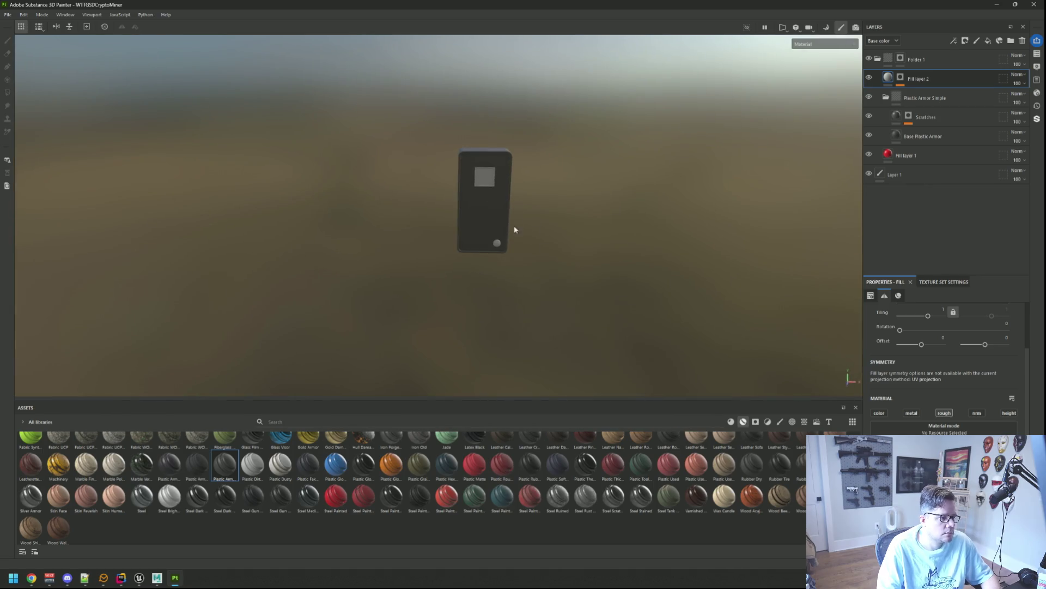
scroll(512, 229, up, 5)
scroll(511, 229, up, 3)
drag(502, 222, 551, 226)
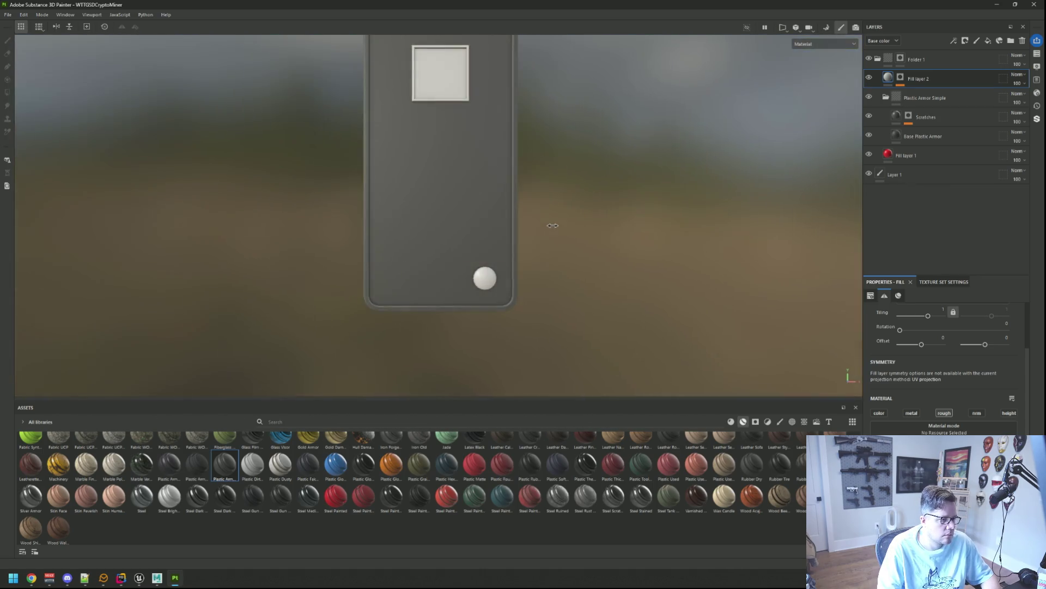
scroll(476, 197, down, 2)
scroll(475, 196, down, 3)
mouse_move(467, 227)
mouse_down()
mouse_move(535, 224)
mouse_move(496, 200)
mouse_move(467, 234)
mouse_up()
scroll(535, 224, up, 3)
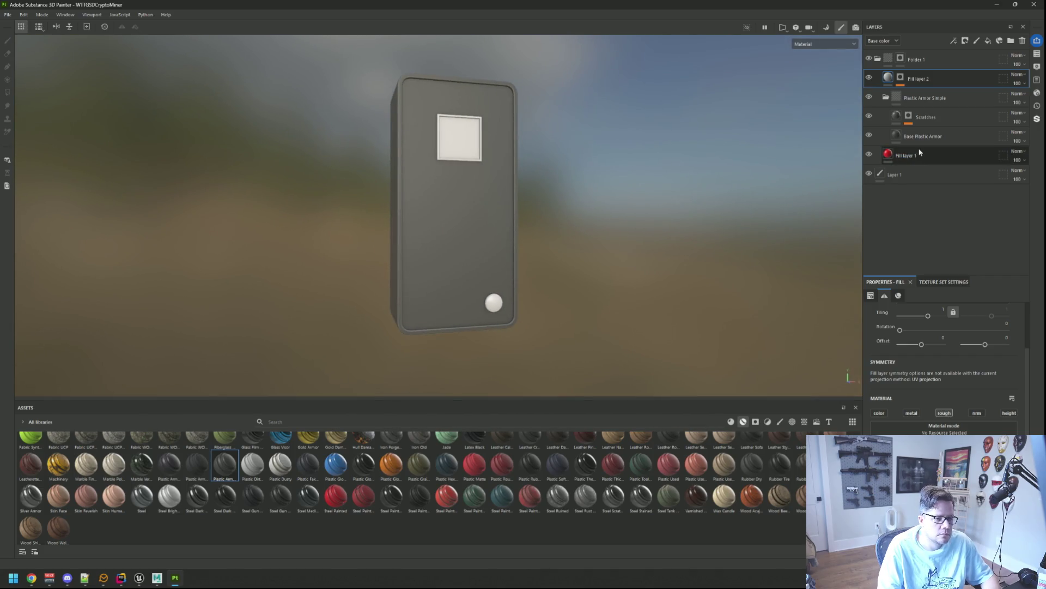
- Switch Fill layer 1 from colour to metal and move it above Fill layer 2
click(905, 156)
click(879, 413)
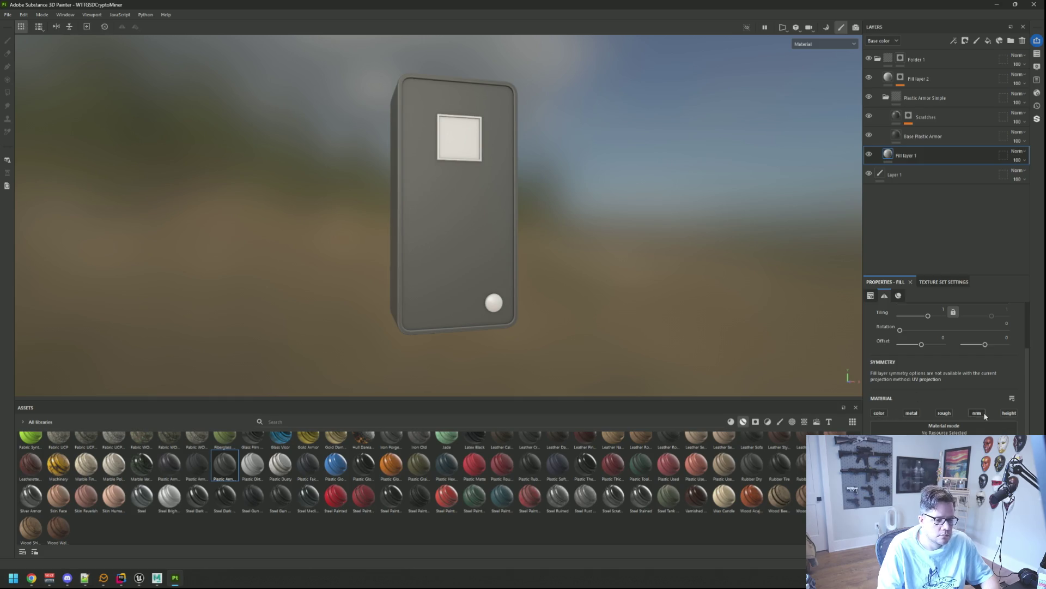
click(917, 414)
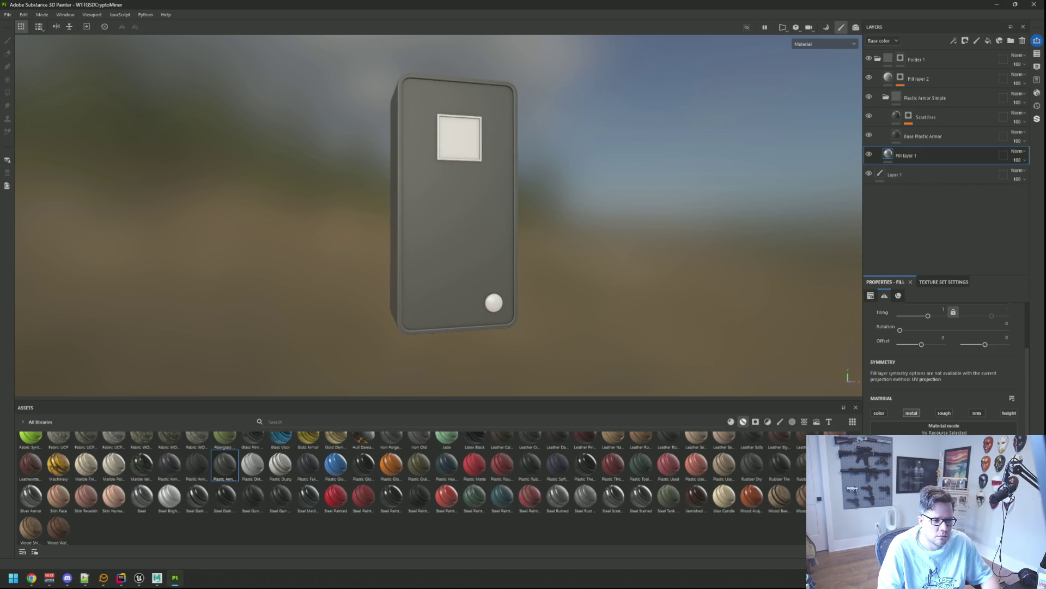
mouse_move(912, 158)
mouse_down()
mouse_move(929, 50)
mouse_move(924, 60)
mouse_up()
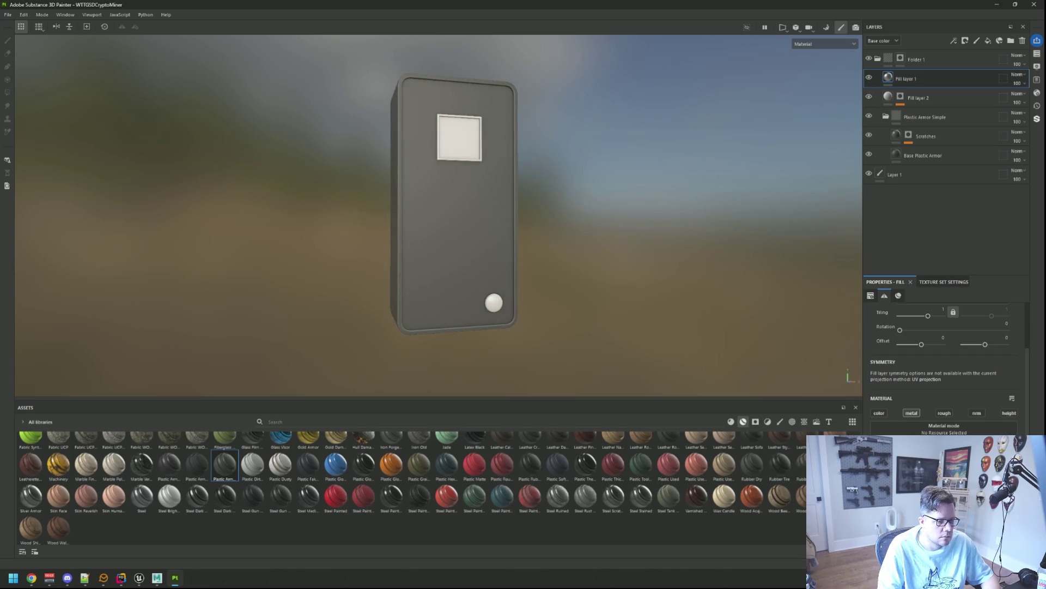
scroll(591, 240, down, 5)
drag(592, 240, 381, 238)
scroll(381, 239, up, 4)
mouse_move(504, 214)
mouse_down()
mouse_move(392, 185)
mouse_move(514, 217)
mouse_move(542, 164)
mouse_move(496, 229)
mouse_move(479, 215)
mouse_move(491, 207)
mouse_move(549, 221)
mouse_move(496, 224)
mouse_move(567, 229)
mouse_move(516, 226)
mouse_move(528, 260)
mouse_move(491, 260)
mouse_move(482, 229)
mouse_move(499, 237)
mouse_move(484, 220)
mouse_move(539, 226)
mouse_move(486, 222)
mouse_move(483, 234)
mouse_up()
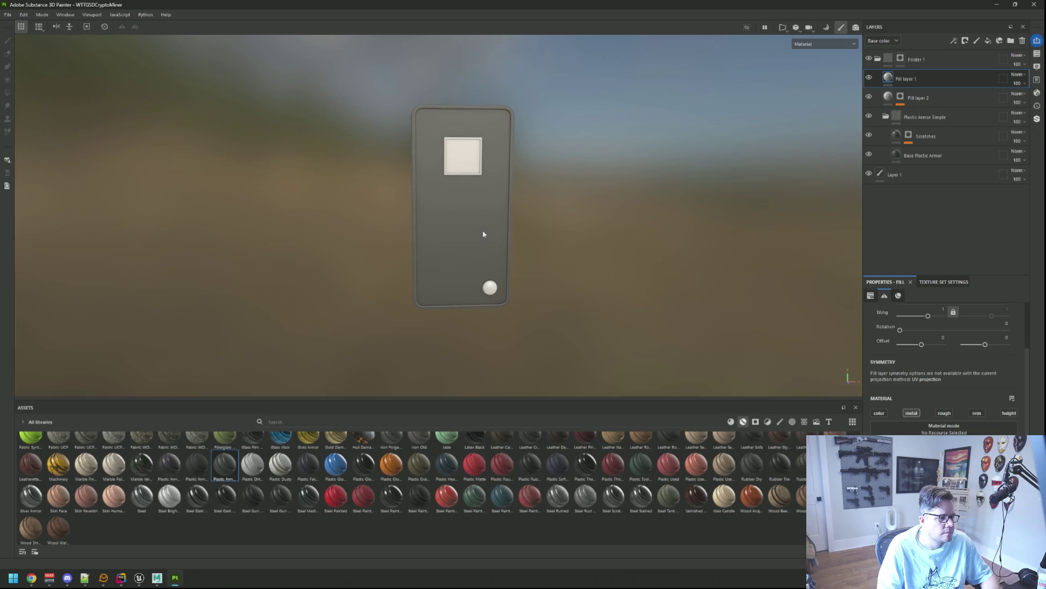
- Open the Export textures dialog and its output folder picker
key(ctrl+shift+e)
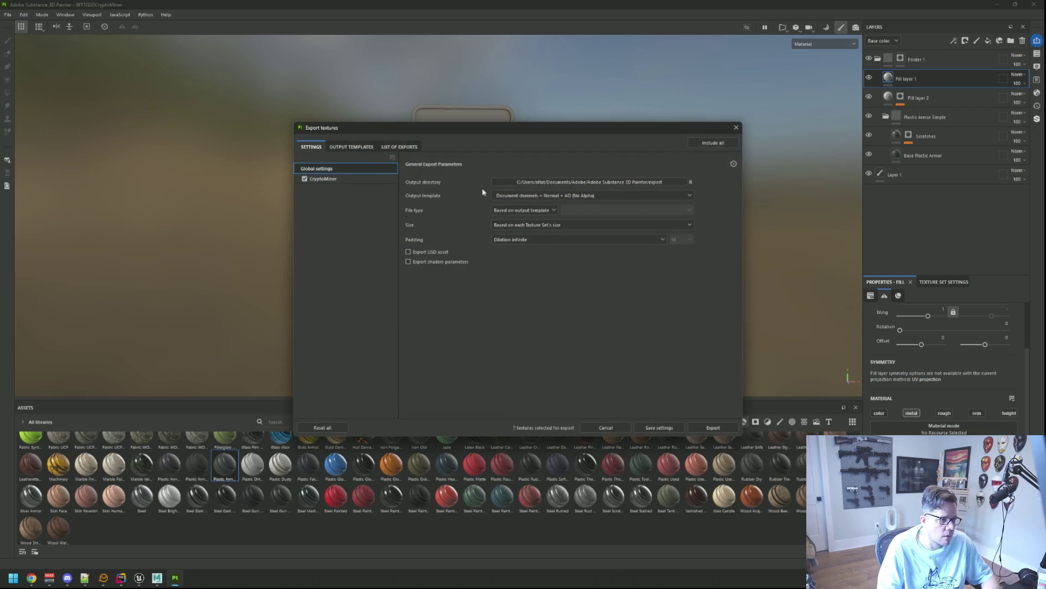
click(570, 195)
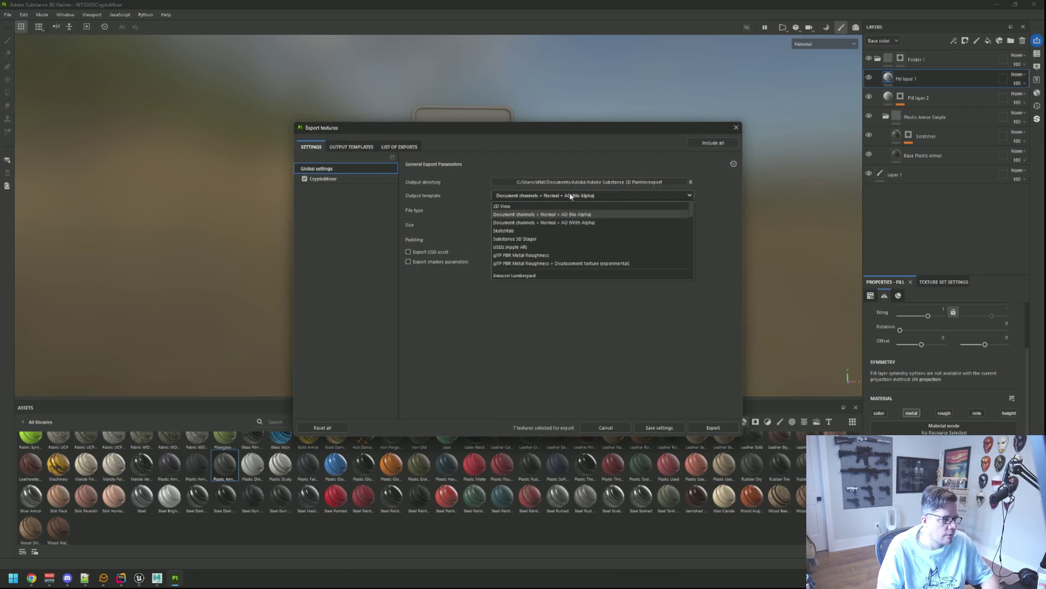
click(577, 194)
click(579, 182)
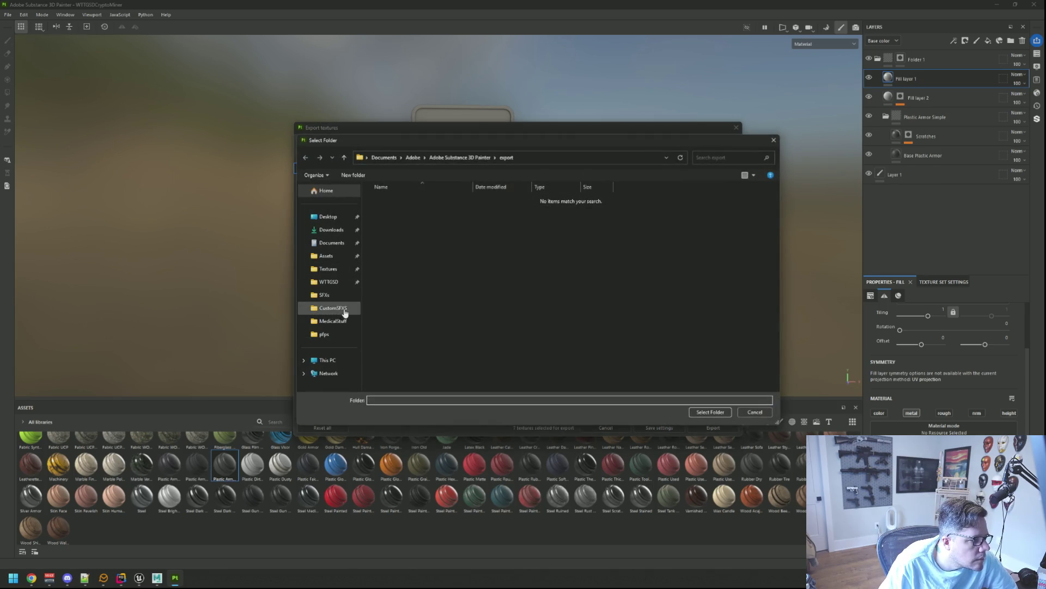
- Navigate through WTTGSD > WTTGSD > Content > Assets > 3D into the Textures folder
click(340, 284)
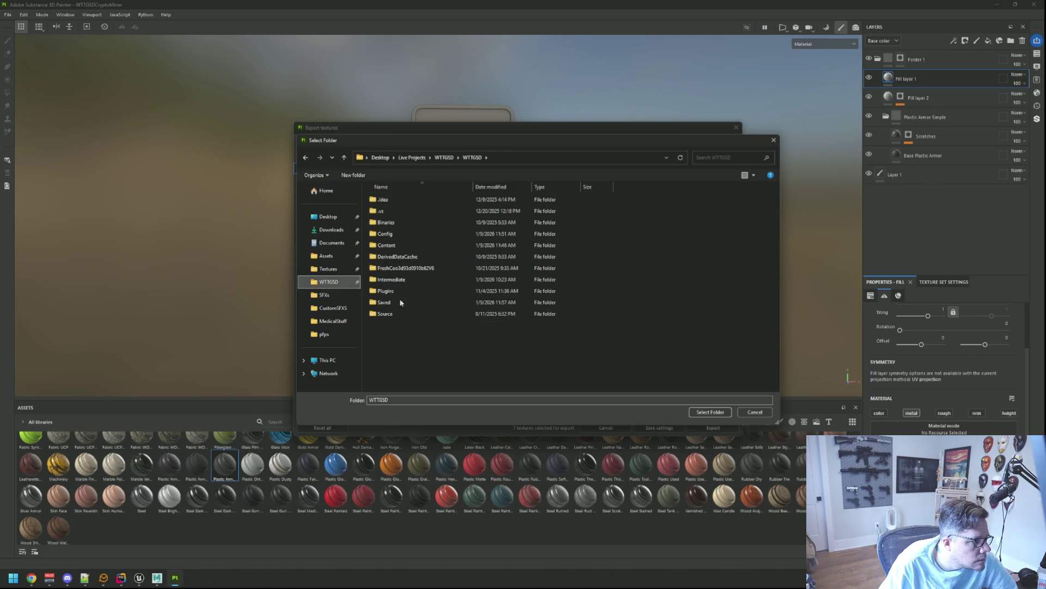
click(444, 158)
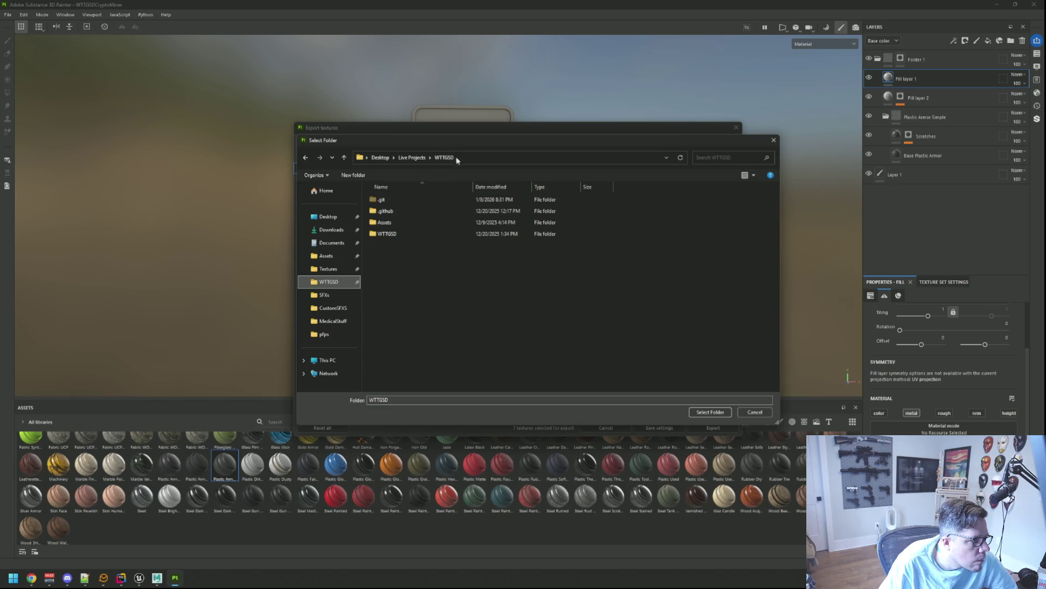
double_click(404, 233)
double_click(402, 238)
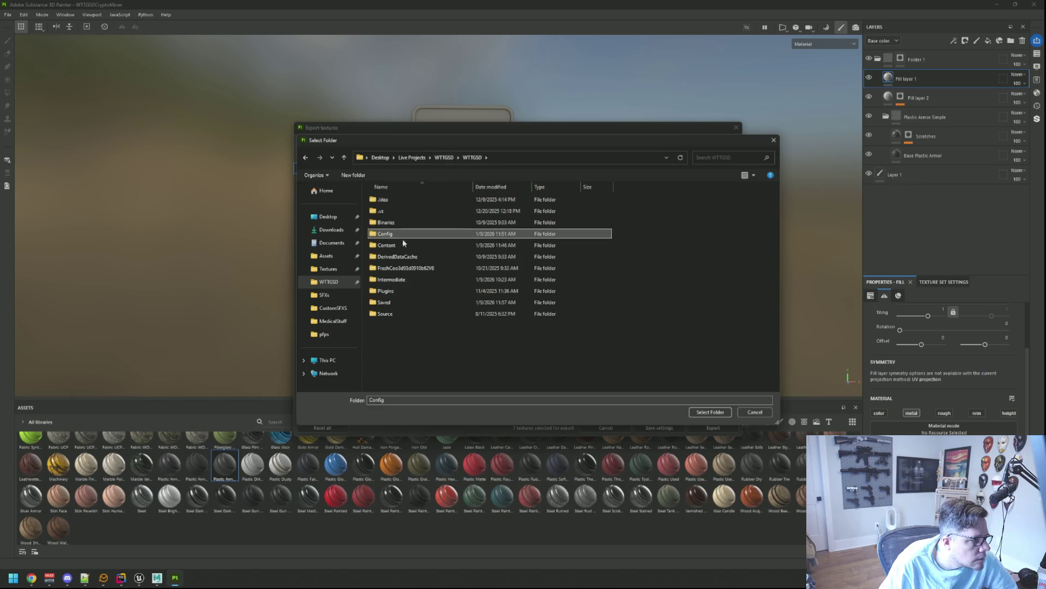
double_click(405, 211)
double_click(405, 213)
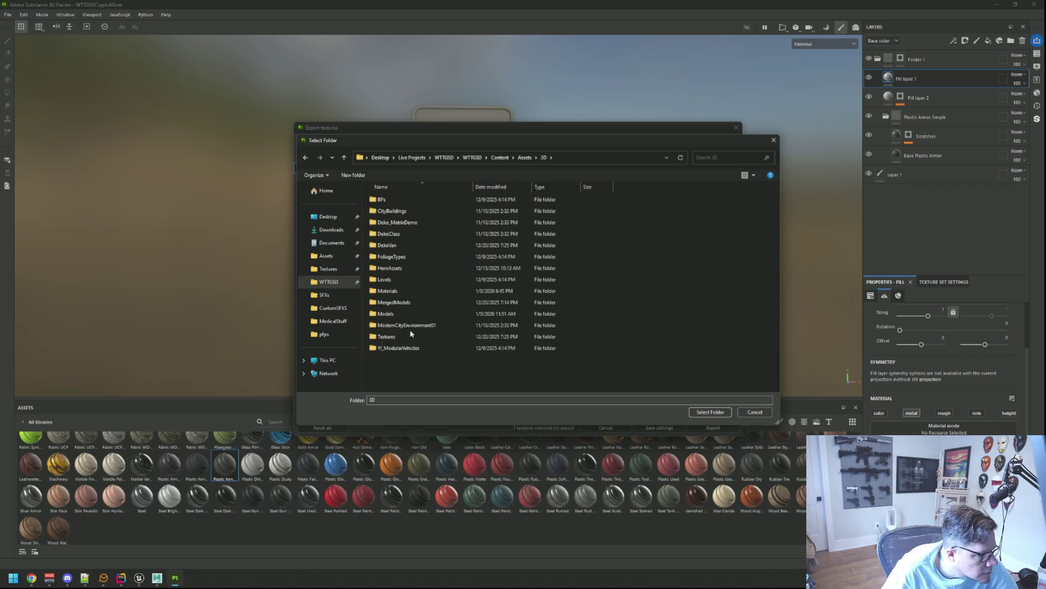
click(410, 337)
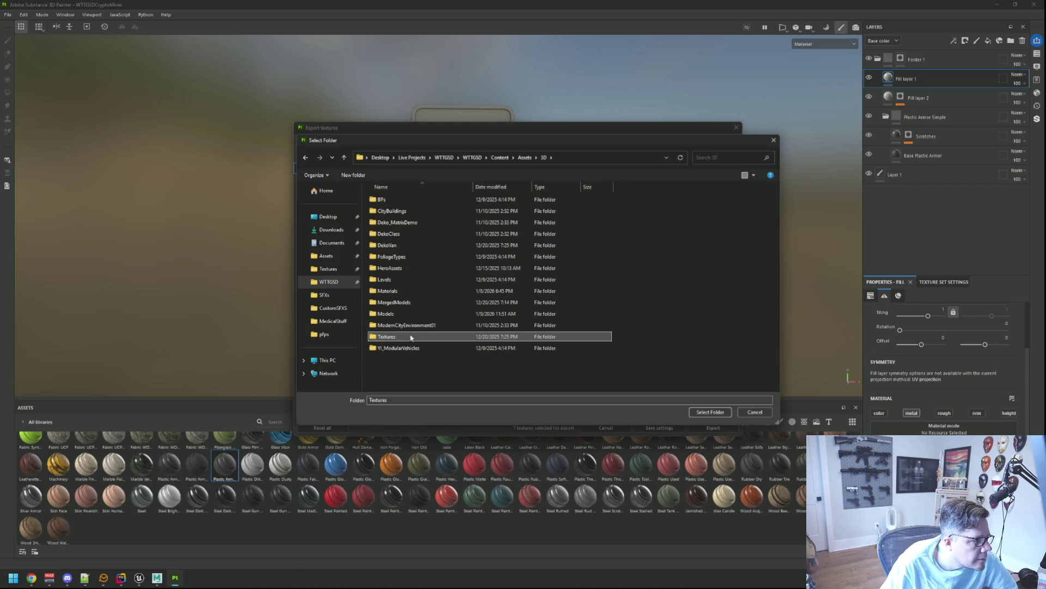
double_click(410, 337)
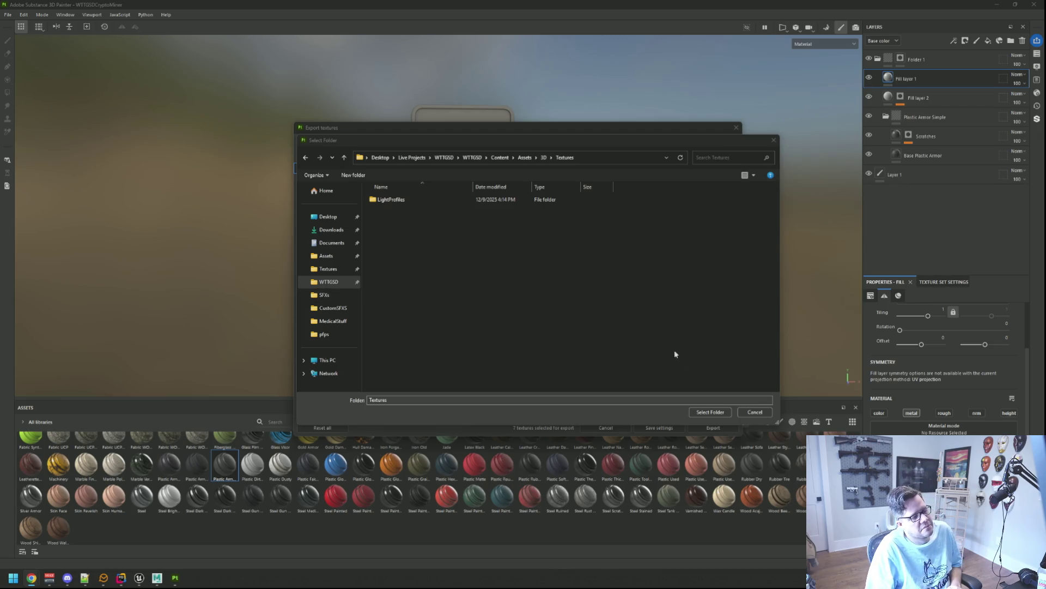
- Confirm Textures as the output folder and choose the UE5 output template
click(712, 413)
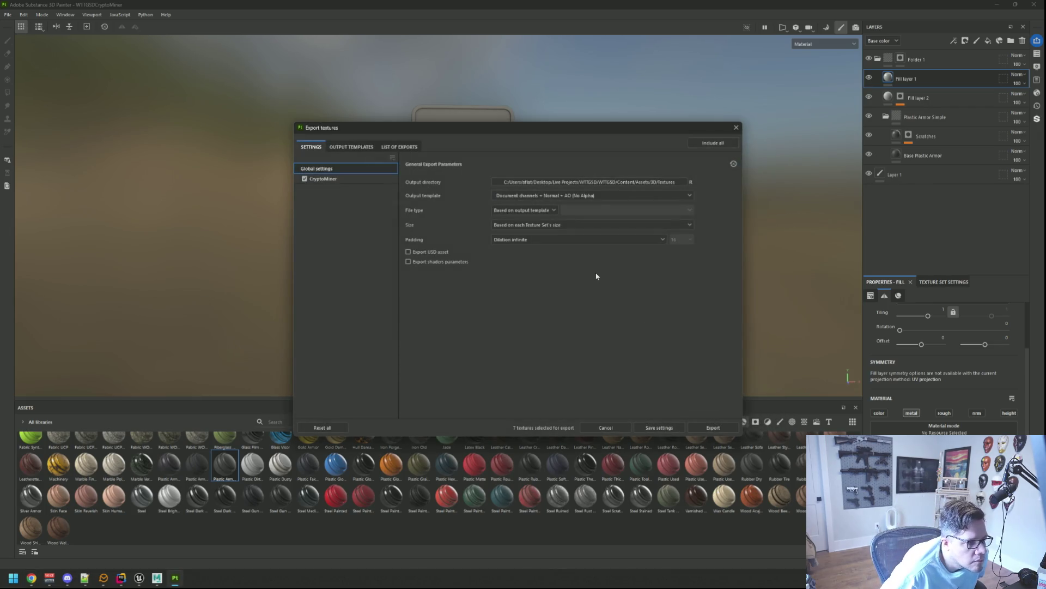
click(507, 196)
scroll(549, 254, down, 10)
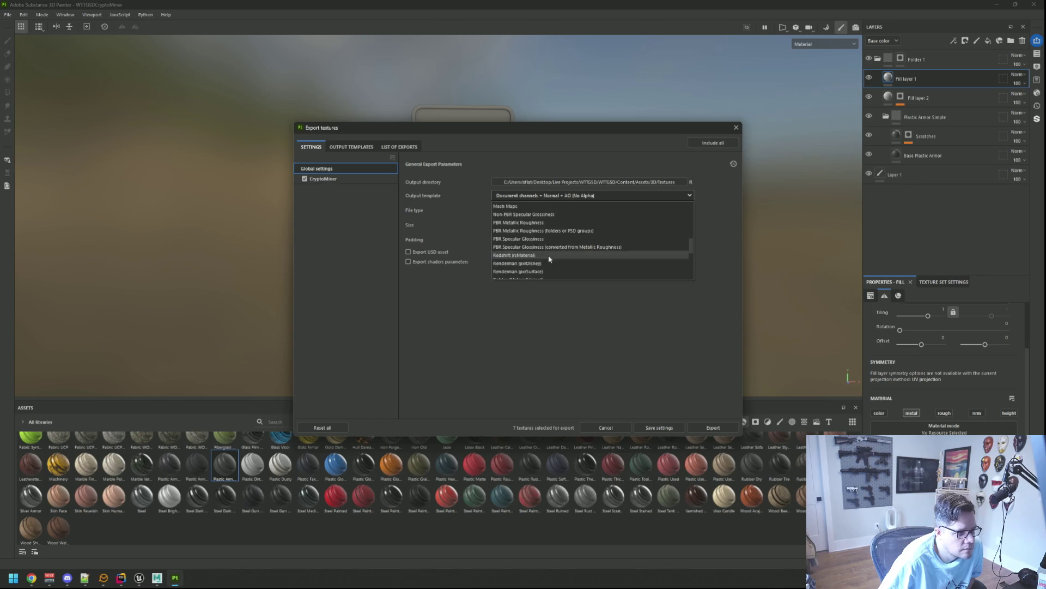
scroll(550, 254, down, 5)
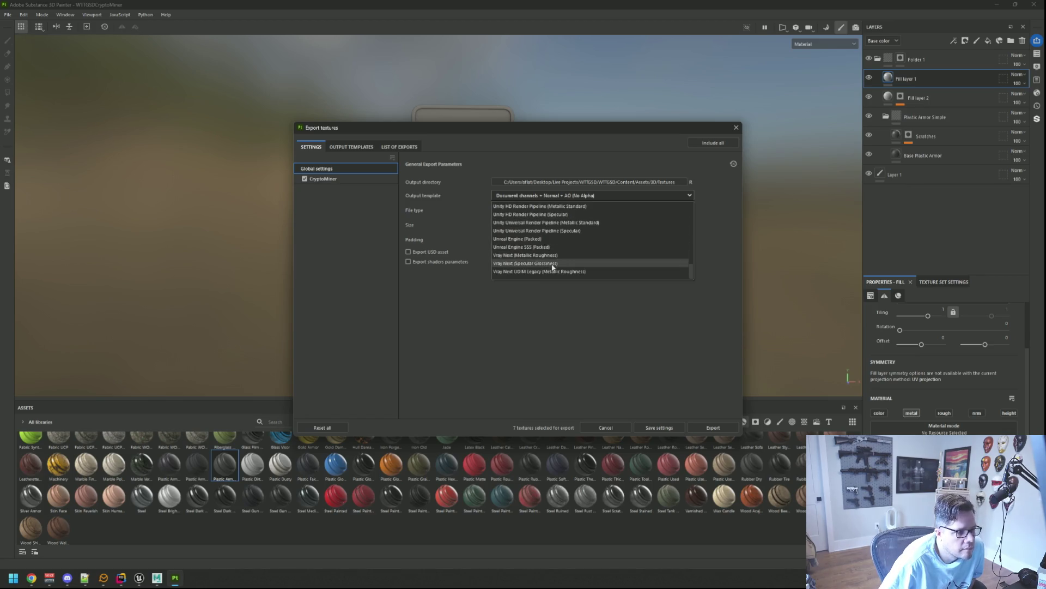
scroll(555, 243, up, 2)
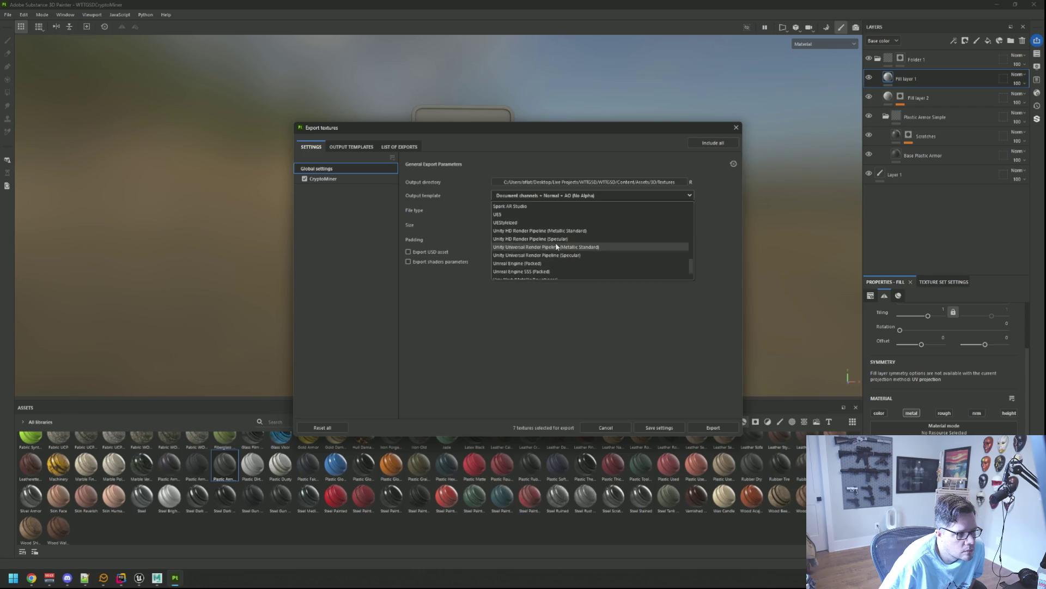
click(551, 216)
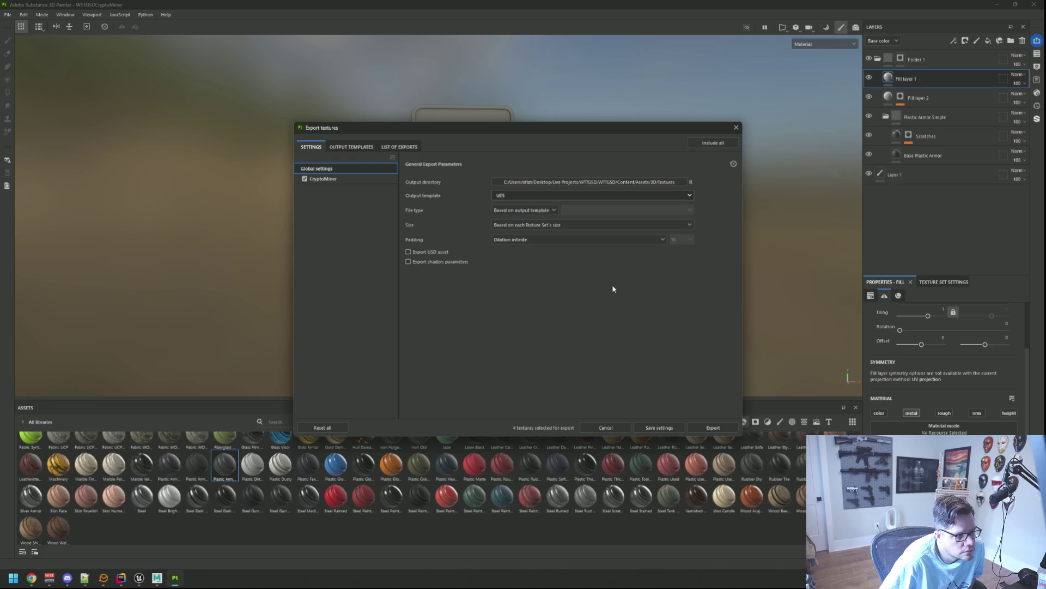
click(324, 179)
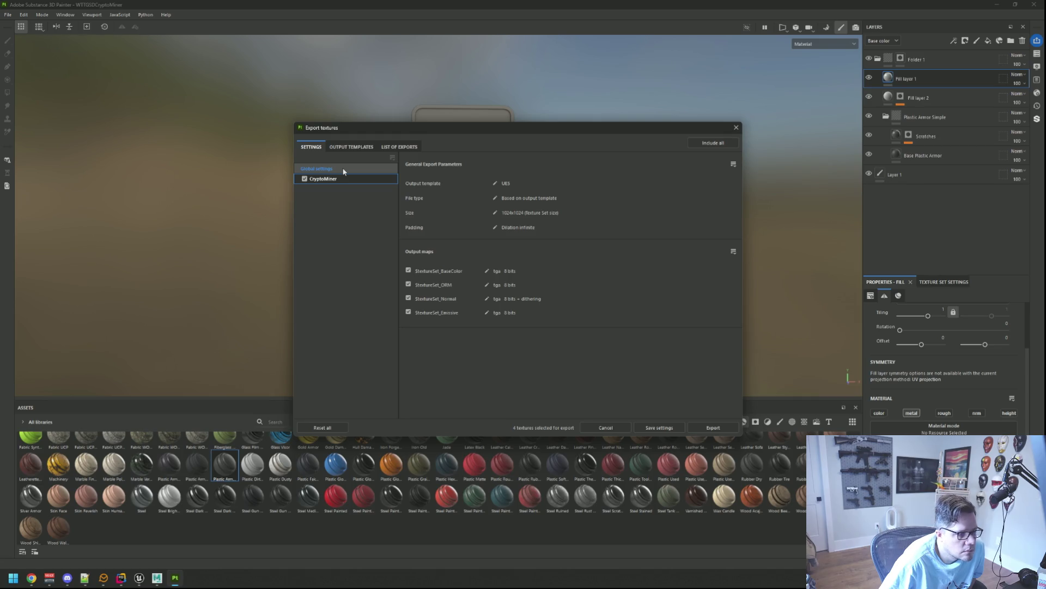
click(343, 171)
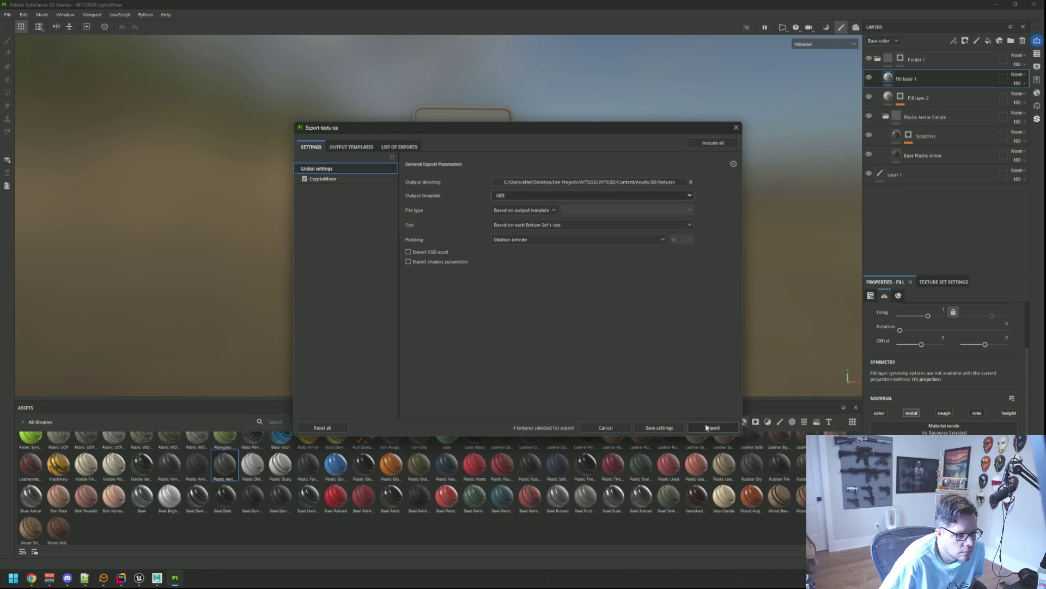
- Export the CryptoMiner textures and switch back to Unreal Engine
click(711, 428)
click(670, 426)
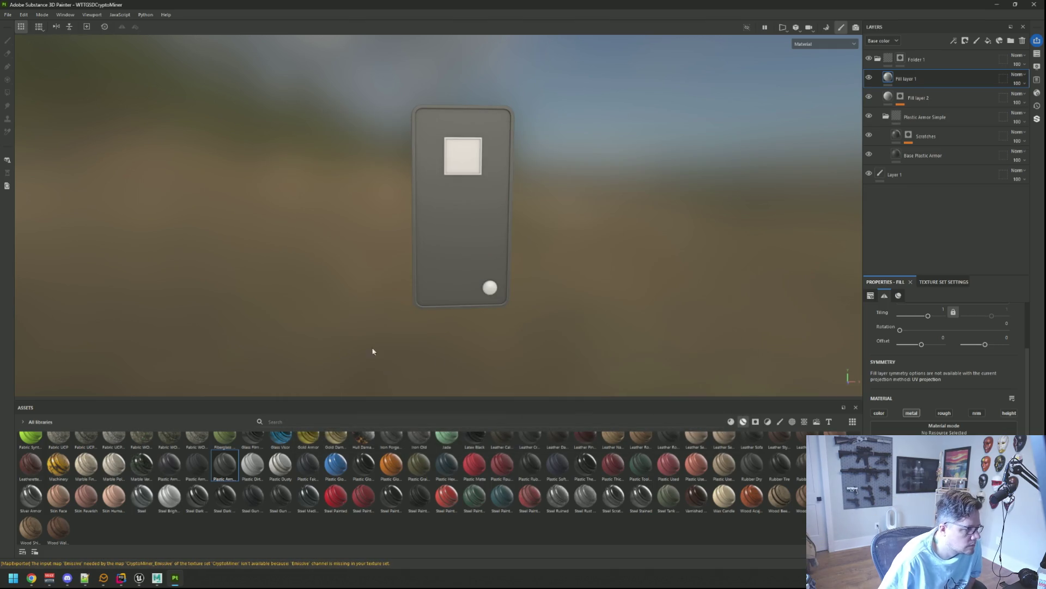
click(140, 579)
click(313, 501)
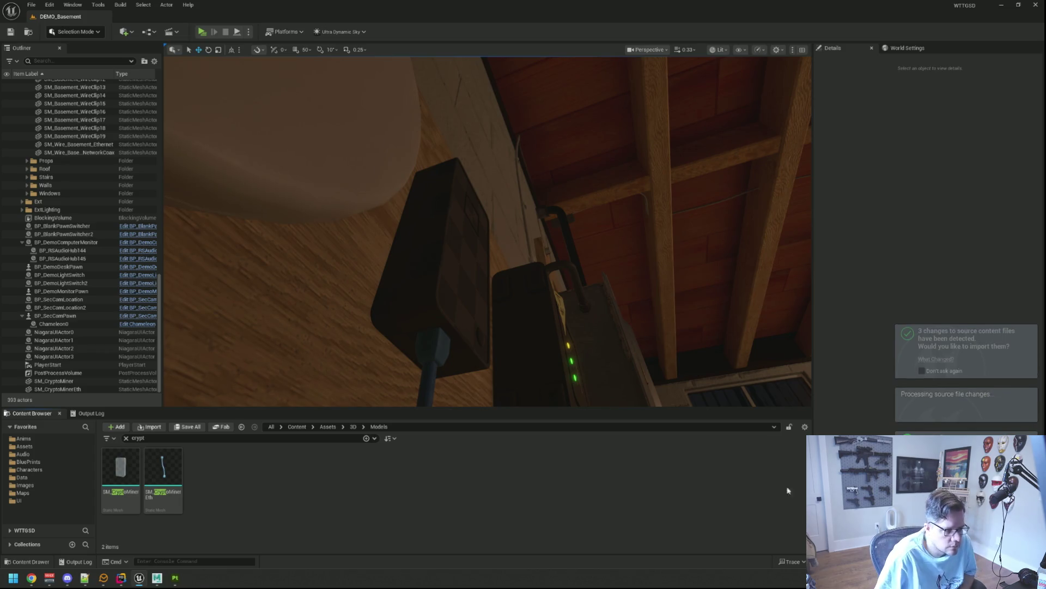
- In the 3D folder, turn off sRGB on the CryptoMiner_ORM texture and save it
mouse_move(547, 369)
mouse_down()
mouse_move(547, 322)
mouse_move(504, 313)
mouse_up()
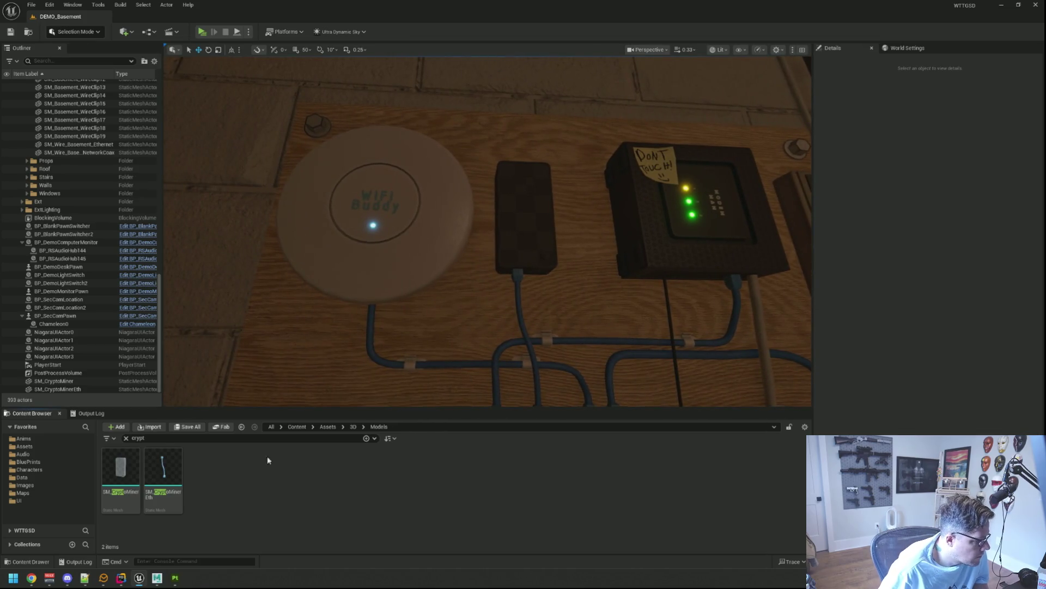
click(353, 427)
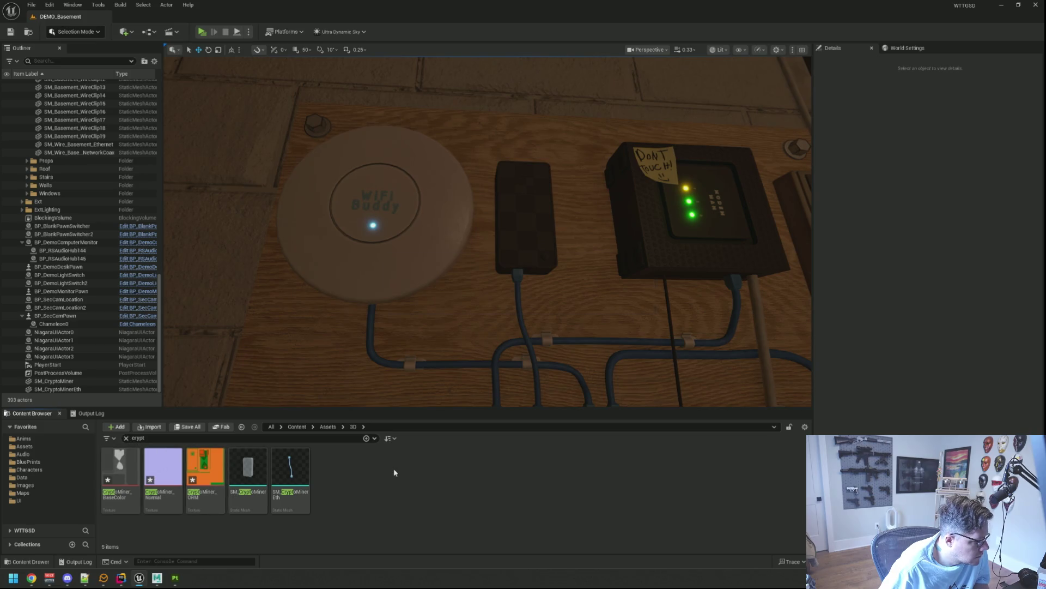
click(206, 472)
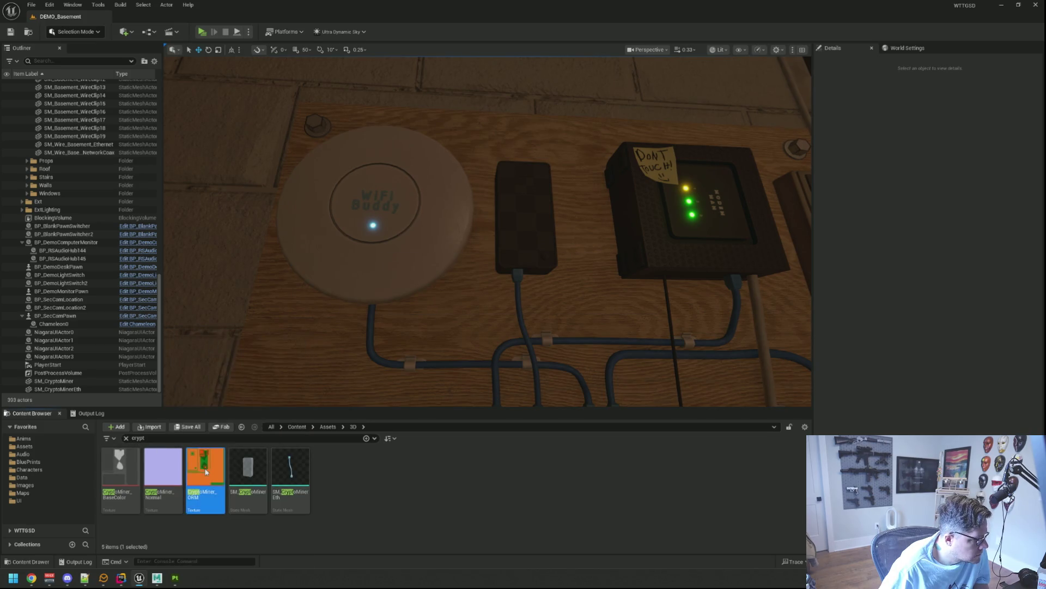
double_click(206, 472)
scroll(709, 304, down, 4)
click(736, 414)
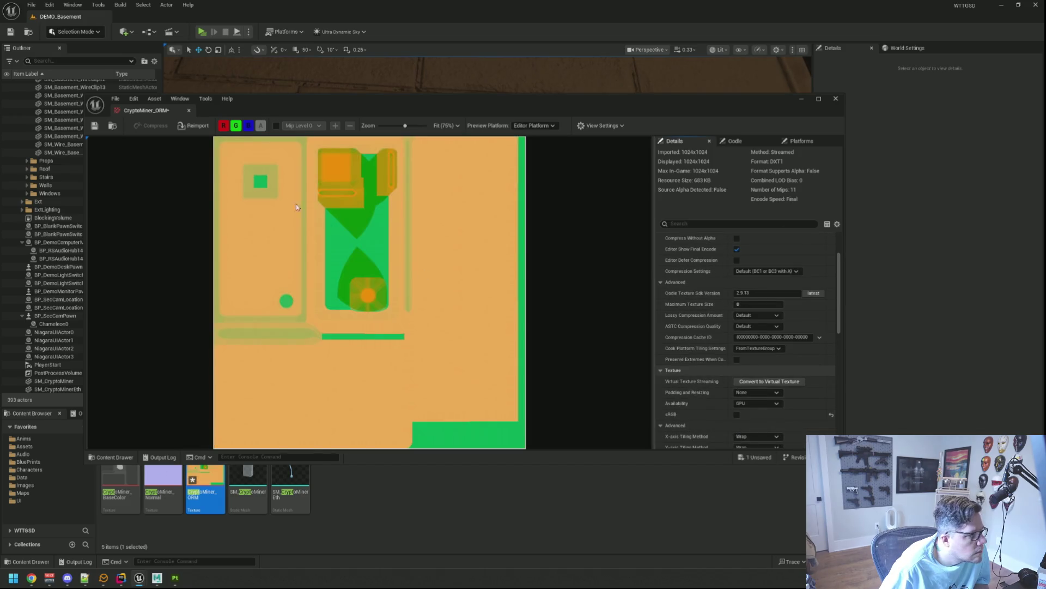
click(94, 125)
click(188, 110)
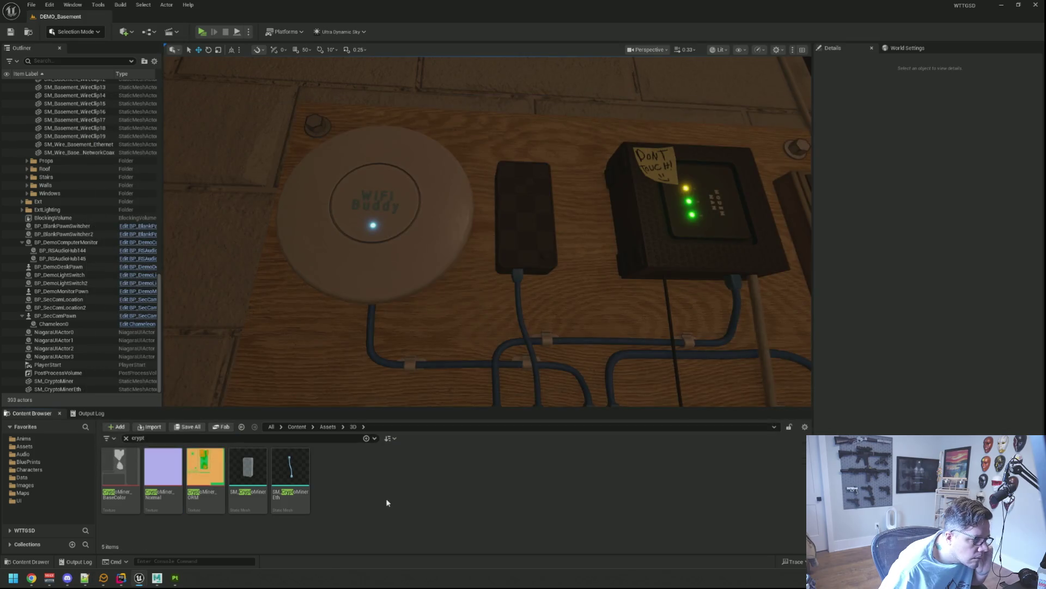
- Clear the 'crypt' search filter in the Content Browser
click(357, 439)
key(ctrl+a)
key(BackSpace)
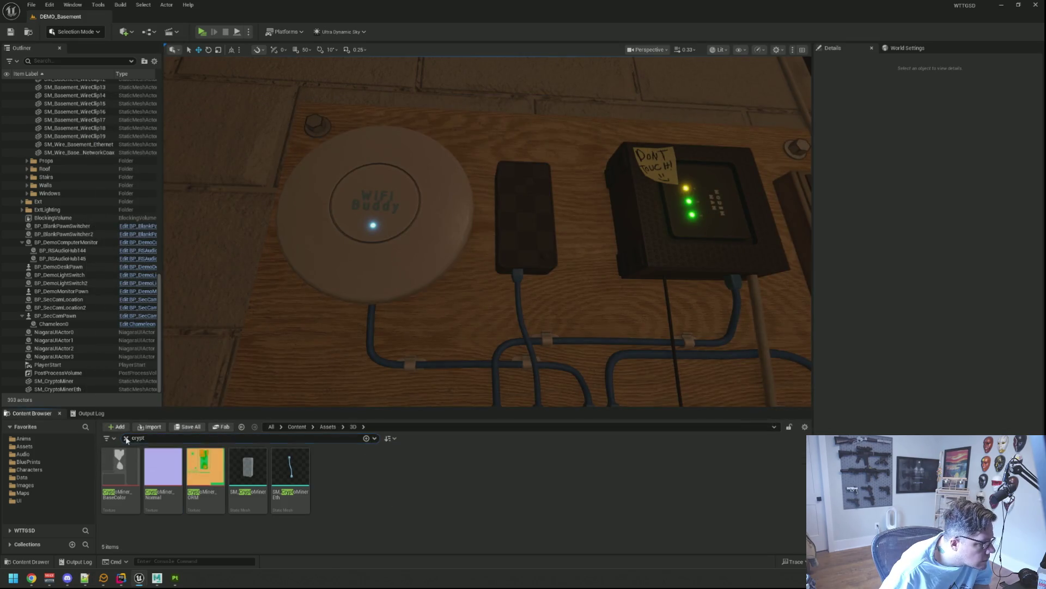
- Browse the Materials folder and preview the MI_WTTGPropsA material instance
double_click(460, 466)
scroll(574, 478, down, 2)
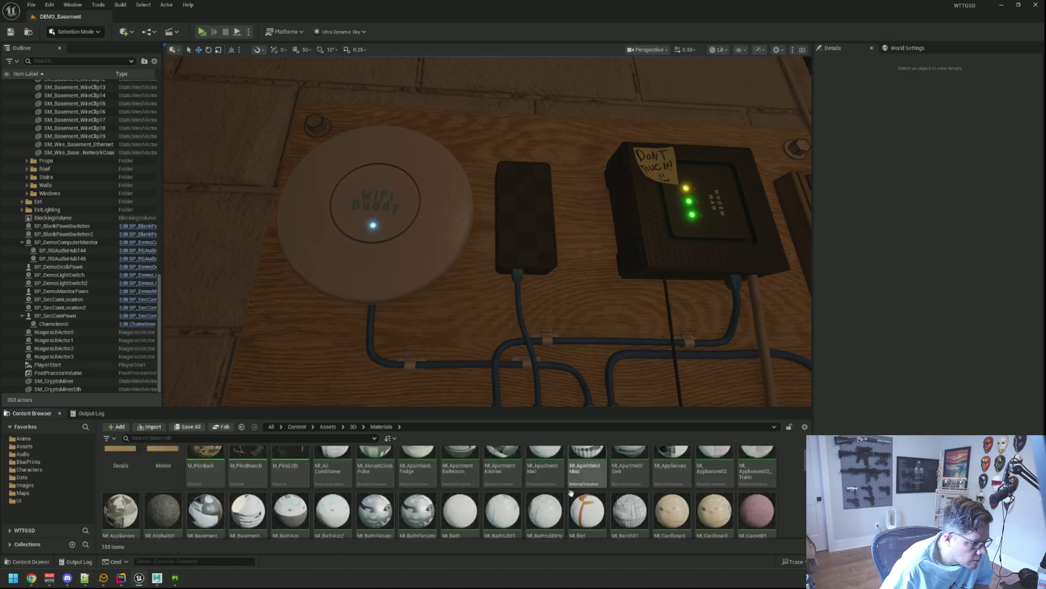
scroll(574, 479, down, 15)
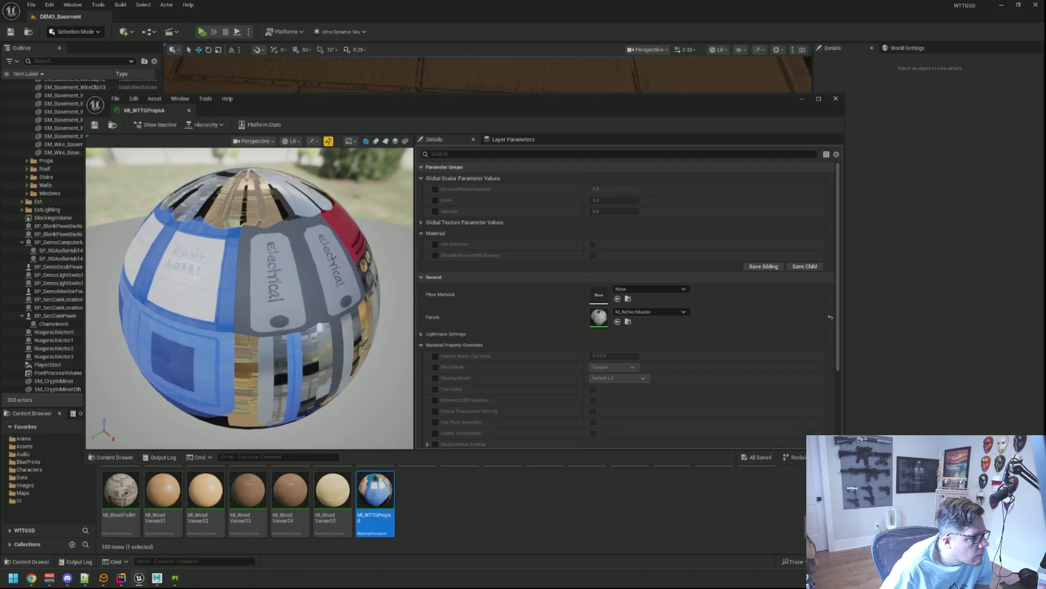
drag(229, 319, 260, 318)
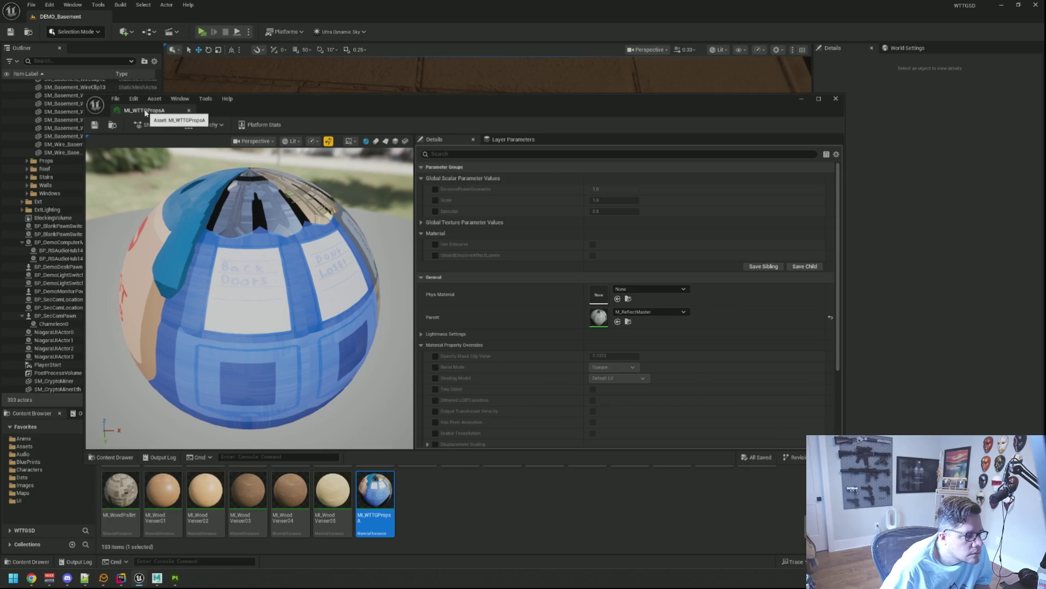
click(403, 482)
- Duplicate MI_WTTGPropsA, rename the copy MI_CryptoMiner, and open it
key(ctrl+d)
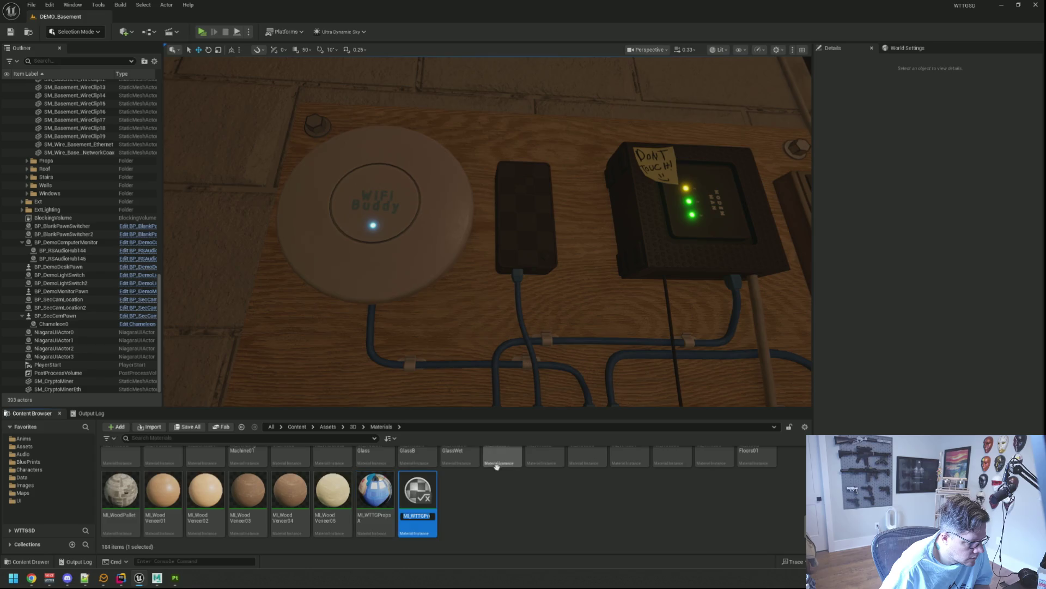
key(BackSpace)
key(BackSpace)
key(BackSpace)
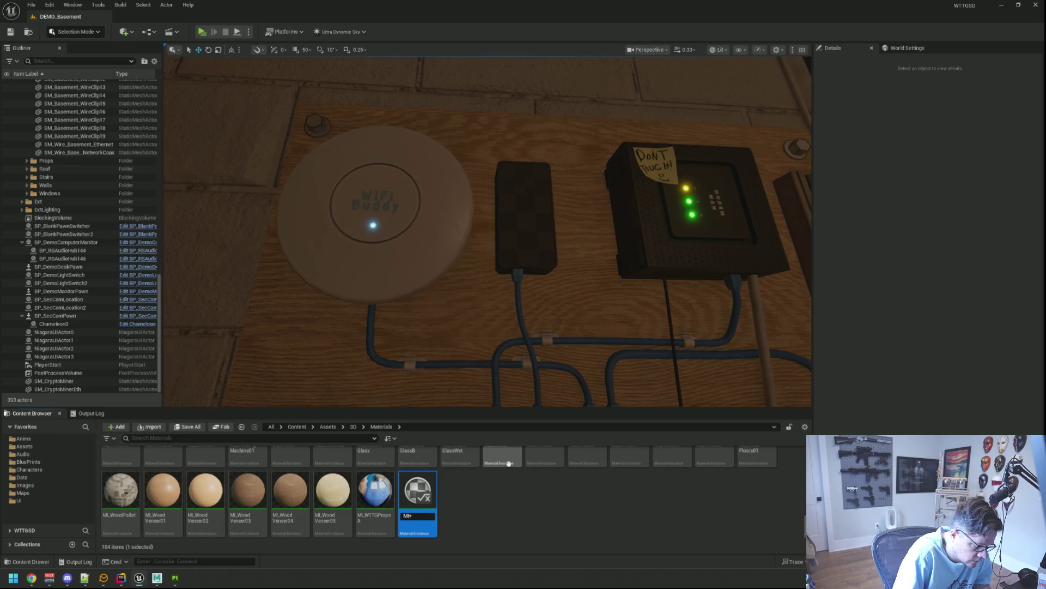
text(CyptoMiner)
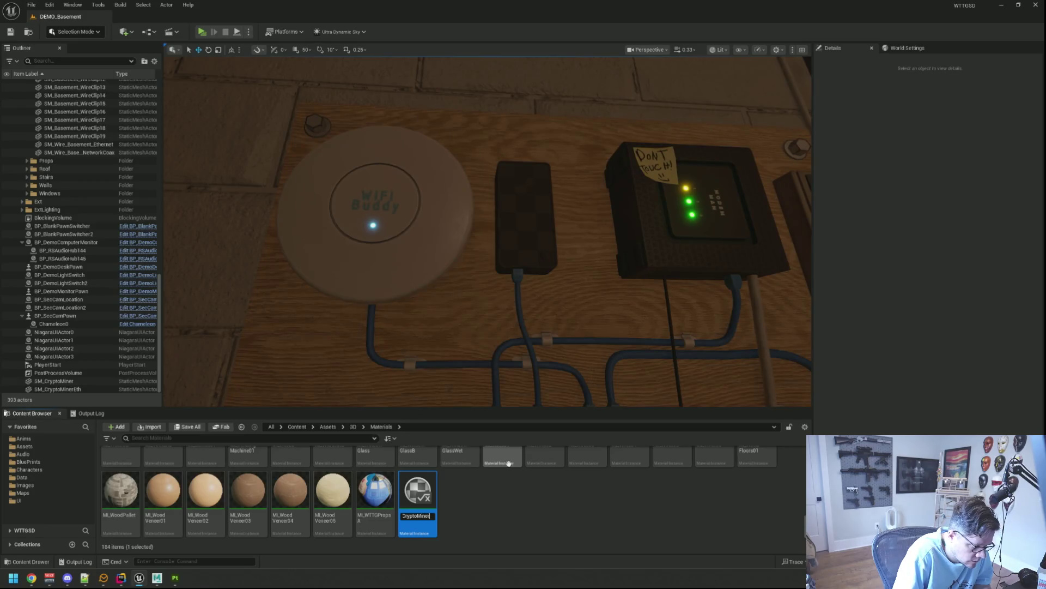
key(Return)
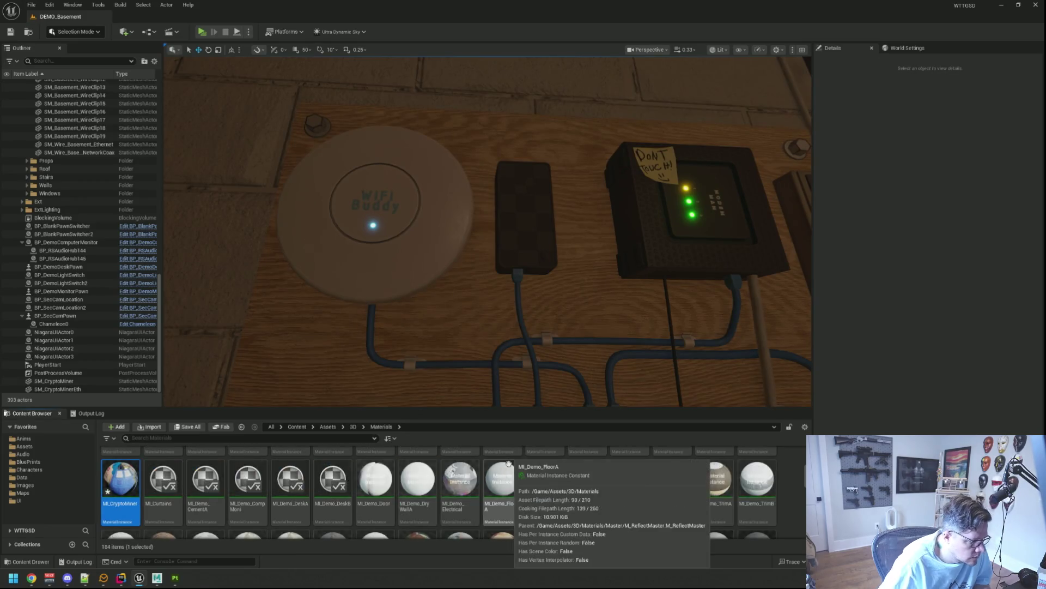
key(Return)
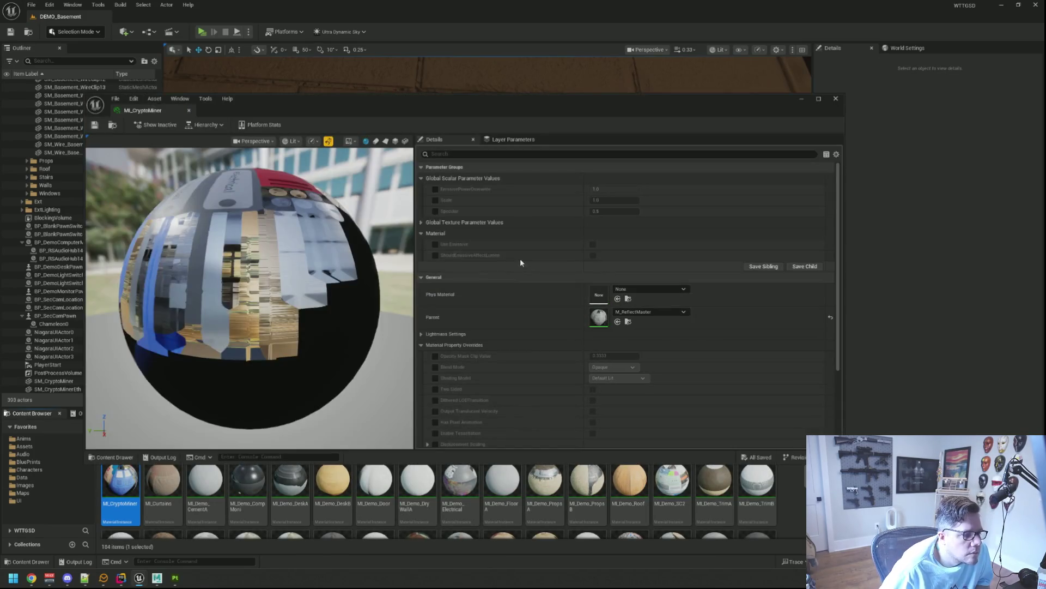
- Assign CryptoMiner_BaseColor, CryptoMiner_Normal and CryptoMiner_ORM to the Color, Normal and ORM texture parameters
click(423, 223)
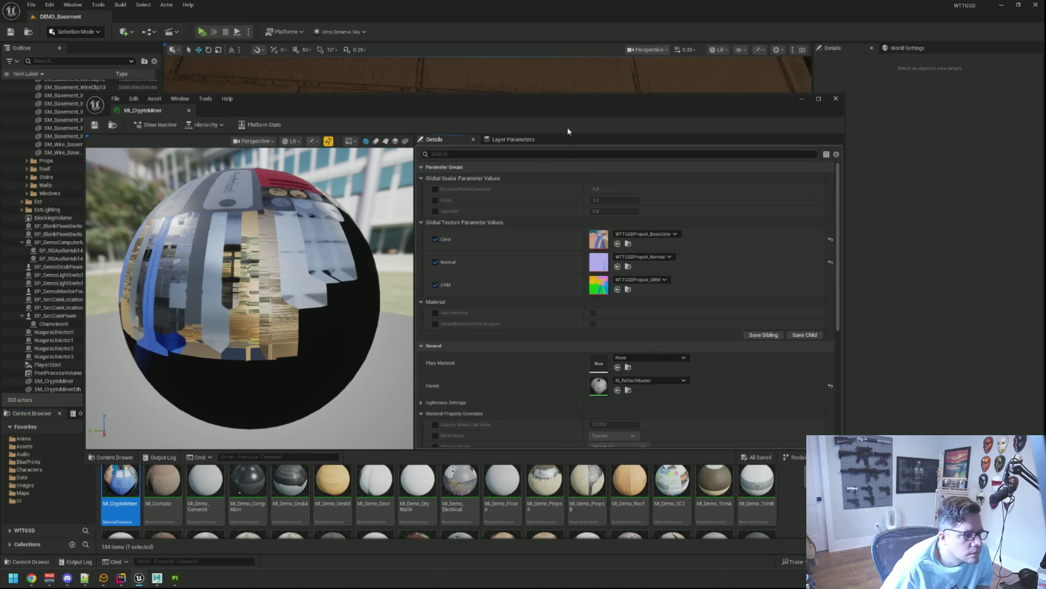
drag(524, 115, 585, 54)
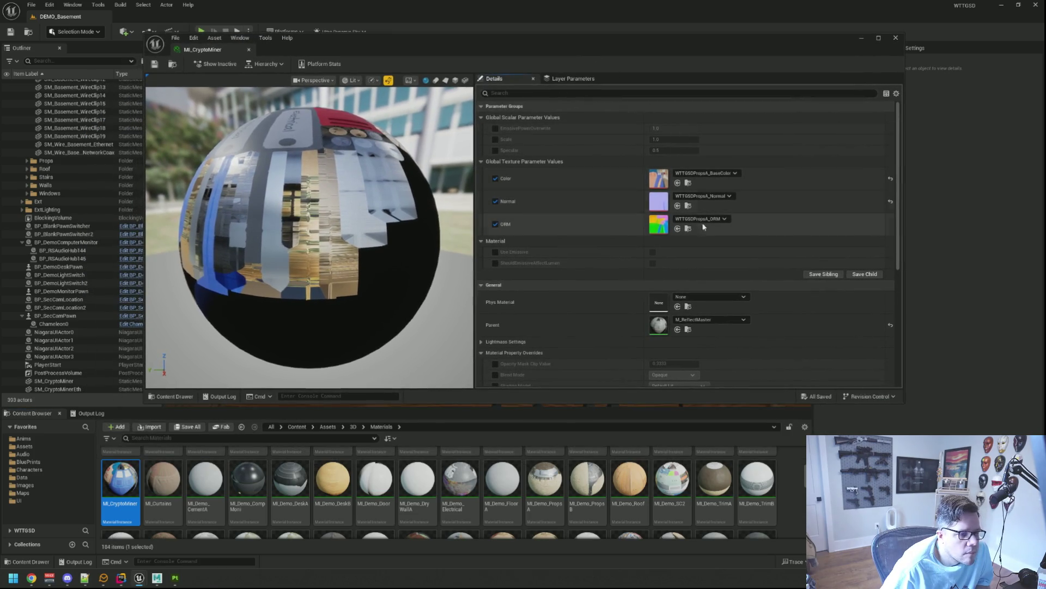
click(688, 183)
text(Crypt)
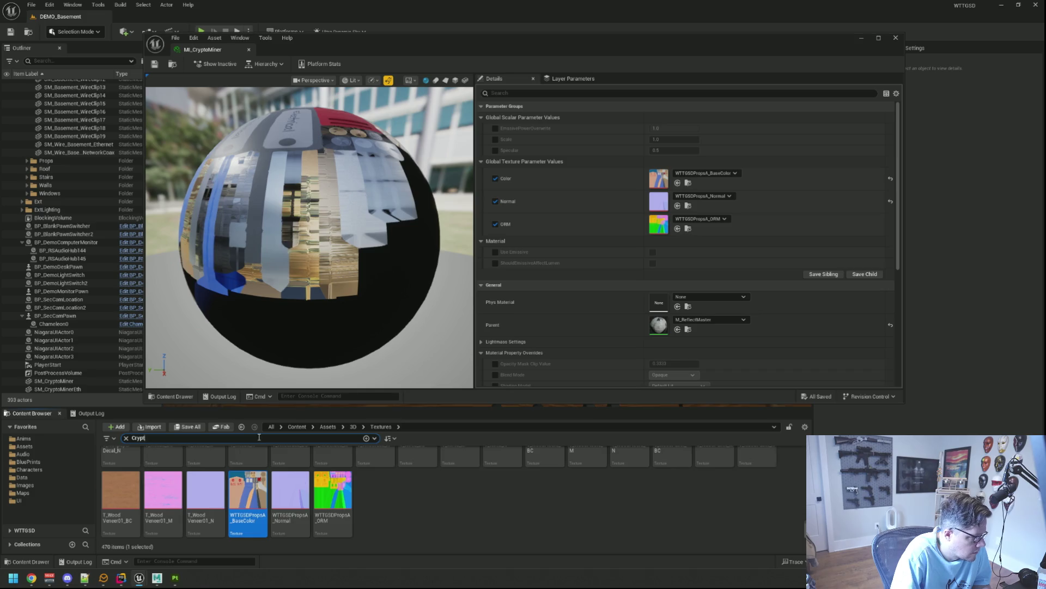
text(o)
mouse_move(120, 467)
mouse_down()
mouse_move(494, 335)
mouse_move(658, 179)
mouse_up()
mouse_move(162, 467)
mouse_down()
mouse_move(662, 240)
mouse_move(658, 202)
mouse_up()
mouse_move(218, 475)
mouse_down()
mouse_move(670, 231)
mouse_move(658, 224)
mouse_up()
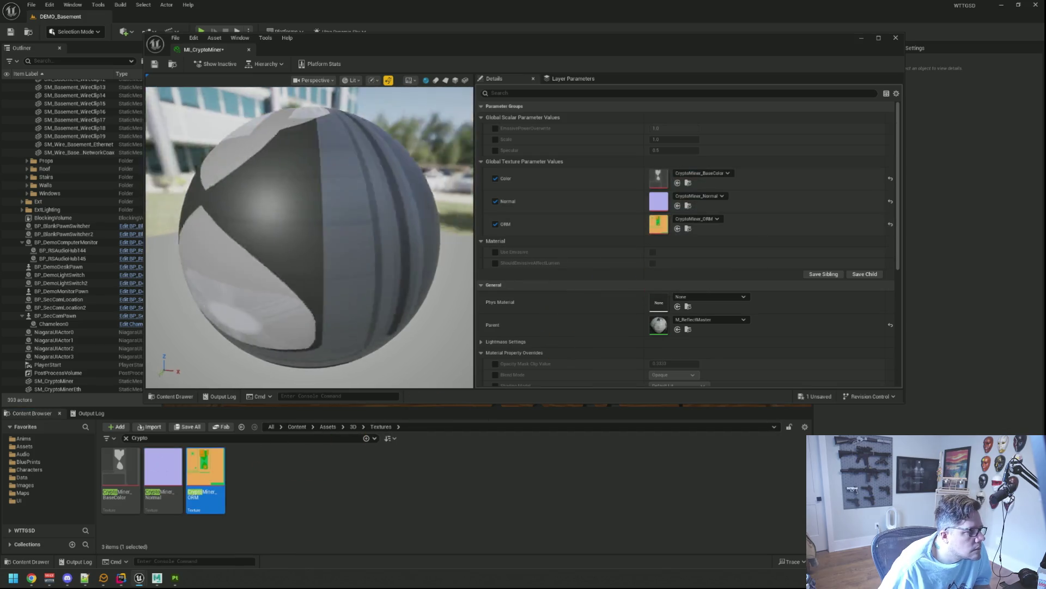
- Save MI_CryptoMiner and select the miner device on the level wall
click(155, 64)
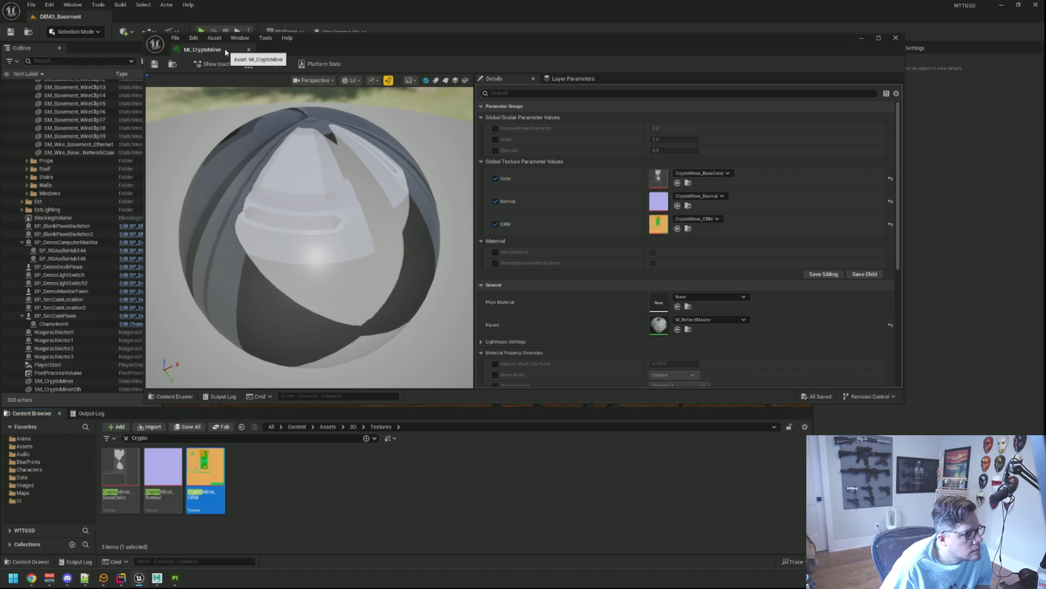
click(413, 192)
click(523, 218)
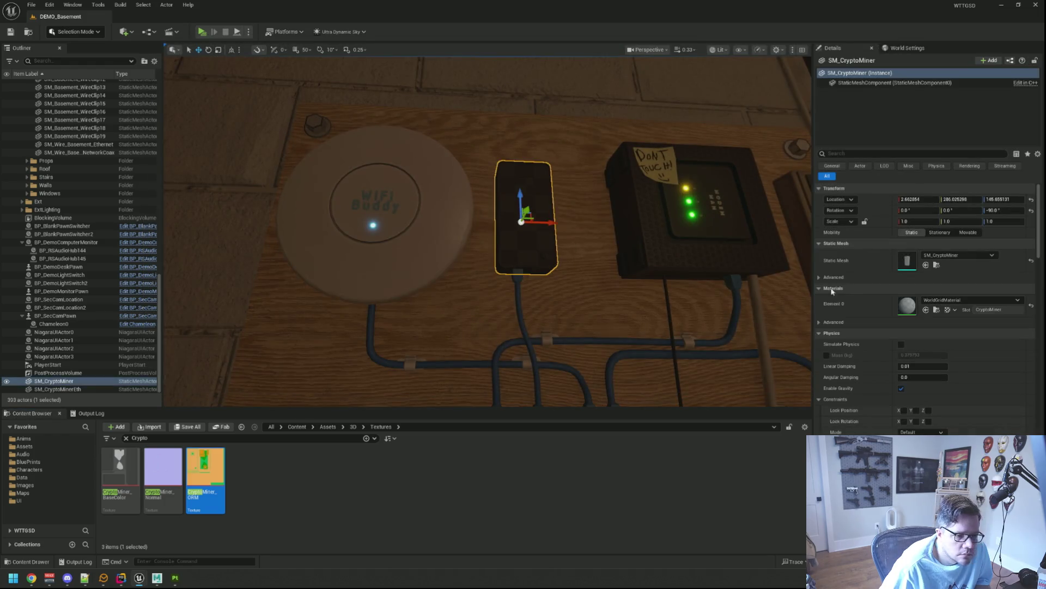
- Set SM_CryptoMiner's Element 0 material slot to MI_CryptoMiner and return to the level
key(ctrl+b)
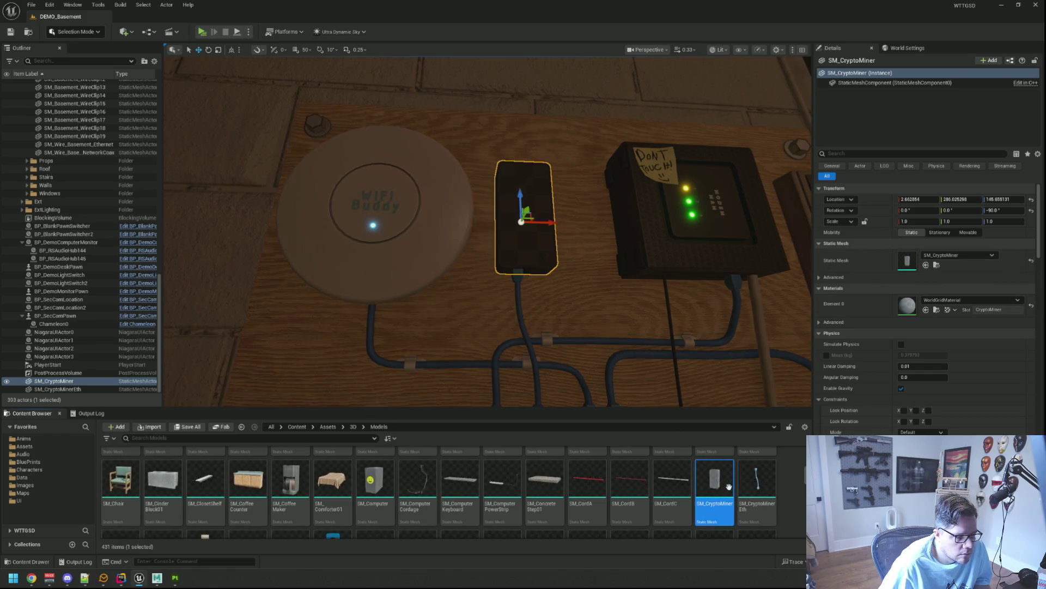
double_click(714, 480)
click(800, 129)
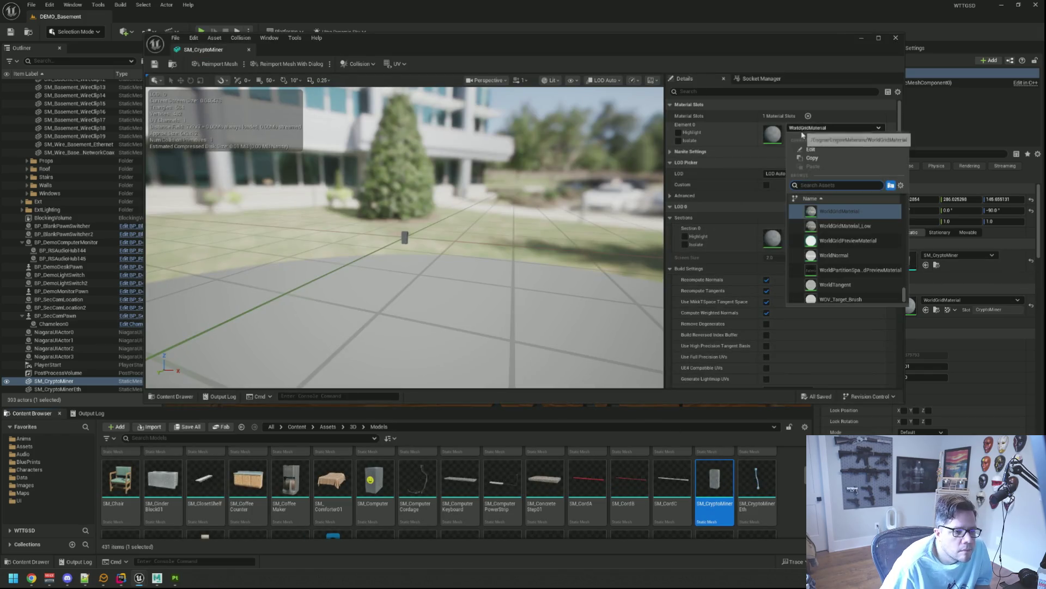
text(MI_)
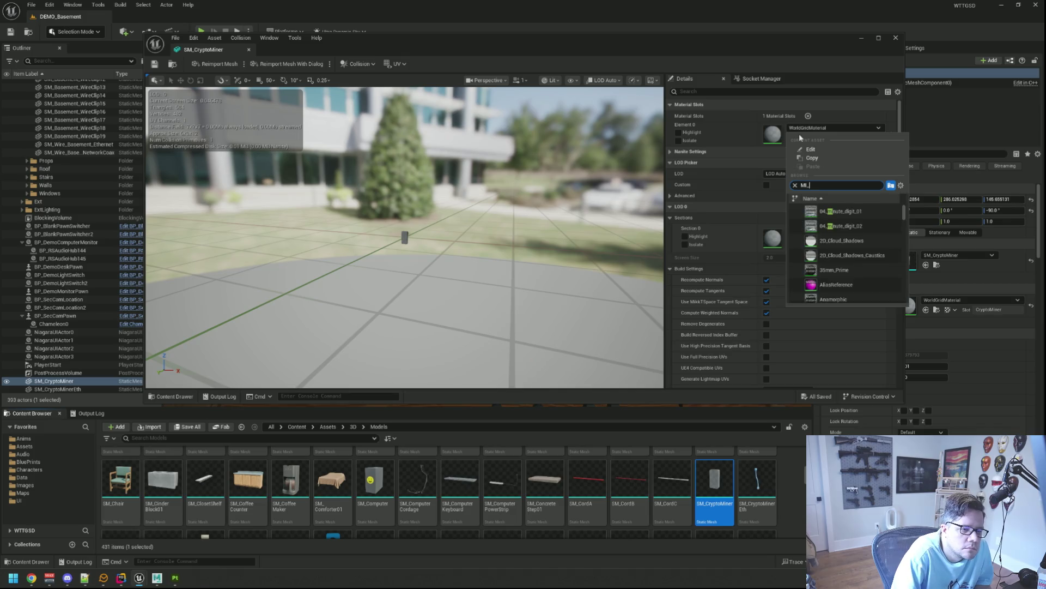
text(Crypto)
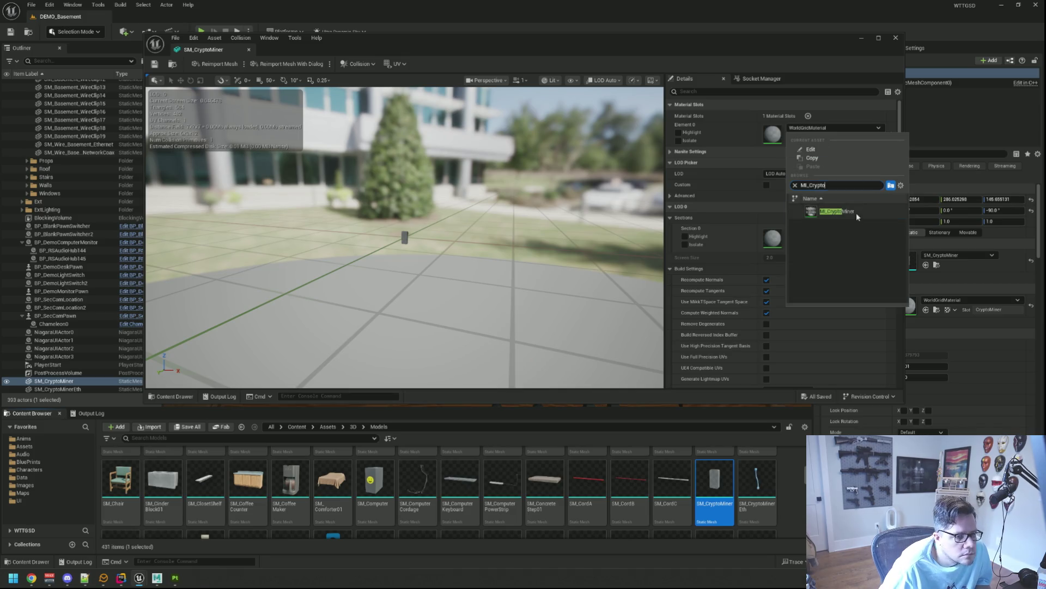
click(840, 212)
click(172, 66)
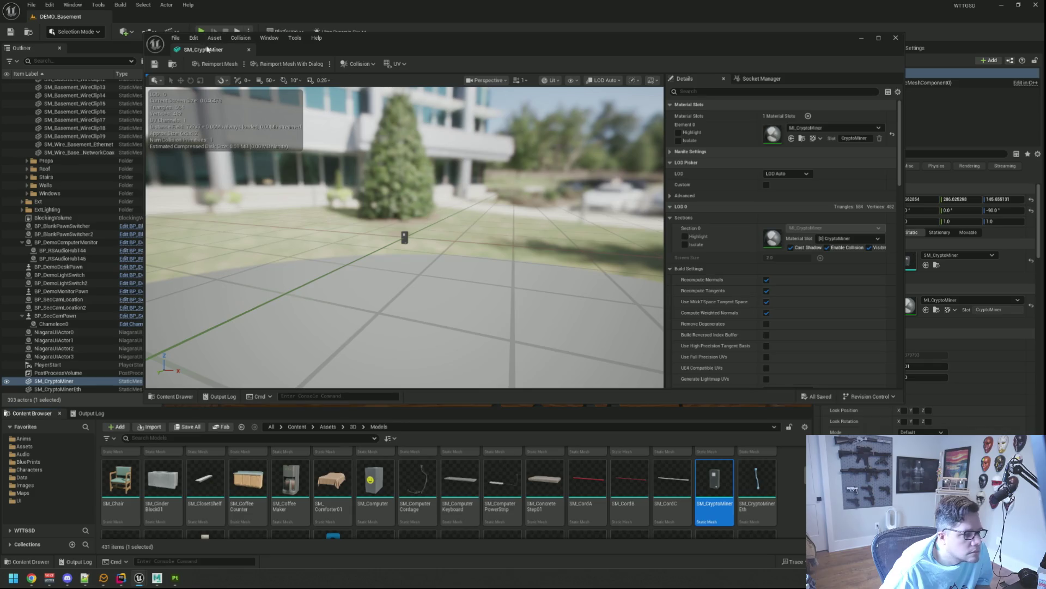
key(Escape)
scroll(504, 216, down, 10)
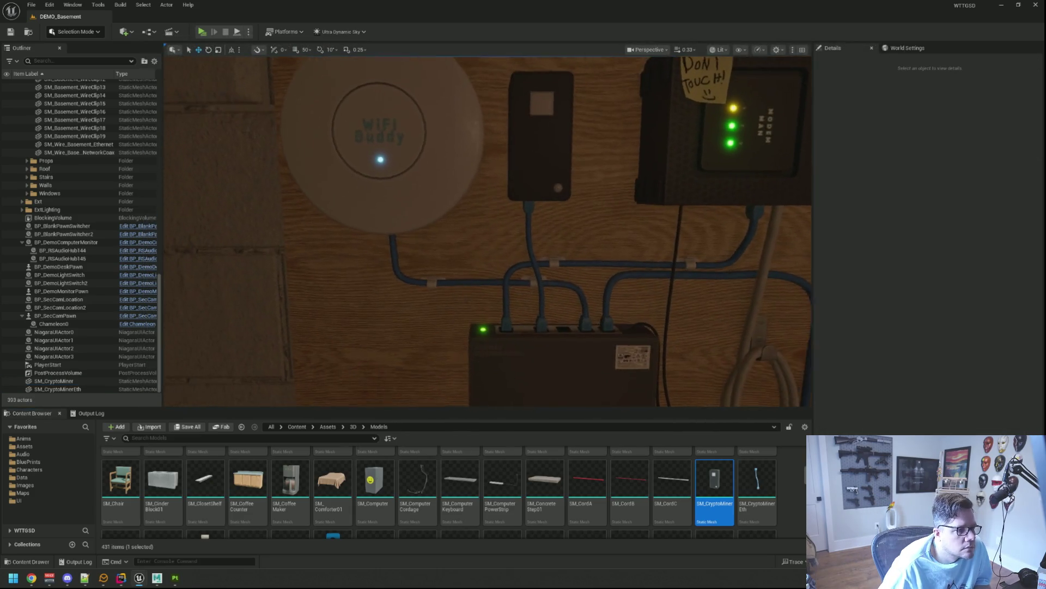
- Zoom and turn the view to face the textured miner on the wall board, then switch to Substance Painter
scroll(488, 232, up, 5)
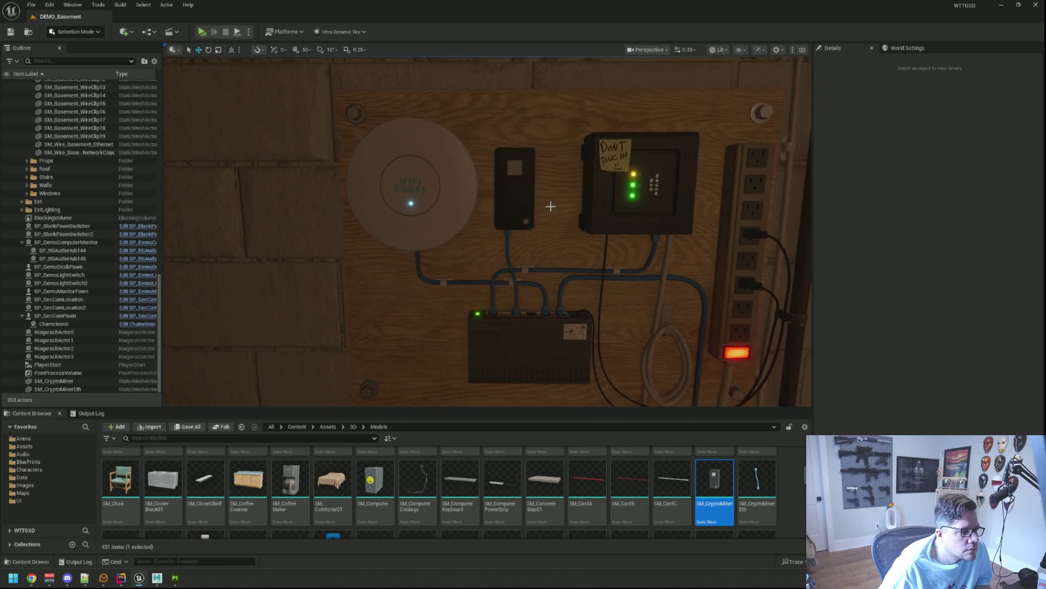
scroll(533, 194, up, 6)
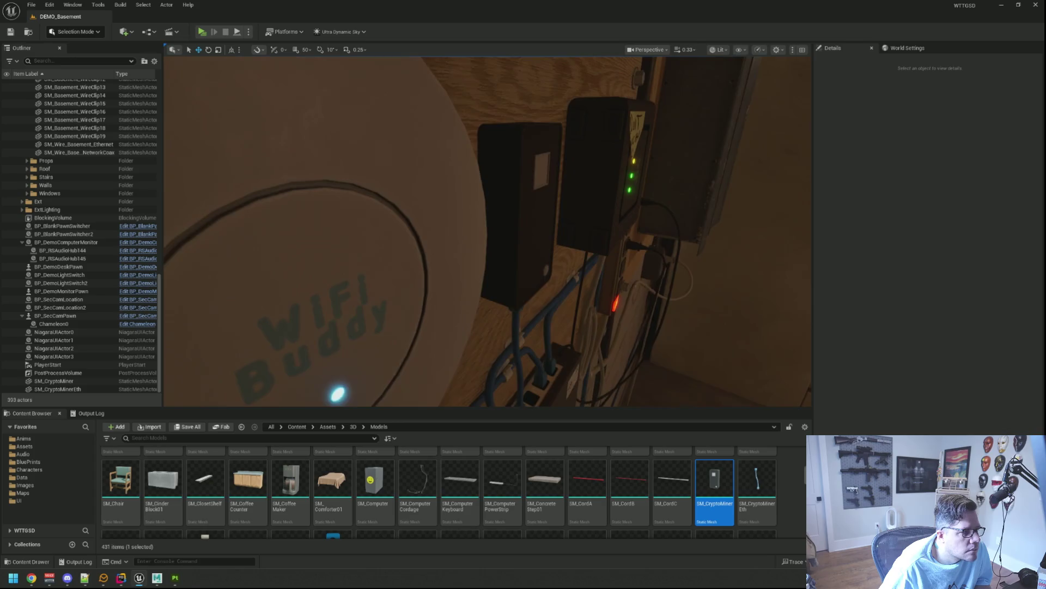
scroll(488, 232, down, 5)
scroll(488, 232, up, 5)
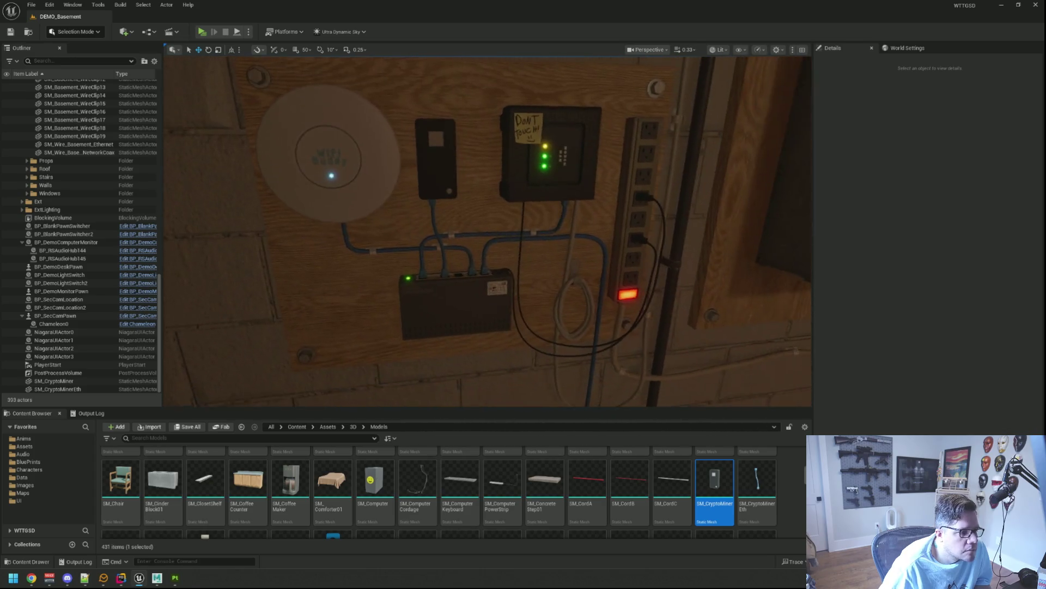
drag(487, 200, 486, 200)
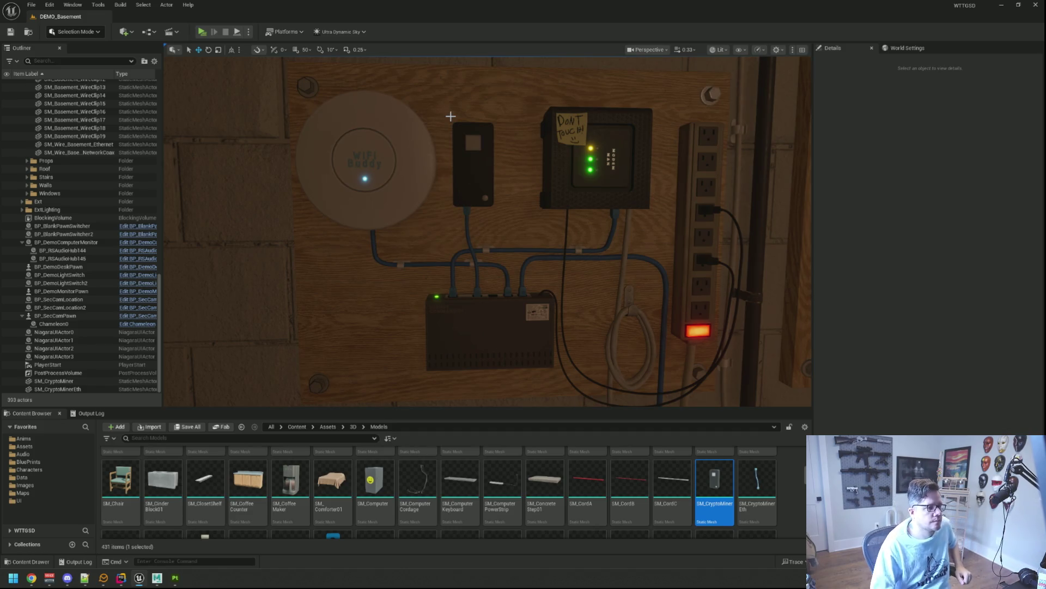
key(alt+Tab)
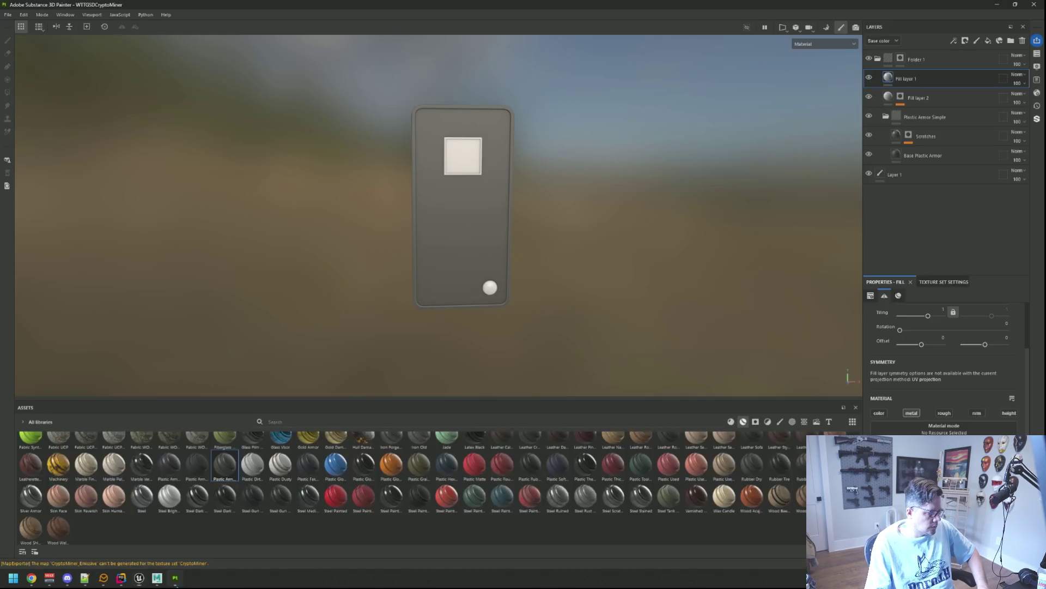
- Delete Fill layer 1 from the miner box's layer stack
drag(616, 178, 917, 70)
click(1020, 44)
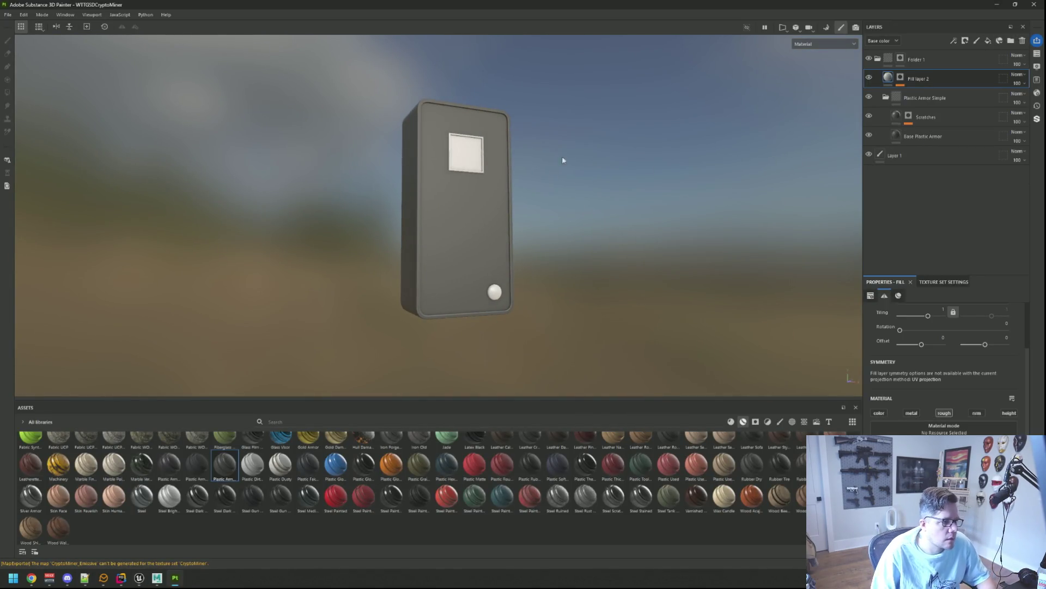
drag(561, 156, 569, 148)
- Adjust the base colour of the Base Plastic Armor layer
click(908, 136)
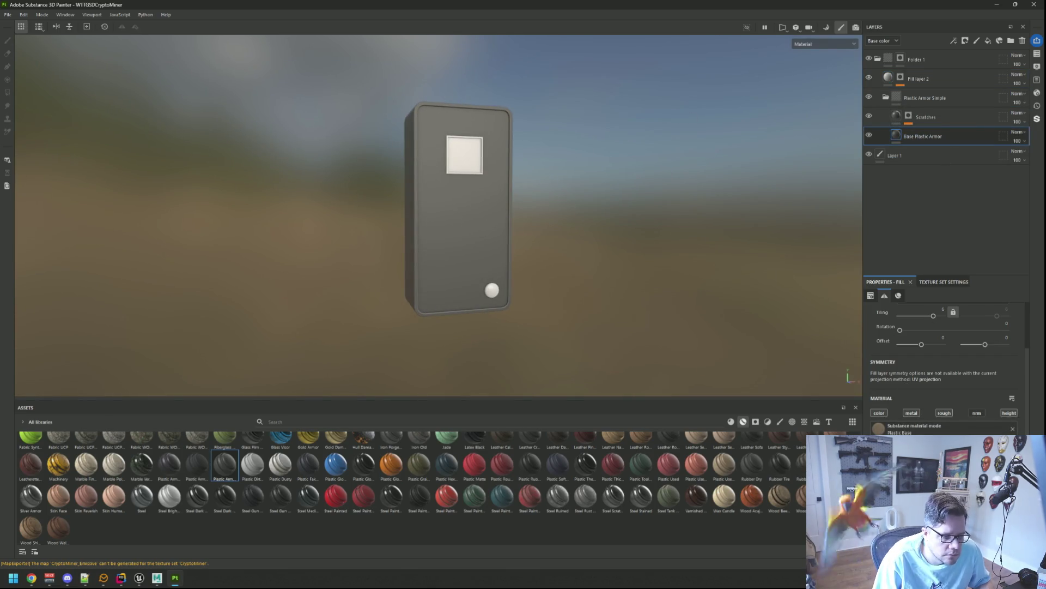
click(879, 429)
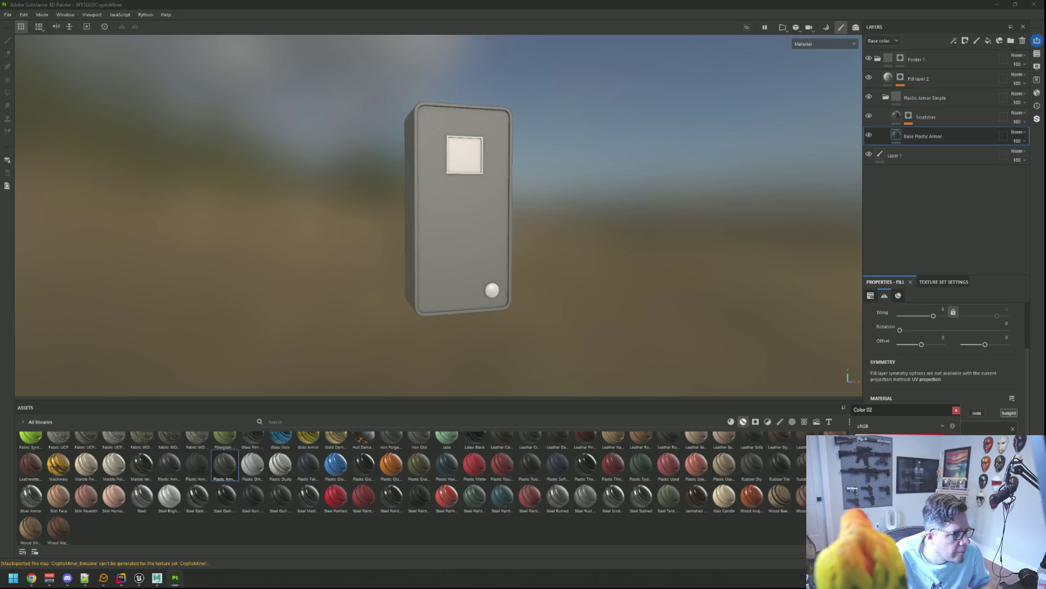
click(956, 410)
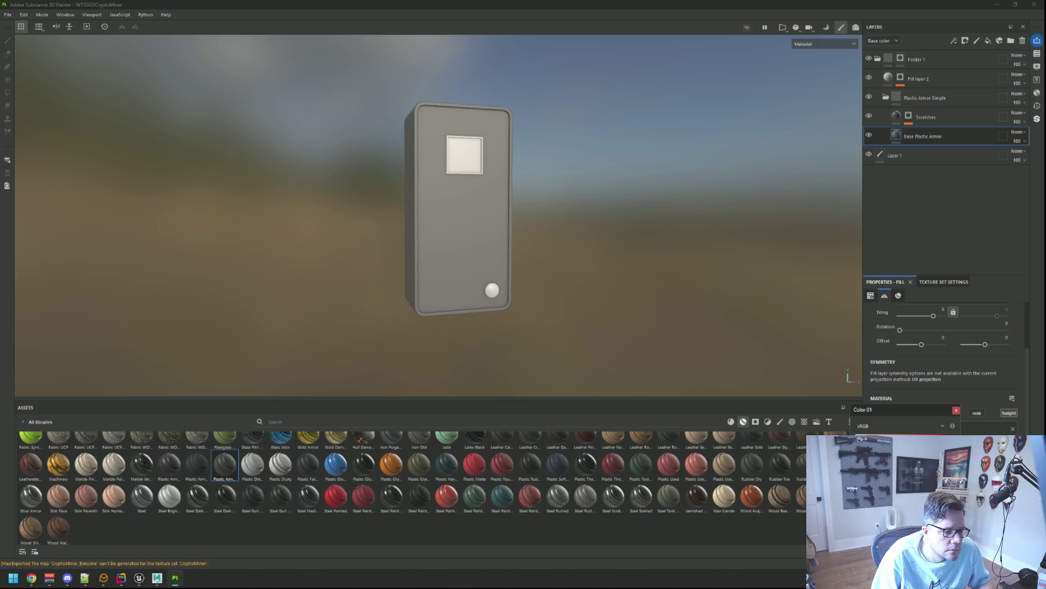
click(957, 410)
drag(436, 305, 304, 292)
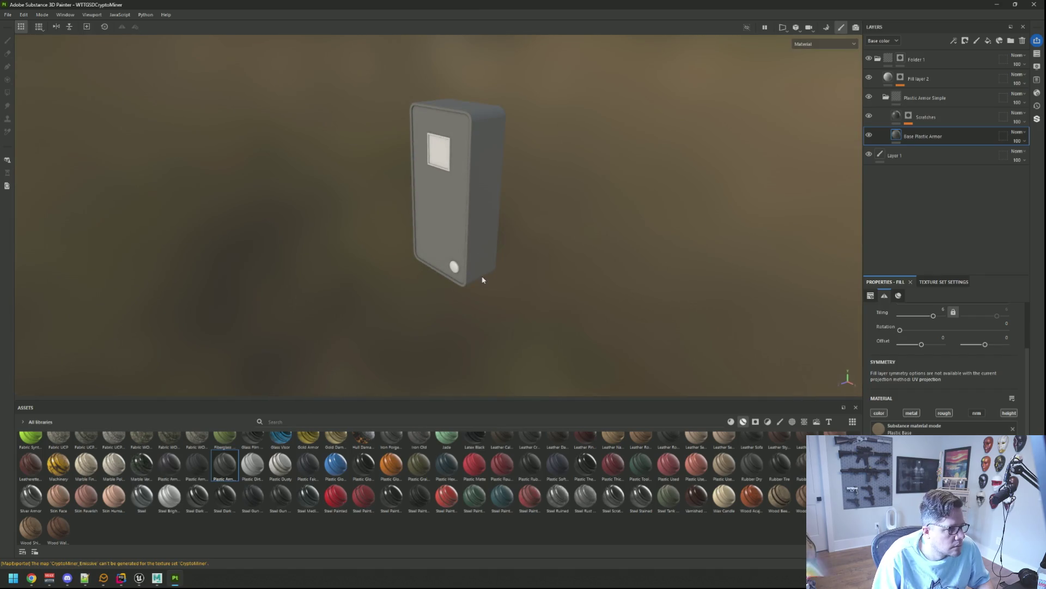
- Export the CryptoMiner textures and switch to Unreal Engine
key(ctrl+shift+e)
click(711, 427)
click(681, 429)
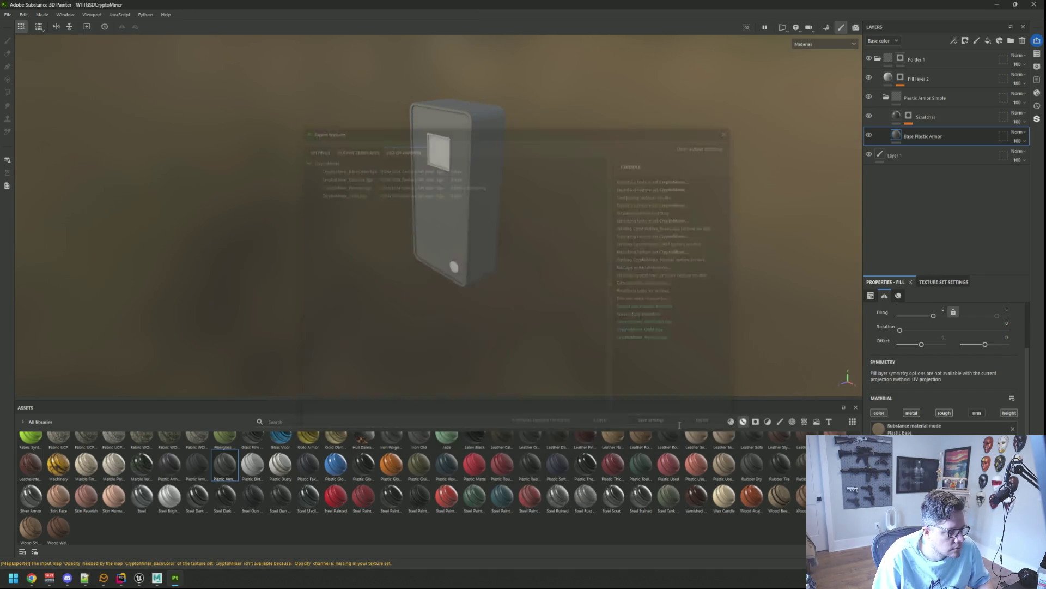
click(139, 580)
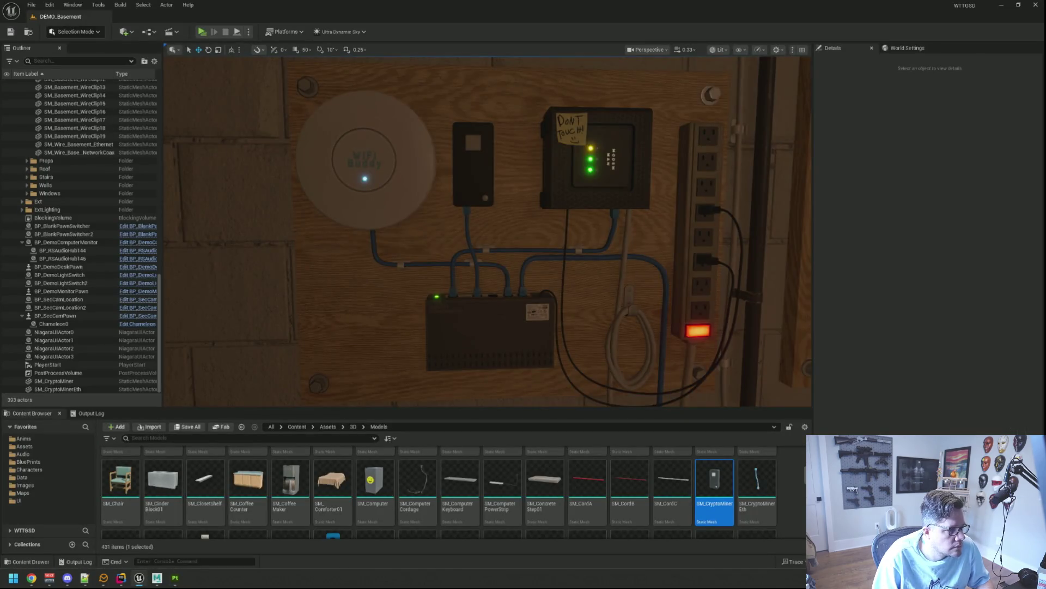
- Select the wall miner and inspect its ML_CryptoMiner material instance's color, normal and ORM textures
drag(518, 266, 511, 264)
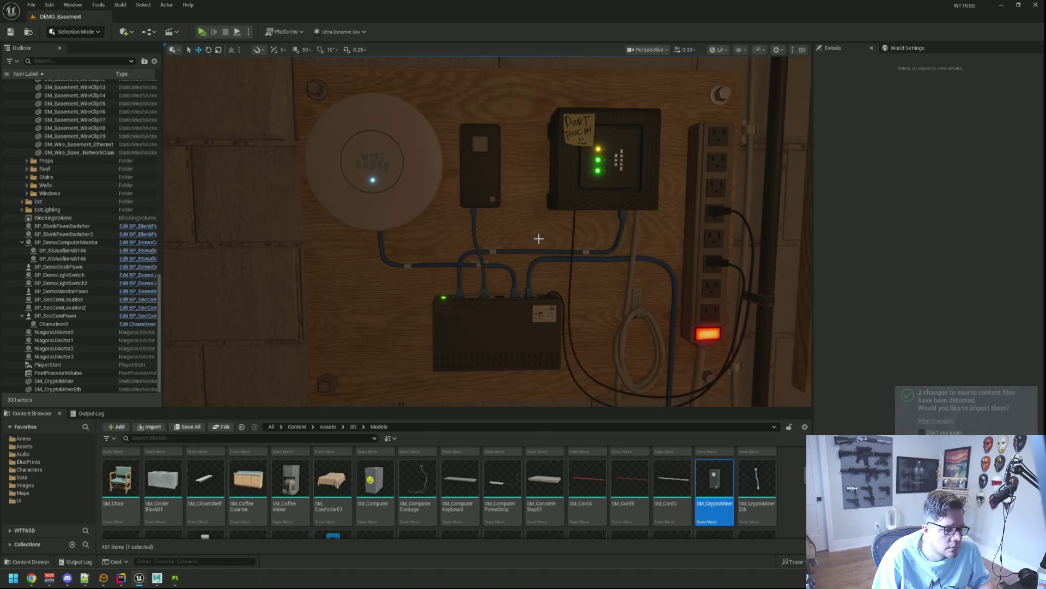
click(493, 177)
click(936, 310)
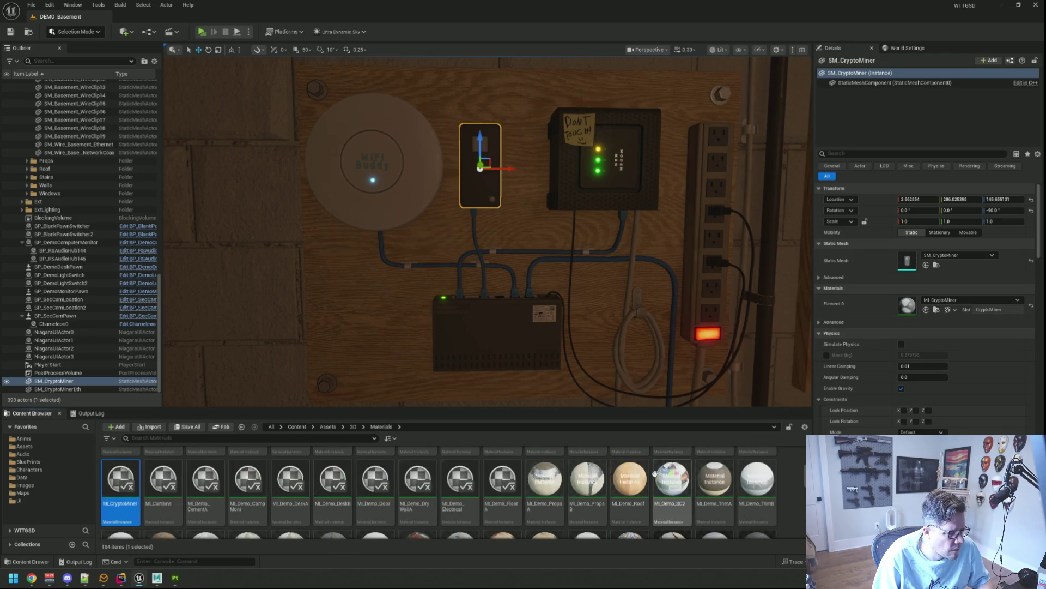
double_click(125, 478)
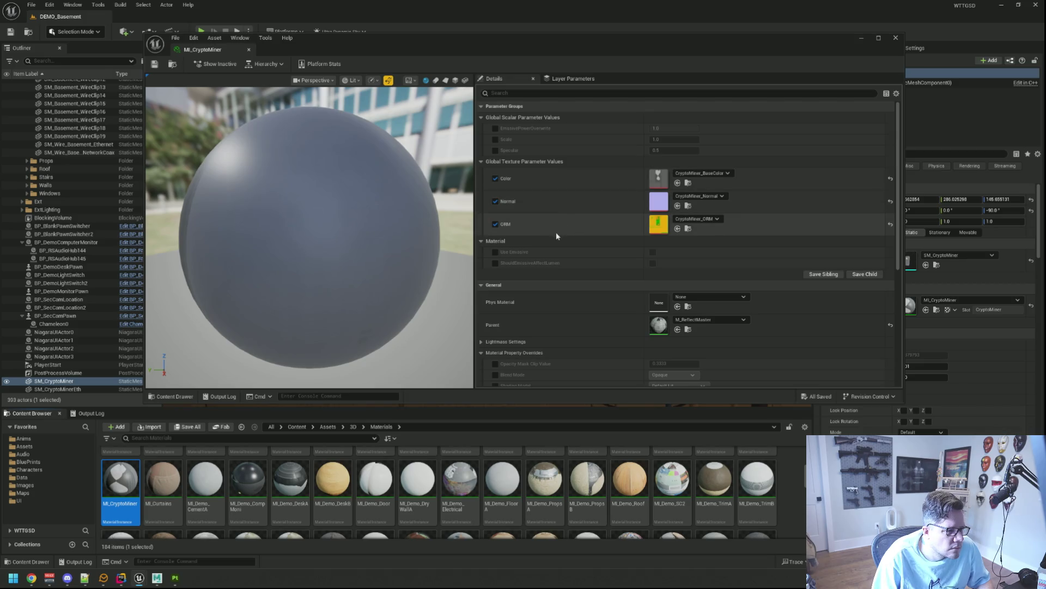
key(ctrl+w)
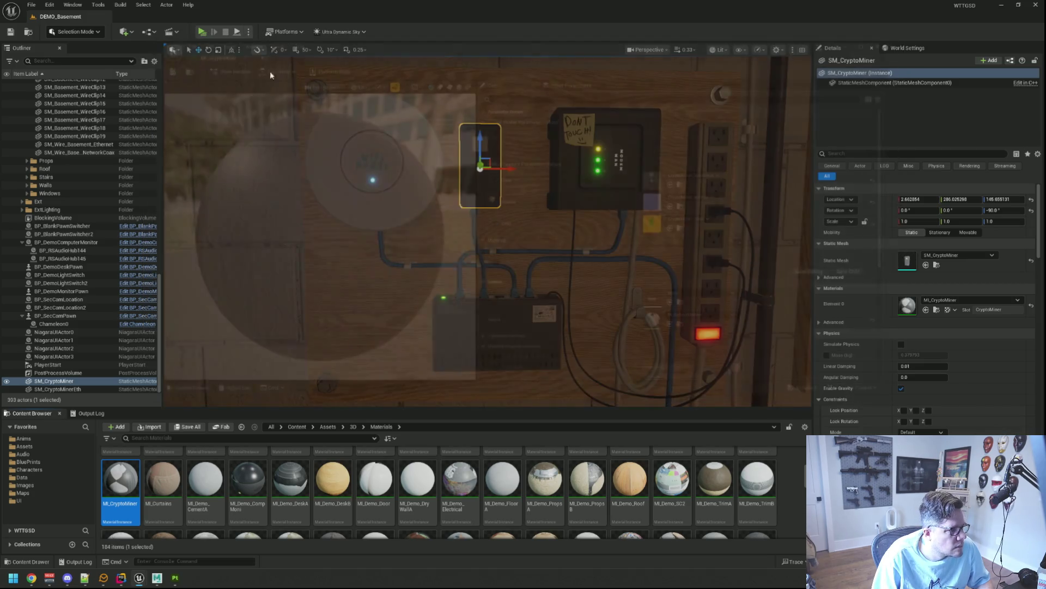
- Pull the level view back to show the whole wall panel
scroll(574, 218, up, 8)
mouse_move(574, 218)
mouse_down()
mouse_move(381, 227)
mouse_move(367, 156)
mouse_move(570, 217)
mouse_move(681, 210)
mouse_move(555, 218)
mouse_move(589, 224)
mouse_move(526, 243)
mouse_move(521, 272)
mouse_move(491, 261)
mouse_move(501, 256)
mouse_move(485, 251)
mouse_move(490, 234)
mouse_up()
scroll(570, 218, up, 6)
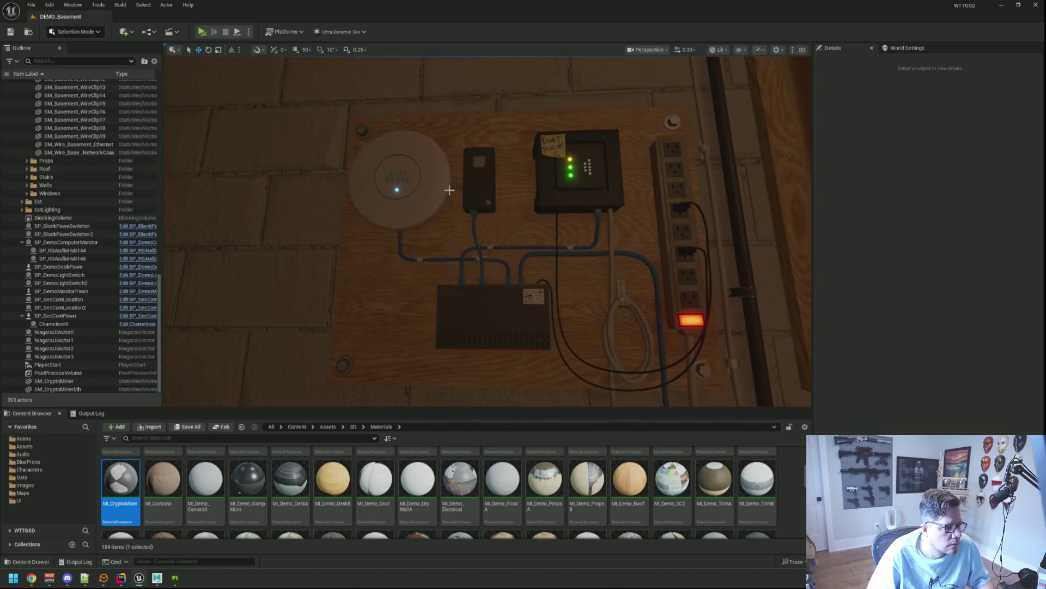
- Open SM_CryptoMiner in the Static Mesh Editor, frame and orbit it, then return to Substance Painter
click(479, 189)
key(ctrl+b)
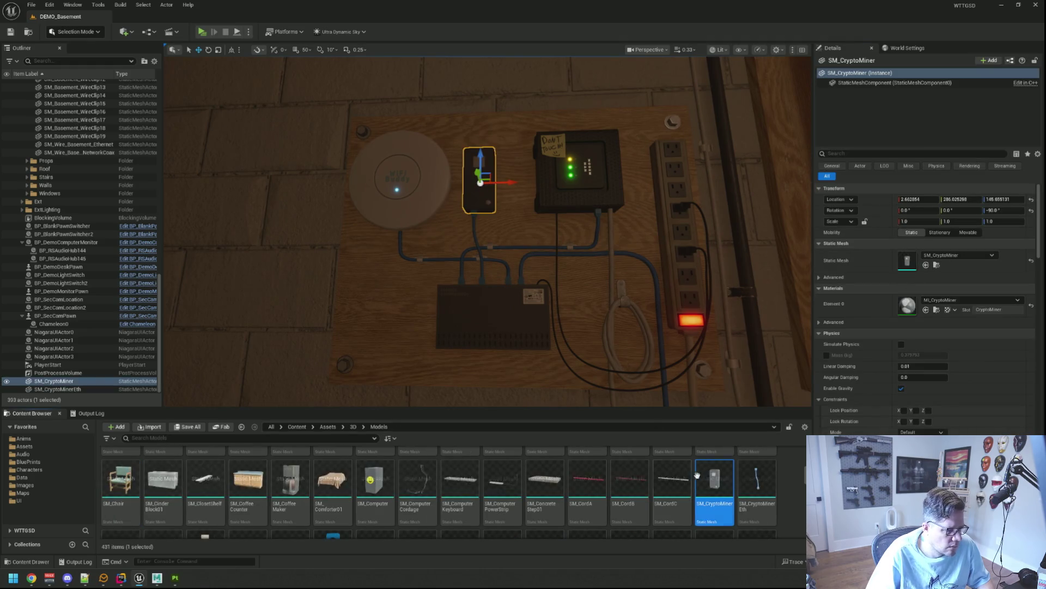
double_click(711, 480)
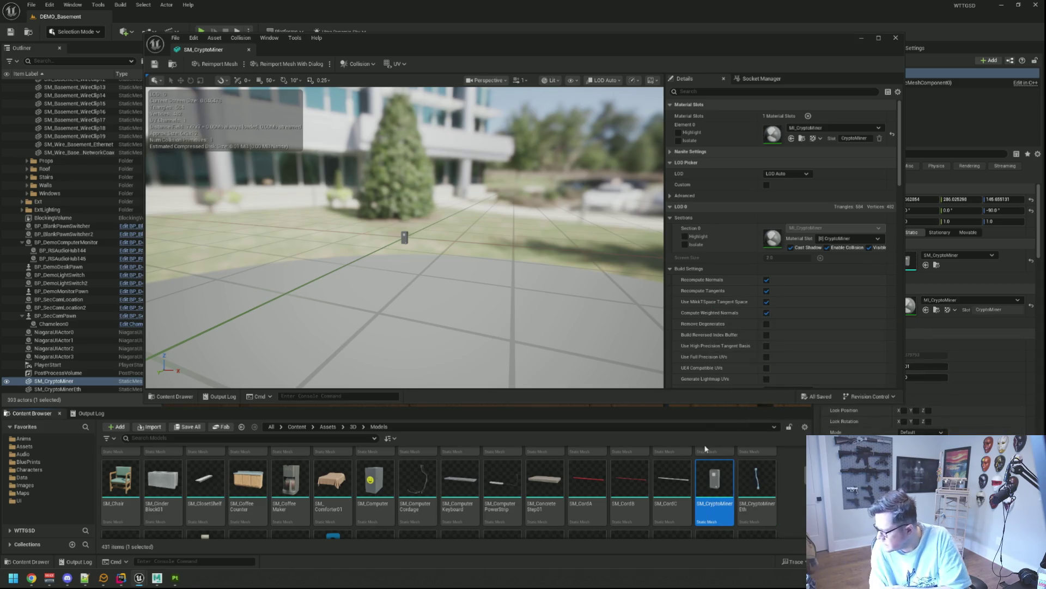
key(f)
mouse_move(370, 229)
mouse_down()
mouse_move(436, 231)
mouse_move(421, 231)
mouse_up()
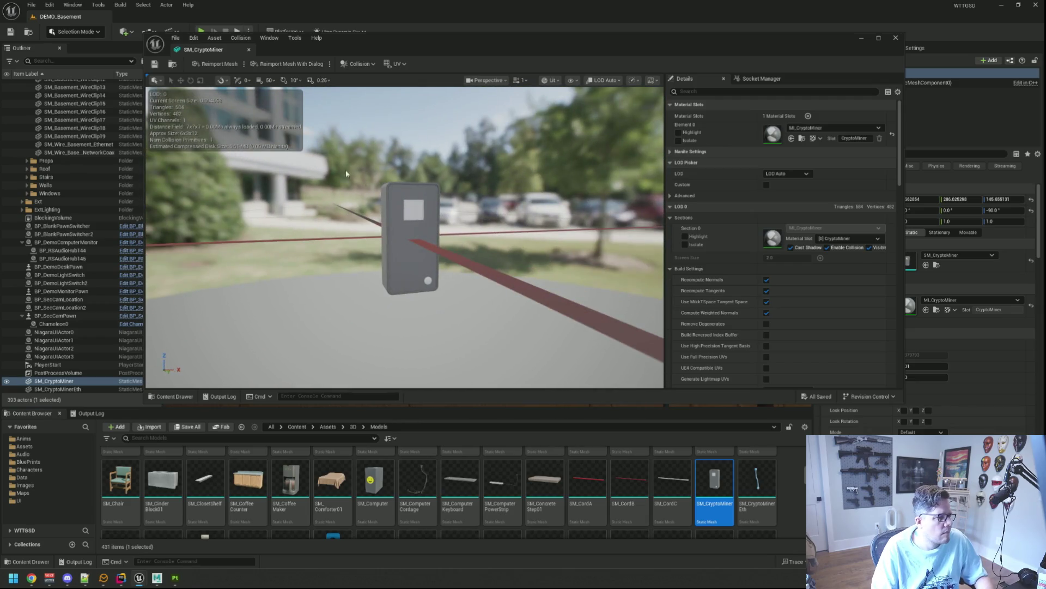
click(248, 50)
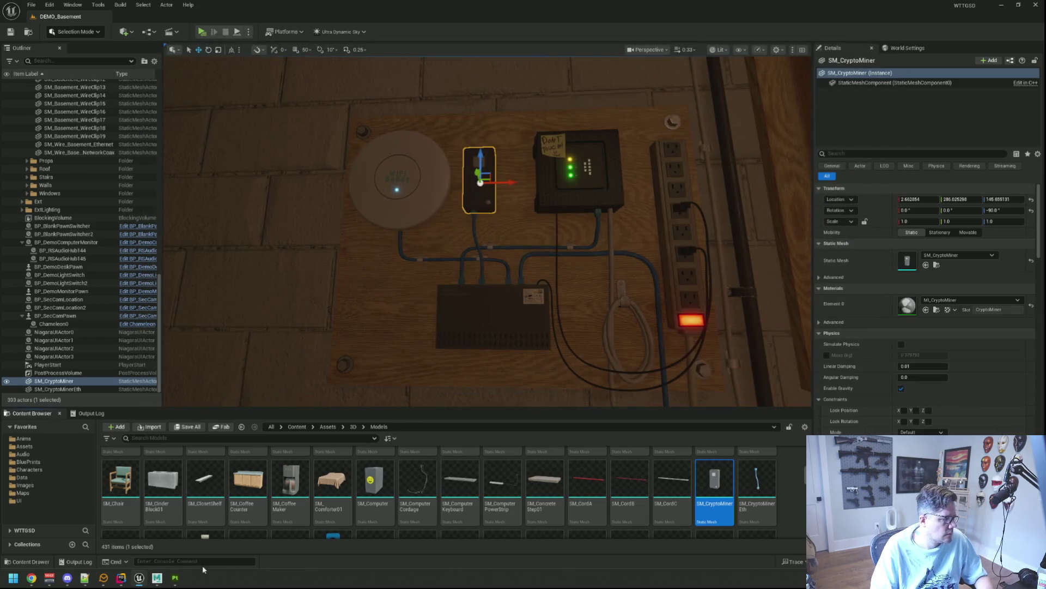
click(180, 579)
drag(456, 289, 530, 288)
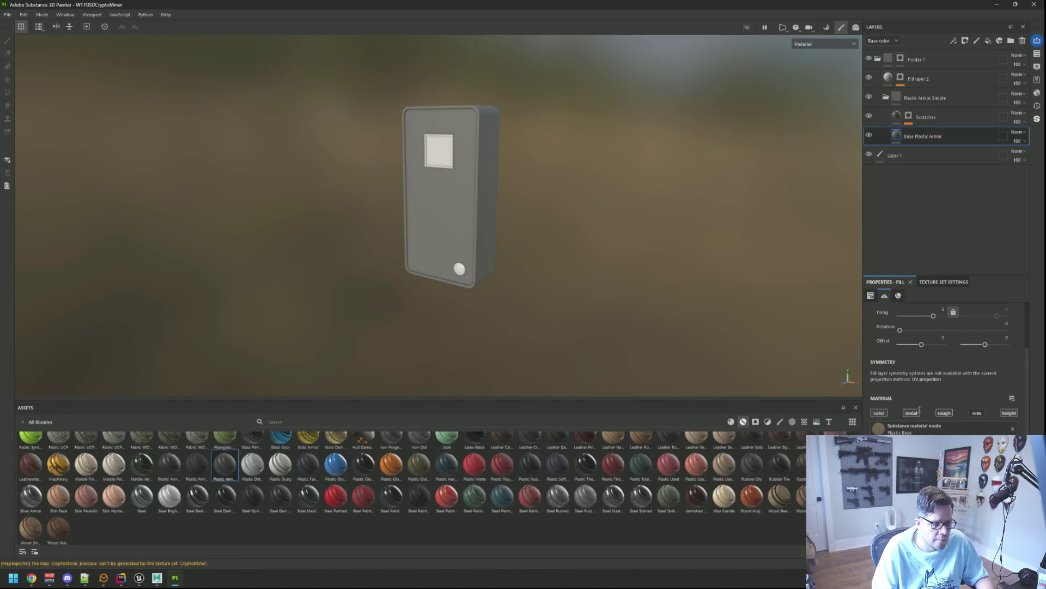
- Check the base colour channel settings of the current layer
click(880, 412)
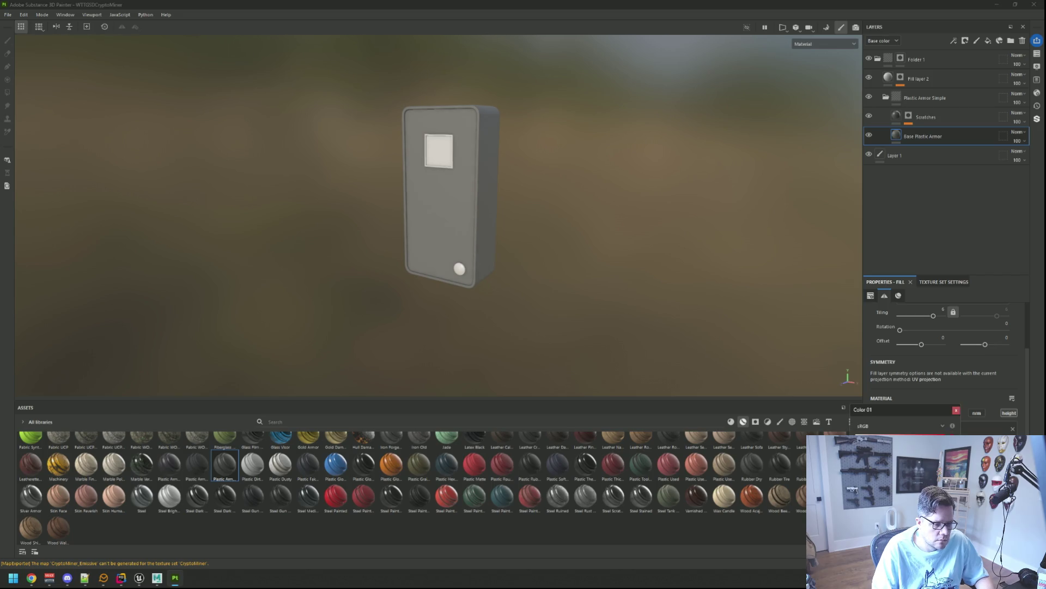
click(956, 410)
click(879, 413)
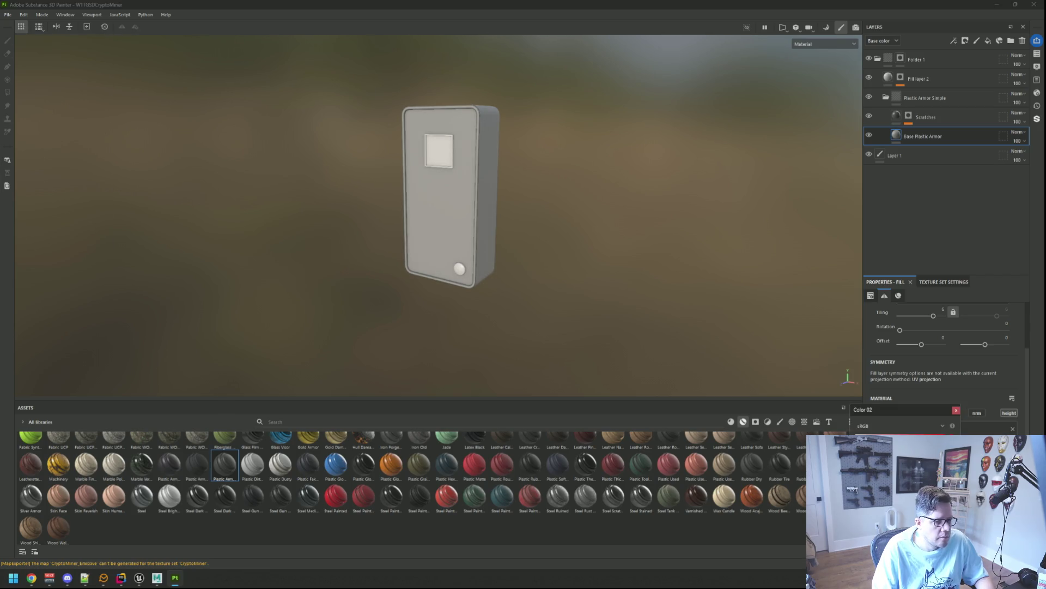
click(956, 410)
scroll(584, 243, up, 5)
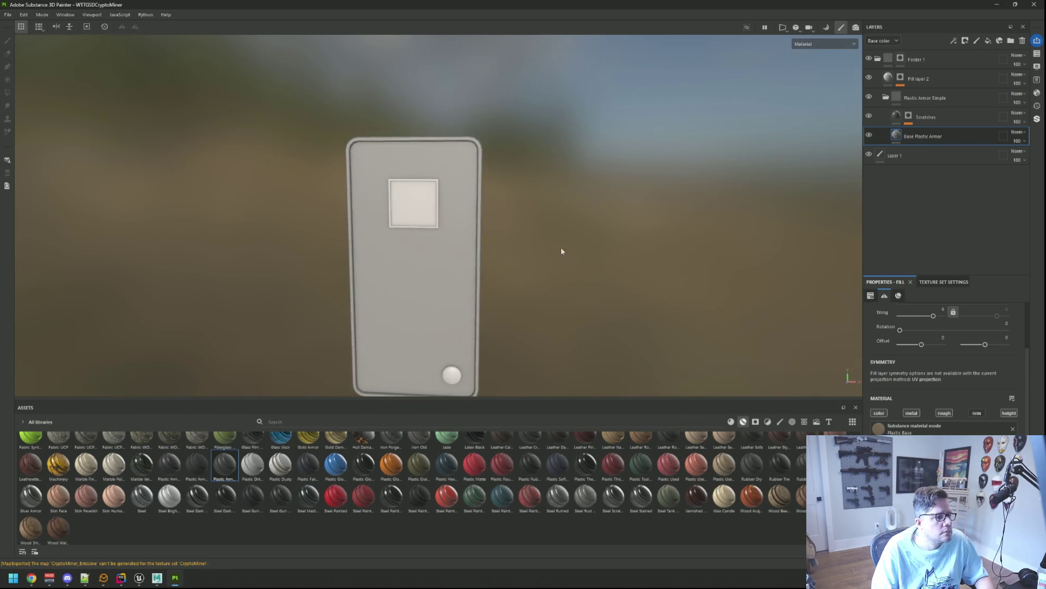
mouse_move(541, 247)
mouse_down()
mouse_move(513, 229)
mouse_move(533, 222)
mouse_move(466, 188)
mouse_move(615, 260)
mouse_move(513, 215)
mouse_up()
- Check the colour channels of the Scratches and Base Plastic Armor layers
click(926, 117)
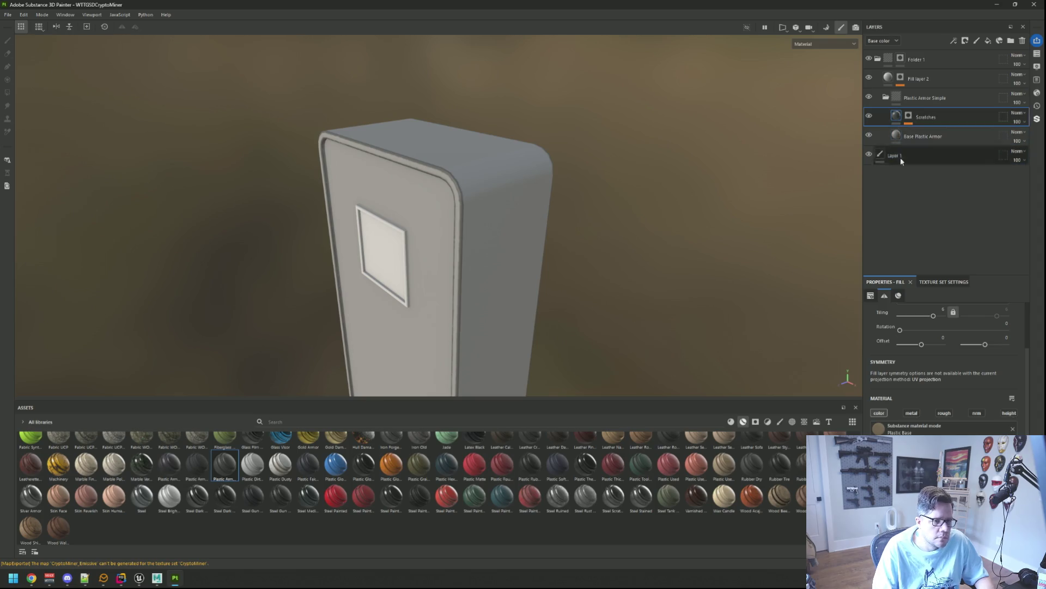
click(879, 412)
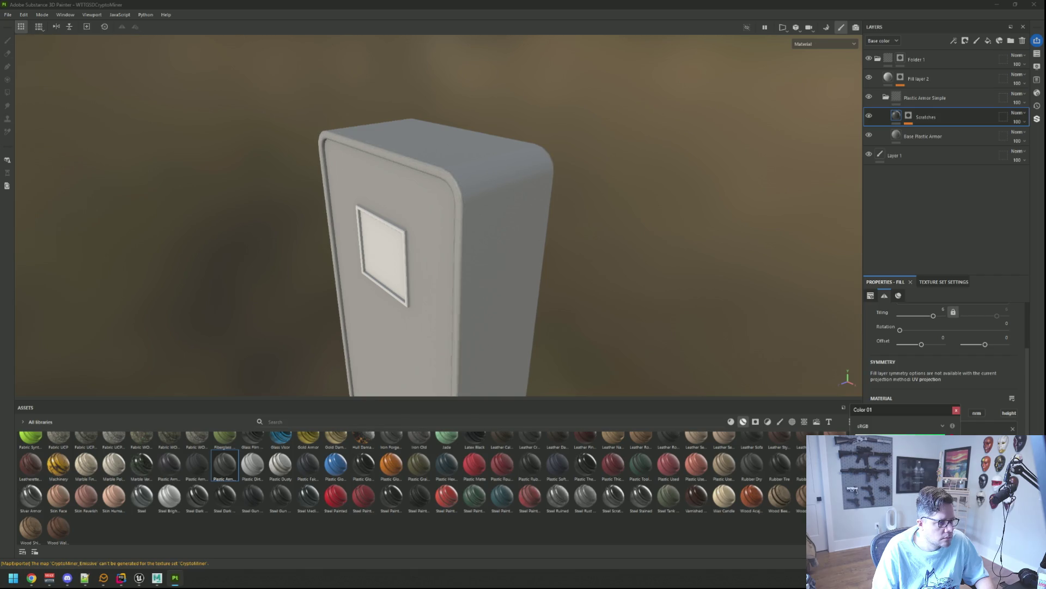
click(957, 412)
click(927, 136)
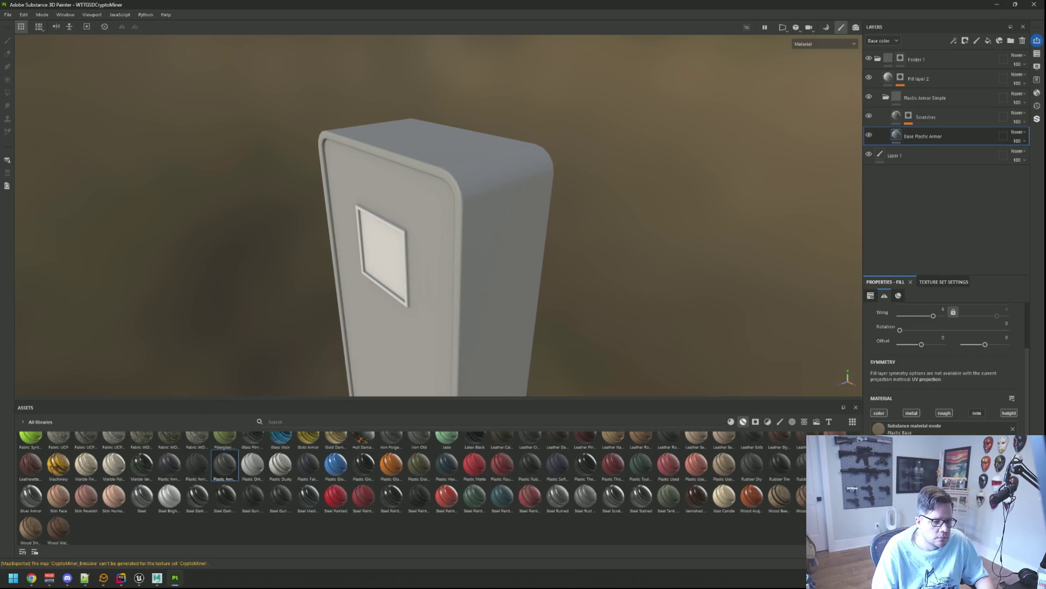
click(879, 413)
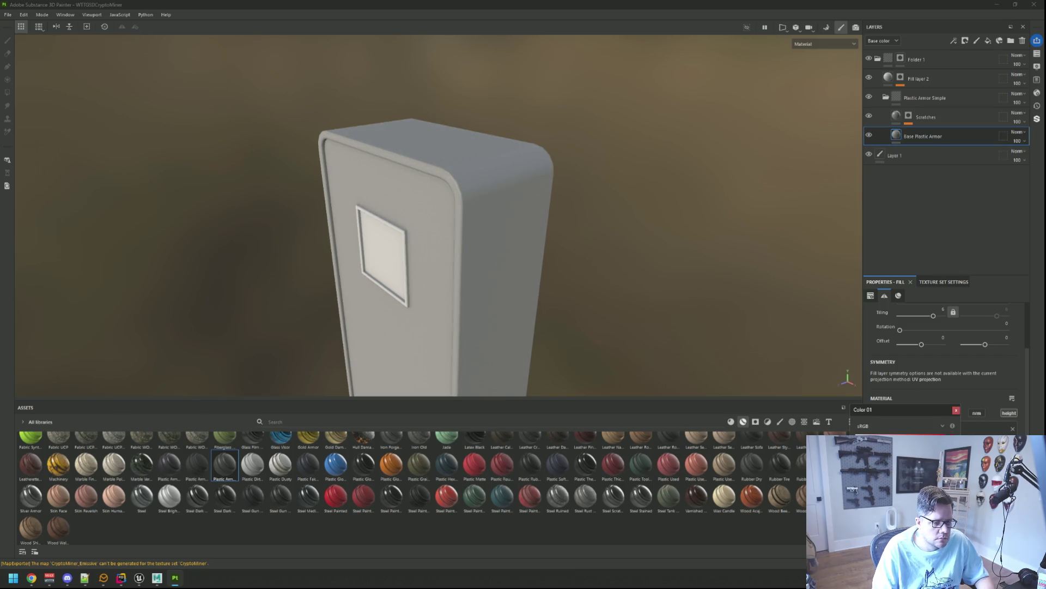
mouse_move(468, 240)
mouse_down()
mouse_move(494, 249)
mouse_move(533, 215)
mouse_move(567, 265)
mouse_up()
- Re-export the CryptoMiner textures and switch to Unreal Engine
key(ctrl+shift+e)
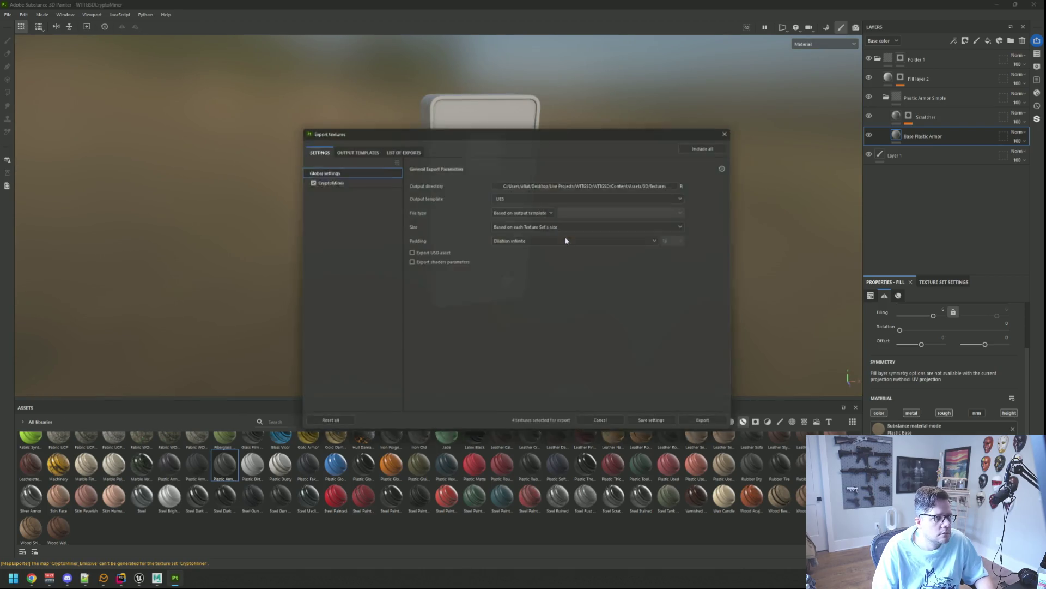
click(711, 425)
click(676, 426)
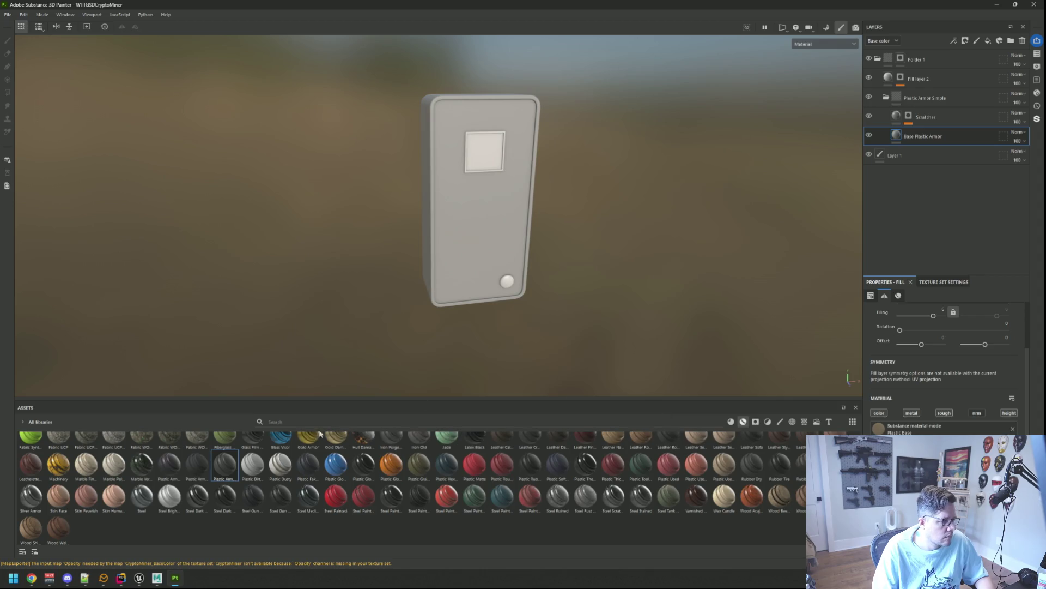
click(139, 578)
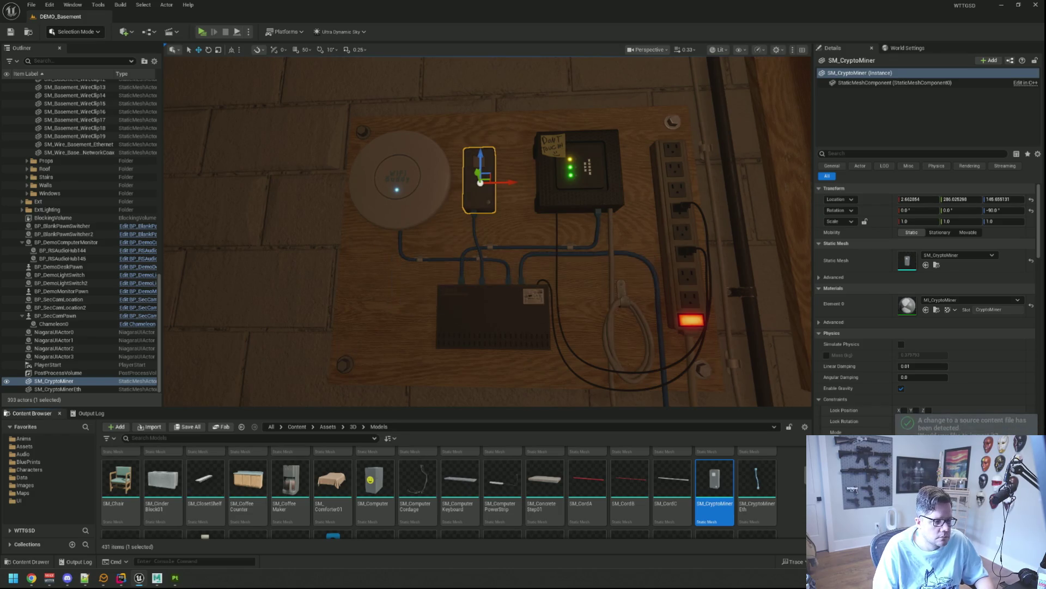
- Zoom and orbit around the updated miner on the wall panel, then switch back to Substance Painter
key(f)
key(Escape)
scroll(515, 211, up, 5)
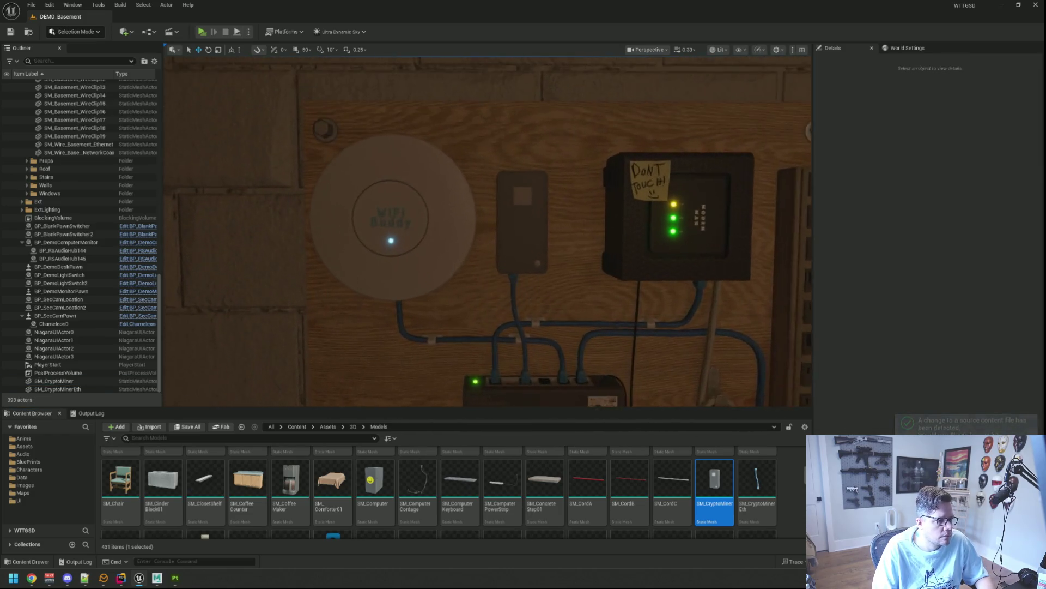
mouse_move(574, 226)
mouse_down()
mouse_move(572, 256)
mouse_move(540, 256)
mouse_move(611, 261)
mouse_move(578, 262)
mouse_move(588, 196)
mouse_up()
scroll(575, 220, down, 10)
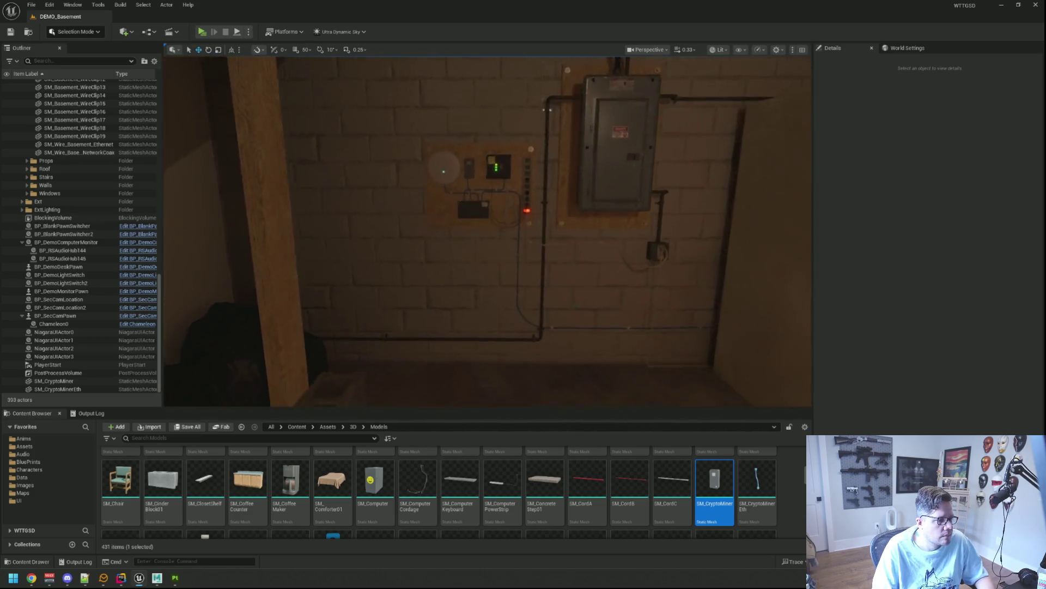
scroll(488, 231, up, 5)
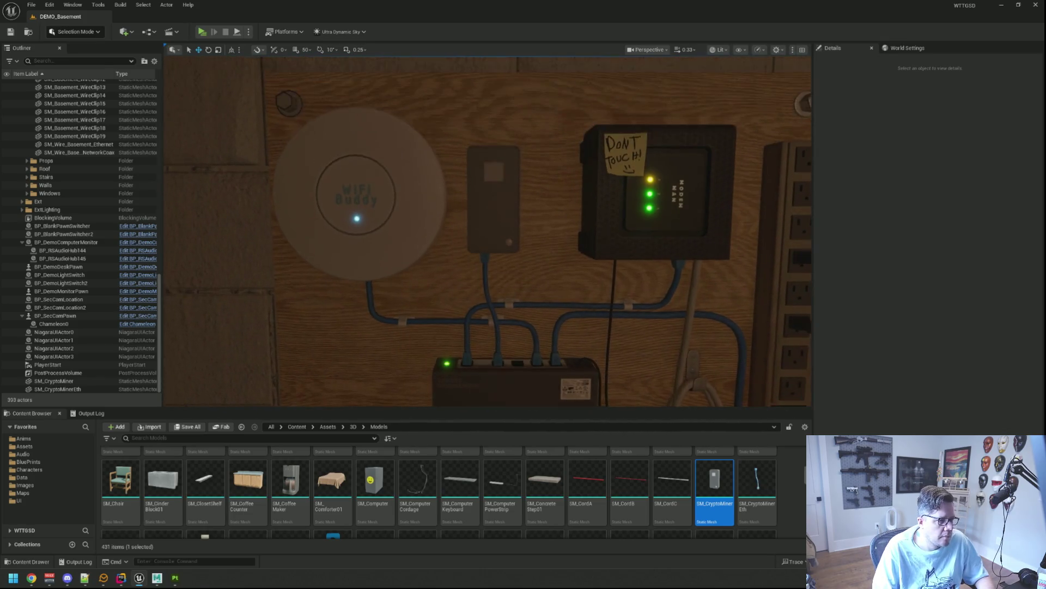
key(alt+Tab)
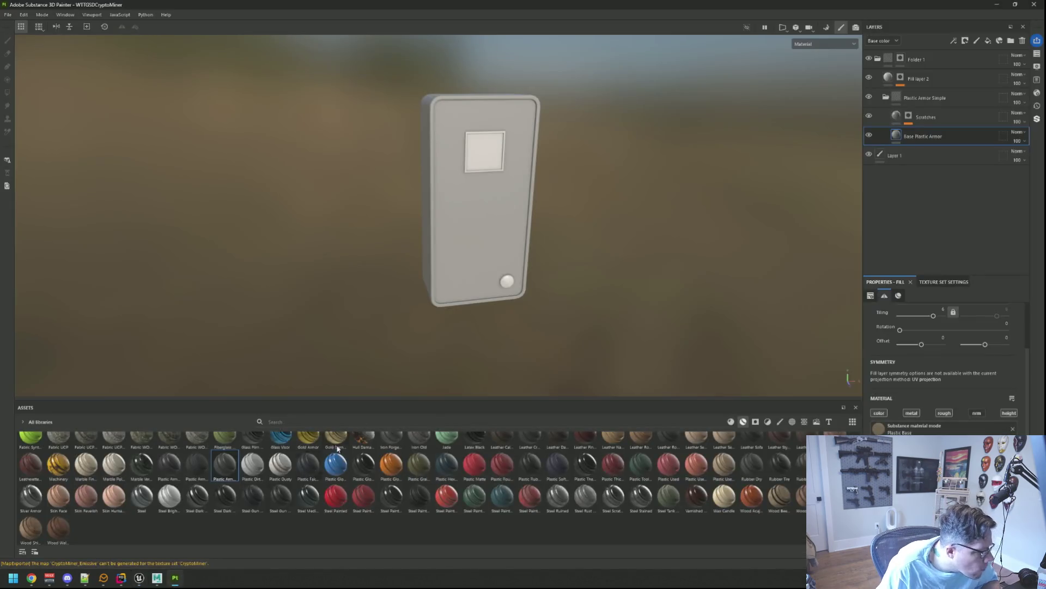
- Review the Scratches layer's colour channel settings while orbiting the miner box
mouse_move(491, 321)
mouse_down()
mouse_move(505, 262)
mouse_move(571, 255)
mouse_up()
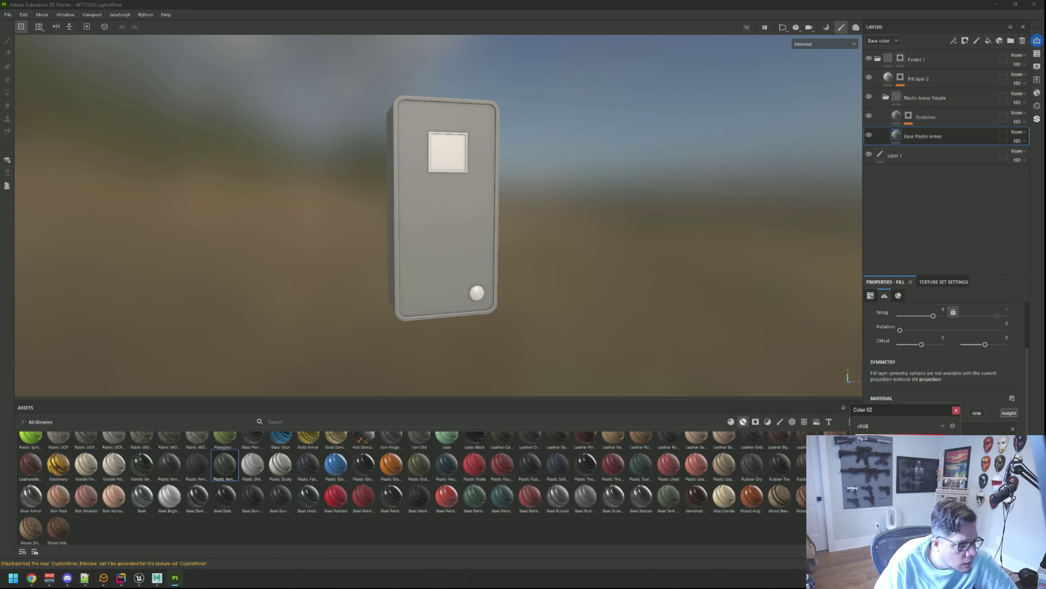
click(955, 411)
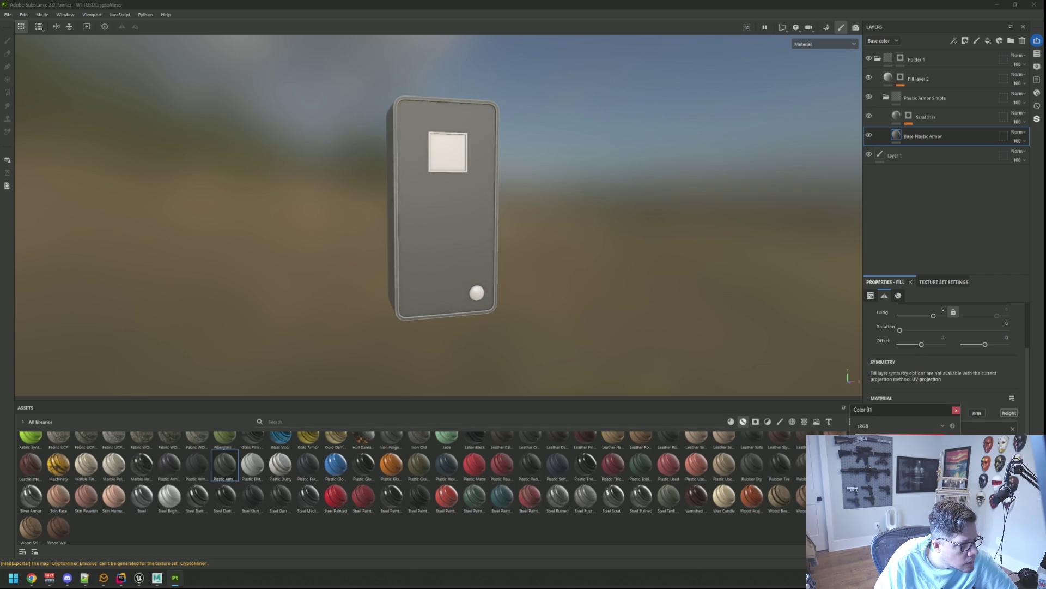
click(957, 410)
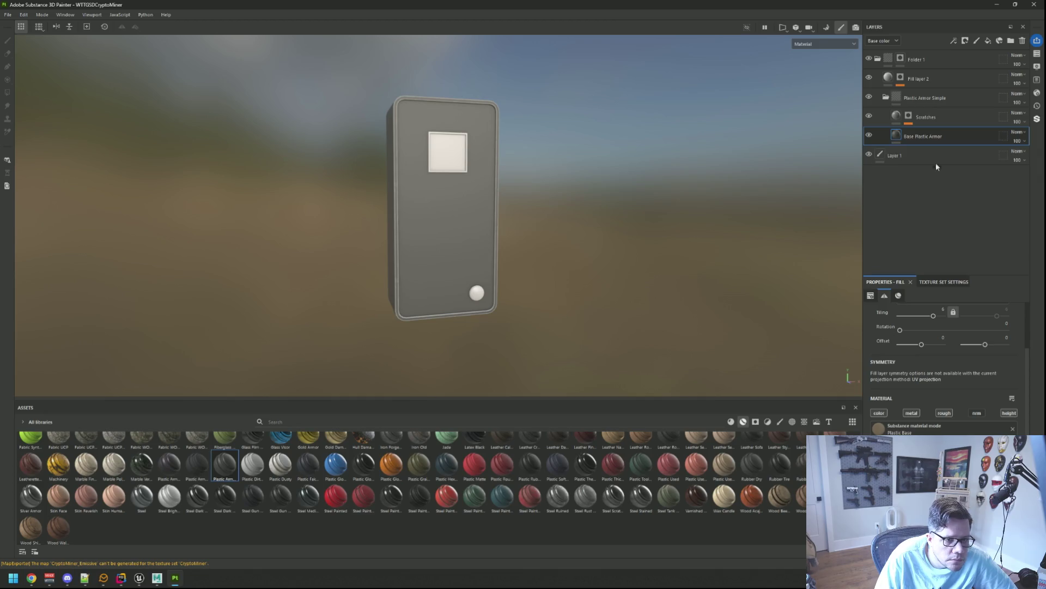
click(932, 117)
click(879, 413)
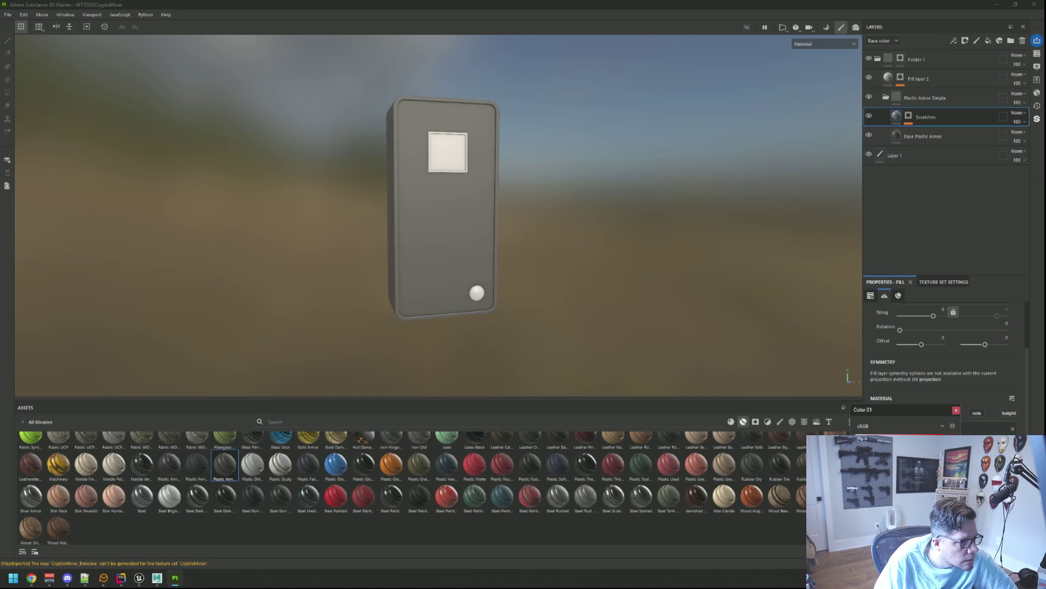
click(955, 410)
click(879, 413)
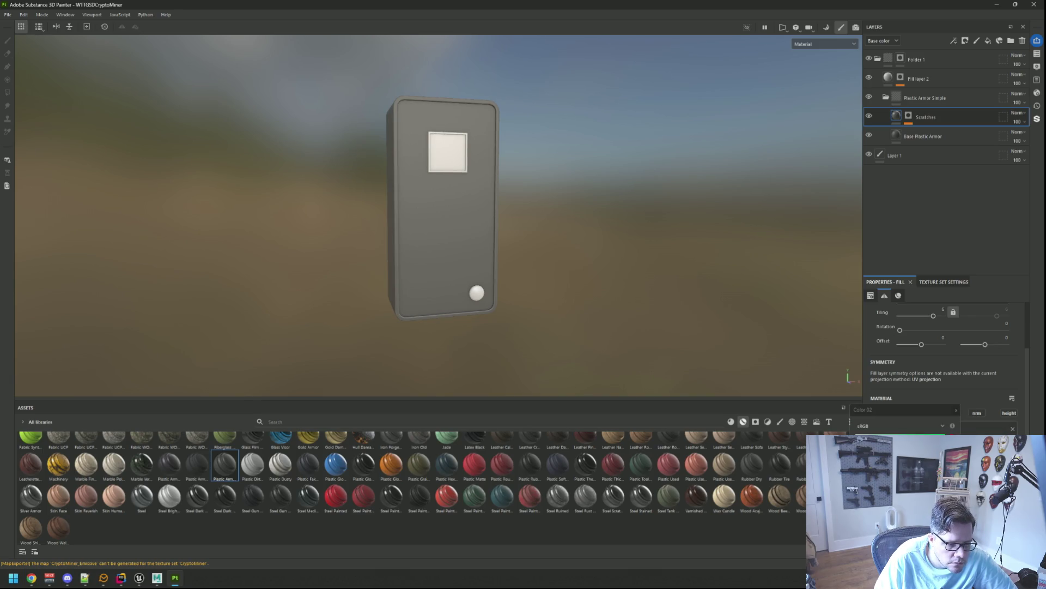
click(956, 410)
mouse_move(610, 262)
mouse_down()
mouse_move(591, 236)
mouse_move(367, 236)
mouse_move(282, 223)
mouse_move(523, 231)
mouse_move(408, 252)
mouse_move(598, 227)
mouse_move(501, 240)
mouse_up()
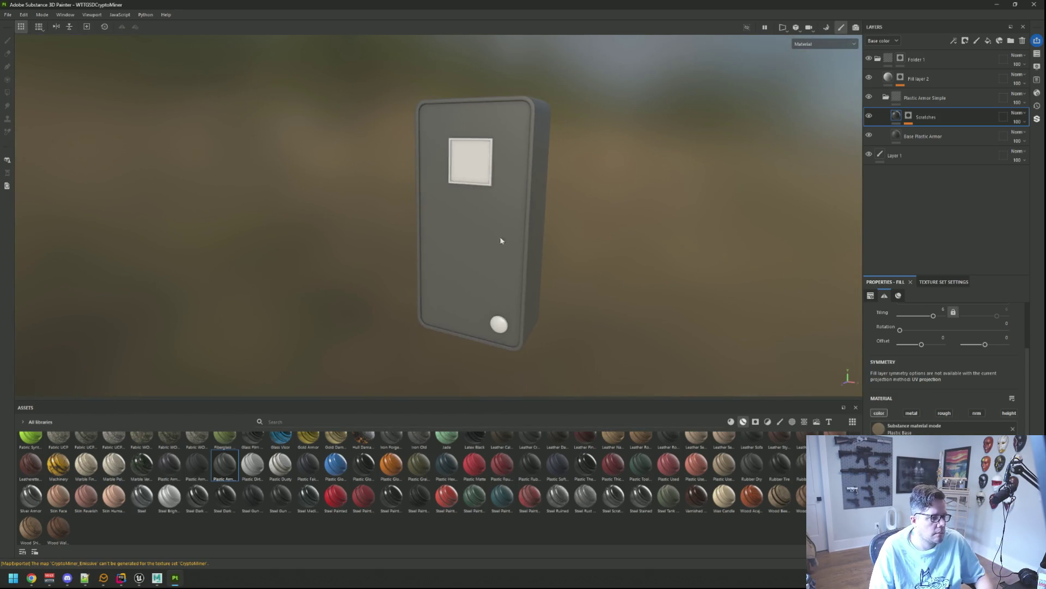
- Re-export the CryptoMiner textures and bring Unreal Engine to the front
key(ctrl+shift+e)
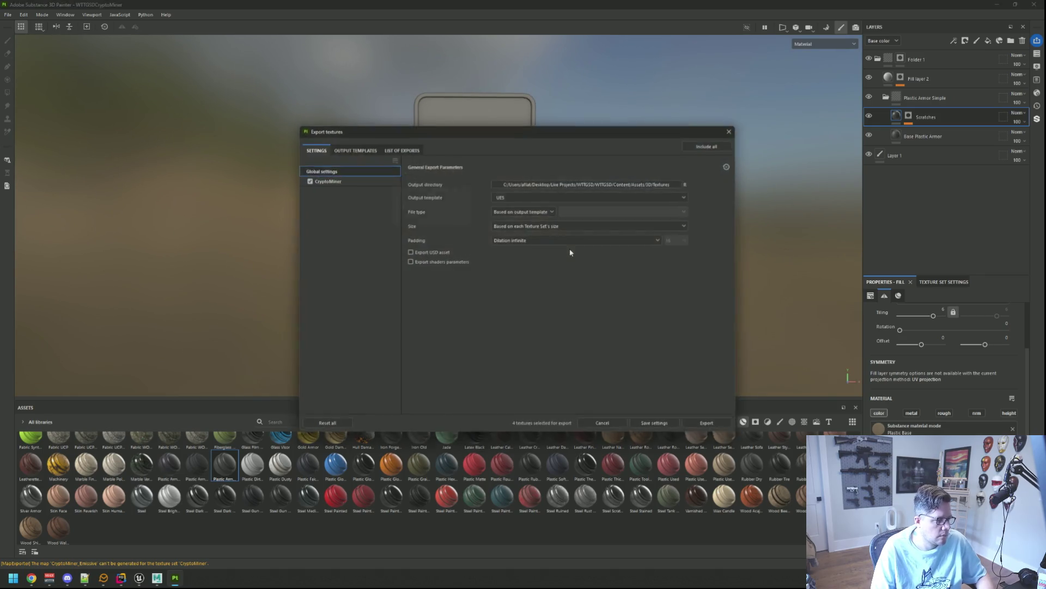
click(707, 422)
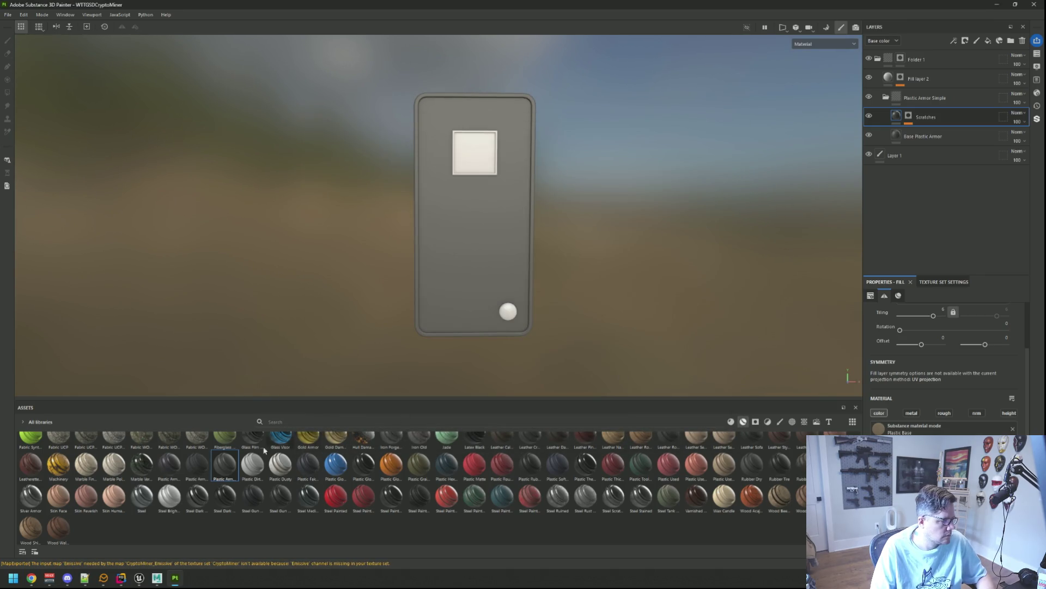
click(156, 578)
click(140, 578)
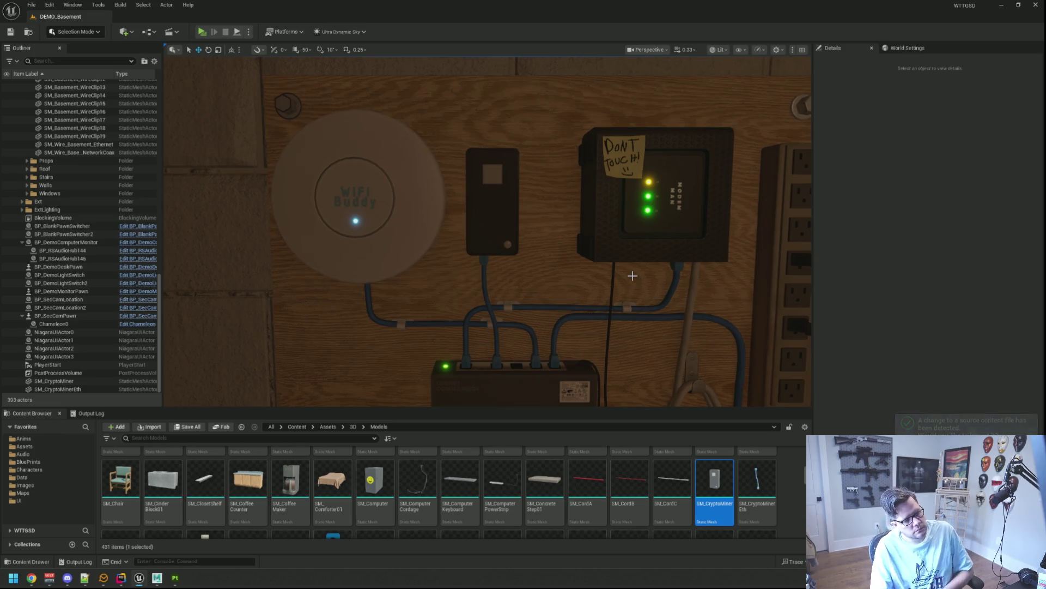
scroll(561, 225, down, 3)
scroll(553, 229, up, 5)
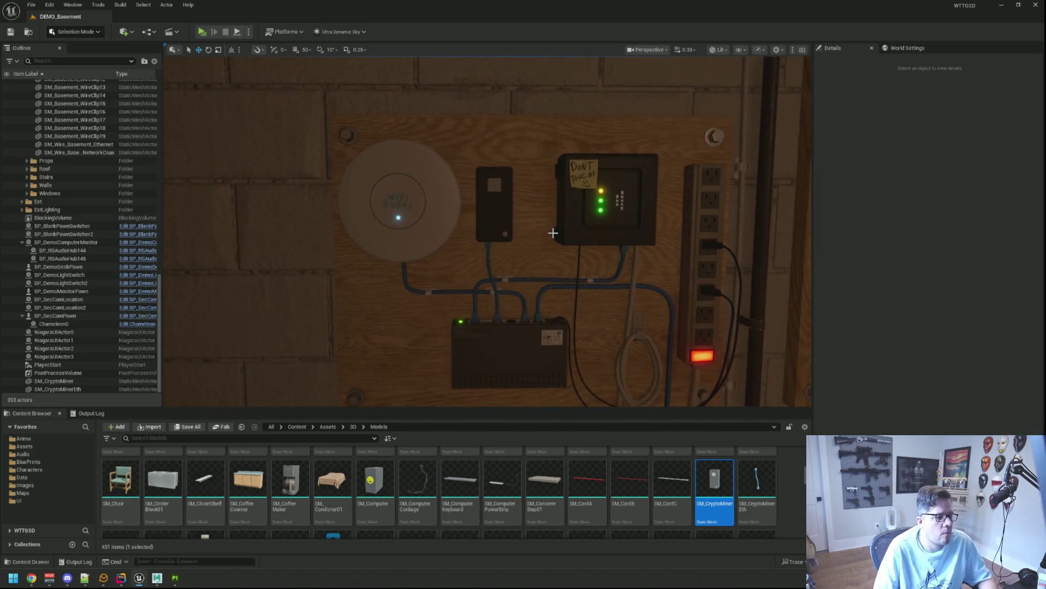
scroll(527, 217, up, 4)
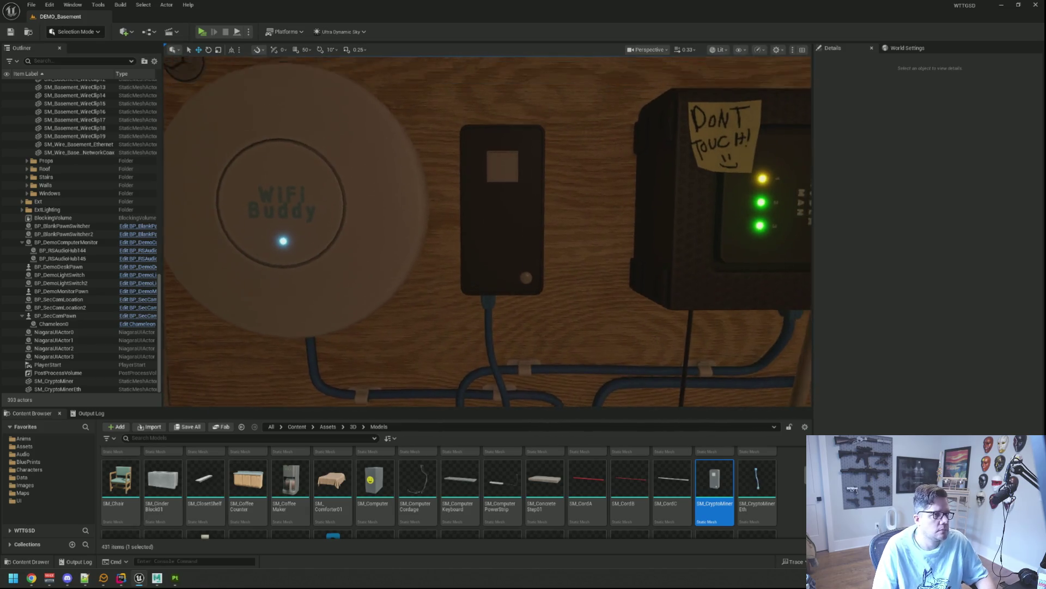
scroll(487, 232, down, 4)
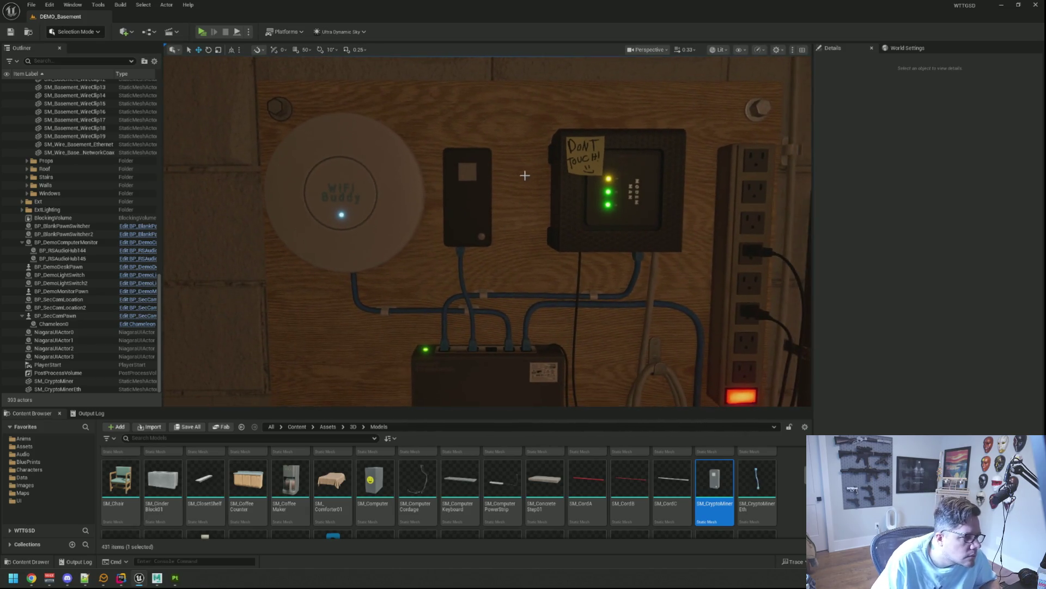
scroll(488, 231, up, 5)
scroll(488, 231, down, 3)
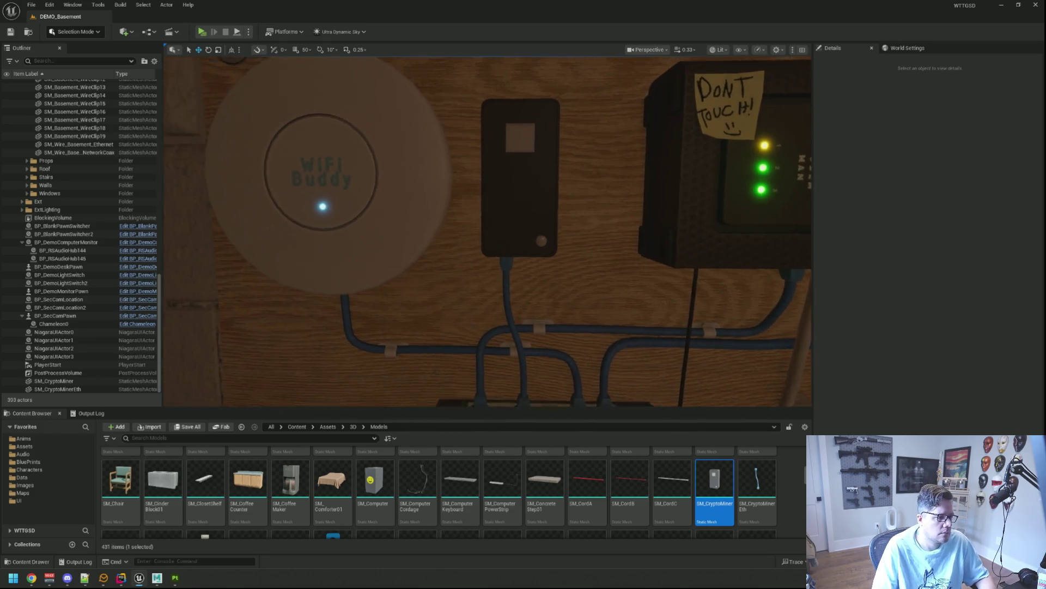
mouse_move(498, 158)
mouse_down()
mouse_move(518, 154)
mouse_move(515, 145)
mouse_move(498, 158)
mouse_up()
key(alt+Tab)
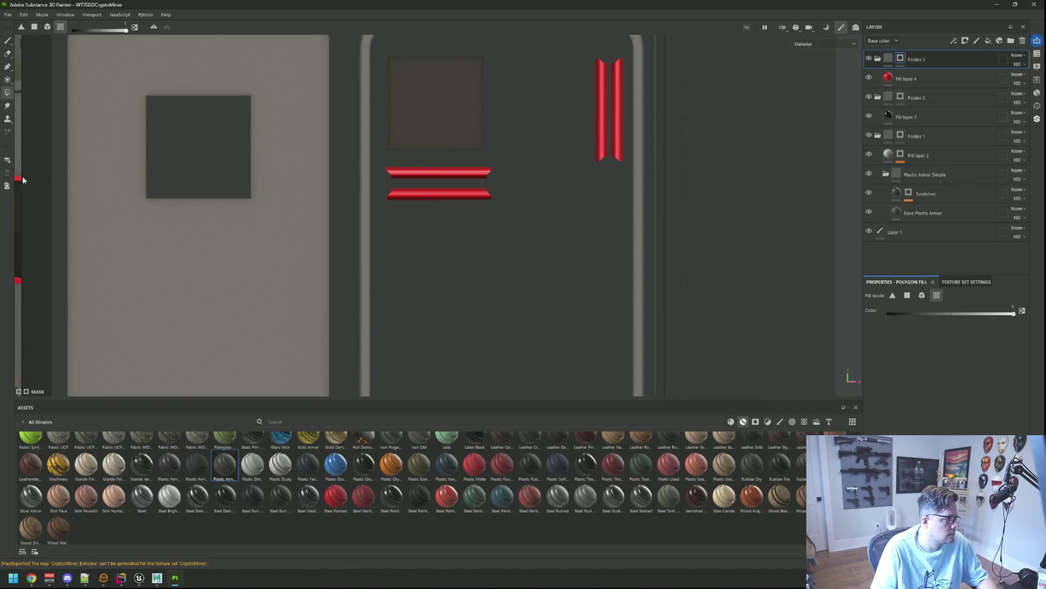
- Give the screen frame (Fill layer 4) an Aluminium Brushed Worn material in the 3D view
key(F1)
key(F2)
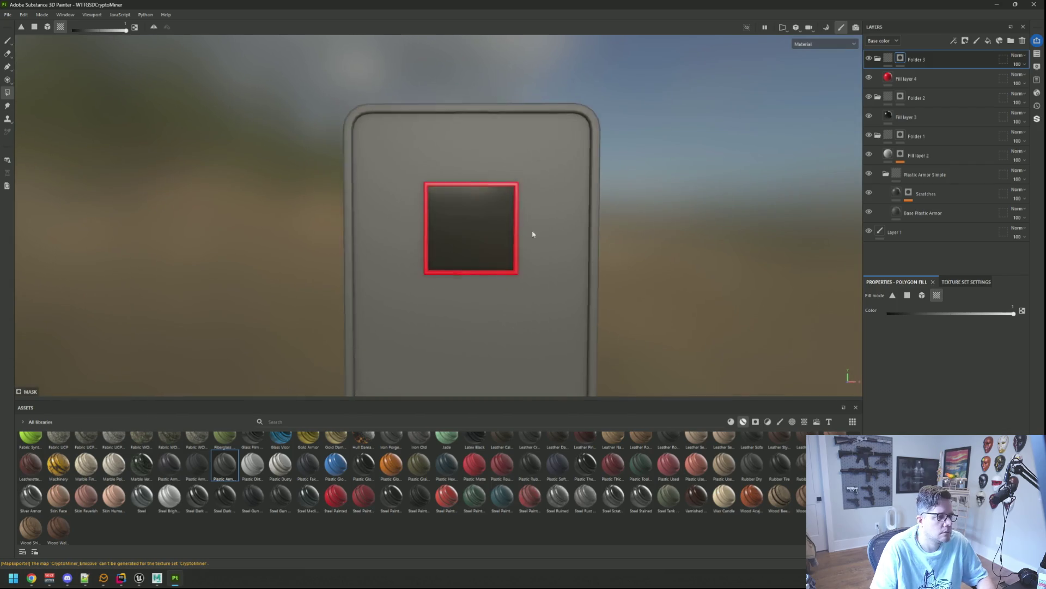
click(940, 77)
mouse_move(627, 221)
mouse_down()
mouse_move(603, 238)
mouse_move(617, 231)
mouse_up()
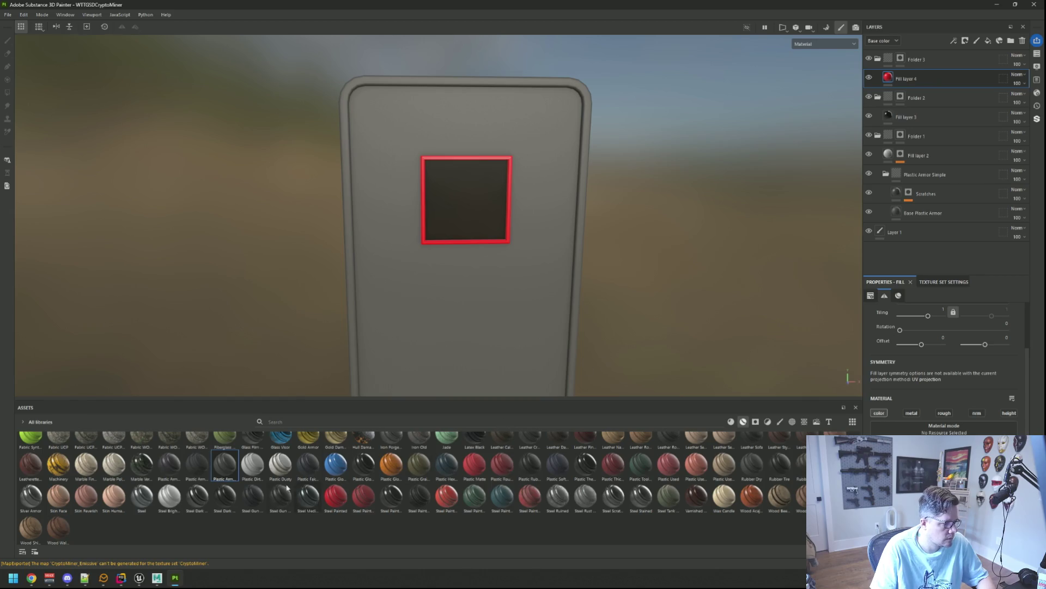
scroll(250, 473, up, 2)
mouse_move(59, 446)
mouse_down()
mouse_move(896, 415)
mouse_move(917, 140)
mouse_move(954, 69)
mouse_up()
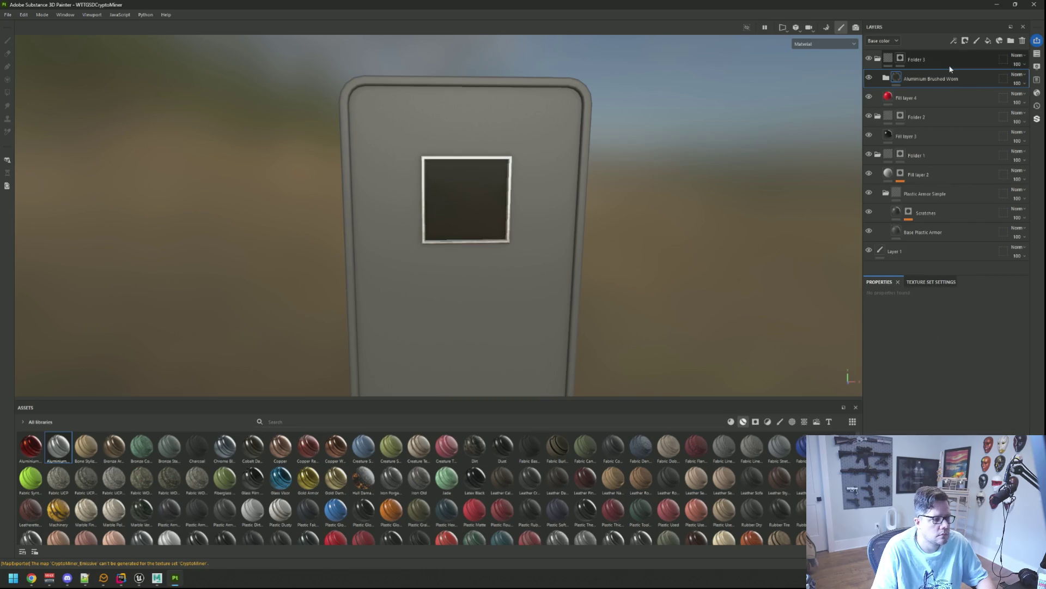
mouse_move(551, 187)
mouse_down()
mouse_move(524, 135)
mouse_move(568, 178)
mouse_up()
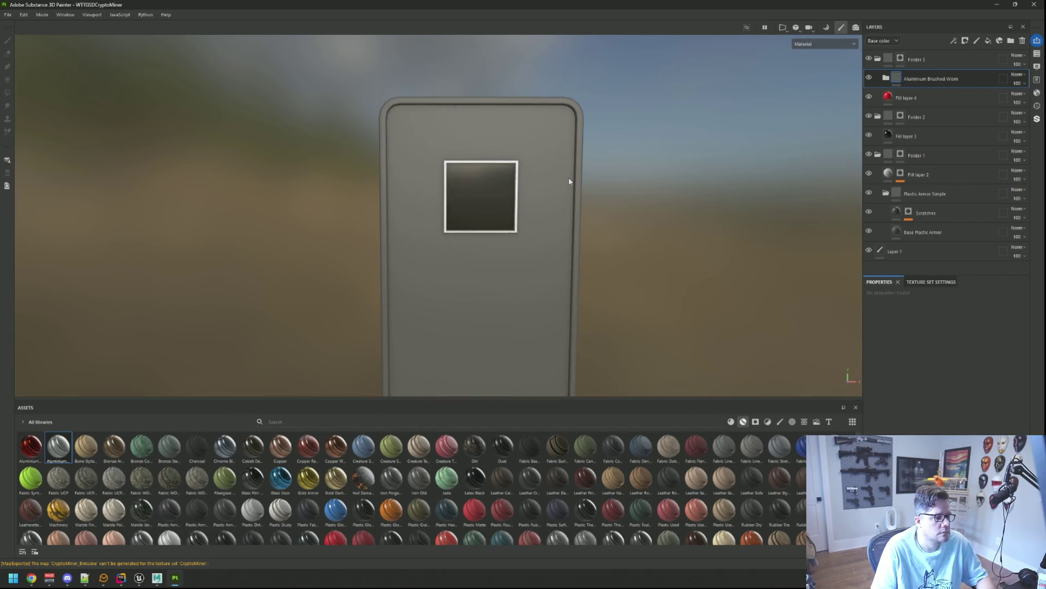
- Export the updated textures and switch to Unreal Engine
key(ctrl+shift+e)
click(712, 426)
click(605, 428)
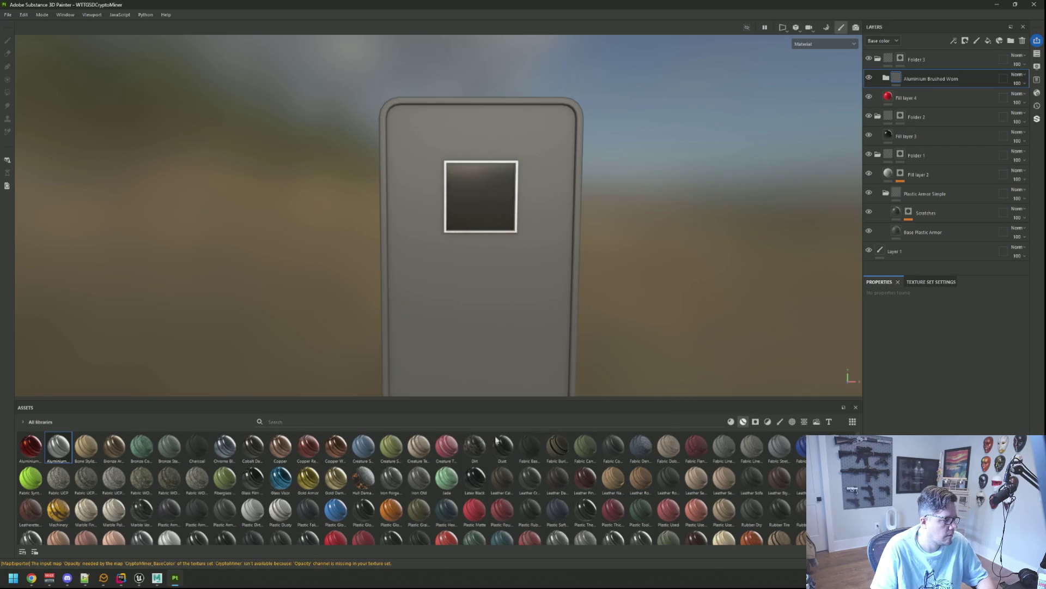
click(175, 577)
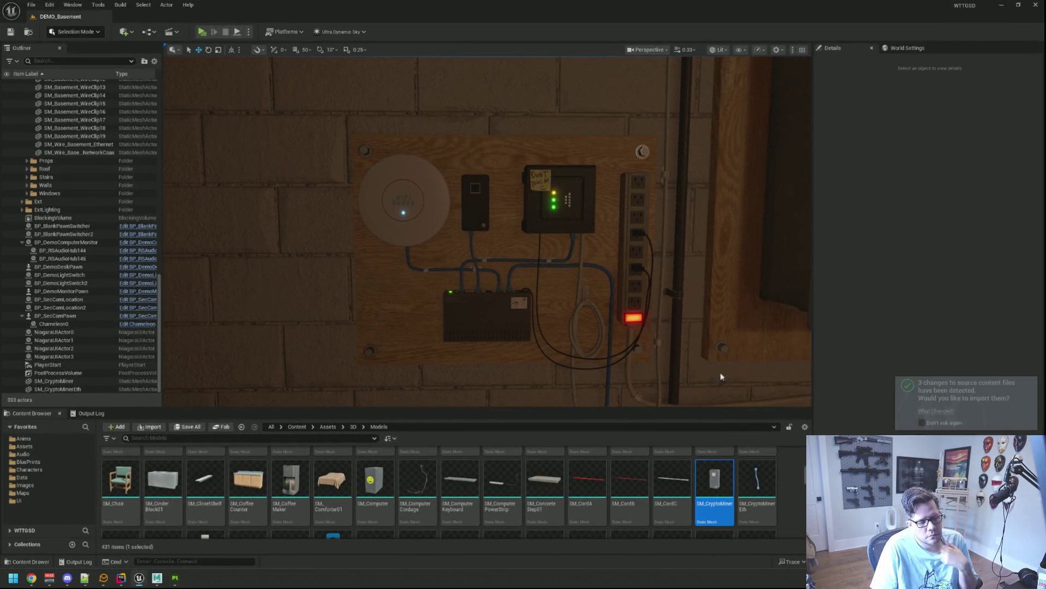
- Start a play preview of the basement level
scroll(518, 230, up, 5)
scroll(509, 256, up, 5)
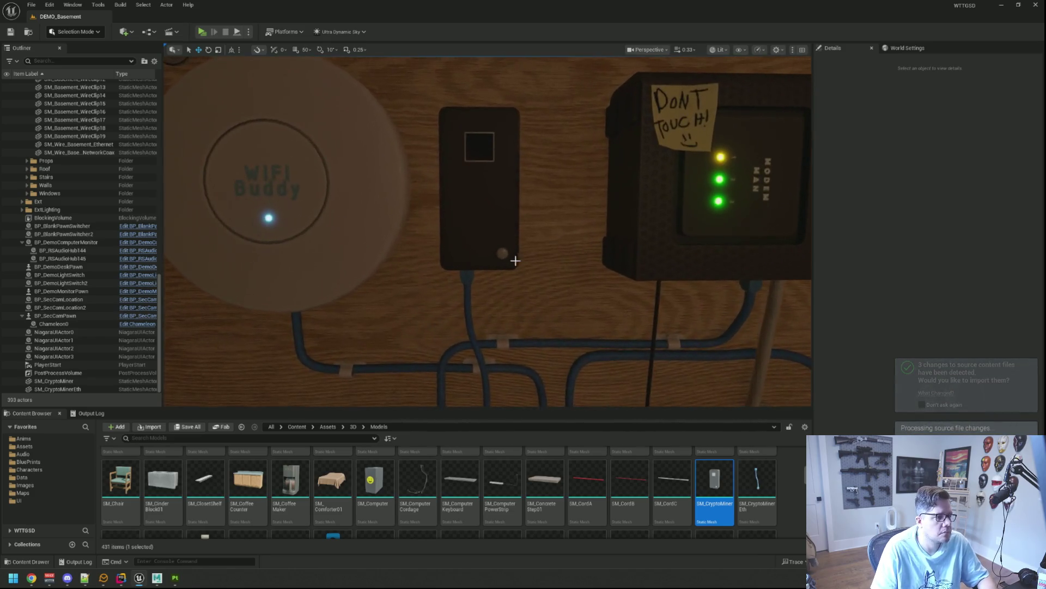
scroll(509, 257, down, 5)
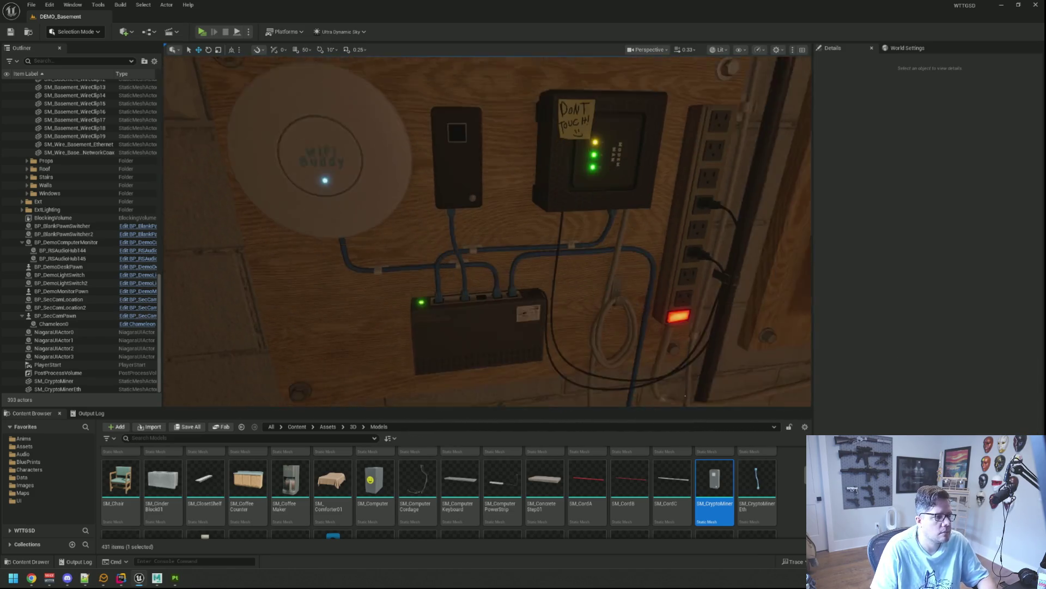
scroll(509, 257, up, 5)
scroll(222, 81, down, 5)
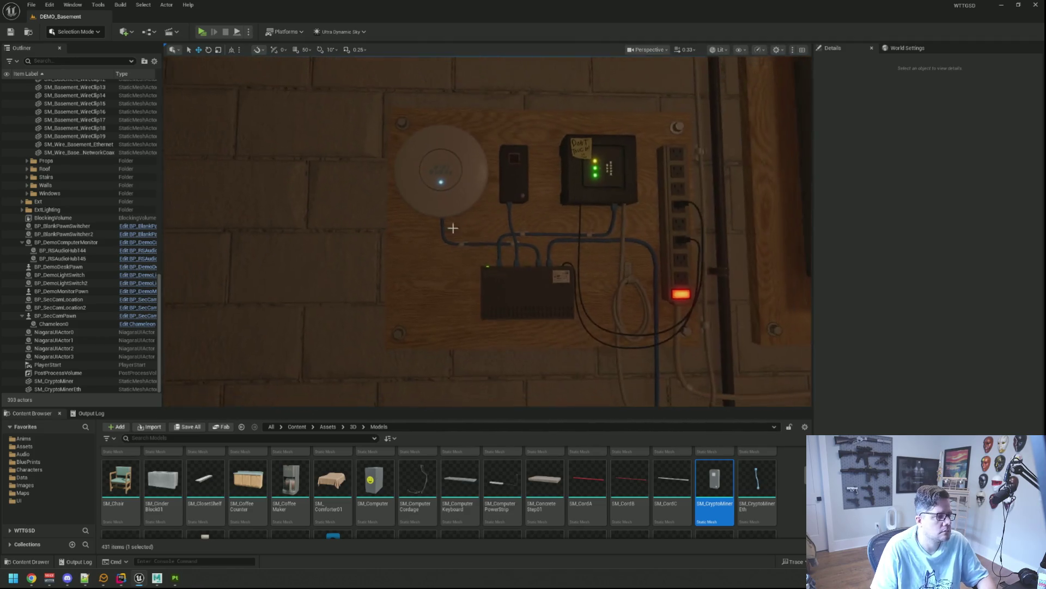
click(202, 32)
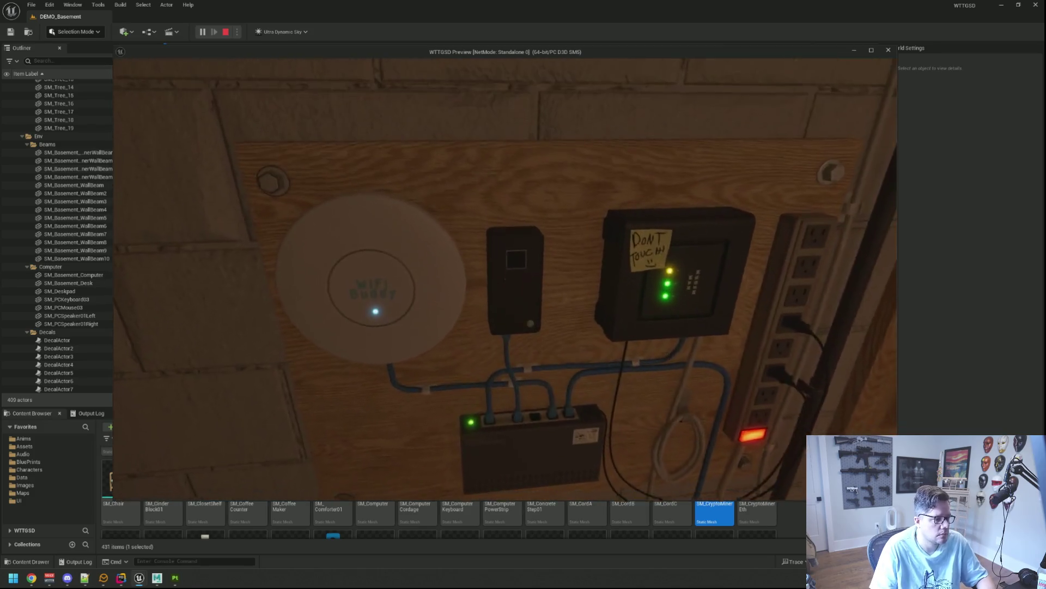
- Stop the game preview and go back to Substance Painter
key(Escape)
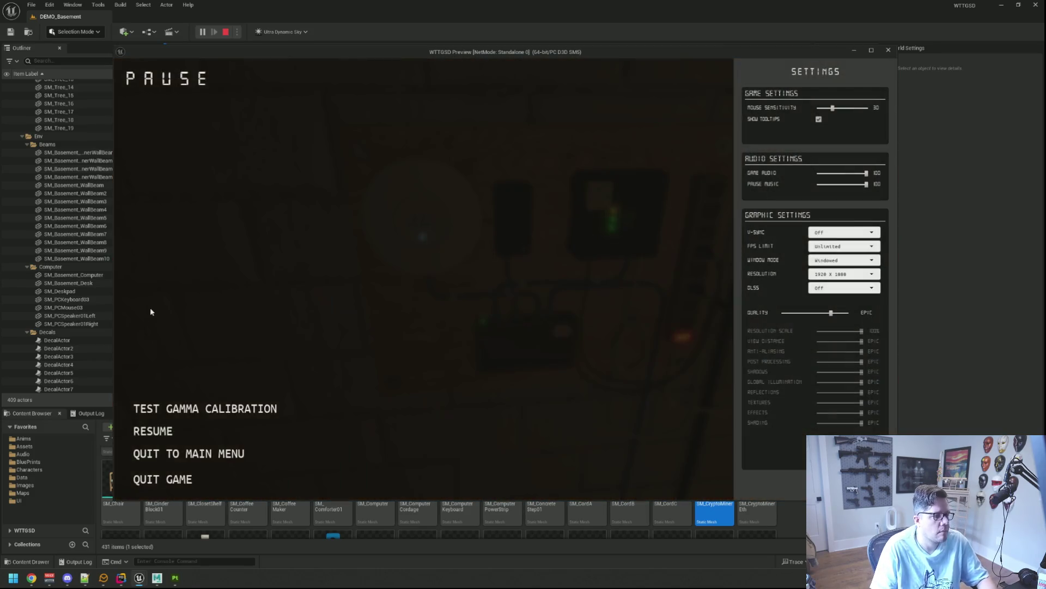
key(Escape)
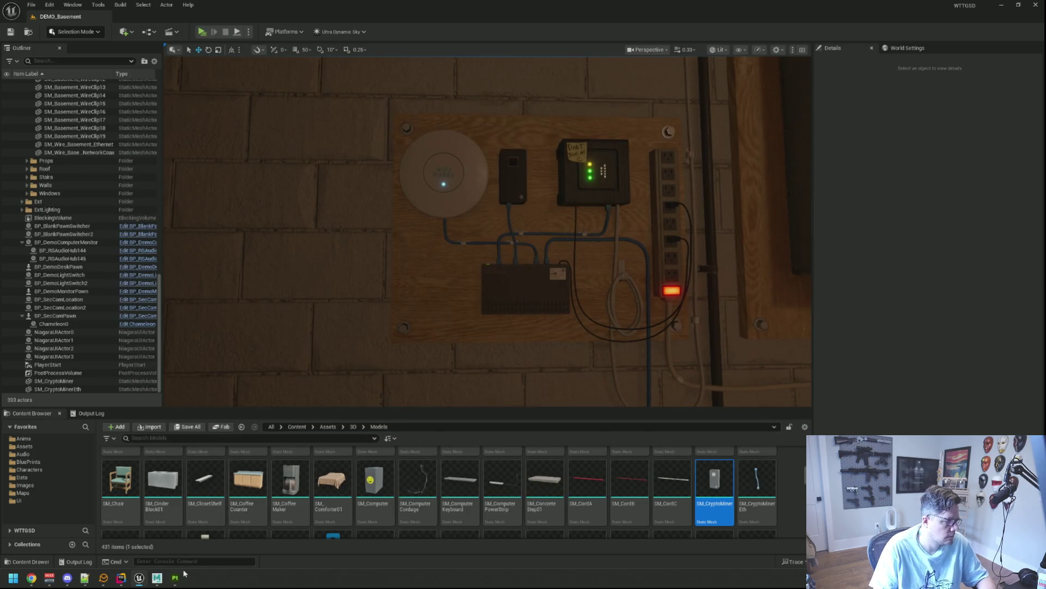
click(182, 576)
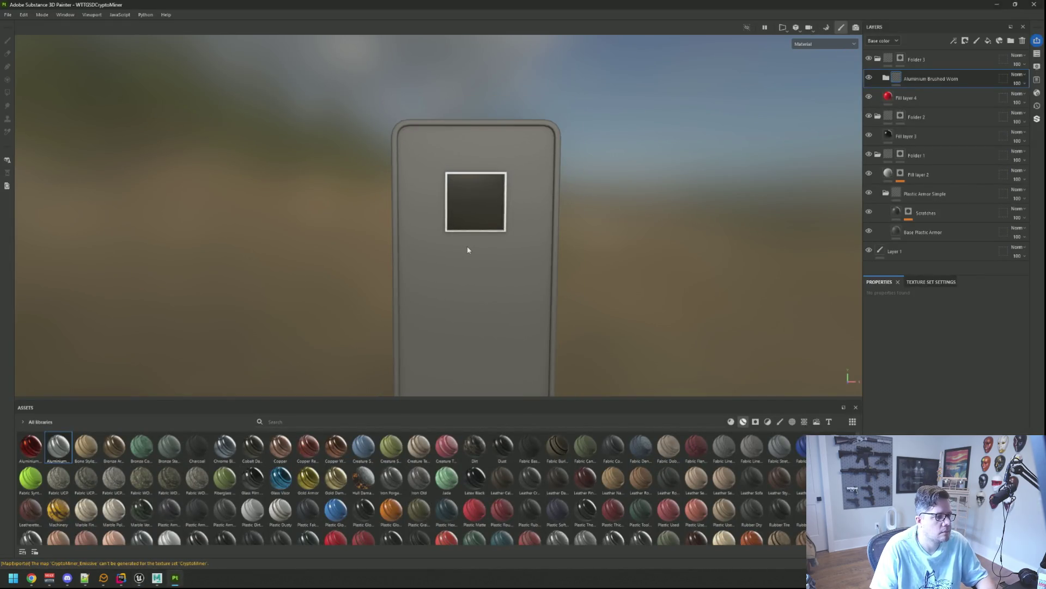
- Reframe the 3D and UV views and add Folder 4 with a fill layer inside it
key(F1)
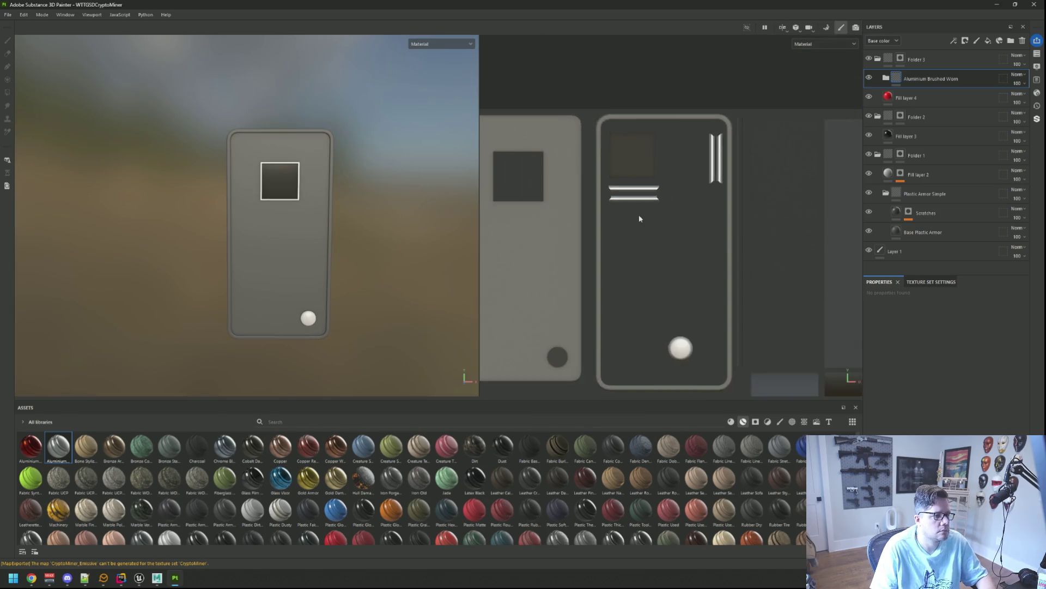
scroll(680, 233, up, 4)
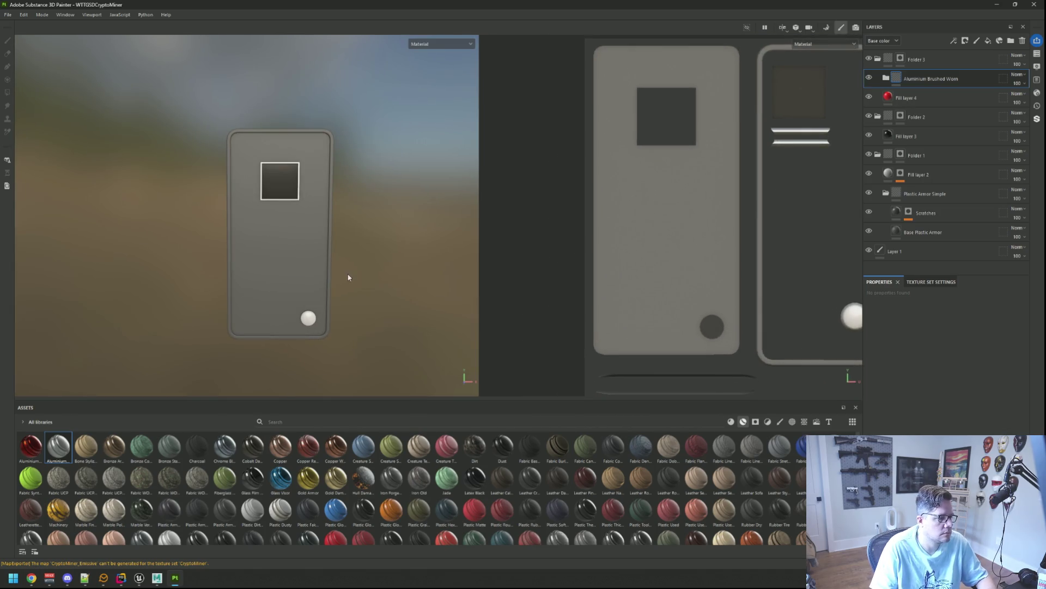
drag(340, 272, 330, 253)
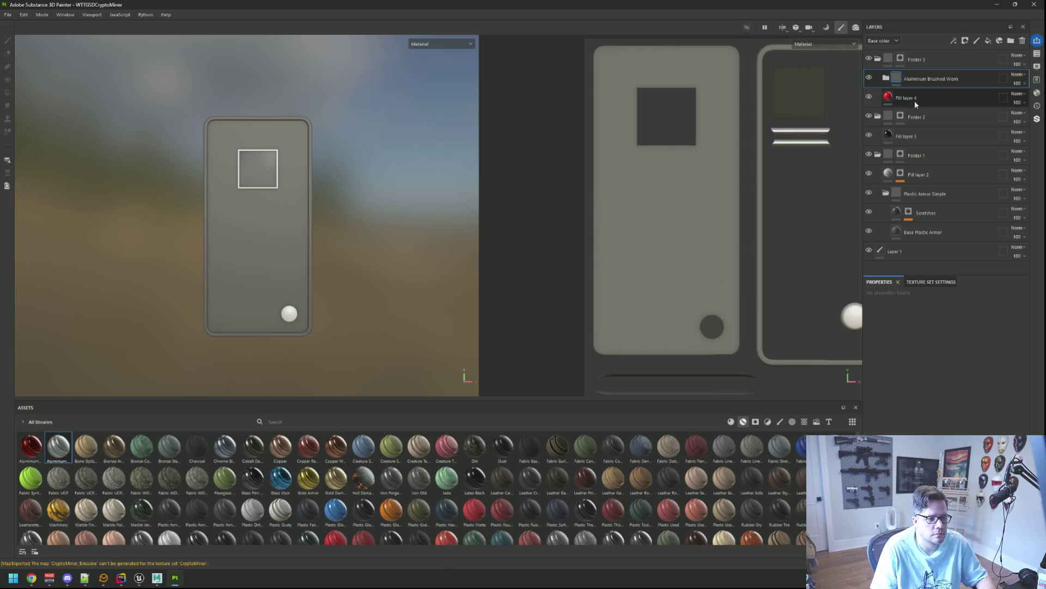
key(f)
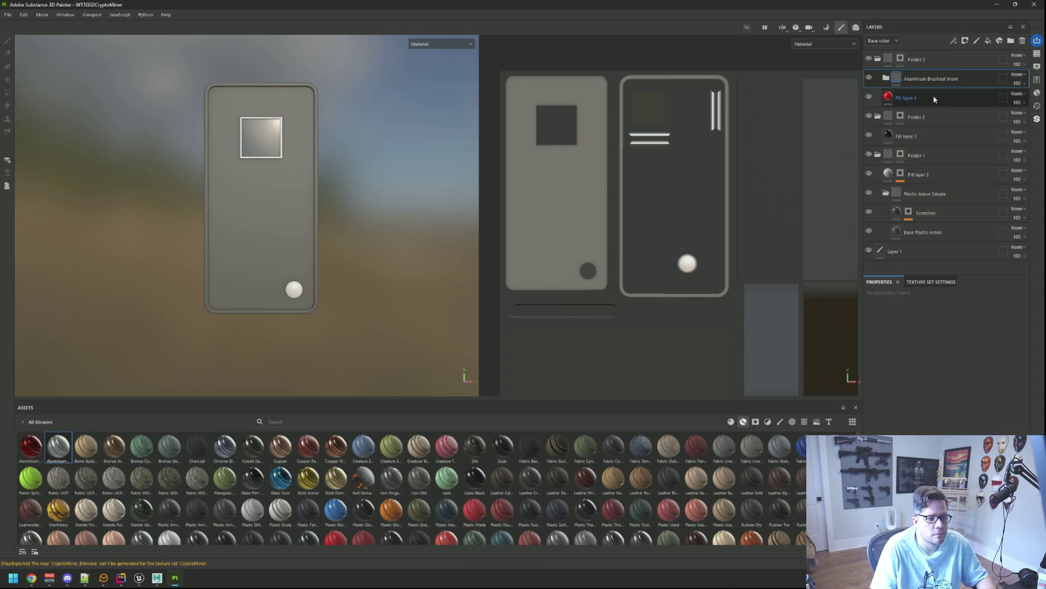
click(1011, 40)
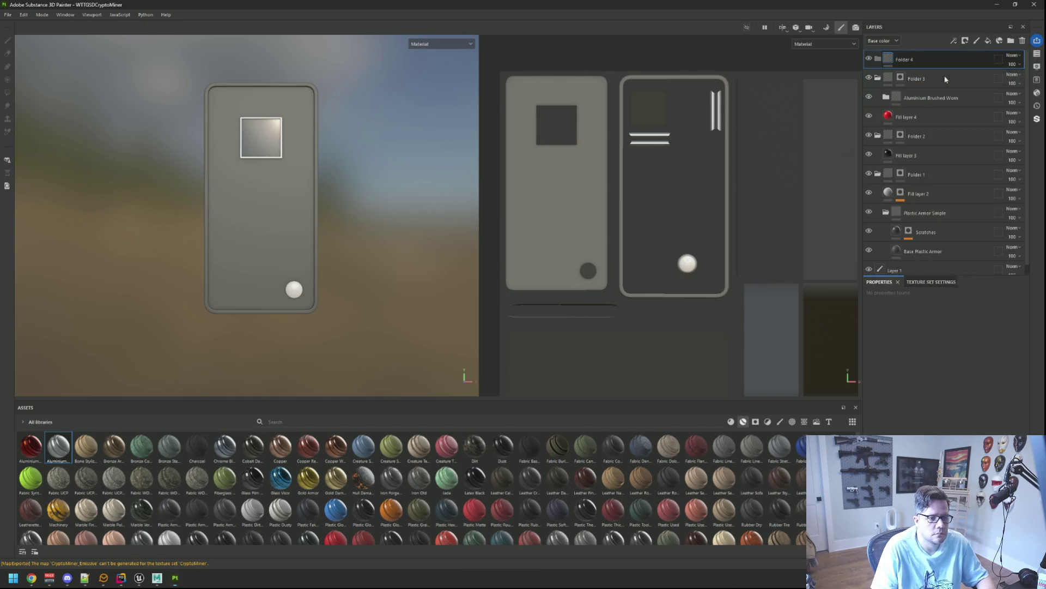
click(988, 41)
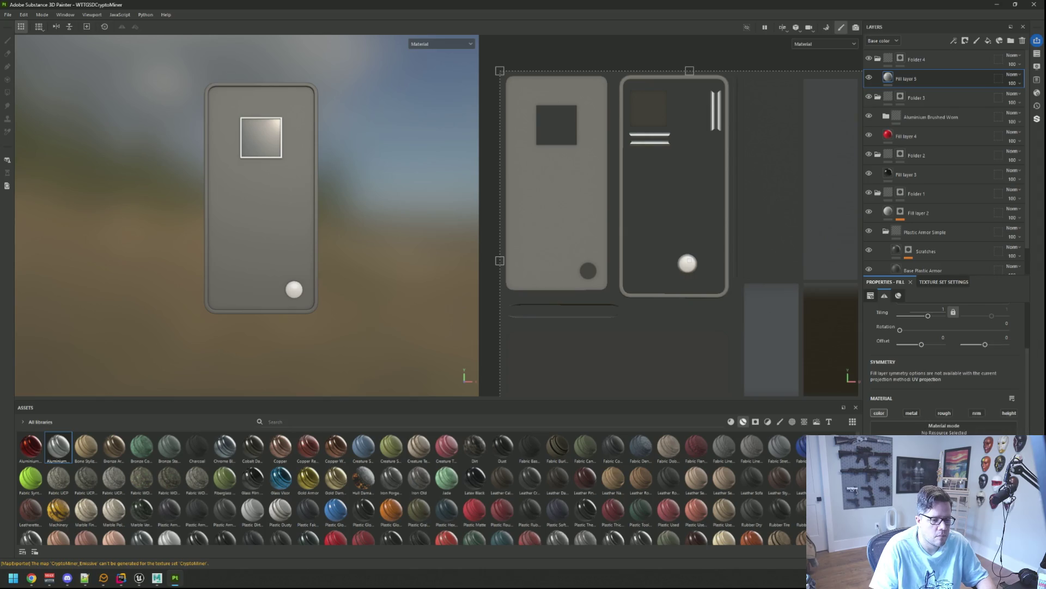
- Give Fill layer 5 a red material, masked by polygon fill to the round button
drag(30, 445, 902, 91)
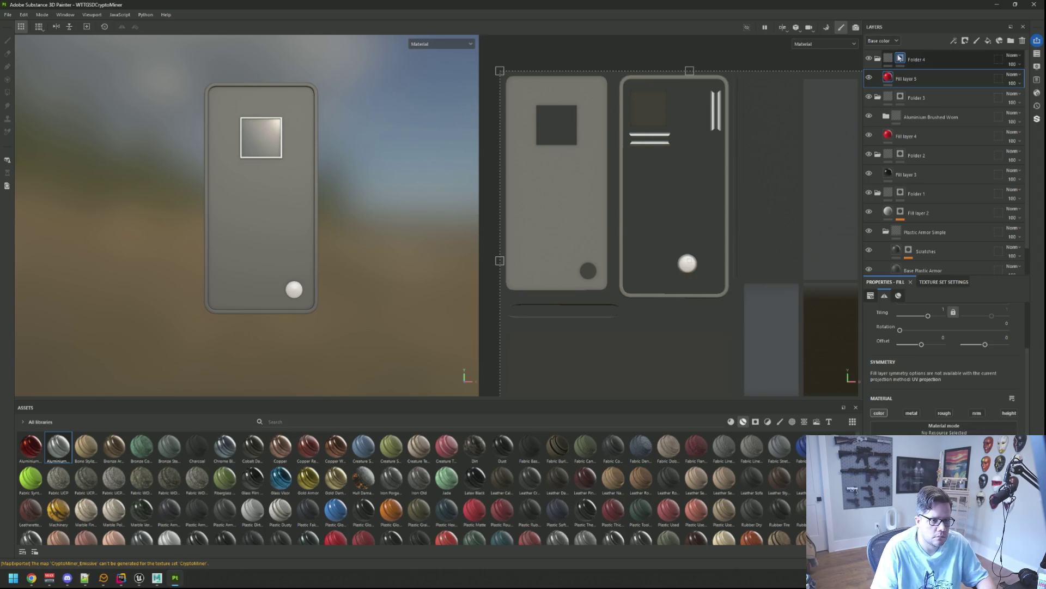
click(901, 58)
key(4)
scroll(688, 254, up, 3)
drag(661, 212, 711, 268)
drag(469, 284, 394, 358)
scroll(309, 478, down, 2)
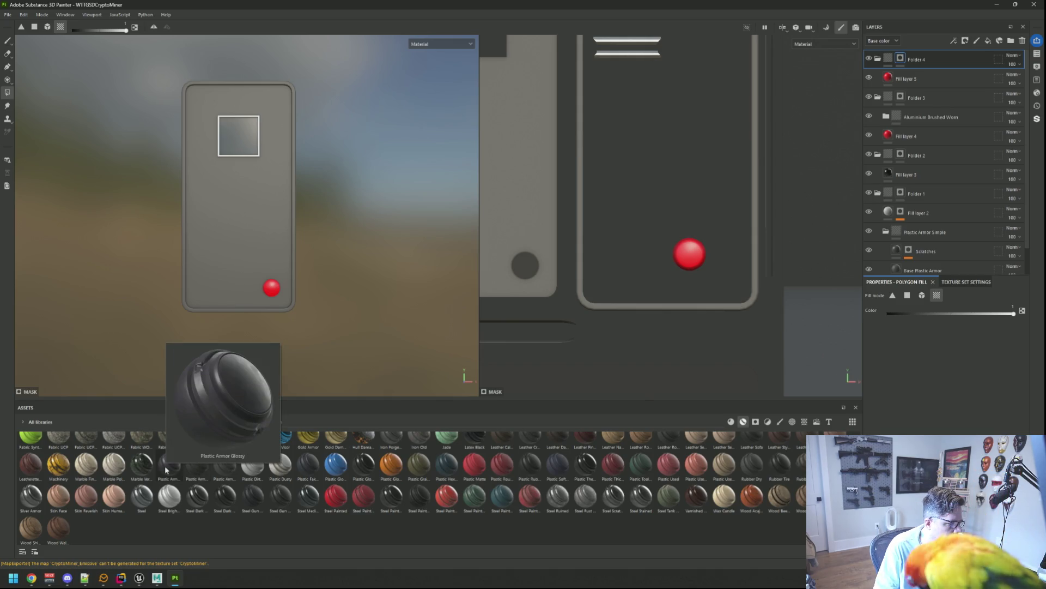
- Add the Plastic Armor Simple material to the layer stack and expand its folder
mouse_move(139, 470)
mouse_move(224, 466)
mouse_down()
mouse_move(781, 239)
mouse_move(925, 75)
mouse_up()
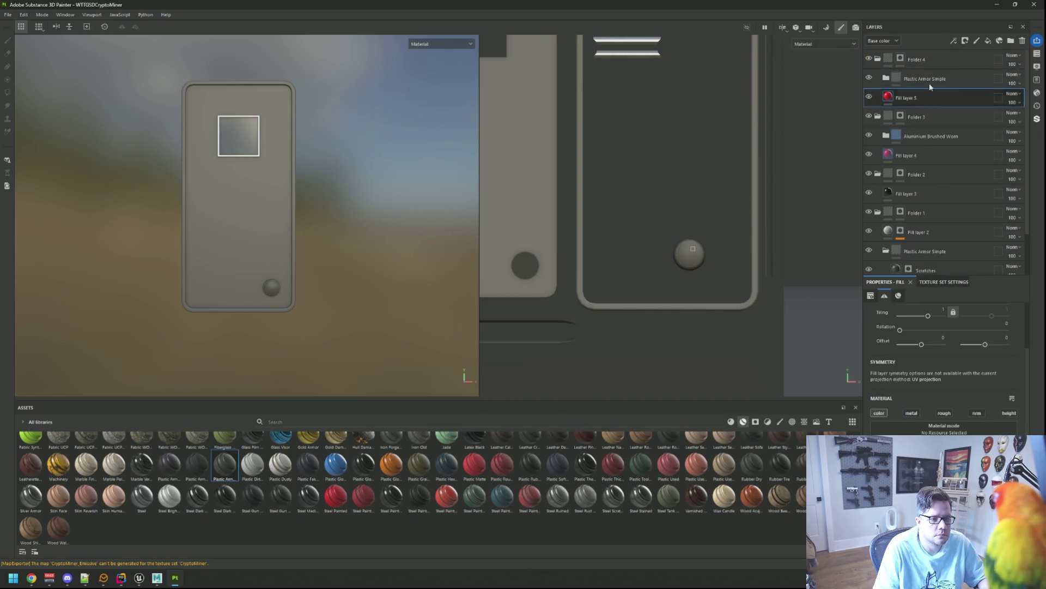
click(886, 79)
click(899, 97)
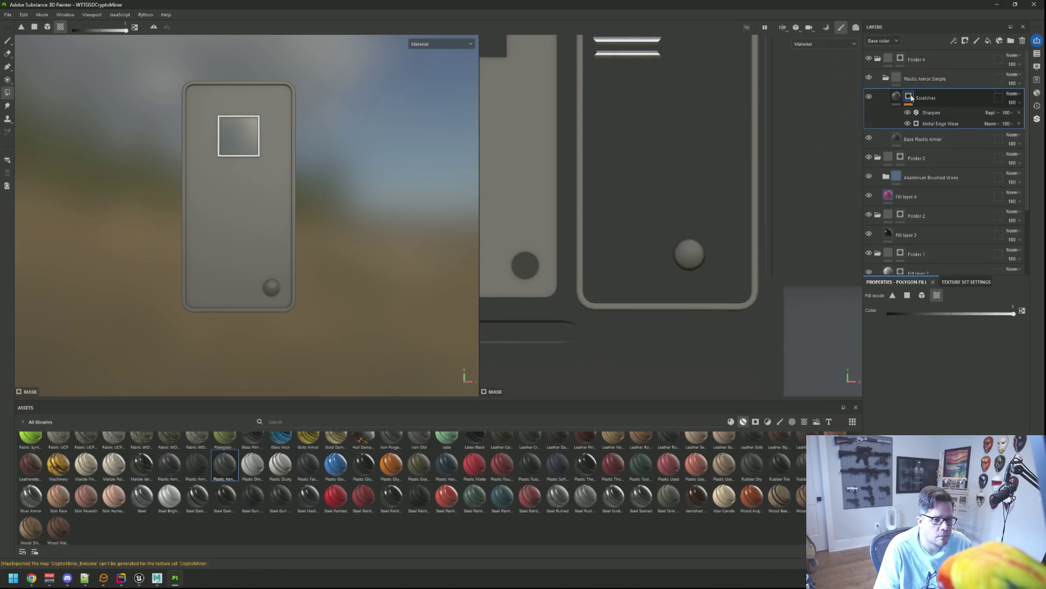
click(899, 97)
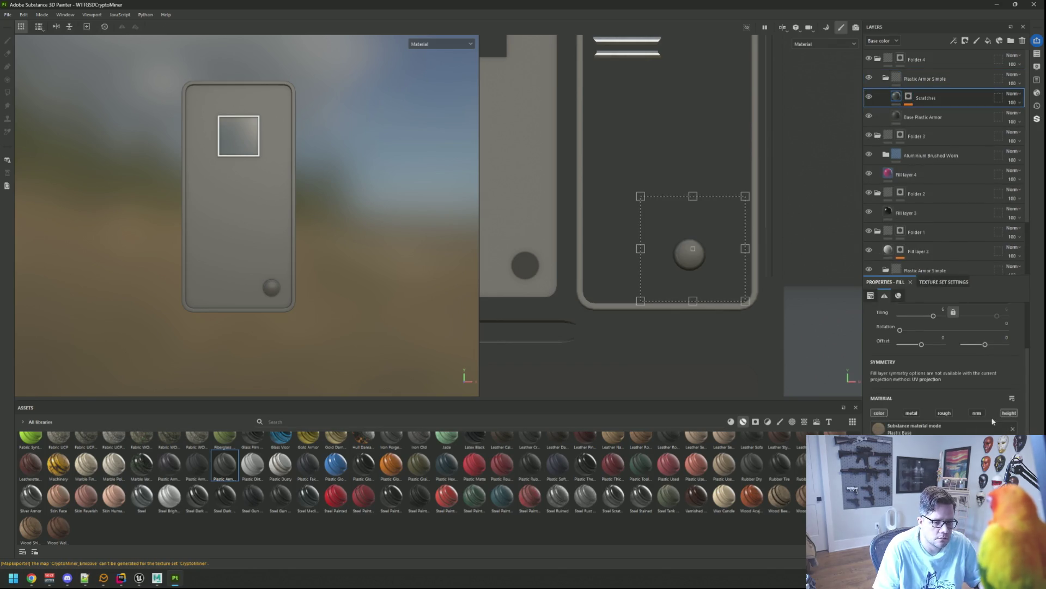
- Lighten the Base Plastic Armor layer's Color 01 and Color 02 so the button looks whitish
click(941, 122)
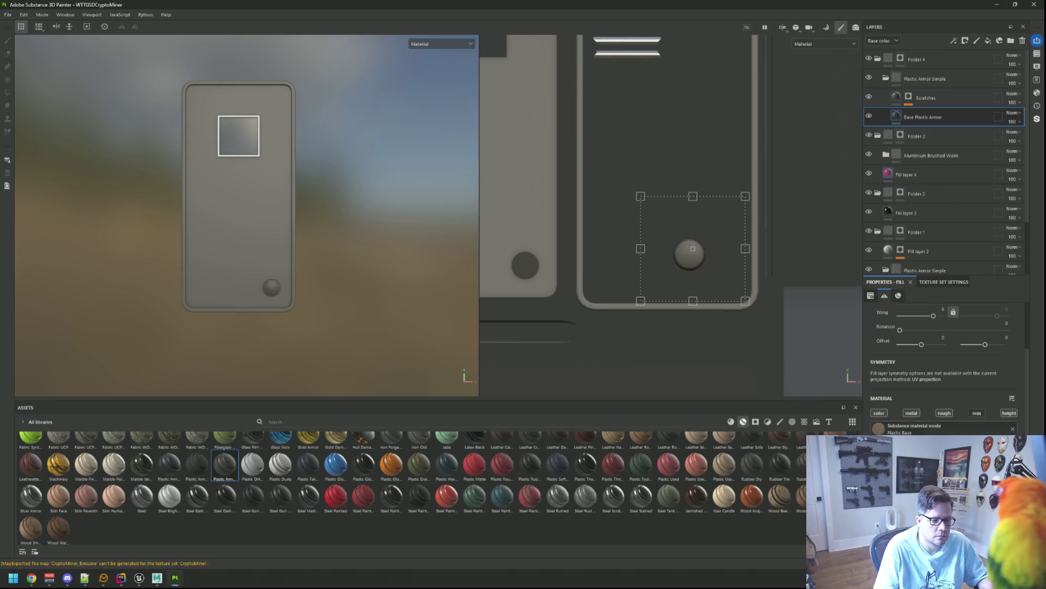
scroll(942, 354, down, 3)
click(926, 434)
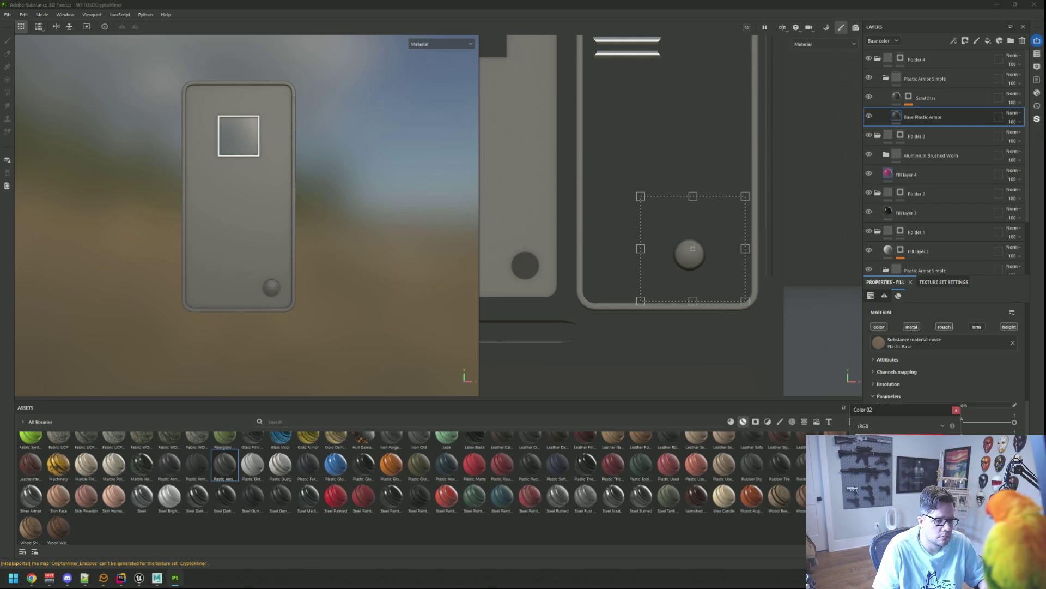
click(956, 410)
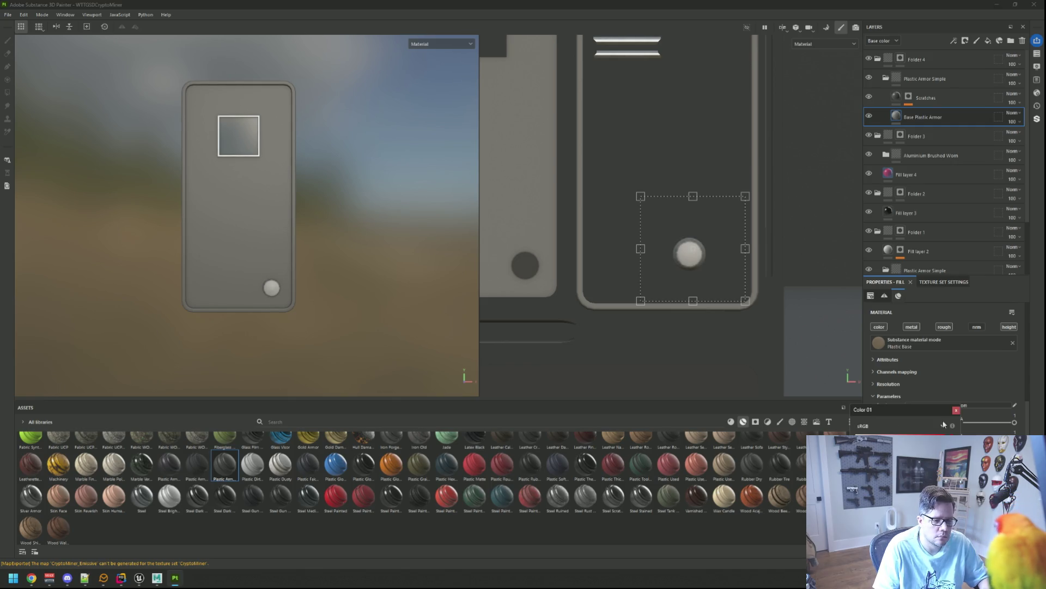
- Adjust the Scratches layer's Color 01 and Color 02 while checking the lower panel
click(956, 410)
click(926, 98)
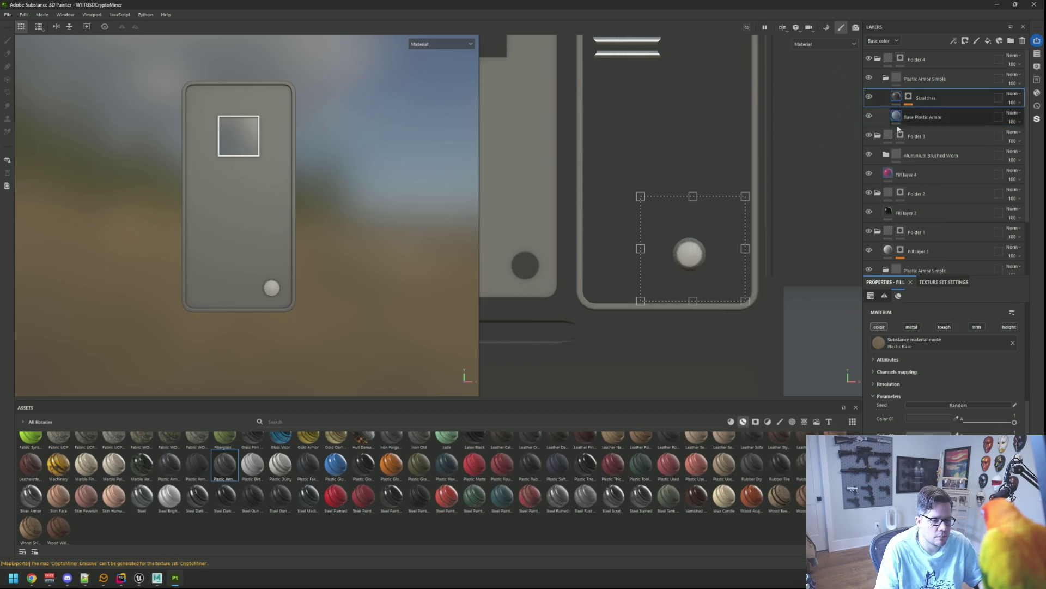
click(915, 420)
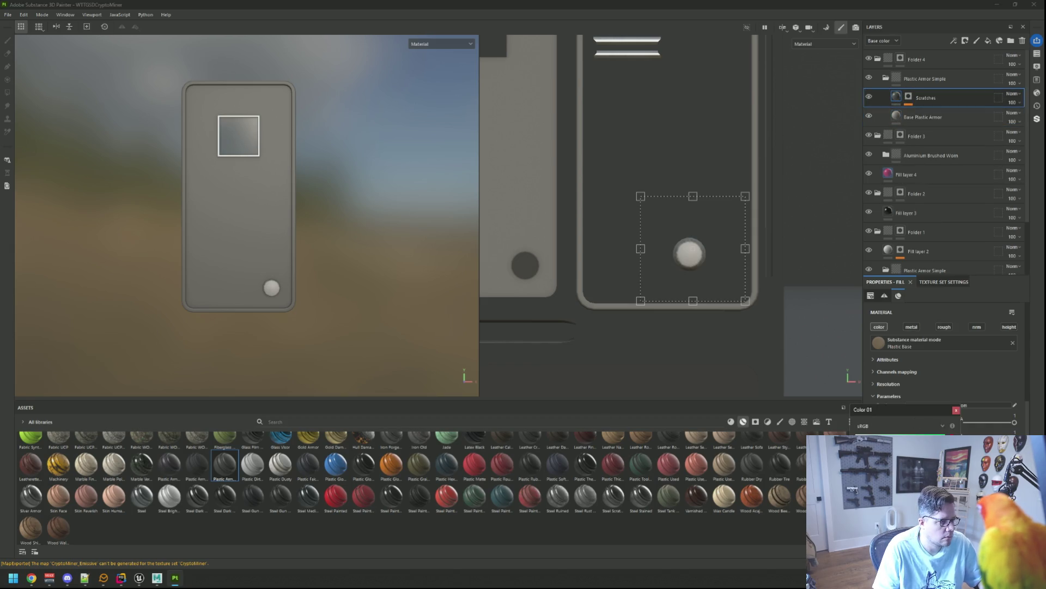
click(957, 410)
scroll(273, 263, down, 3)
mouse_move(273, 264)
mouse_down()
mouse_move(310, 261)
mouse_move(262, 258)
mouse_up()
scroll(303, 267, down, 2)
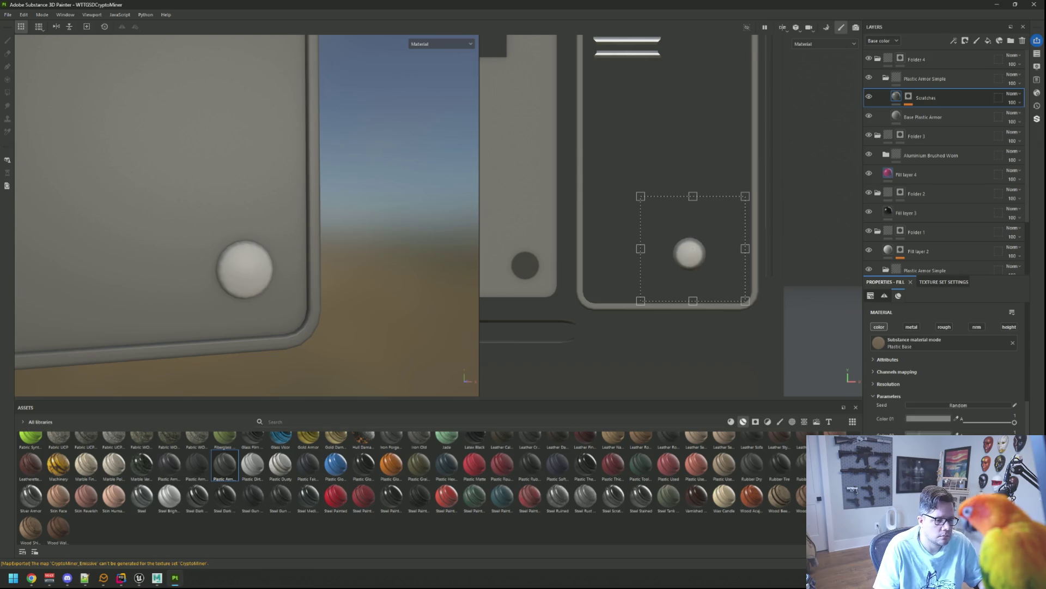
click(928, 433)
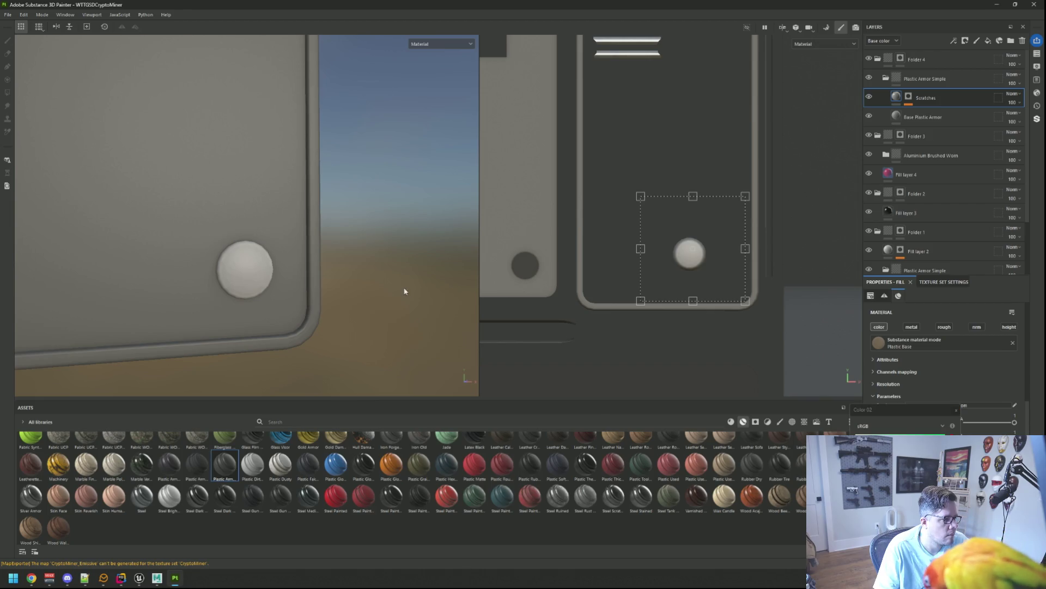
scroll(403, 282, up, 5)
scroll(381, 289, down, 3)
scroll(353, 281, up, 4)
scroll(355, 259, down, 2)
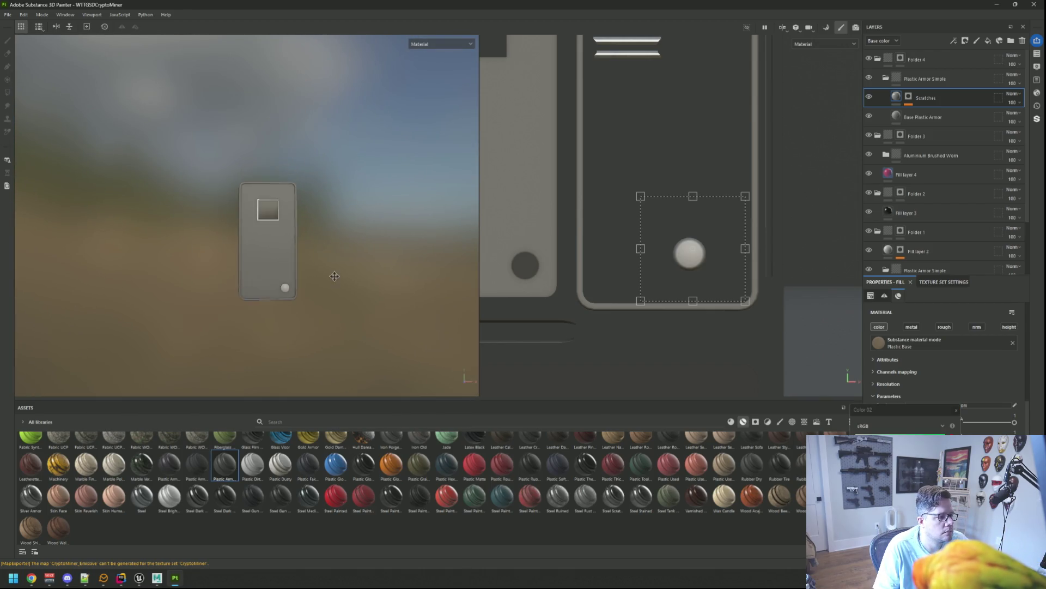
scroll(309, 260, up, 2)
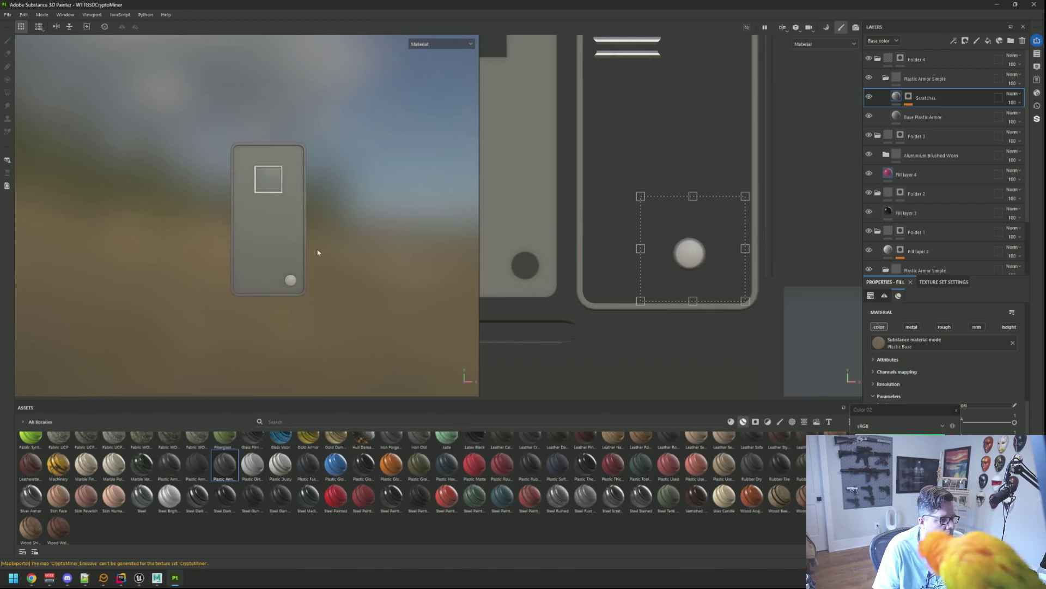
drag(318, 252, 353, 274)
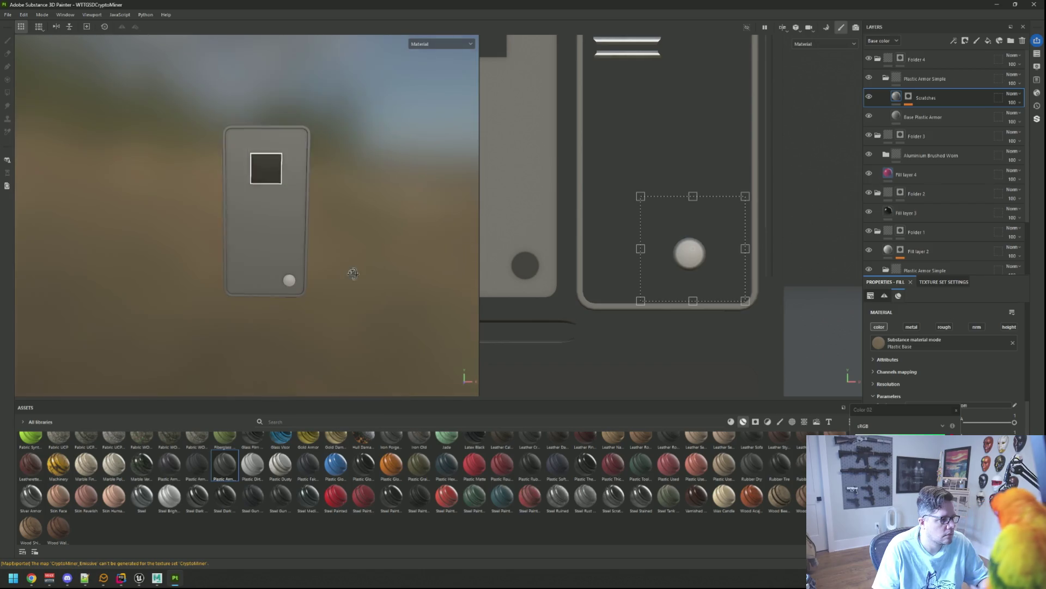
scroll(748, 236, up, 2)
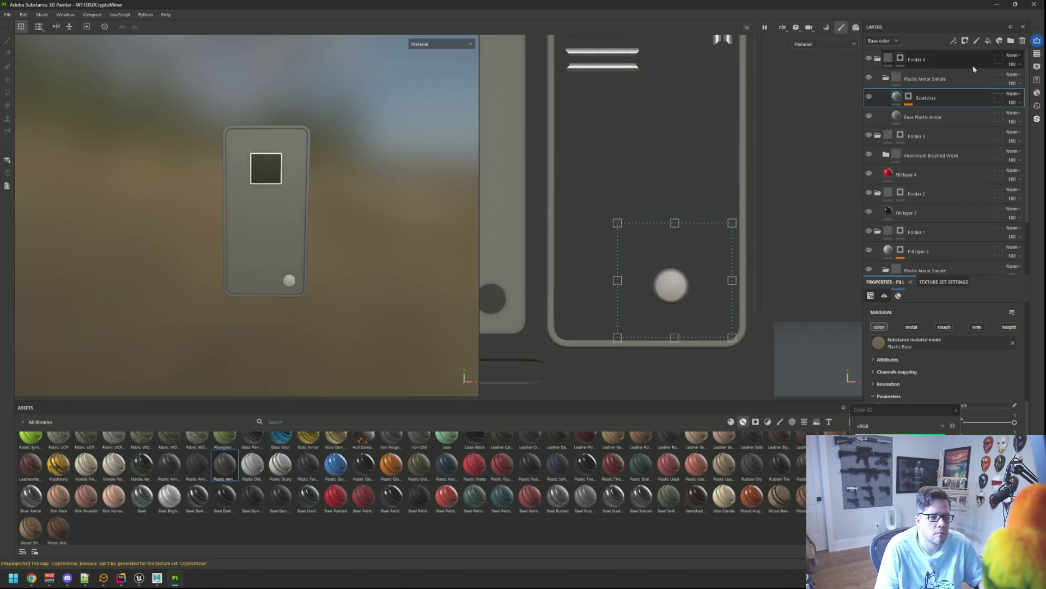
- Add a new fill layer above Plastic Armor Simple with a black mask
click(955, 79)
click(1011, 41)
click(965, 40)
click(959, 88)
key(ctrl+z)
key(ctrl+z)
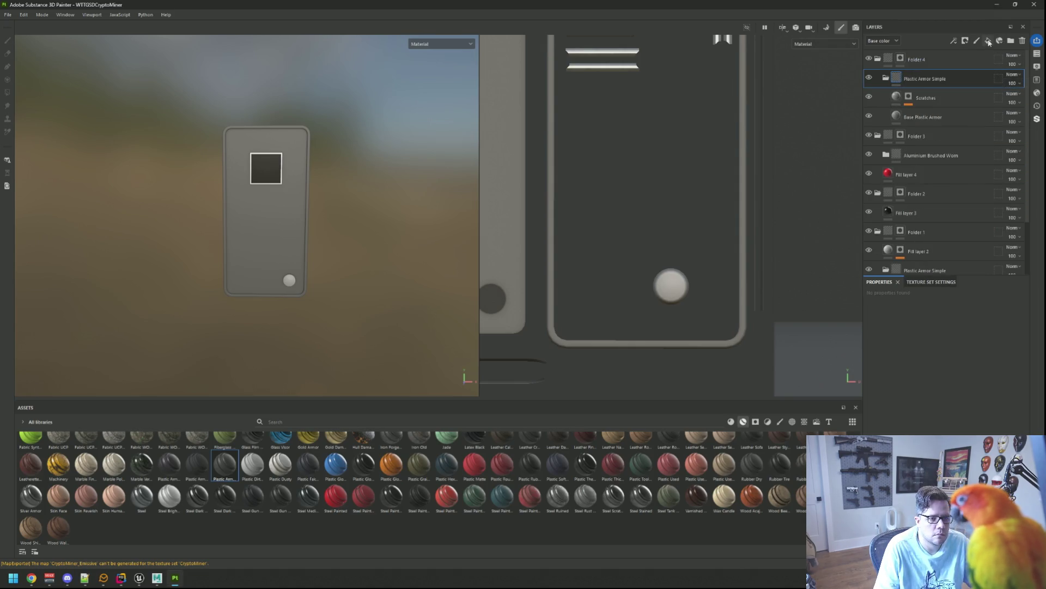
click(988, 41)
right_click(927, 80)
click(935, 93)
- Add a paint effect to Fill layer 5's black mask and switch to the brush
right_click(901, 76)
click(925, 348)
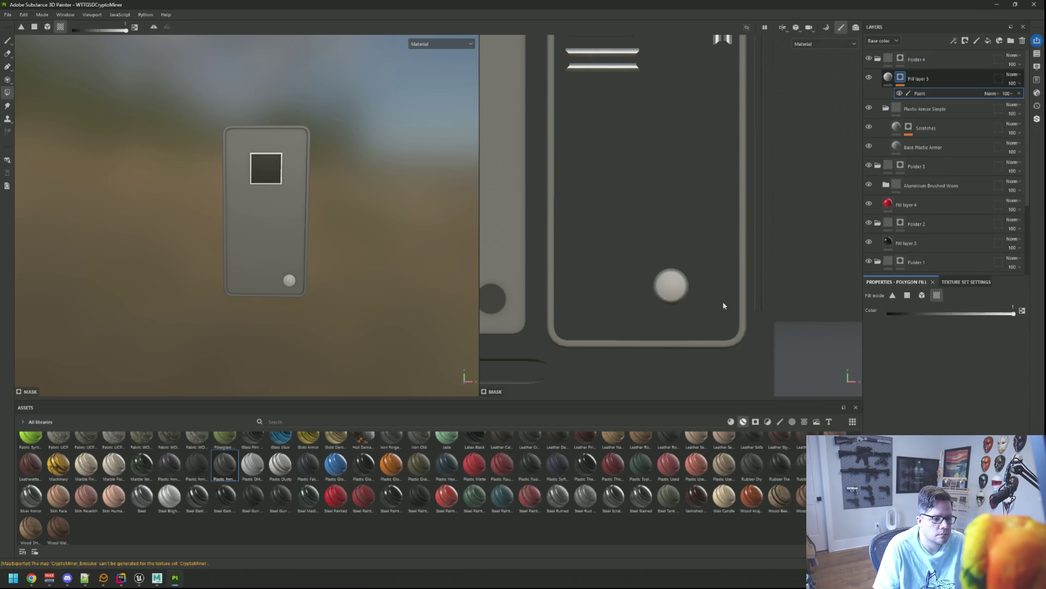
scroll(708, 300, up, 5)
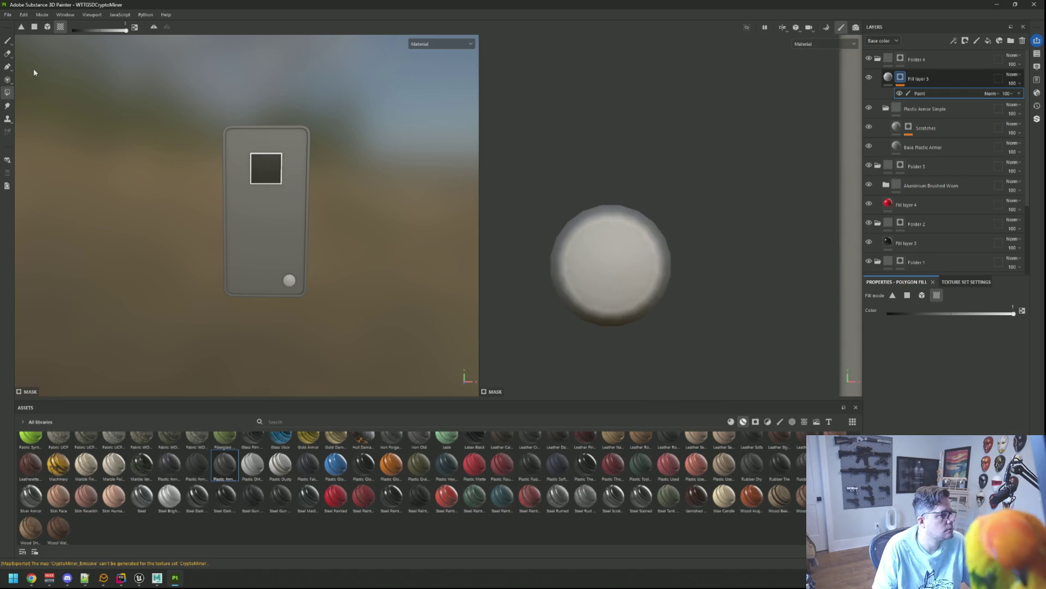
click(7, 42)
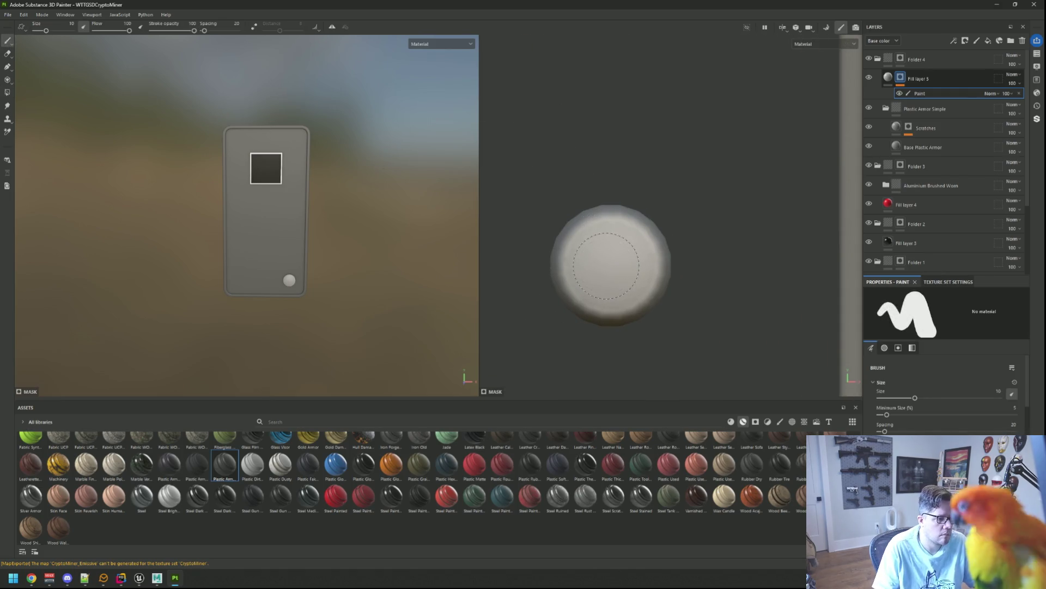
- Paint a small dot at the button centre, shrinking the brush until the dab fits
key(bracketleft)
key(bracketleft)
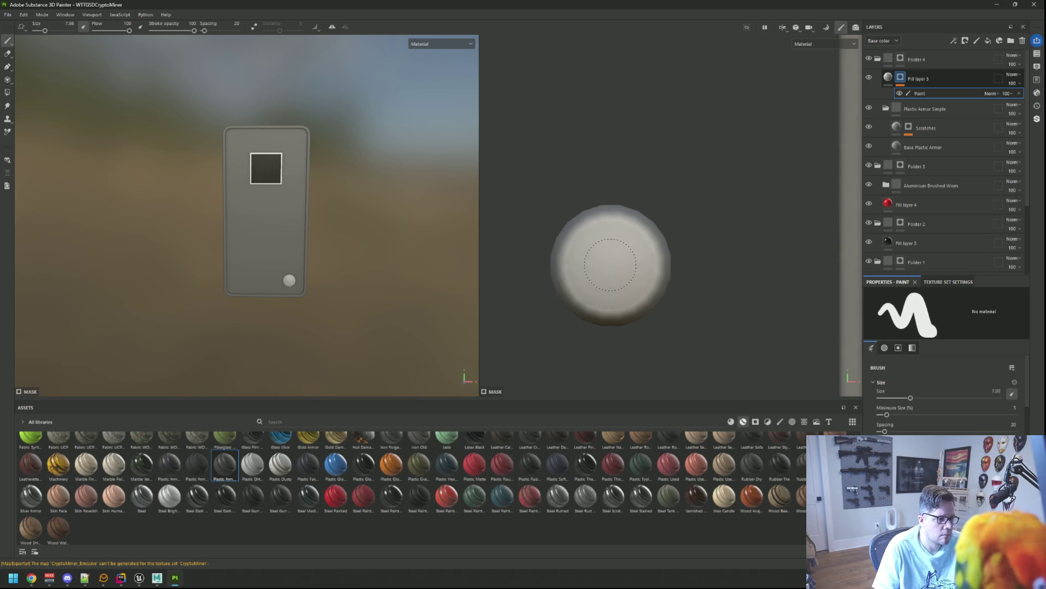
click(610, 266)
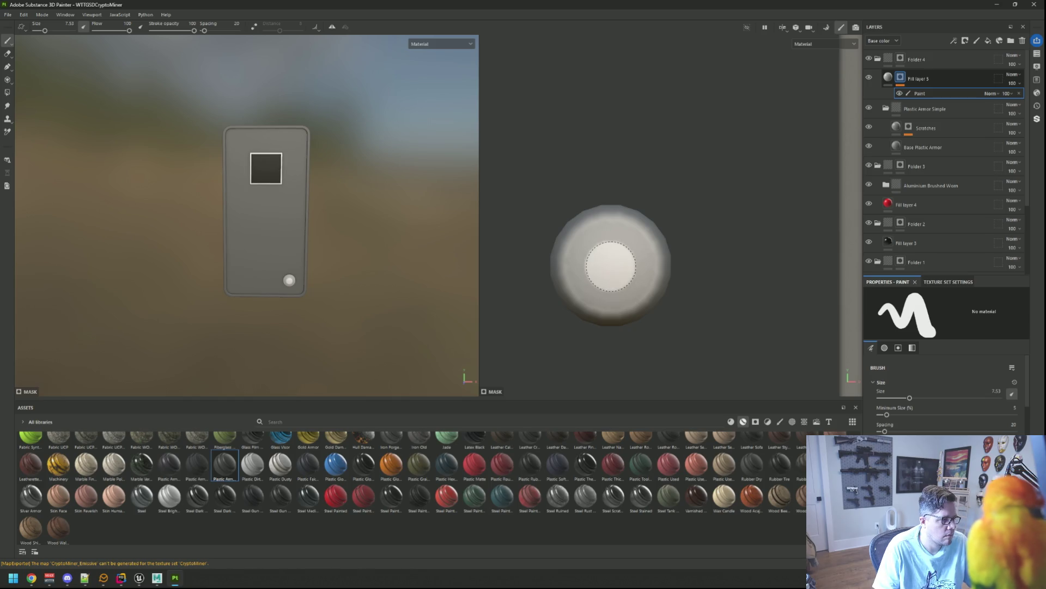
scroll(431, 245, up, 5)
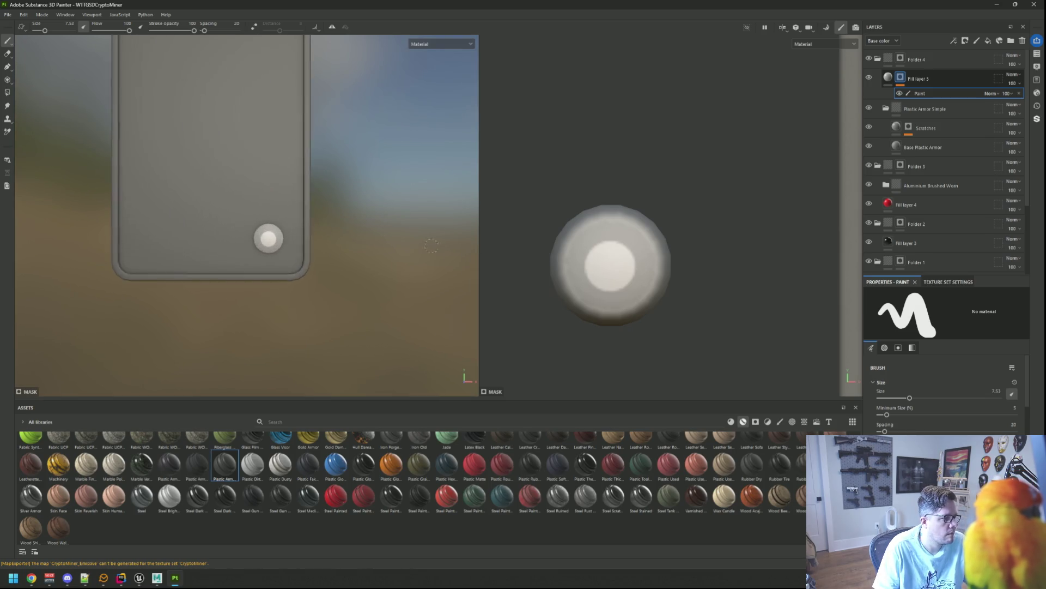
key(ctrl+z)
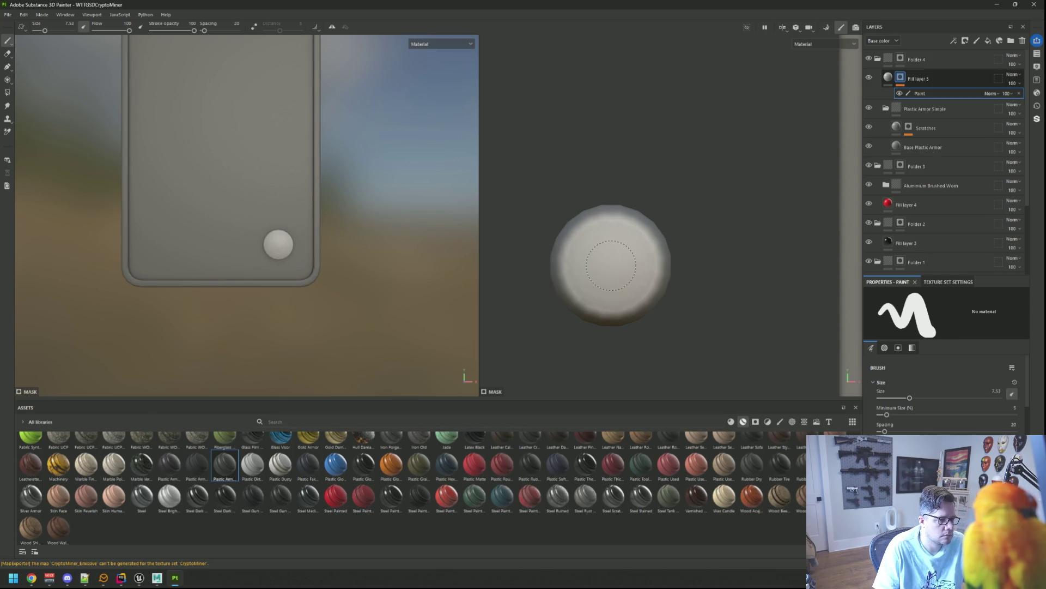
key(bracketleft)
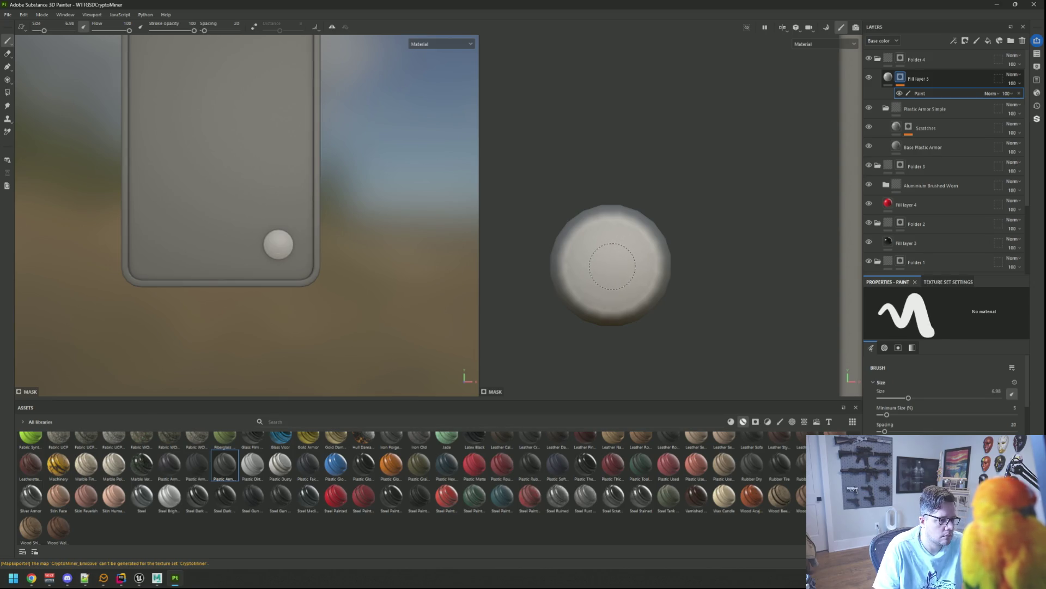
click(610, 264)
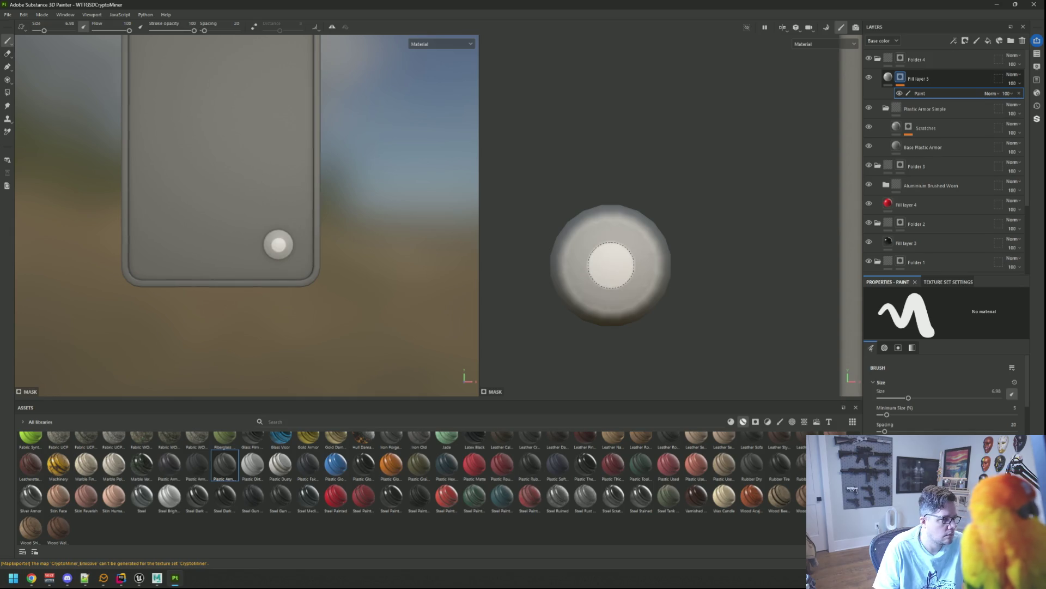
key(ctrl+z)
key(bracketleft)
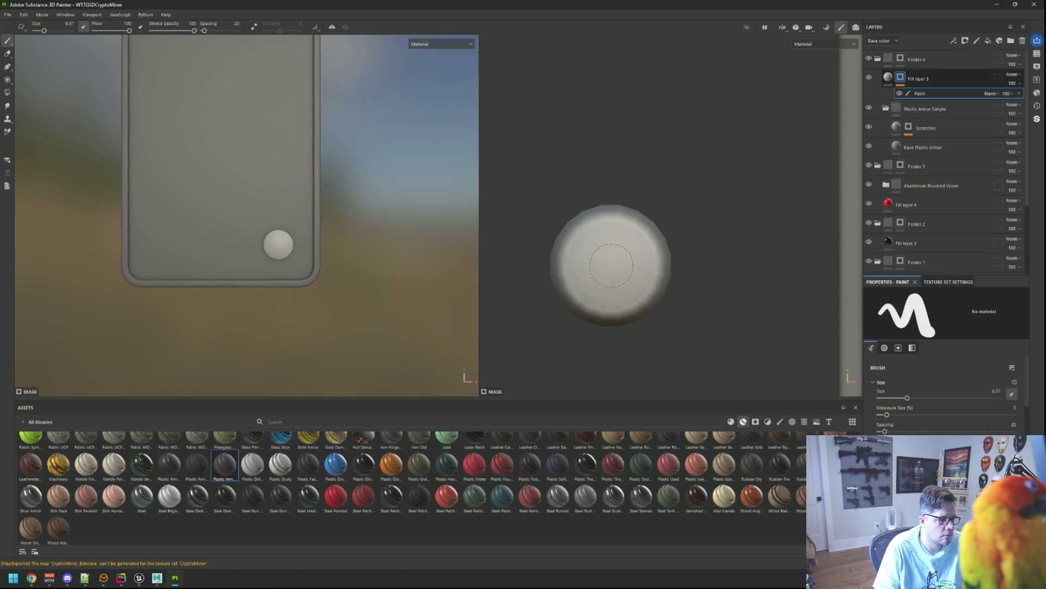
click(611, 265)
key(ctrl+z)
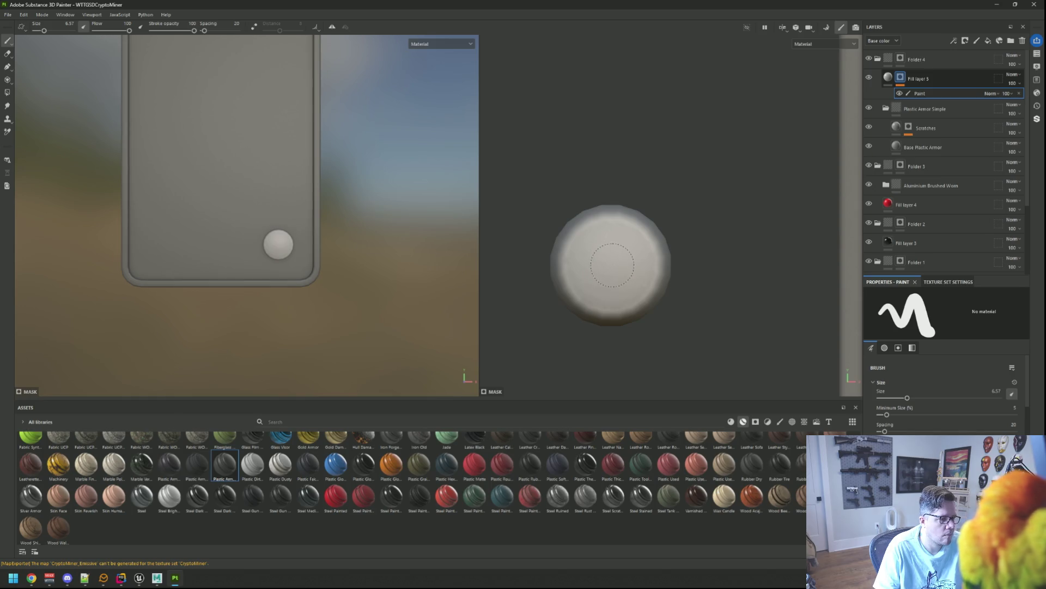
key(bracketleft)
click(611, 265)
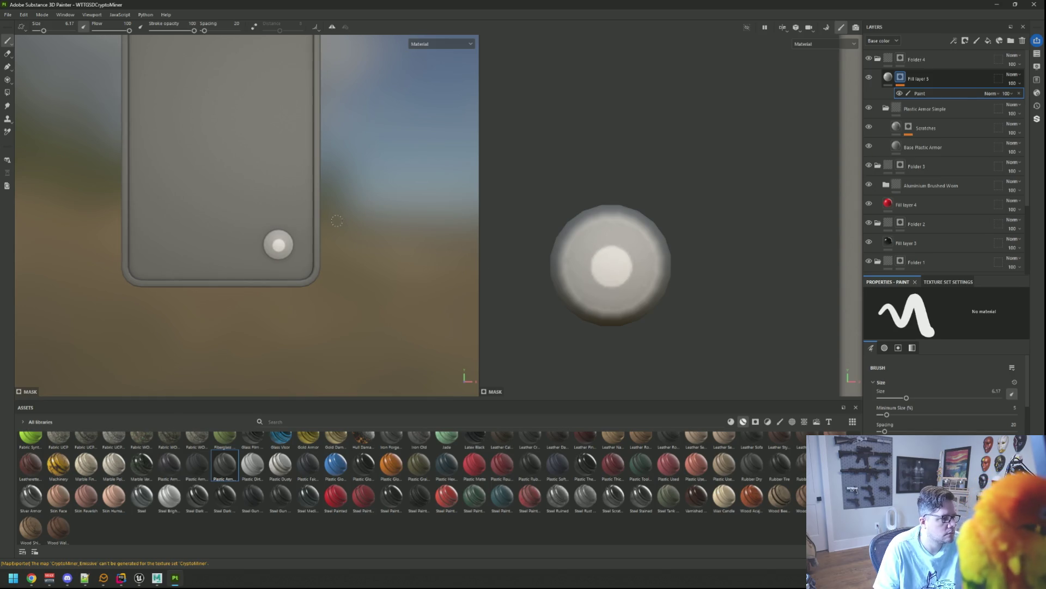
scroll(296, 207, down, 5)
scroll(284, 239, up, 2)
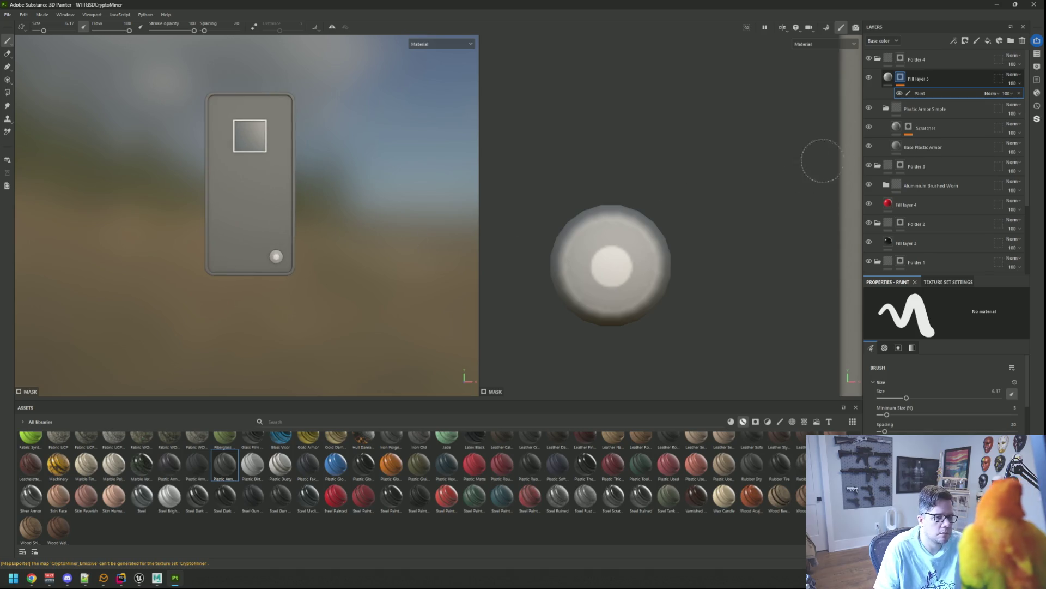
click(886, 83)
click(926, 389)
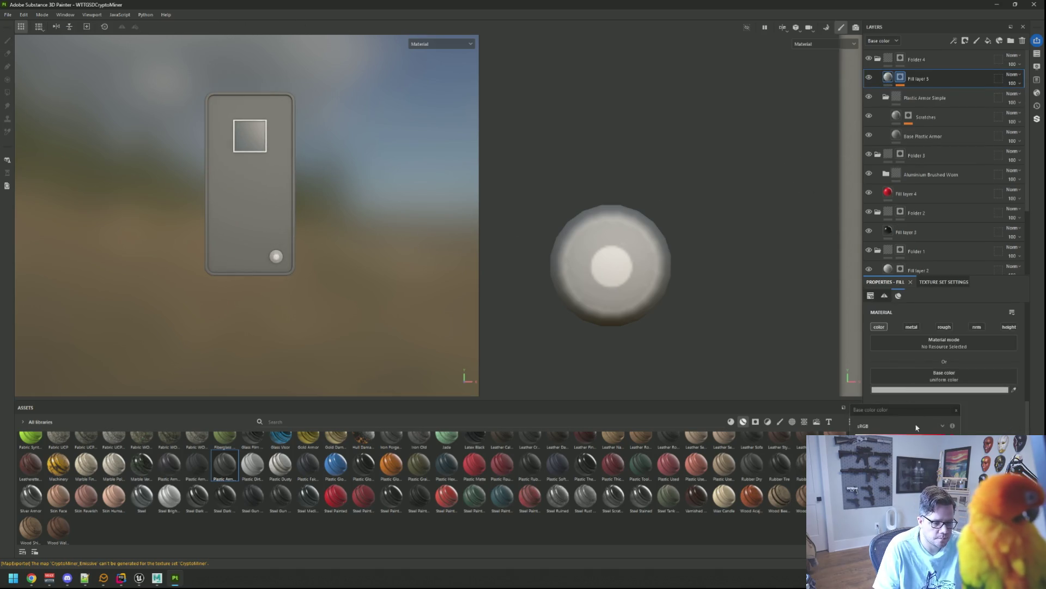
- Change the button dot's base colour to a light yellow-orange
click(939, 433)
drag(939, 434, 917, 424)
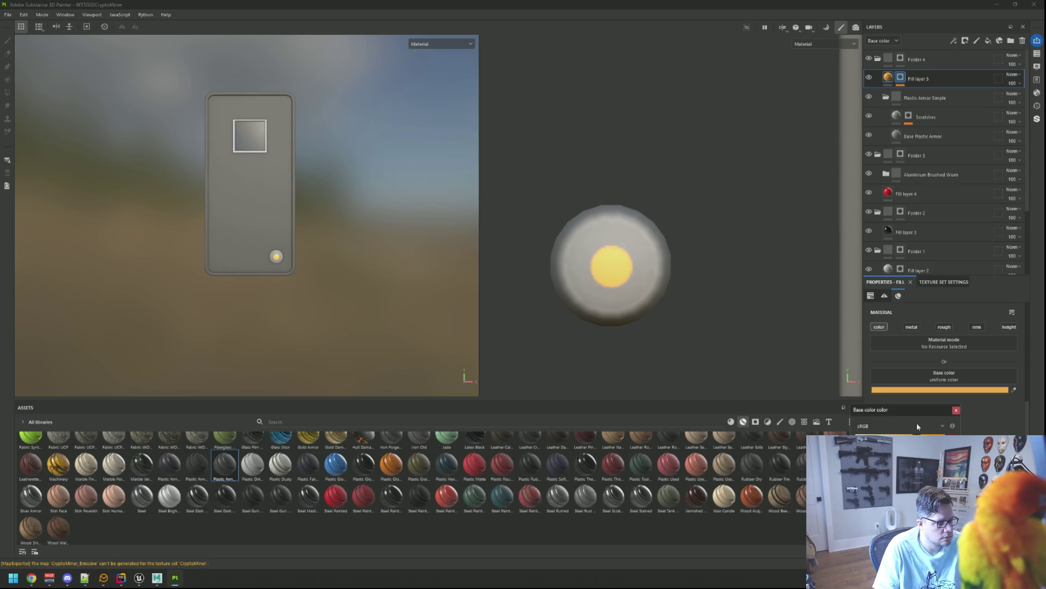
click(956, 410)
- Inspect the glowing yellow button up close, then collapse Folder 4
mouse_move(369, 250)
mouse_down()
mouse_move(317, 243)
mouse_move(366, 227)
mouse_move(345, 223)
mouse_move(328, 224)
mouse_move(381, 239)
mouse_move(350, 229)
mouse_up()
scroll(343, 236, down, 2)
scroll(638, 271, down, 2)
scroll(638, 271, up, 4)
scroll(637, 271, up, 5)
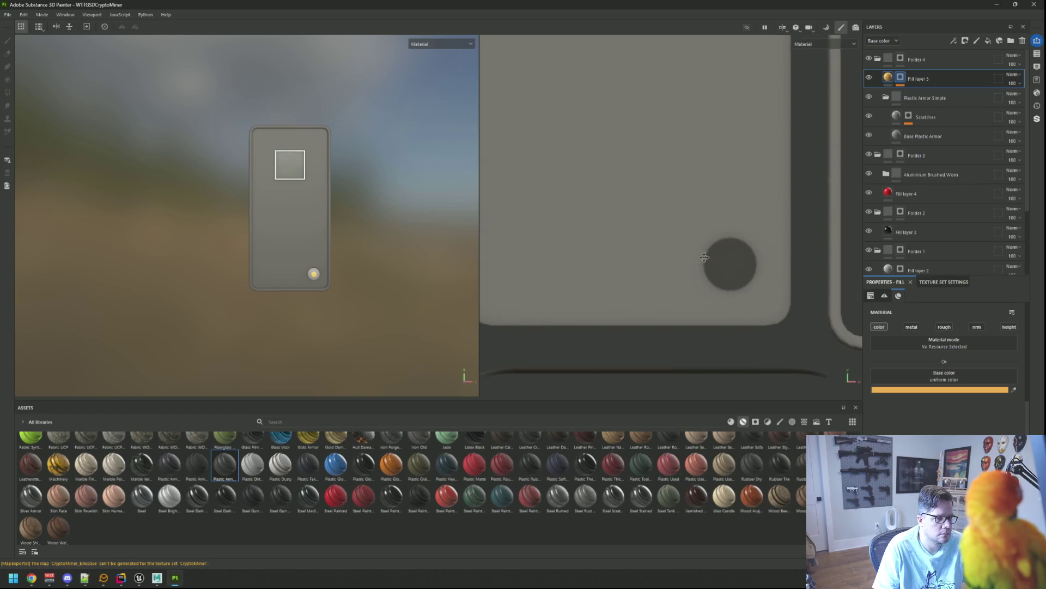
scroll(309, 227, up, 3)
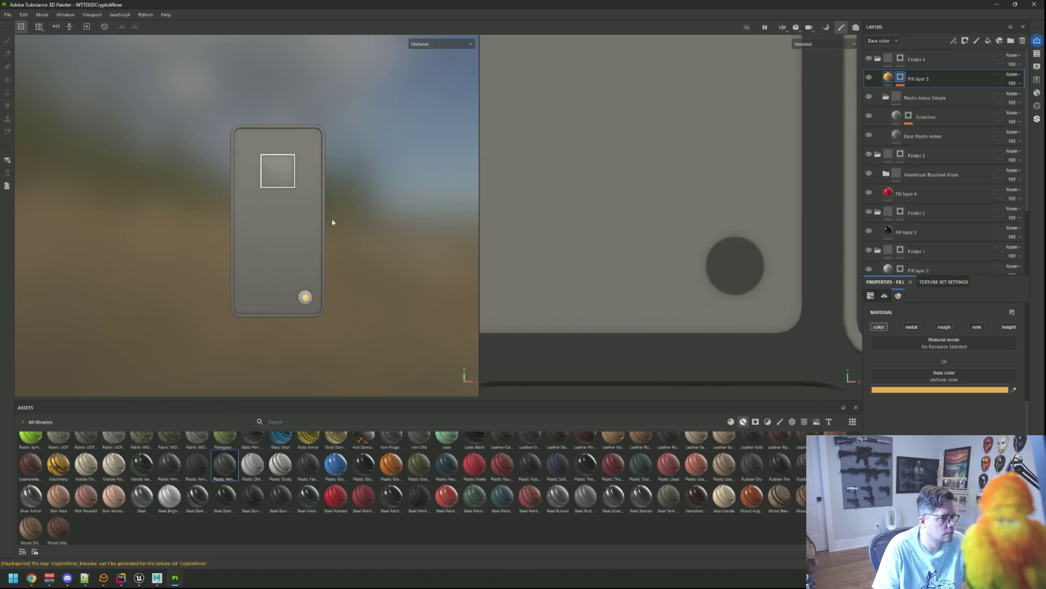
scroll(335, 228, down, 2)
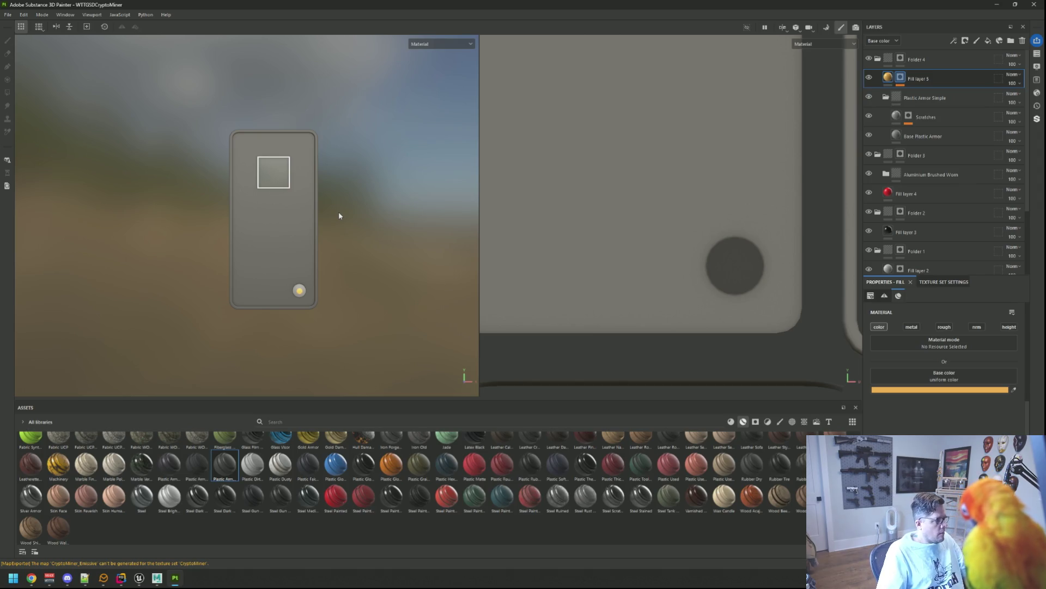
scroll(344, 229, down, 3)
scroll(350, 220, down, 2)
mouse_move(350, 217)
mouse_down()
mouse_move(285, 345)
mouse_move(325, 218)
mouse_up()
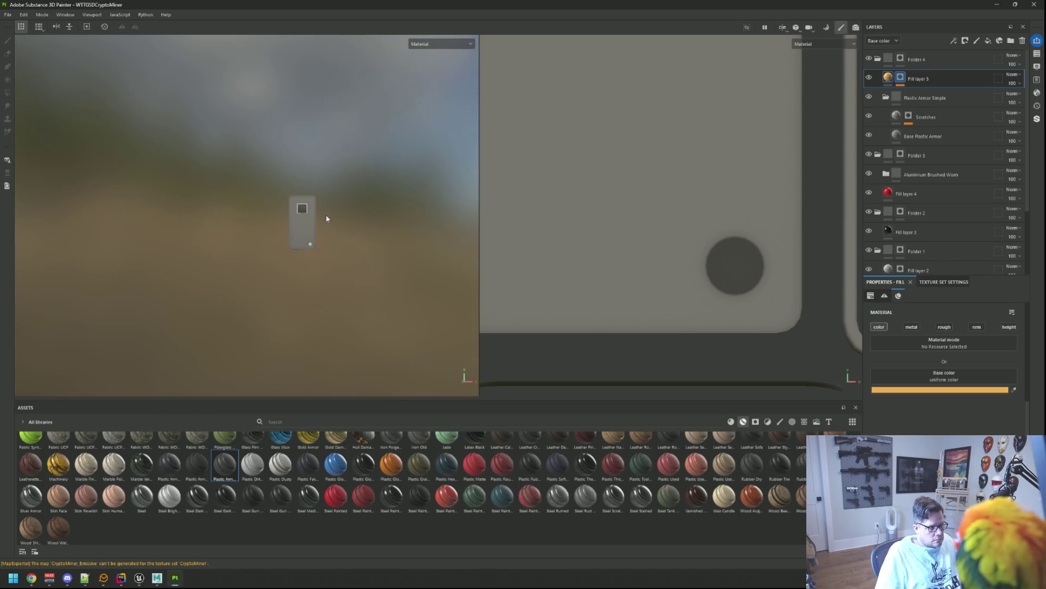
scroll(324, 227, up, 4)
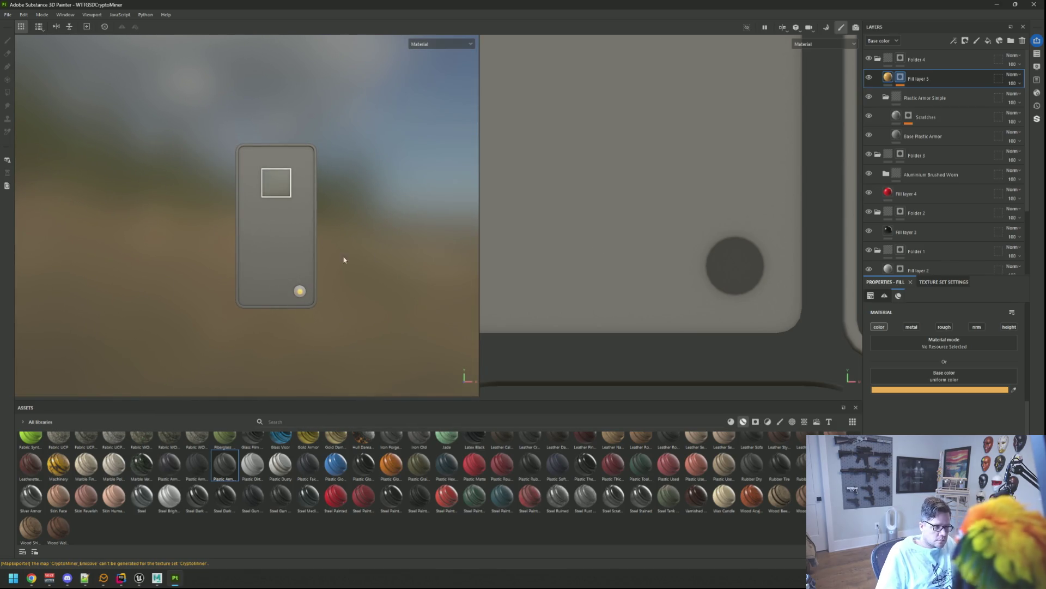
scroll(621, 213, down, 4)
scroll(670, 238, up, 5)
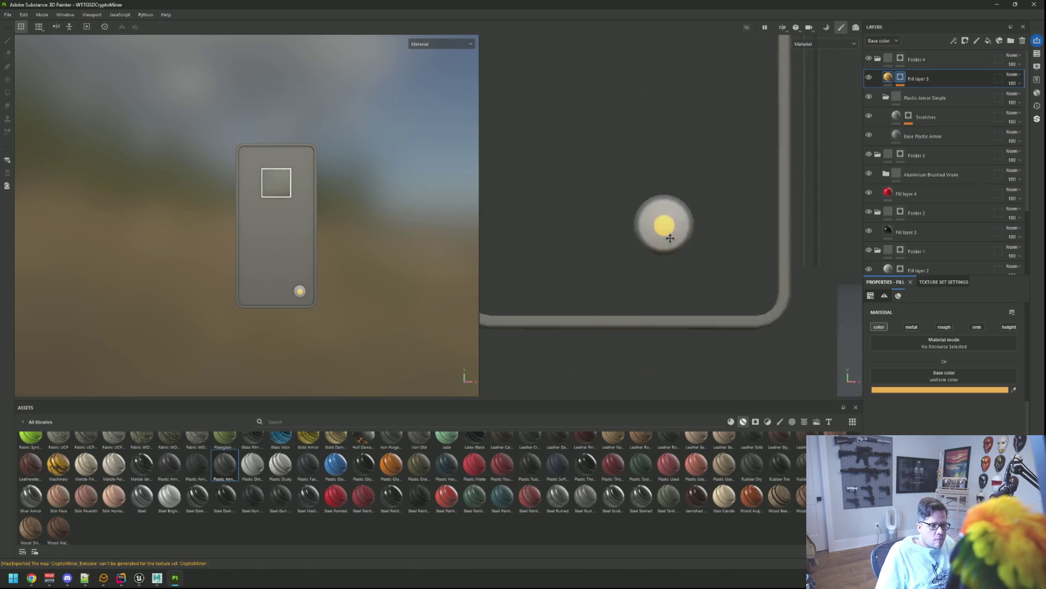
scroll(669, 239, up, 3)
scroll(671, 248, down, 5)
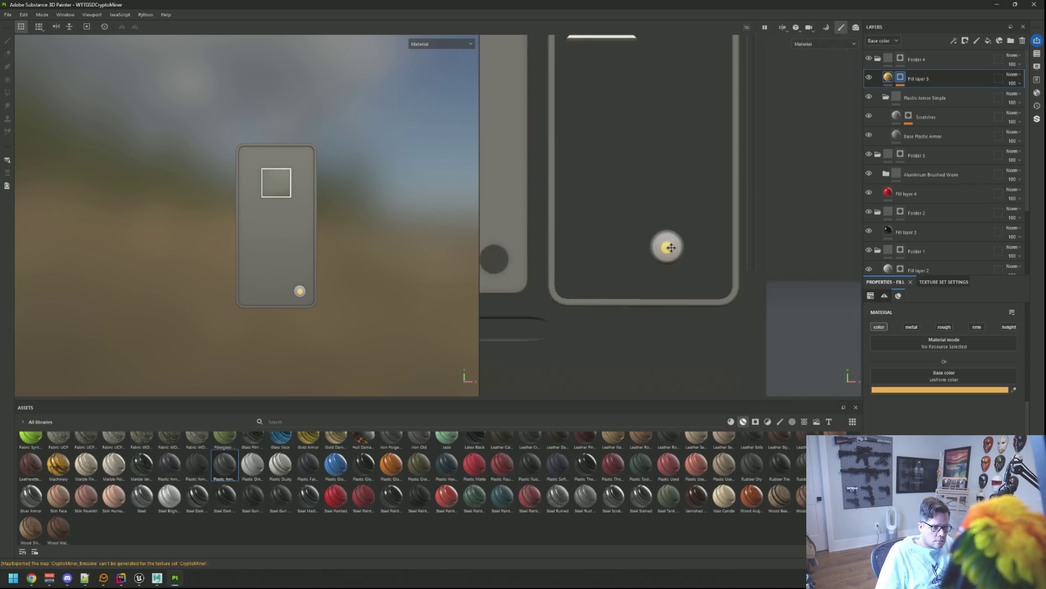
scroll(671, 248, down, 3)
scroll(671, 247, up, 4)
scroll(671, 248, down, 3)
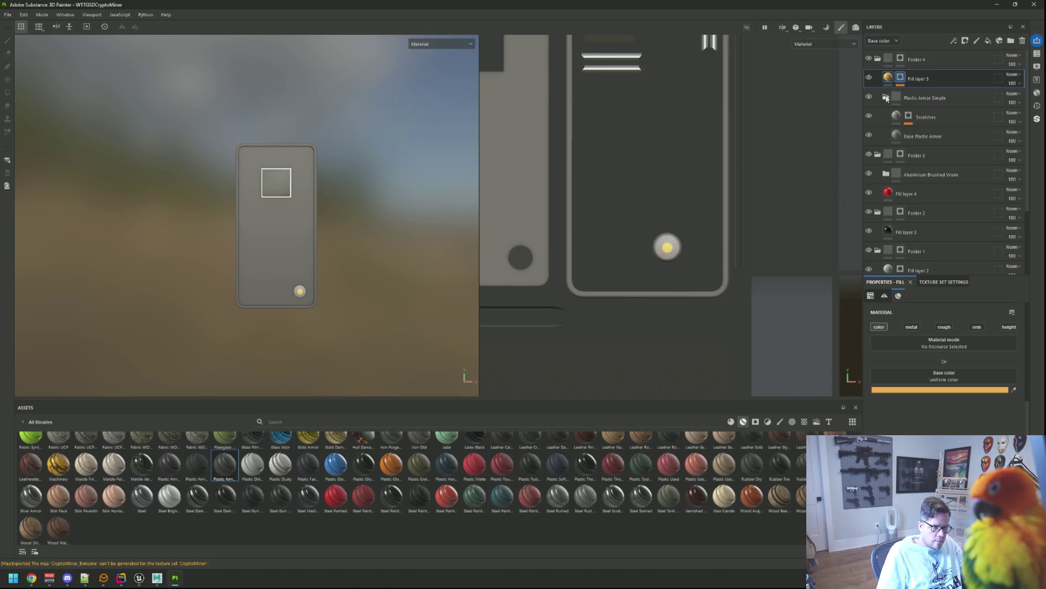
click(878, 59)
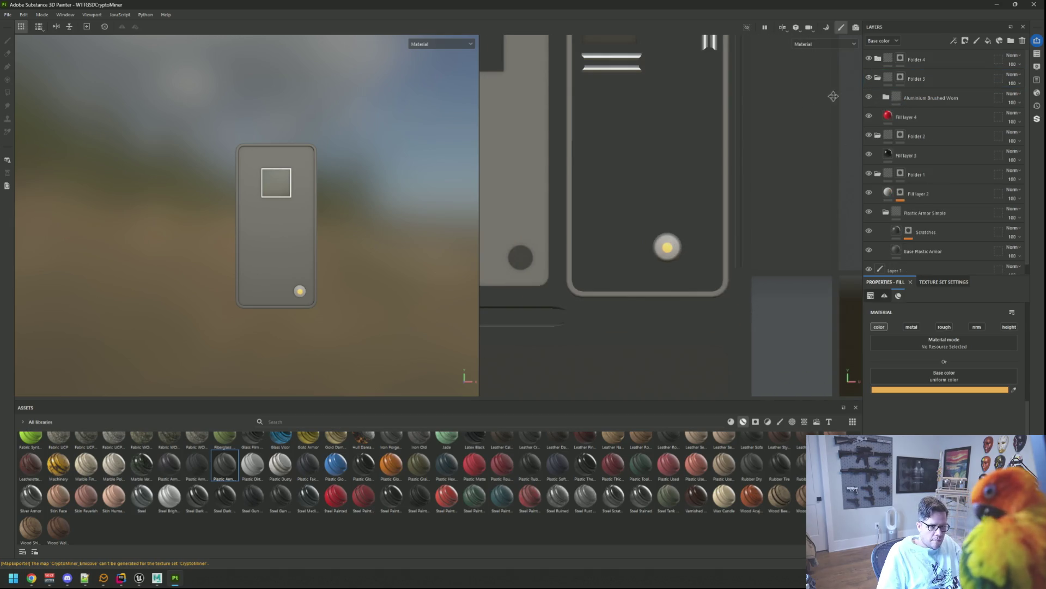
- Collapse Folders 3, 2 and 1, then select Folder 4 at the top of the stack
key(f)
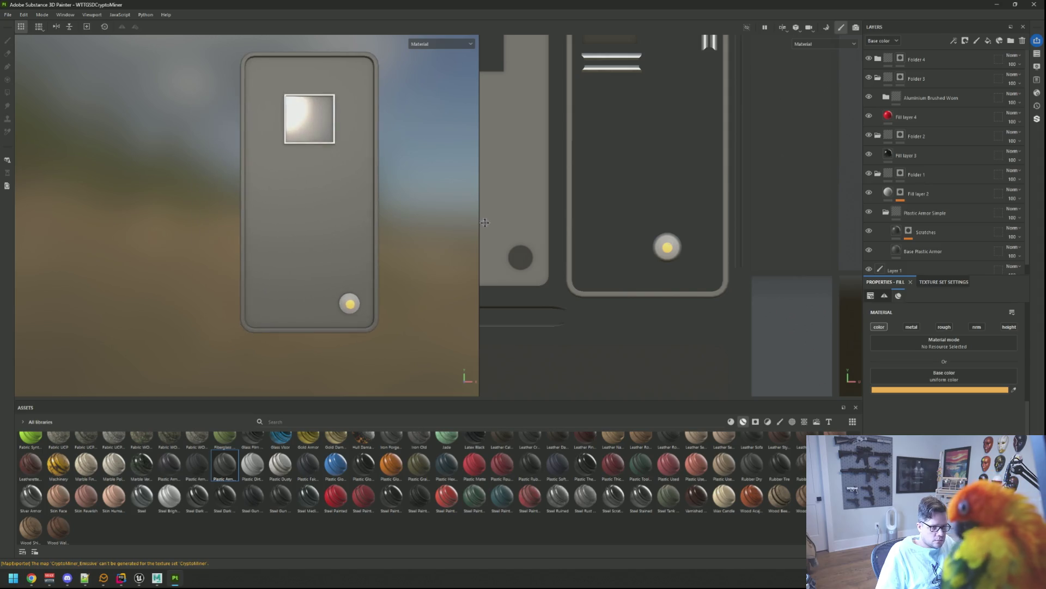
click(878, 78)
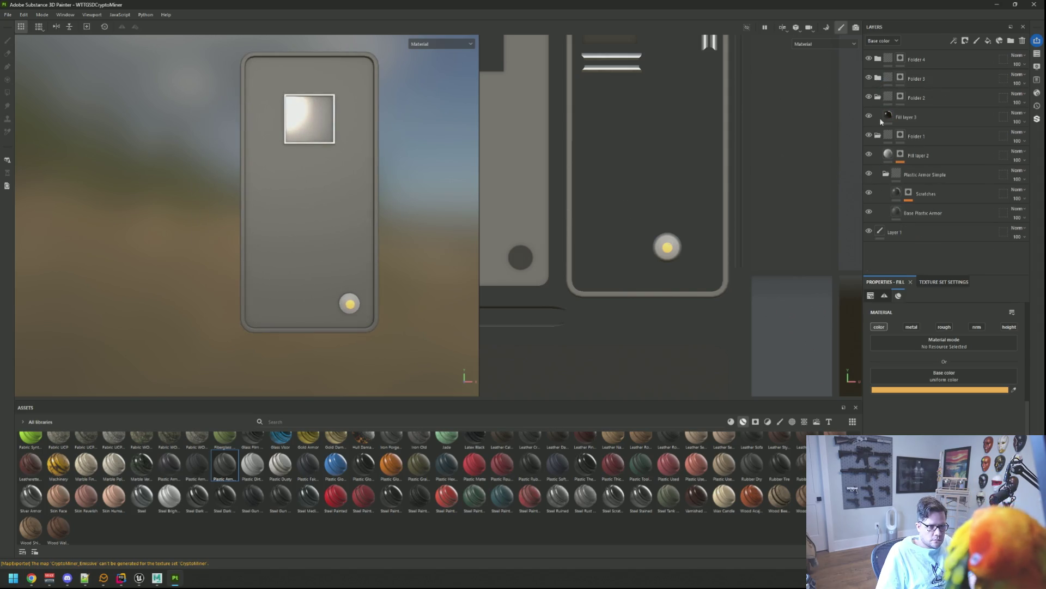
click(878, 98)
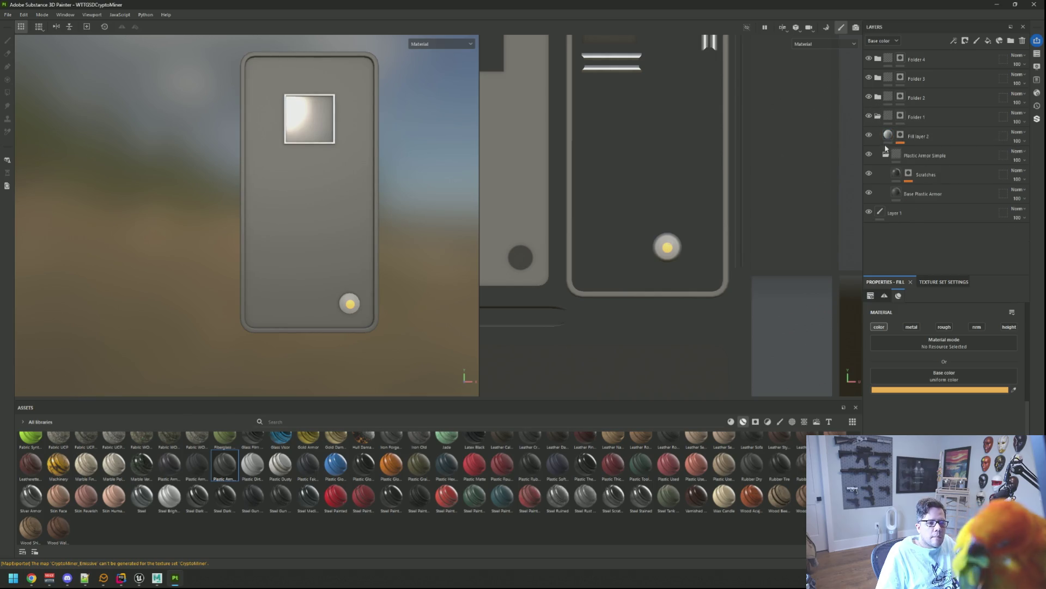
click(933, 134)
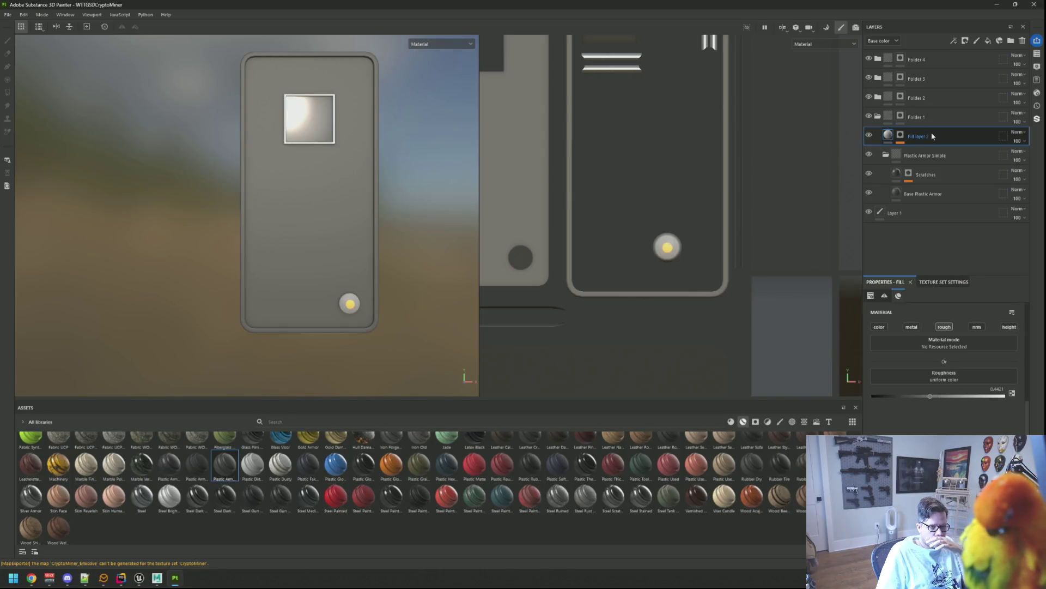
click(915, 117)
click(878, 116)
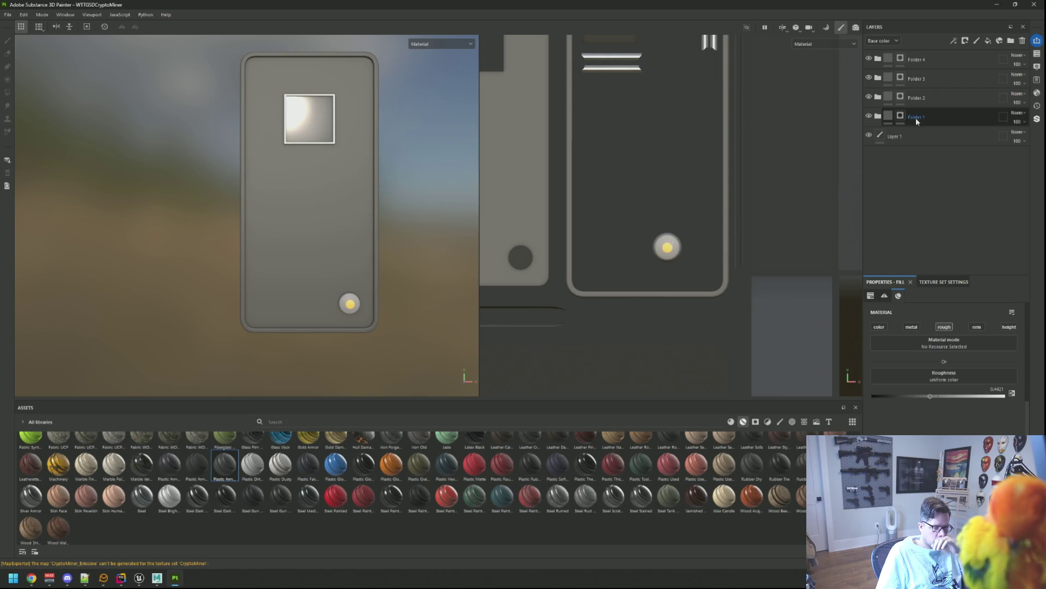
click(937, 116)
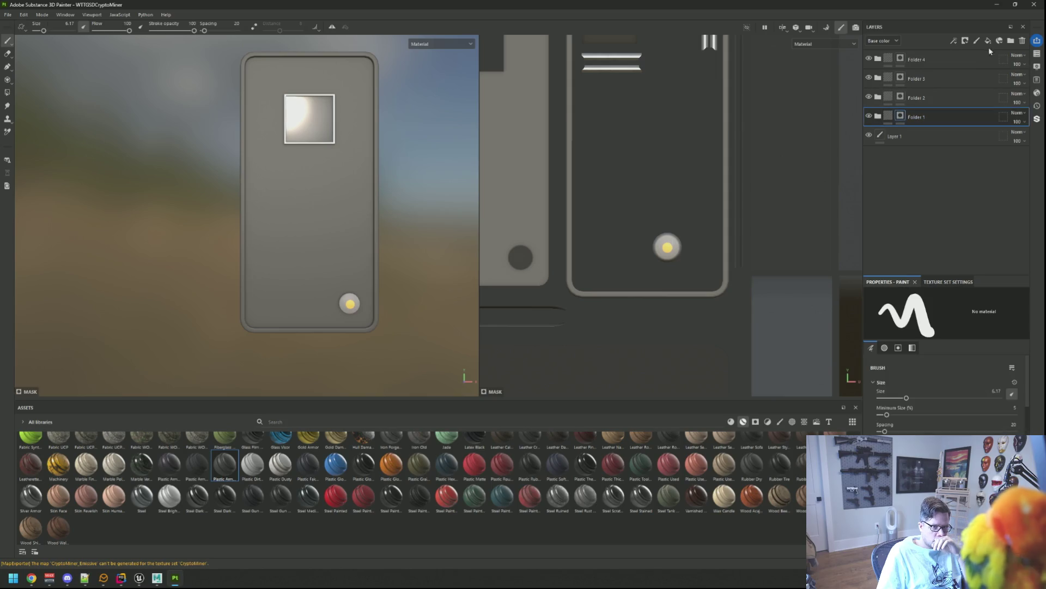
click(955, 60)
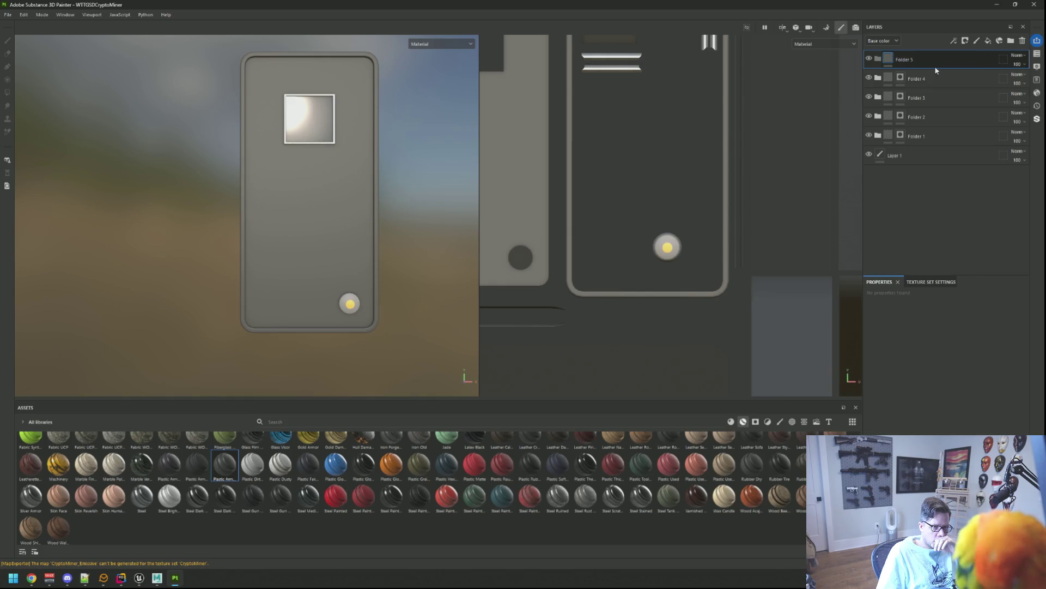
- Add masked Folder 5 holding a red Fill layer, and add a Paint effect to its mask
click(1011, 43)
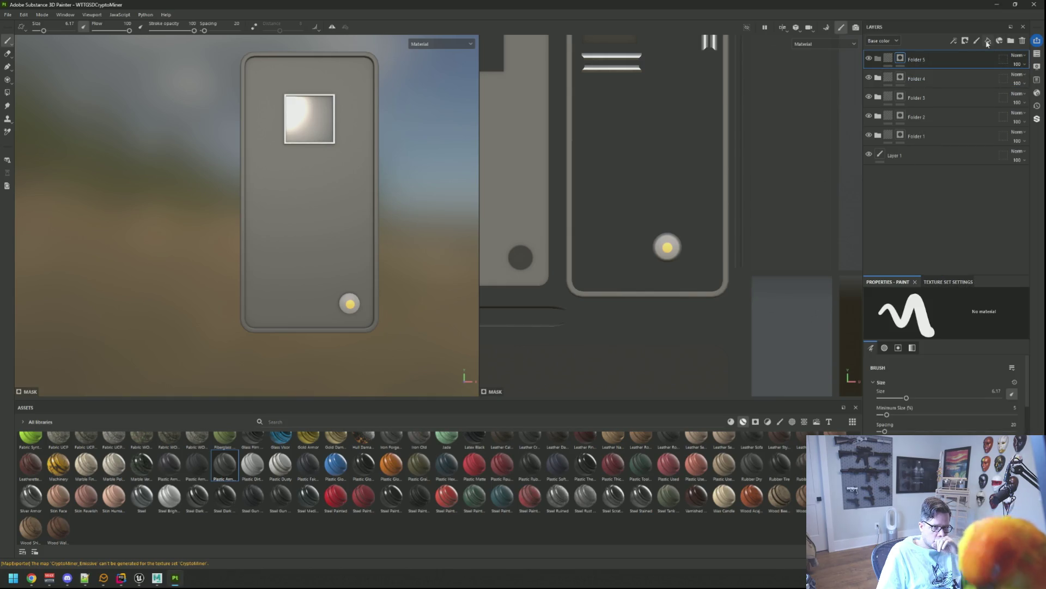
click(988, 42)
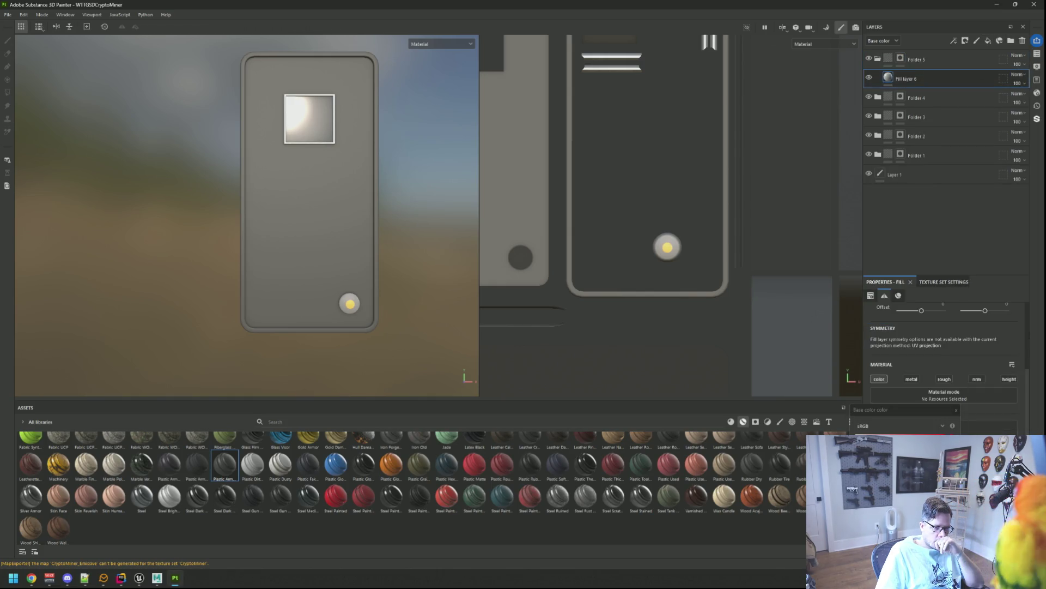
click(902, 60)
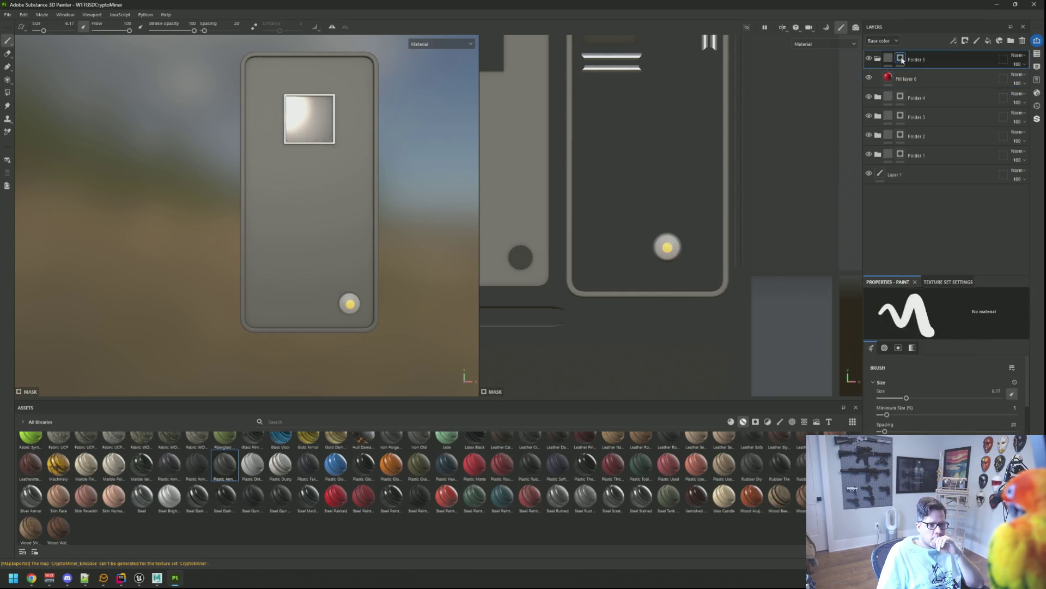
right_click(902, 61)
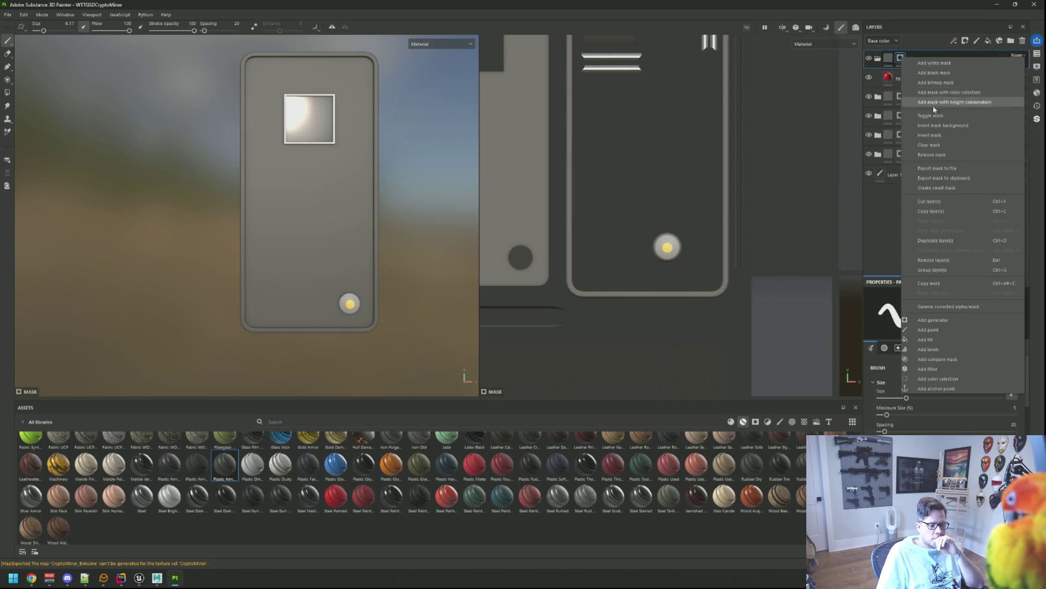
click(961, 333)
- Set the brush alignment to UV and size space to Texture, and clear its alpha
scroll(647, 269, down, 3)
scroll(647, 269, up, 5)
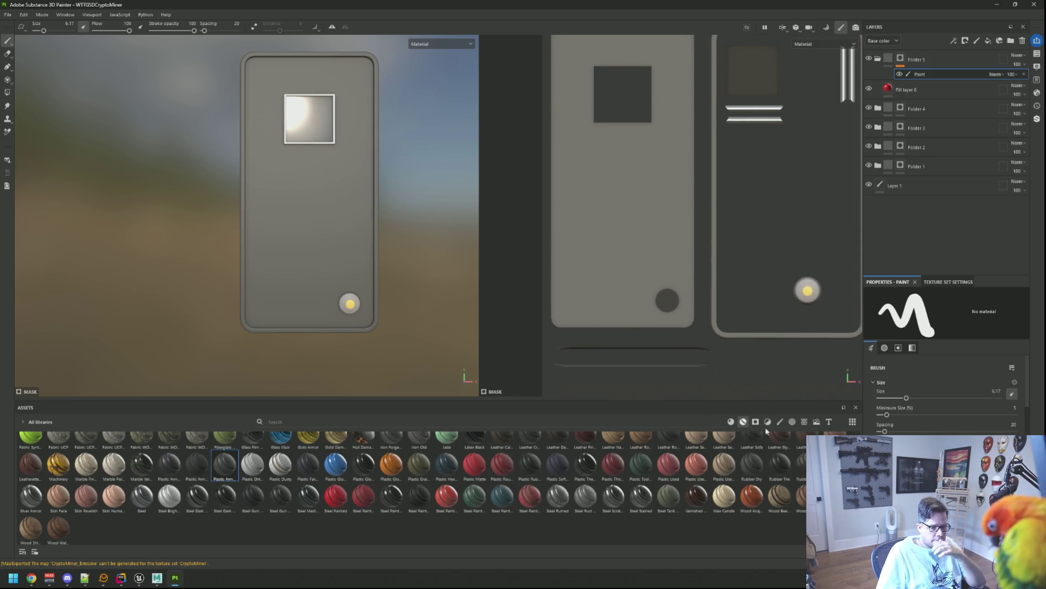
scroll(946, 393, down, 5)
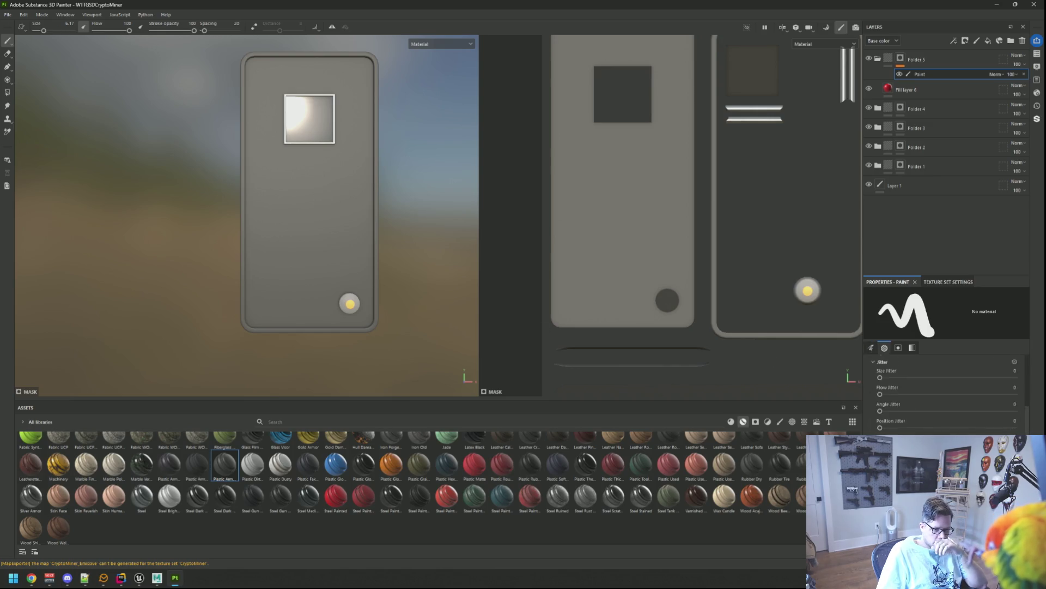
click(953, 358)
click(946, 391)
click(950, 391)
click(940, 417)
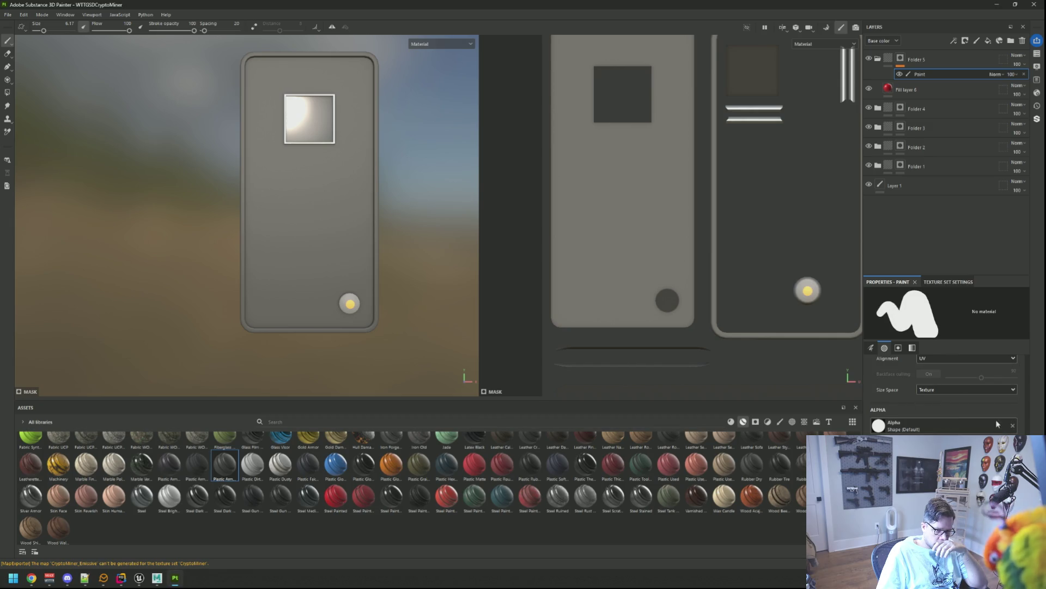
click(1013, 426)
- Filter the asset library to browse the available font assets
click(829, 421)
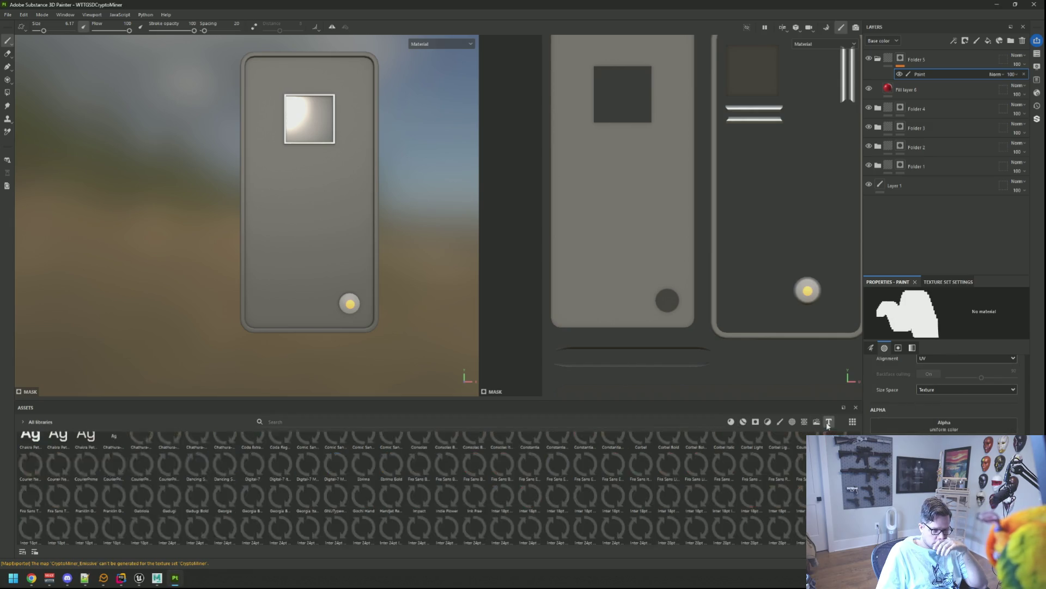
scroll(491, 496, down, 5)
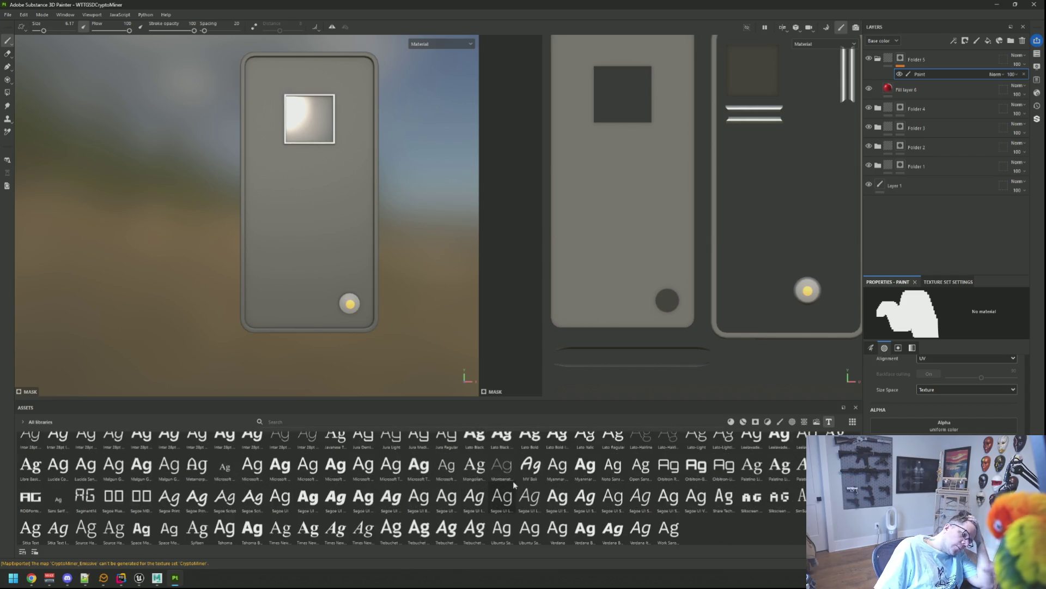
mouse_move(512, 481)
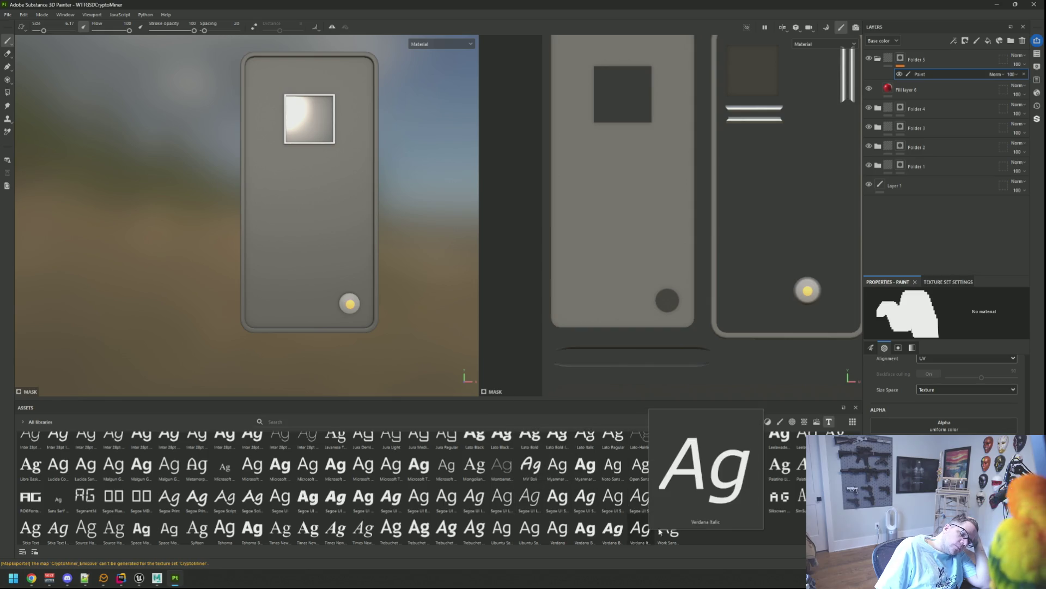
mouse_move(750, 520)
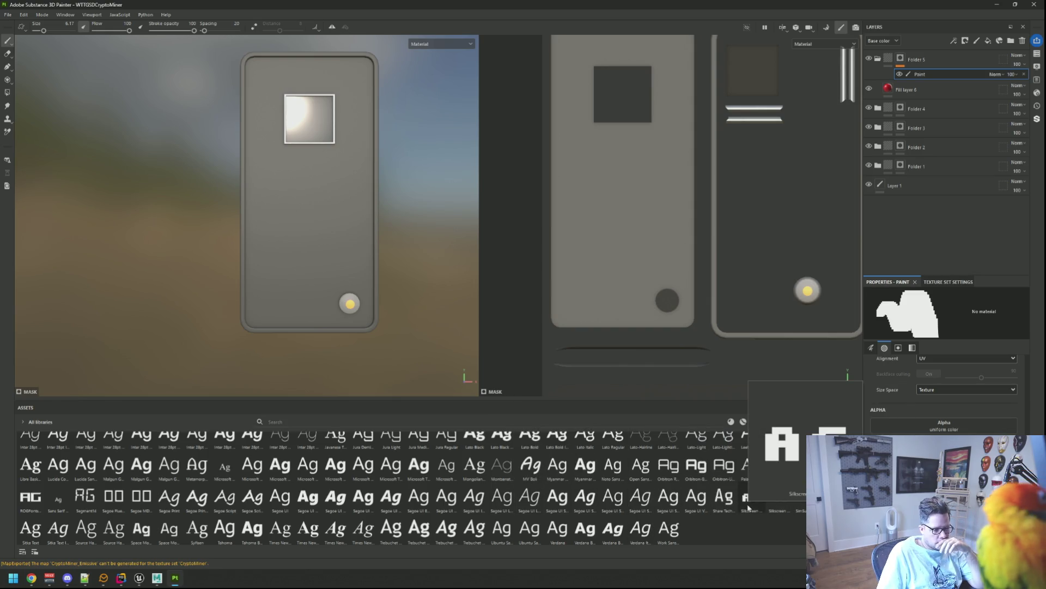
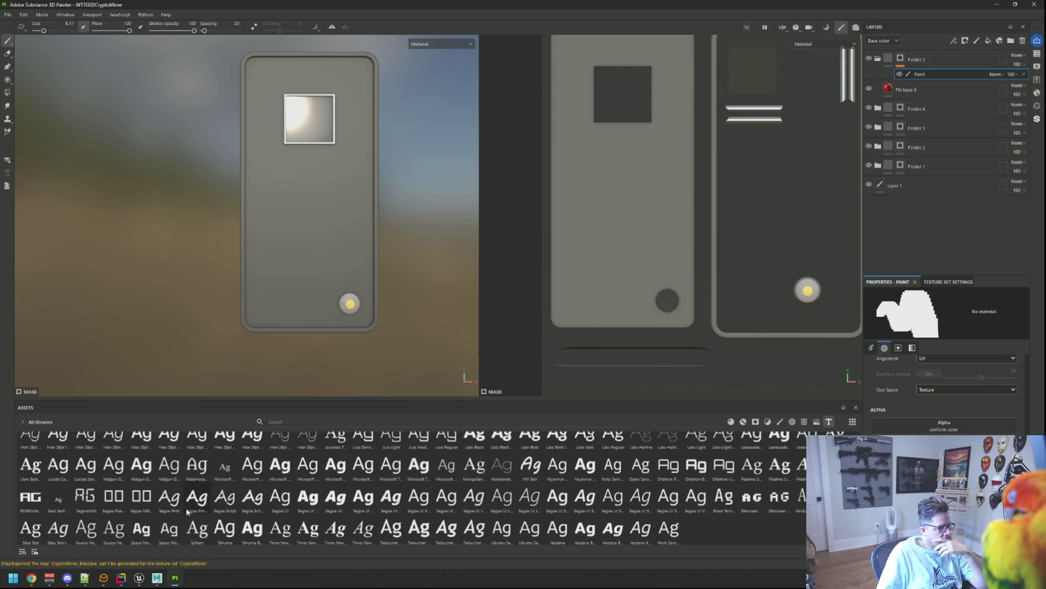
- Load the Silkscreen font from the Assets library as the brush's text stencil, then zoom the 2D UV view
scroll(945, 392, up, 2)
click(755, 499)
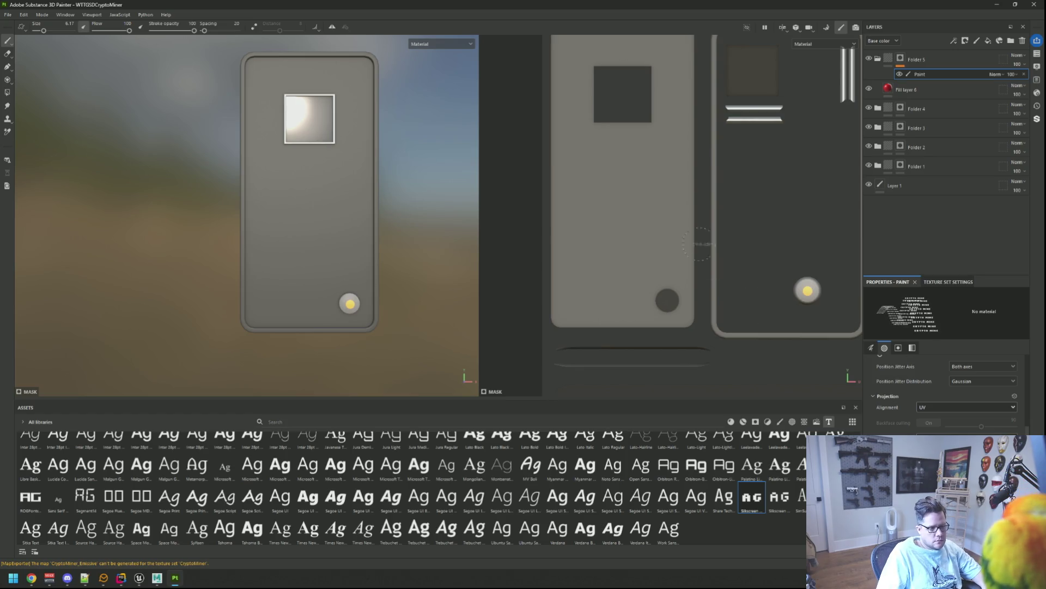
scroll(626, 238, up, 2)
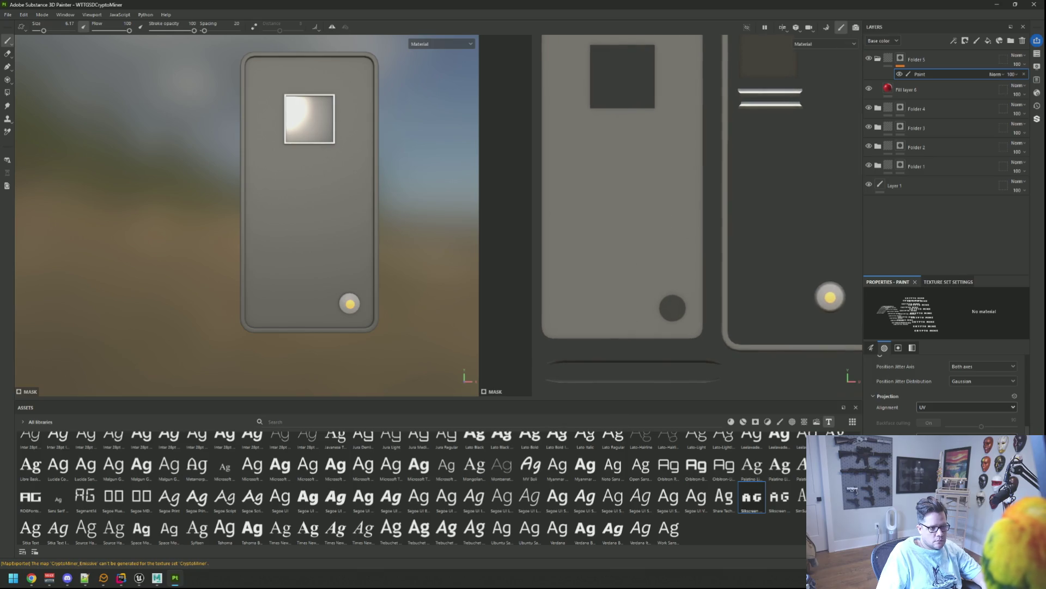
scroll(665, 240, down, 2)
scroll(817, 251, up, 3)
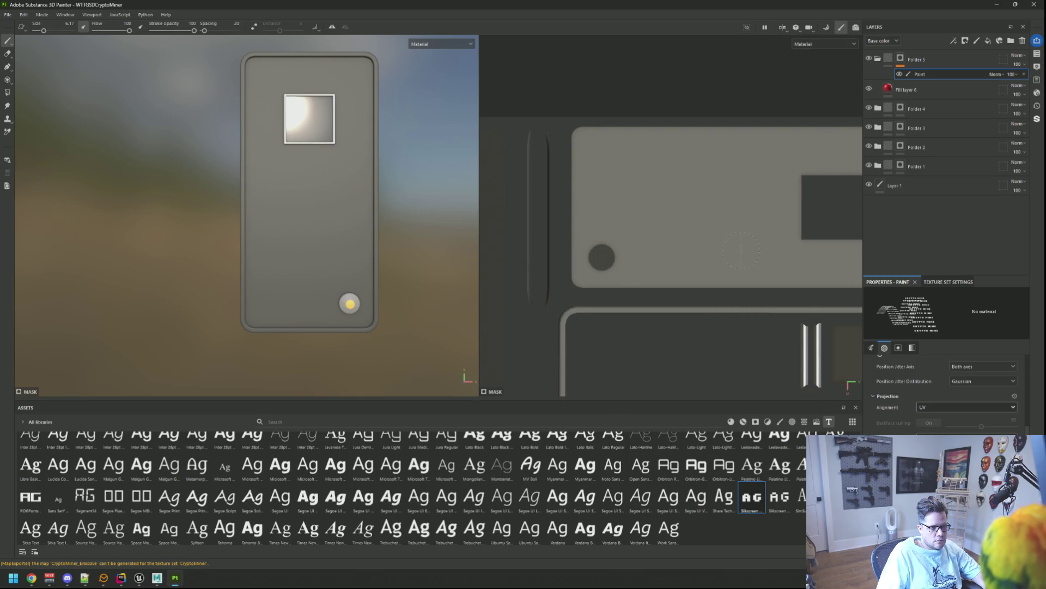
scroll(704, 237, up, 1)
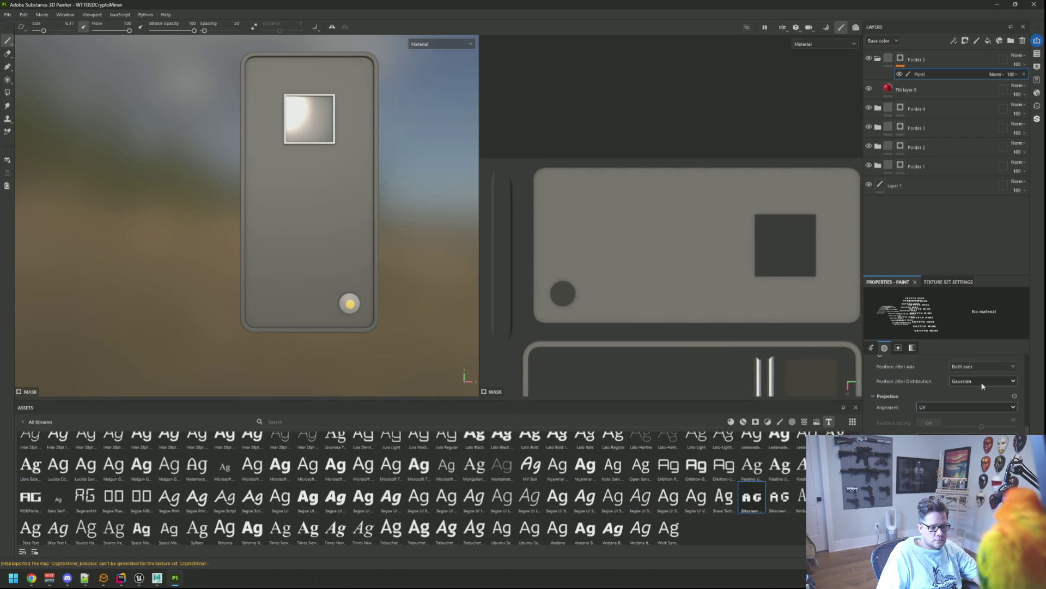
scroll(956, 381, up, 5)
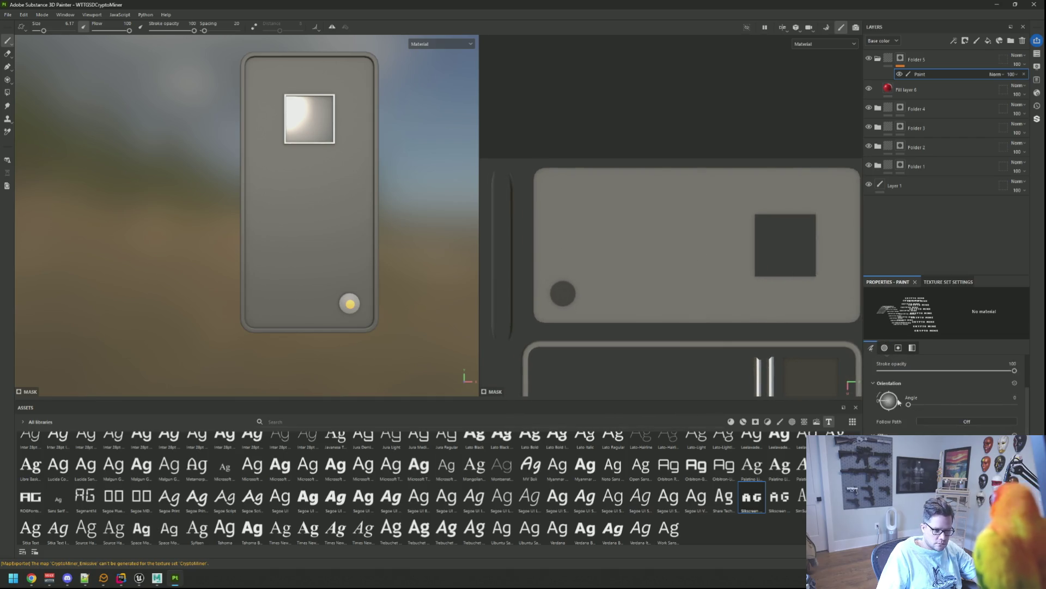
- Rotate the text stencil to 270 degrees and shrink the brush so the lettering fits
text(0)
key(Return)
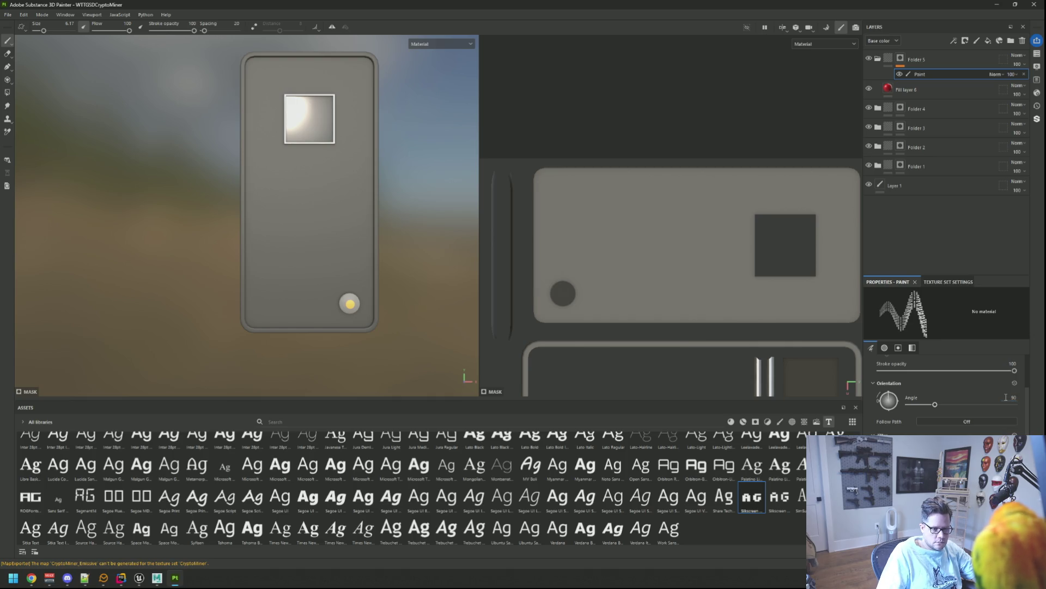
key(bracketright)
key(bracketright)
key(bracketright)
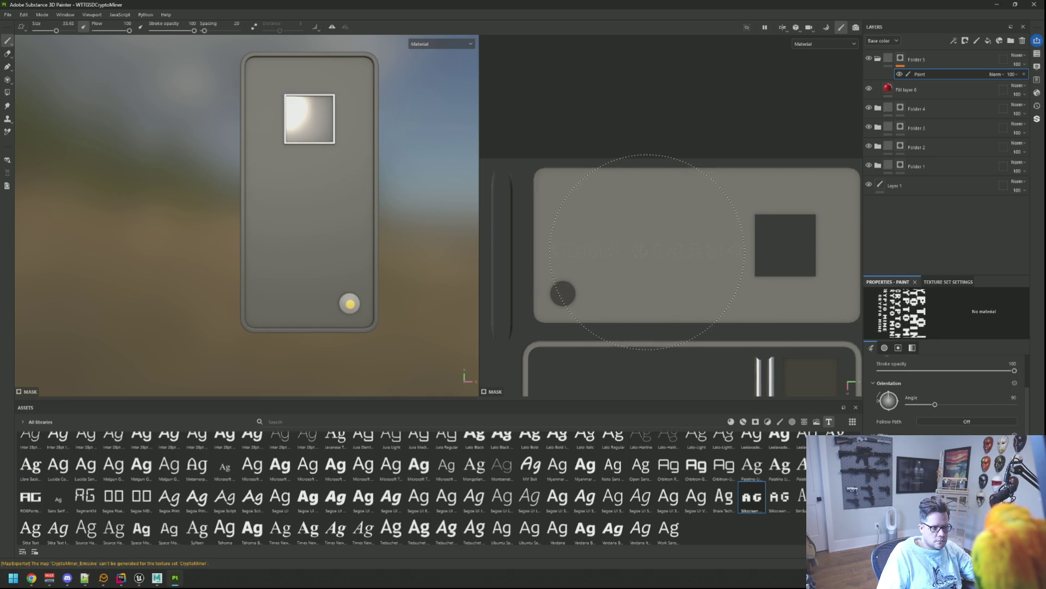
key(bracketleft)
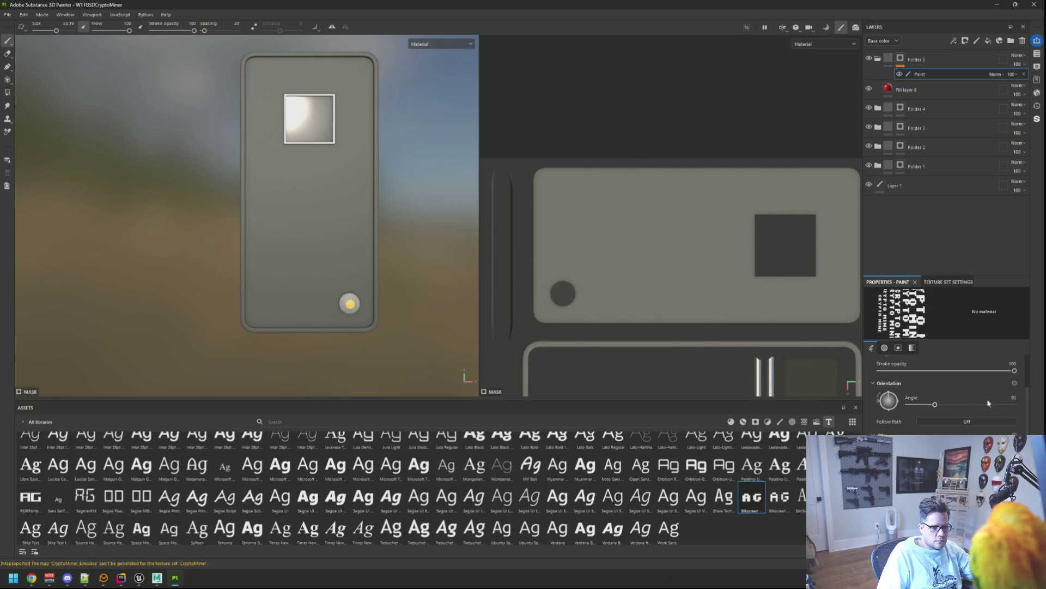
text(270)
key(Return)
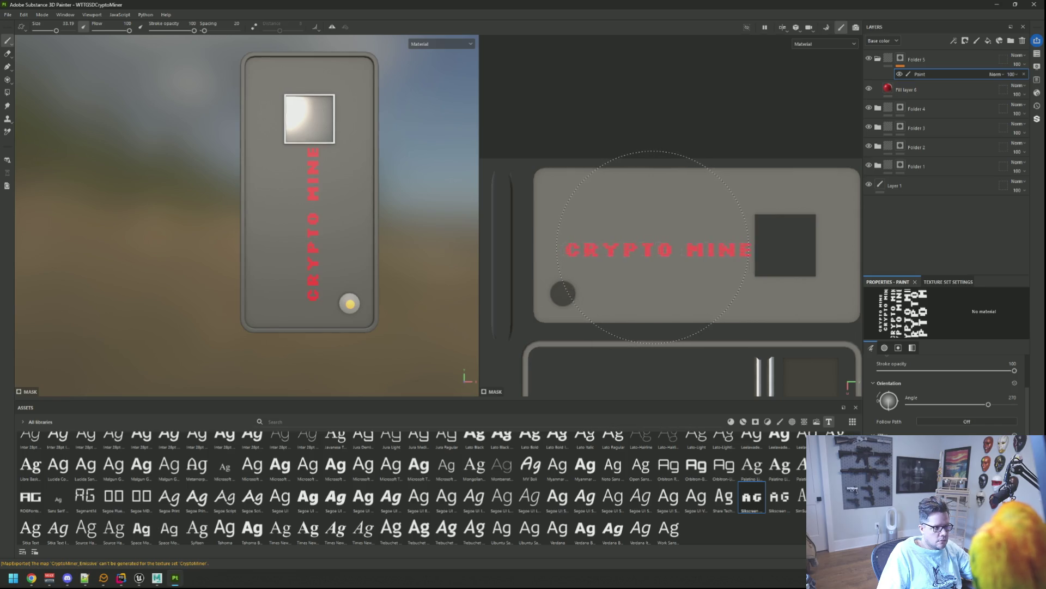
key(bracketleft)
key(bracketleft)
key(bracketleft)
key(bracketleft)
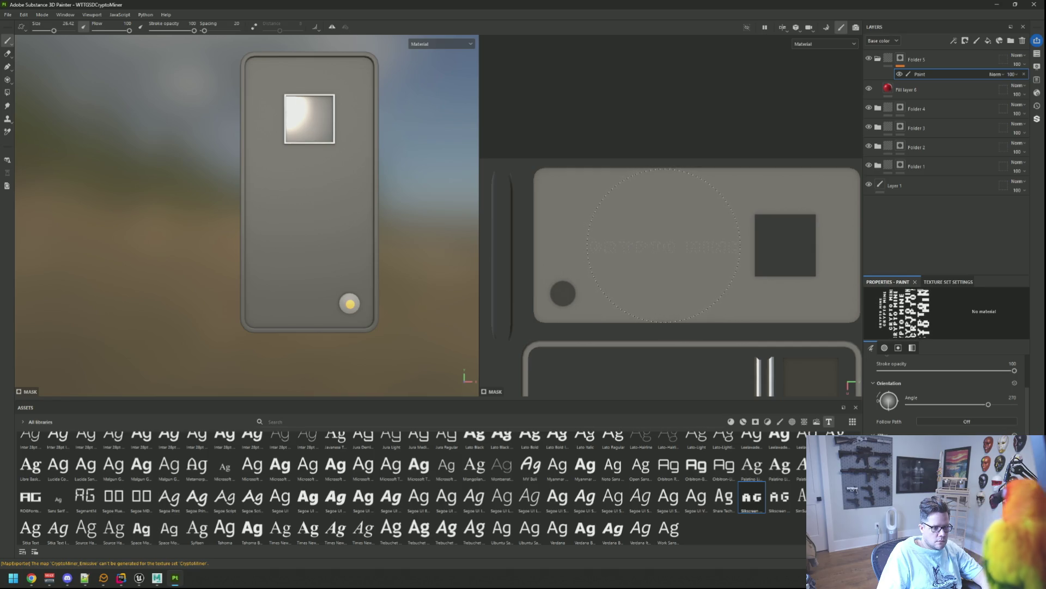
- Stamp red CRYPTO MINE text centred lengthwise on the front panel, retrying until it is well placed
click(663, 246)
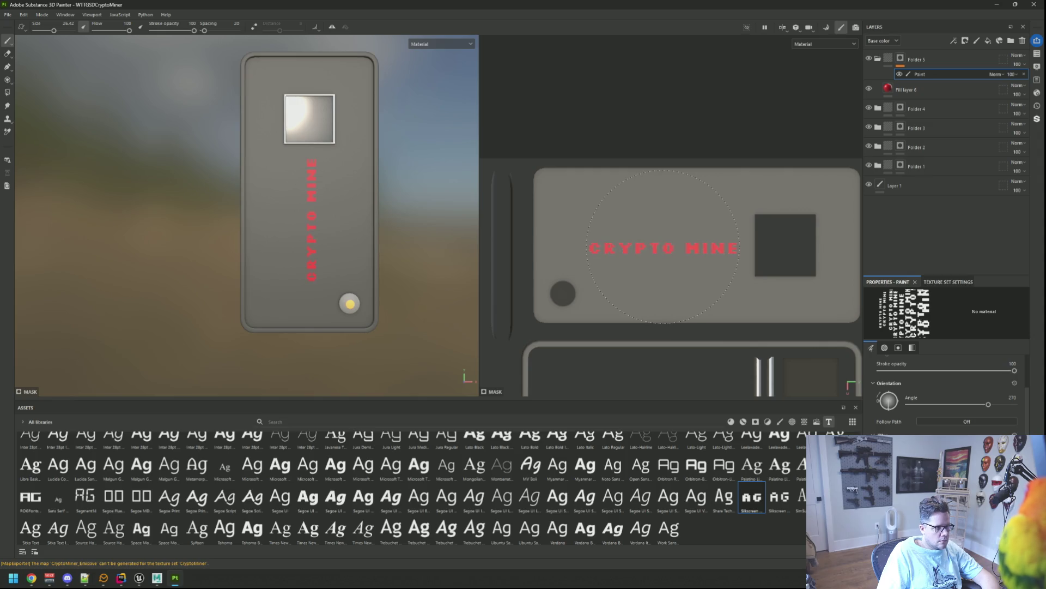
mouse_move(383, 192)
mouse_down()
mouse_move(340, 228)
mouse_move(355, 229)
mouse_up()
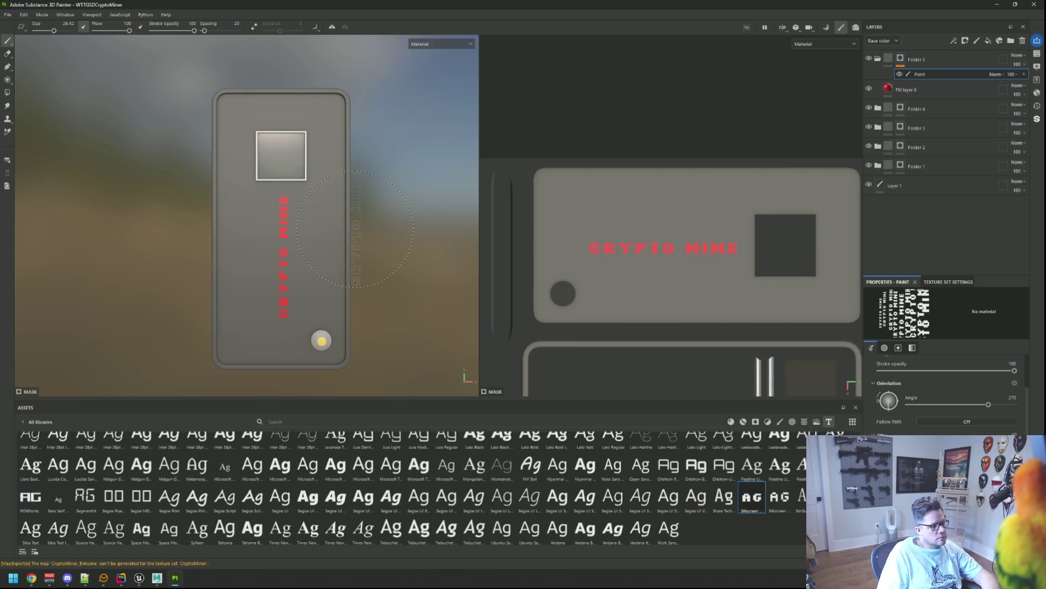
key(ctrl+z)
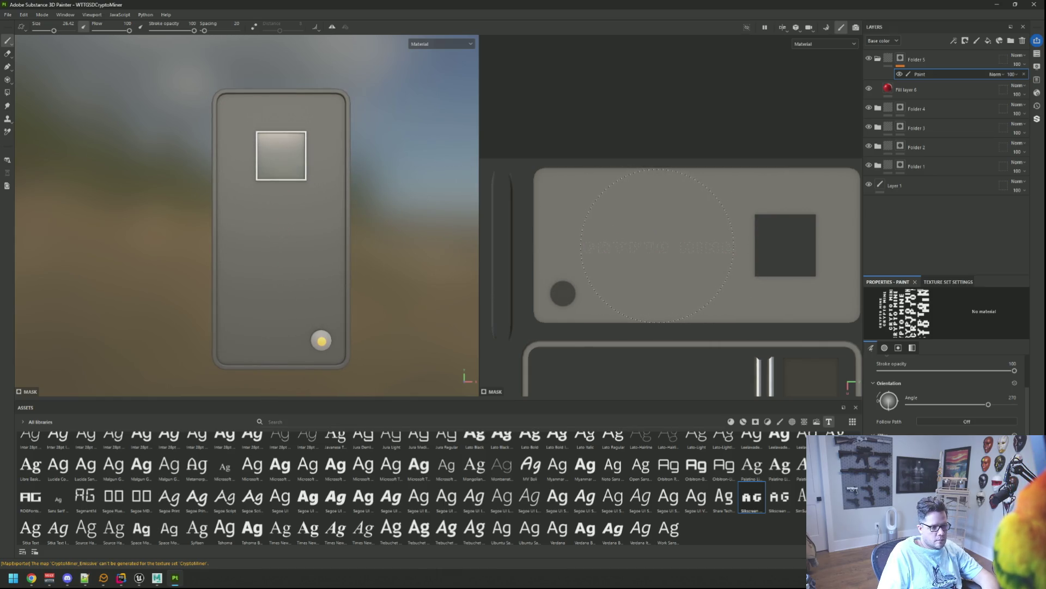
click(657, 245)
click(656, 244)
key(ctrl+z)
click(663, 244)
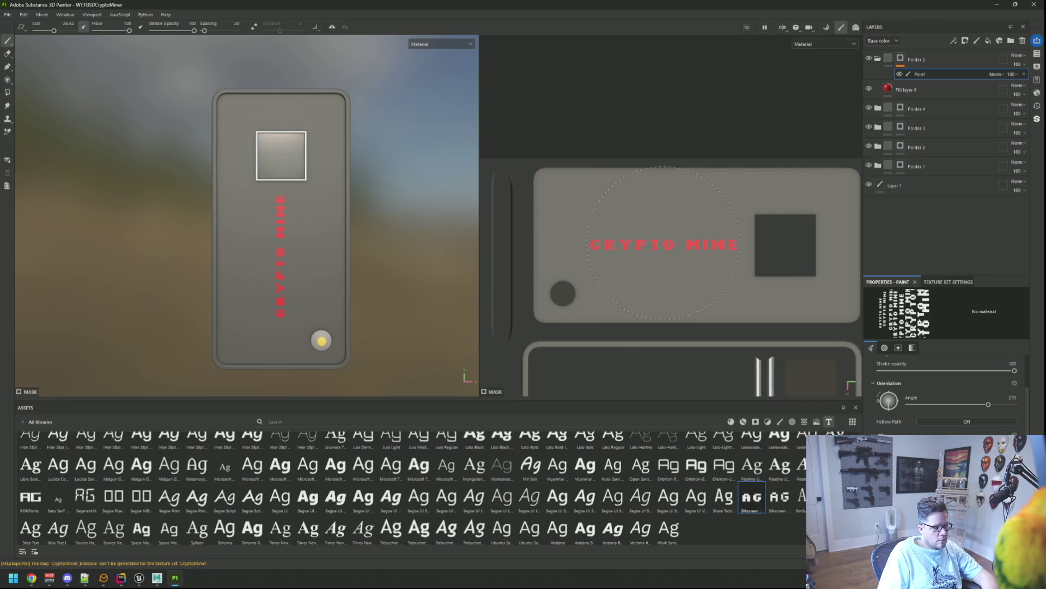
key(ctrl+z)
click(668, 243)
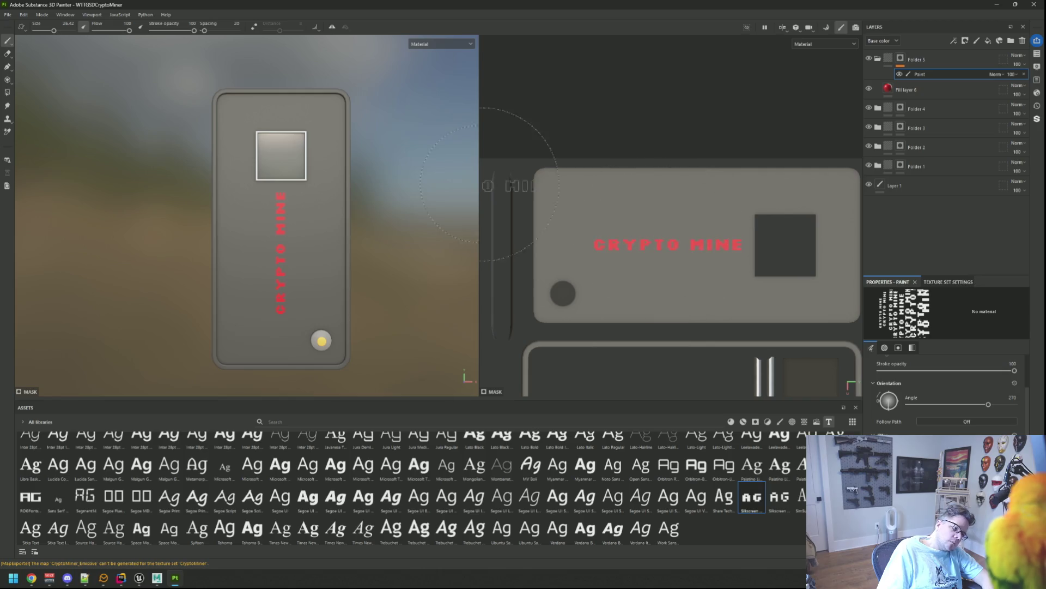
scroll(327, 229, down, 3)
mouse_move(327, 229)
mouse_down()
mouse_move(346, 234)
mouse_move(374, 187)
mouse_move(381, 194)
mouse_move(366, 187)
mouse_up()
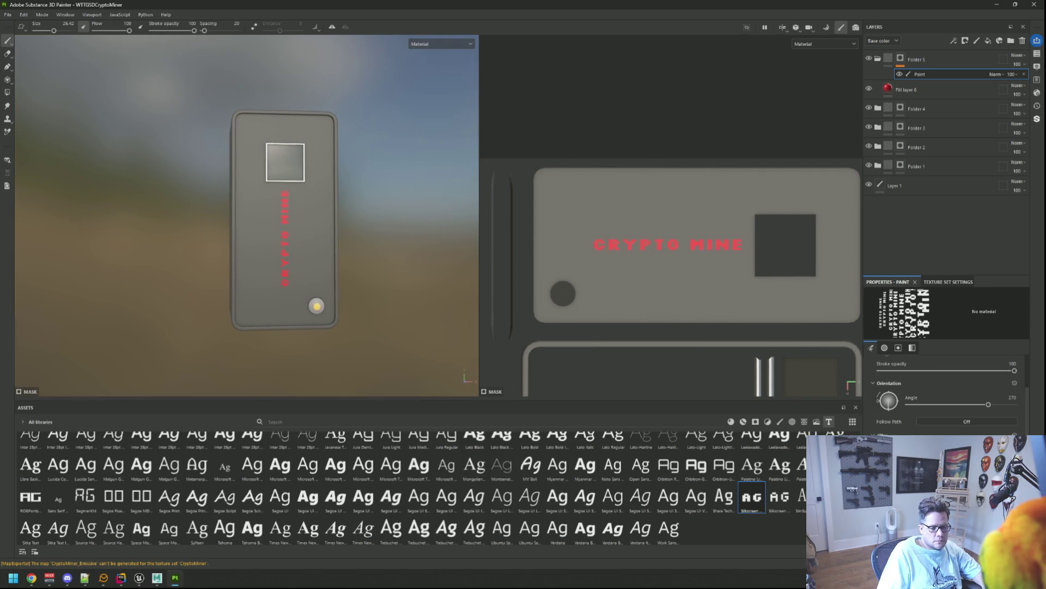
scroll(946, 392, down, 3)
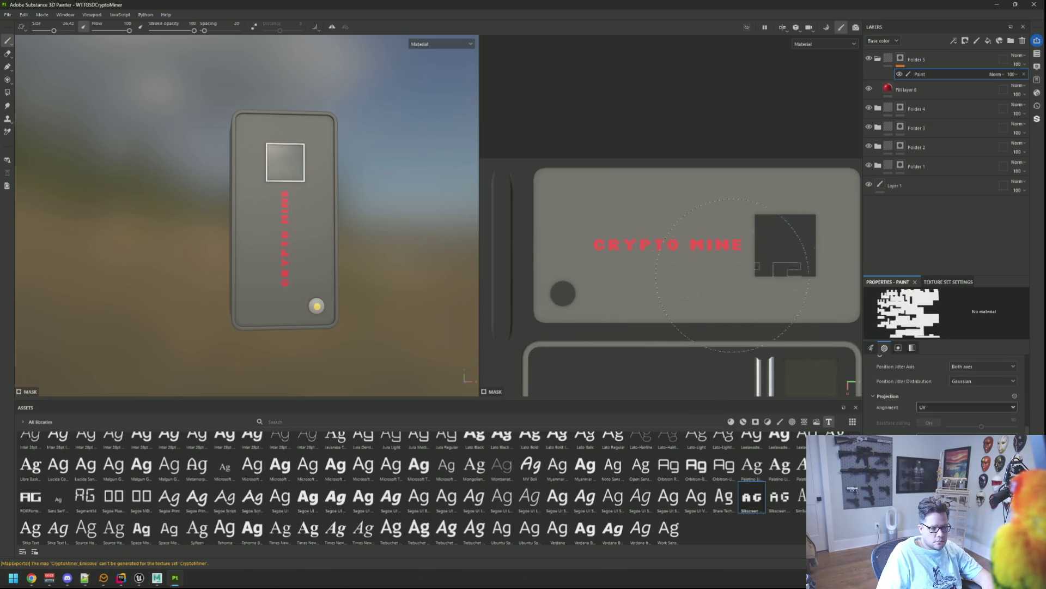
click(942, 93)
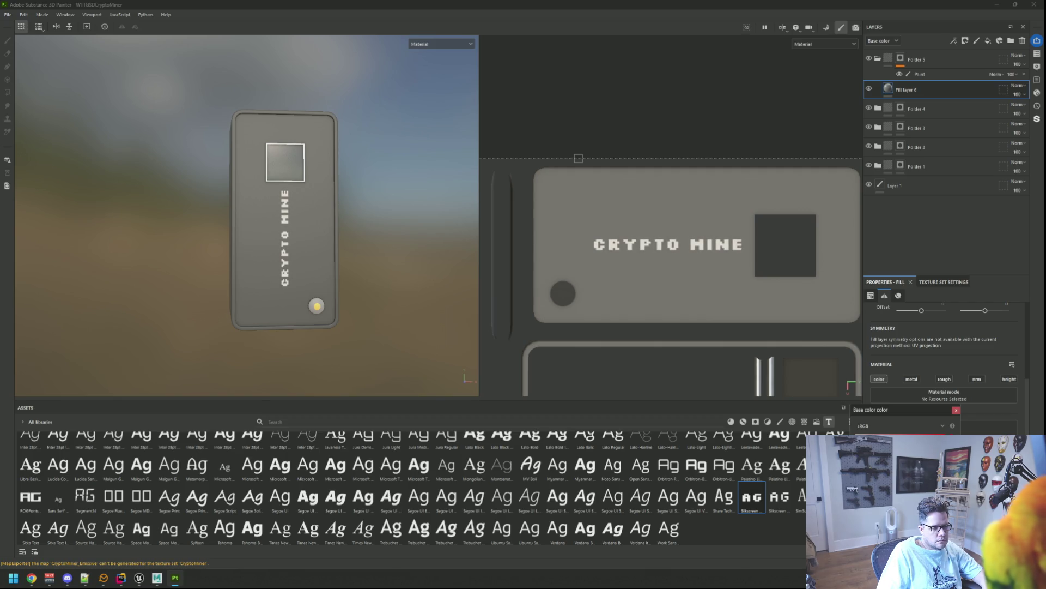
- Make Fill layer 6's base colour off-white for the CRYPTO MINE lettering and enable its roughness channel
click(957, 410)
click(944, 379)
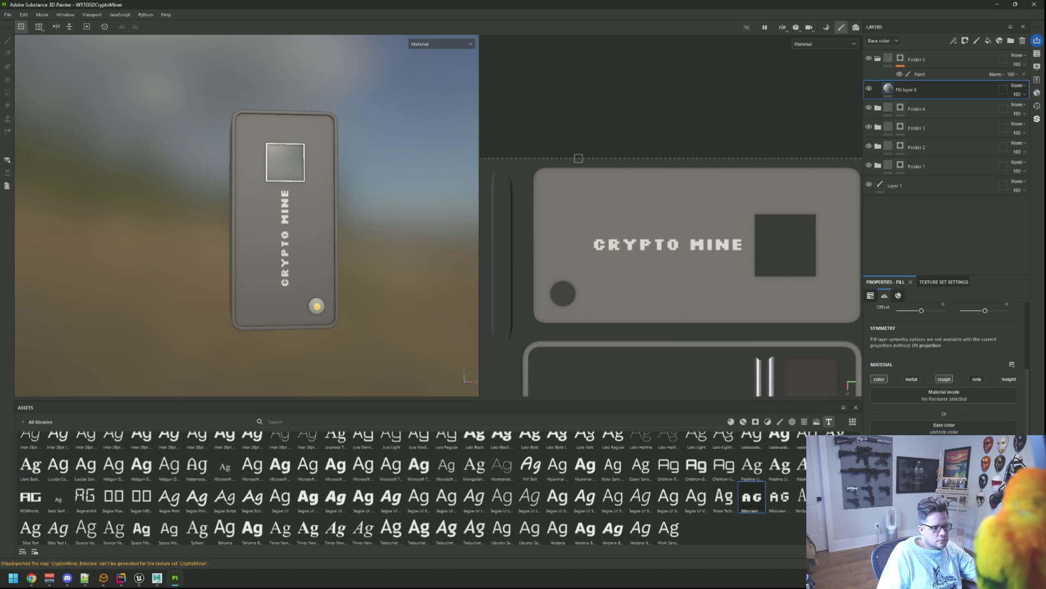
mouse_move(451, 289)
mouse_down()
mouse_move(336, 268)
mouse_move(348, 251)
mouse_move(389, 275)
mouse_up()
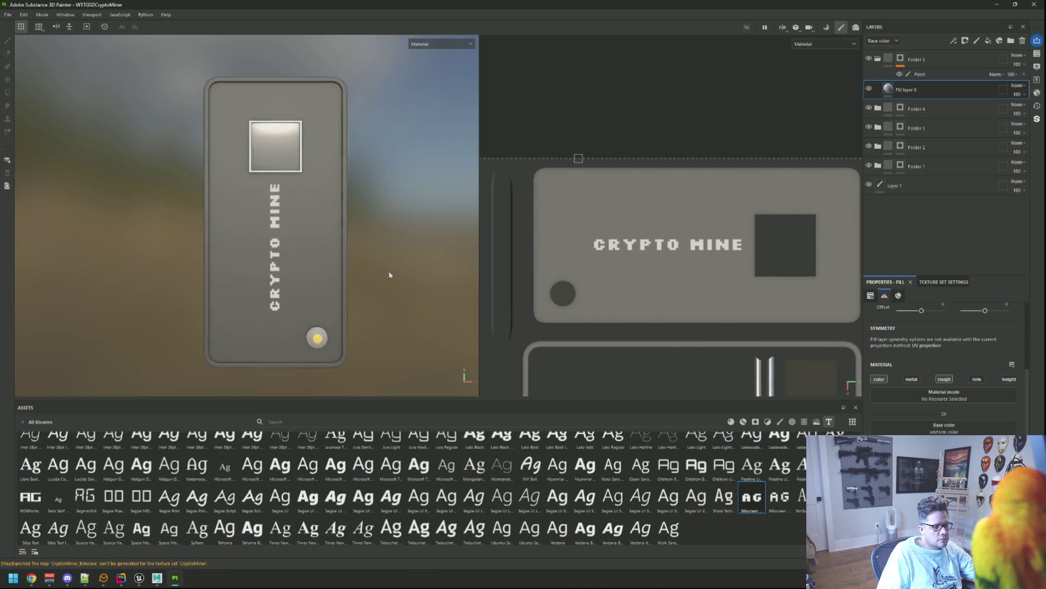
scroll(381, 271, down, 5)
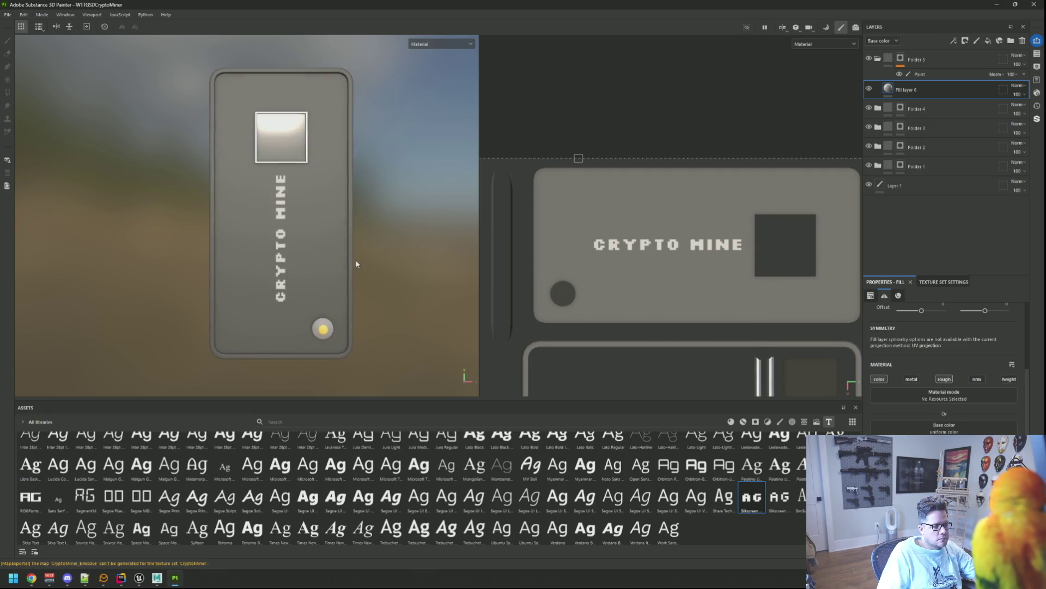
scroll(360, 265, up, 5)
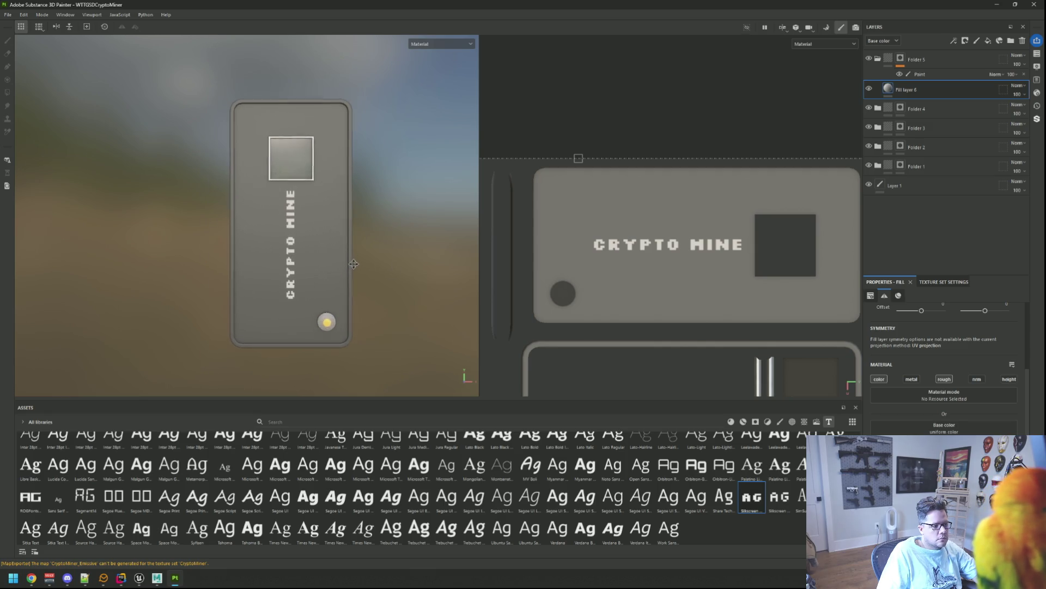
mouse_move(402, 271)
mouse_down()
mouse_move(362, 261)
mouse_move(355, 248)
mouse_up()
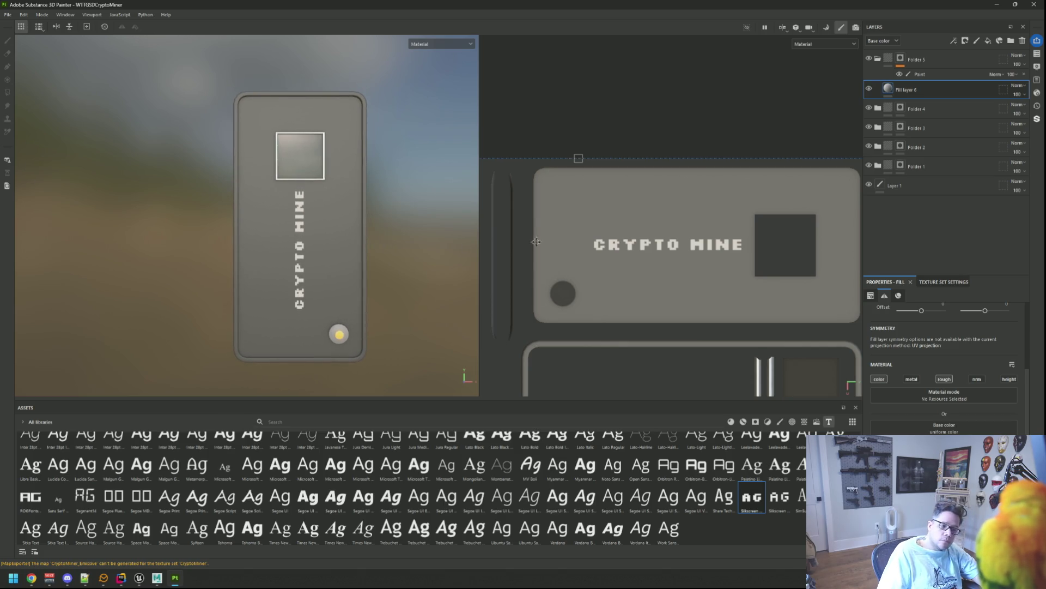
click(943, 76)
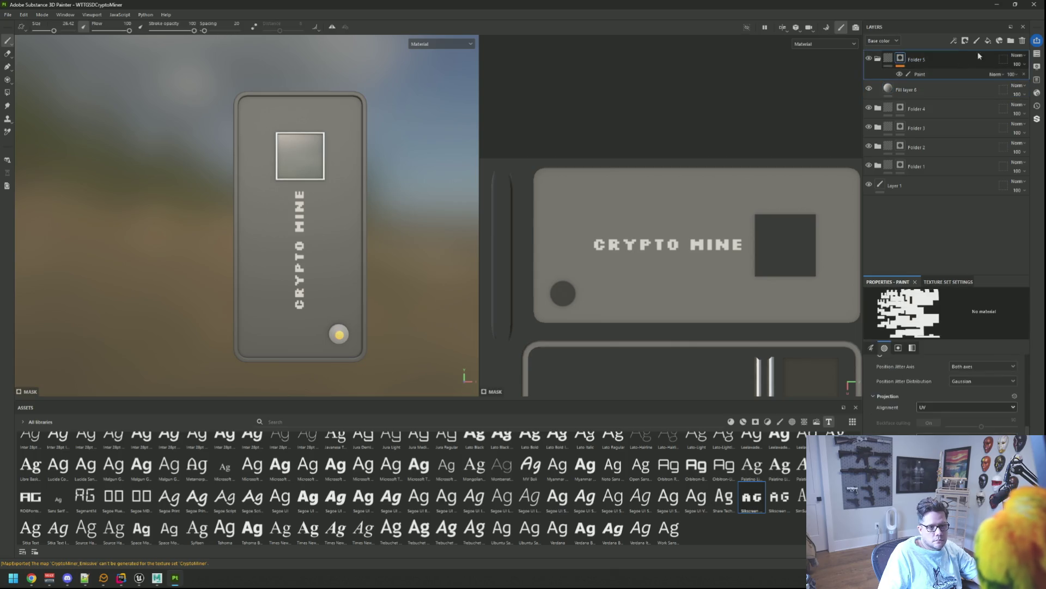
- Create Folder 6 with a new fill layer and add a paint layer to its mask
click(1012, 43)
right_click(925, 63)
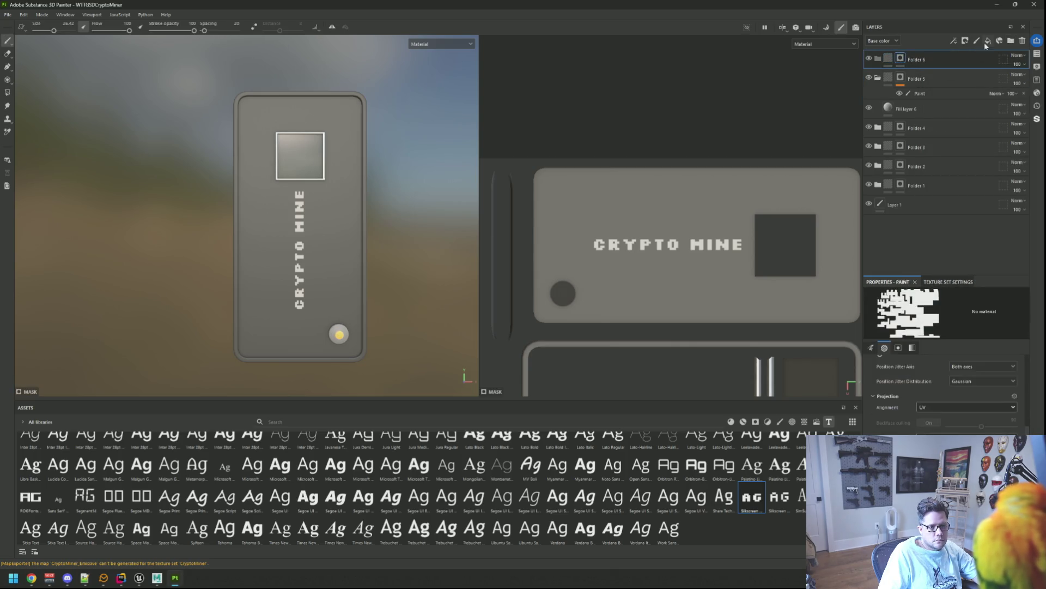
click(987, 41)
click(900, 58)
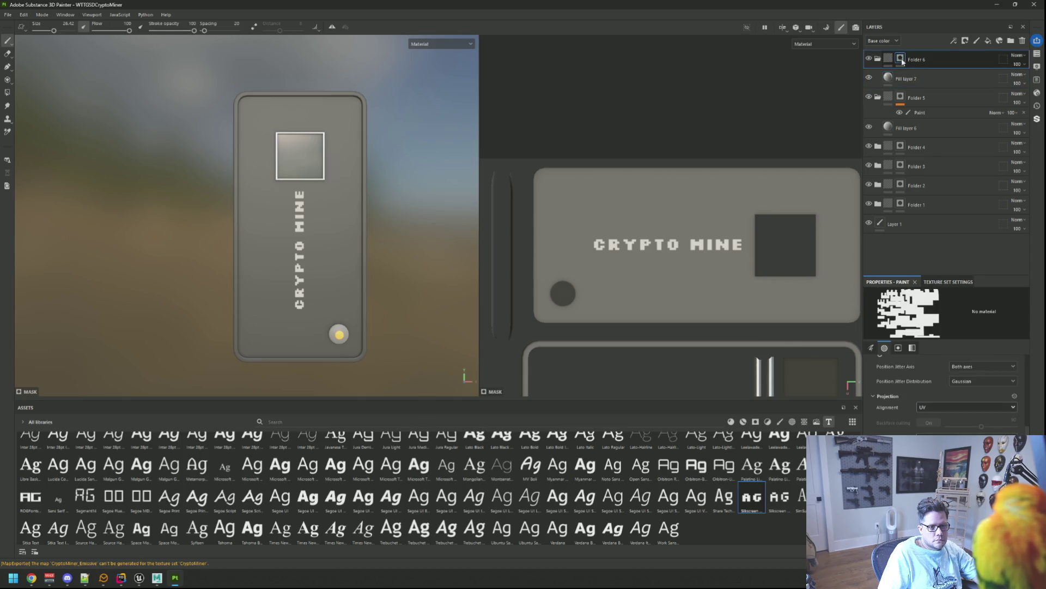
right_click(902, 59)
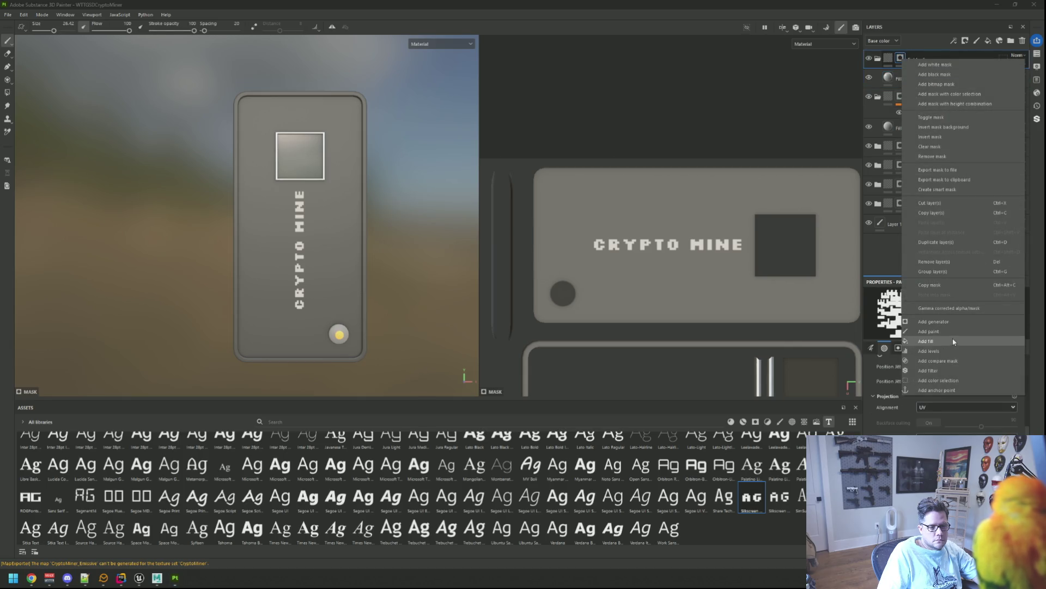
click(929, 332)
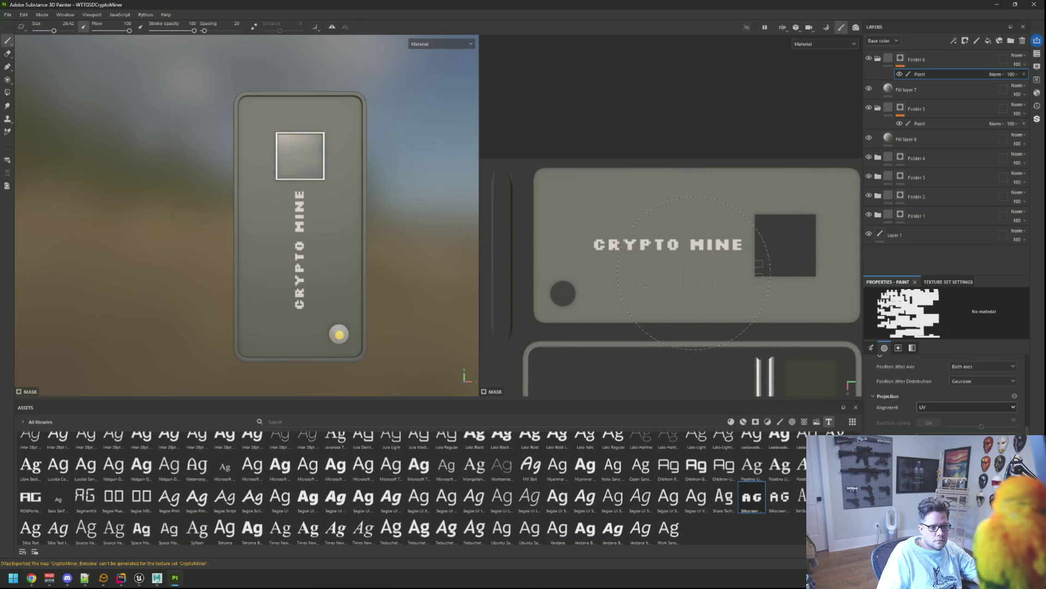
- Shrink the brush and stamp smaller LITE lettering just below the word MINE
key(bracketleft)
key(bracketleft)
key(bracketleft)
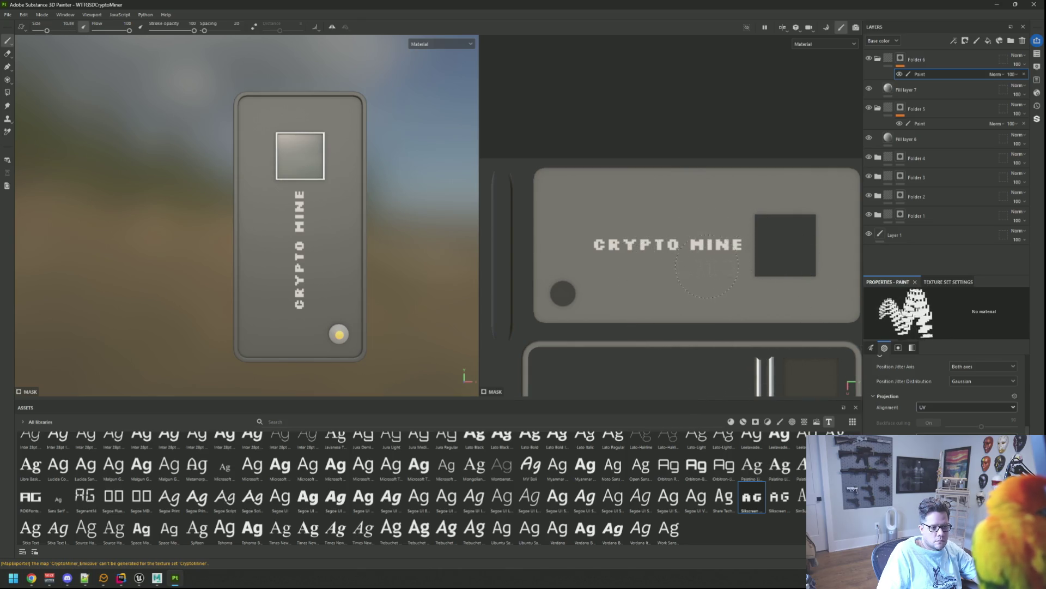
scroll(717, 258, up, 5)
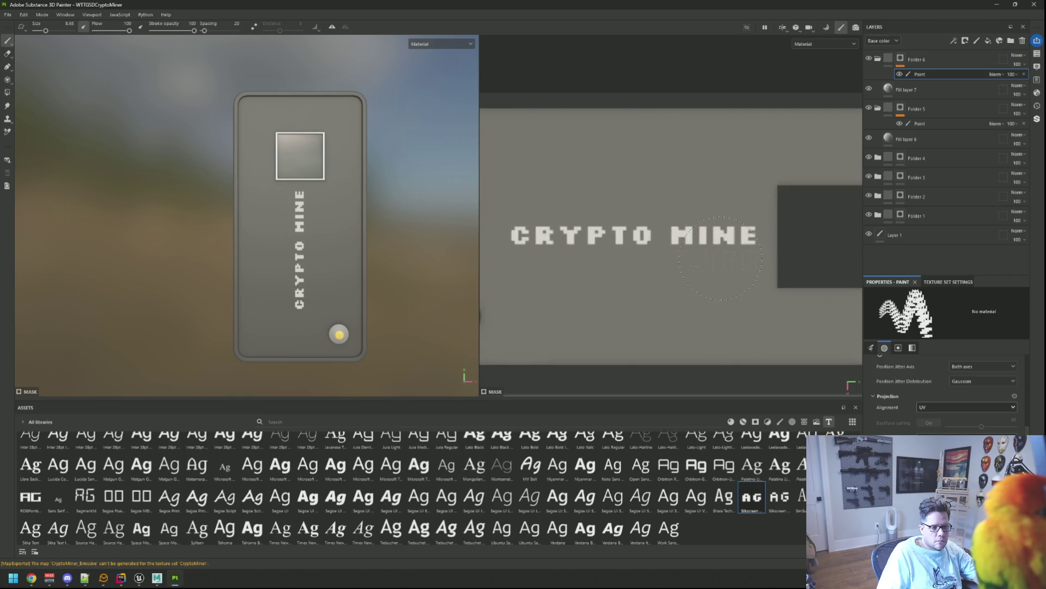
key(bracketleft)
key(bracketleft)
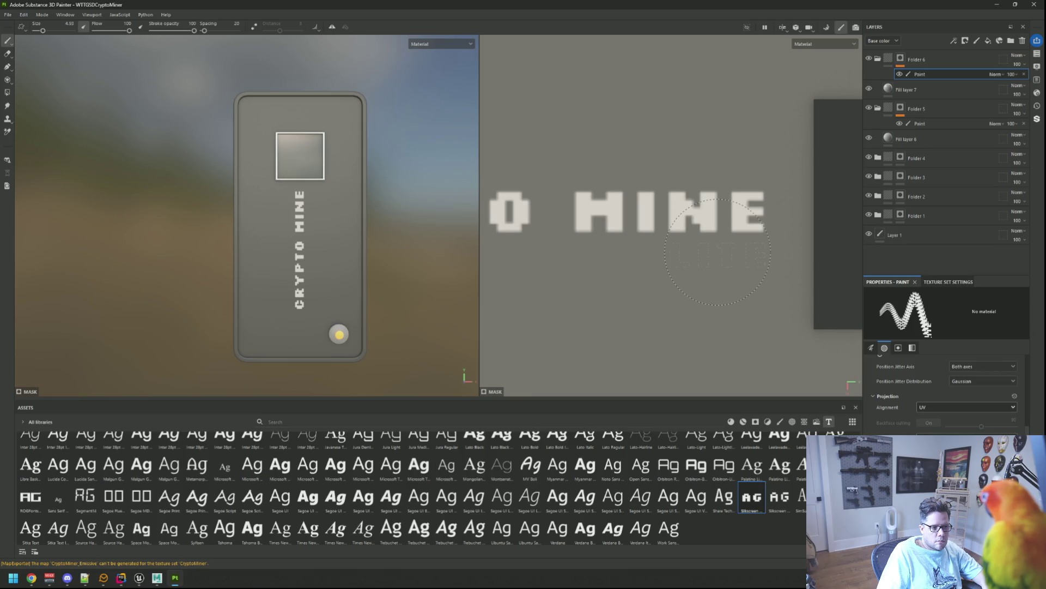
click(716, 254)
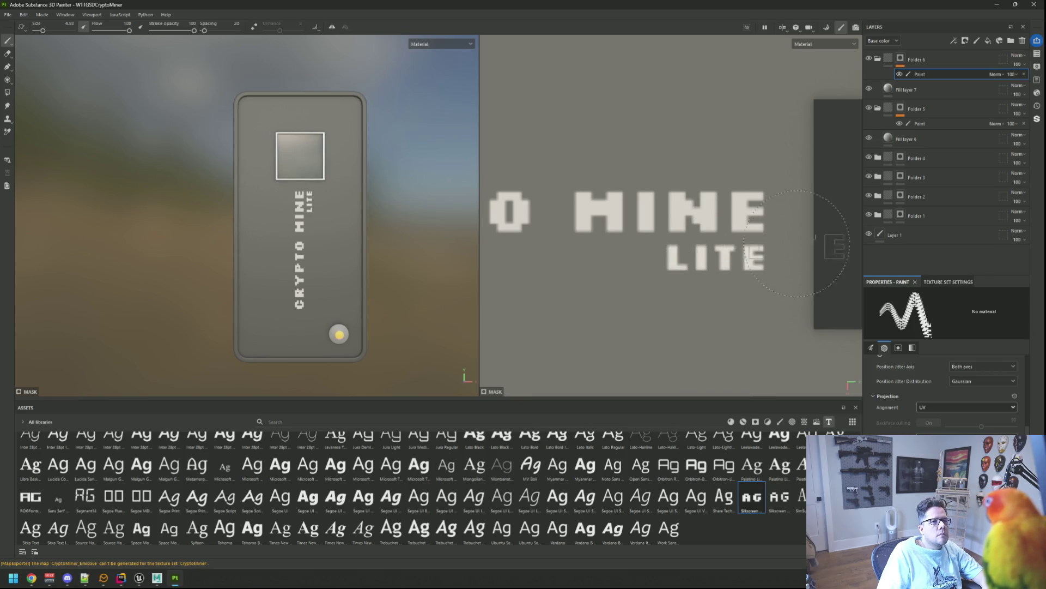
click(920, 91)
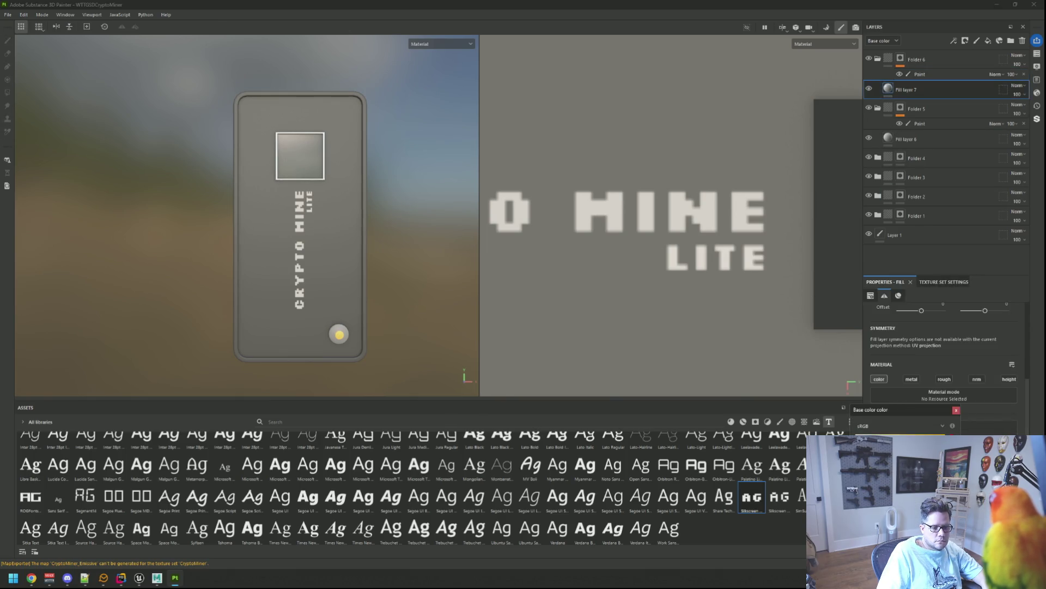
- Set Fill layer 5's base colour, which colours the round button, to orange
click(956, 410)
mouse_move(349, 218)
mouse_down()
mouse_move(363, 222)
mouse_move(390, 283)
mouse_move(440, 242)
mouse_up()
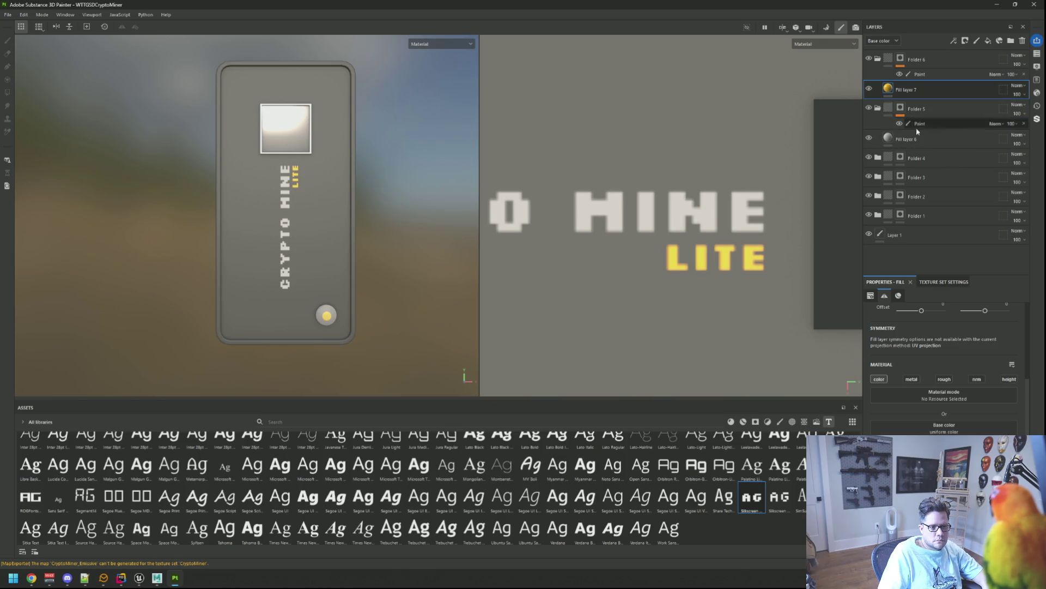
click(902, 138)
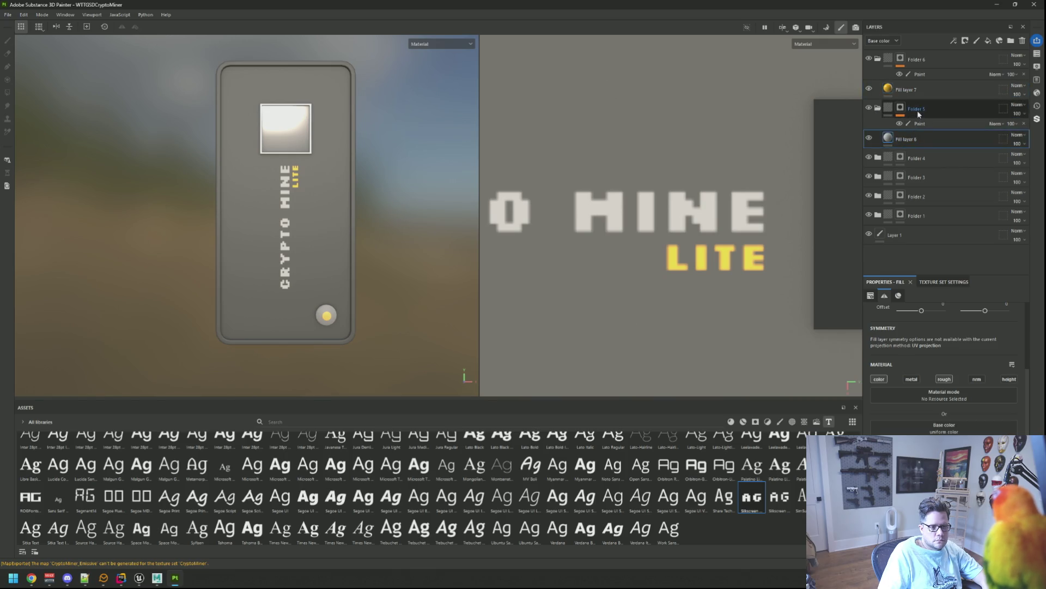
click(912, 118)
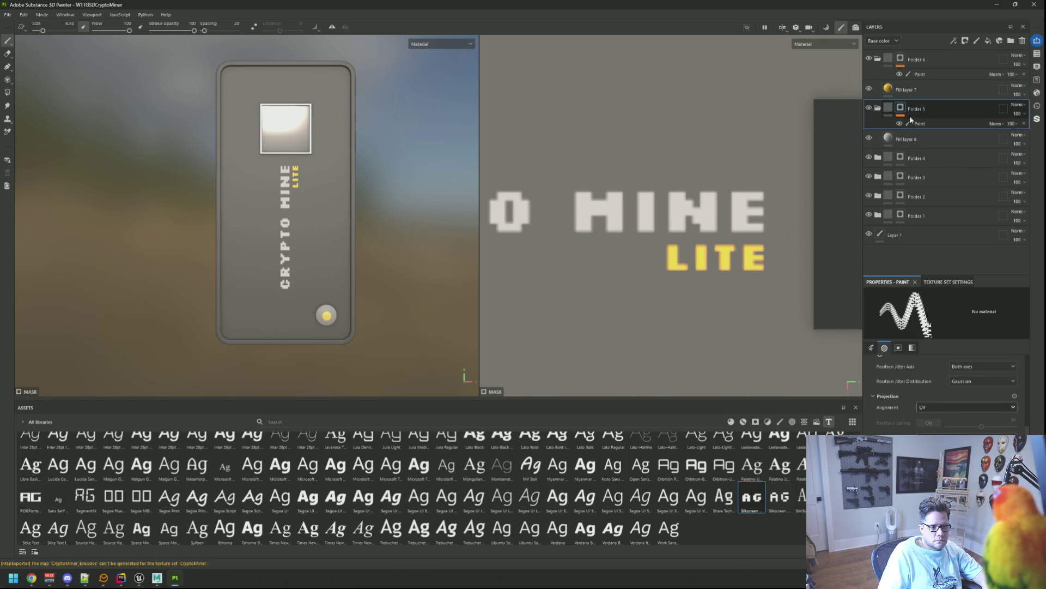
click(878, 157)
click(921, 177)
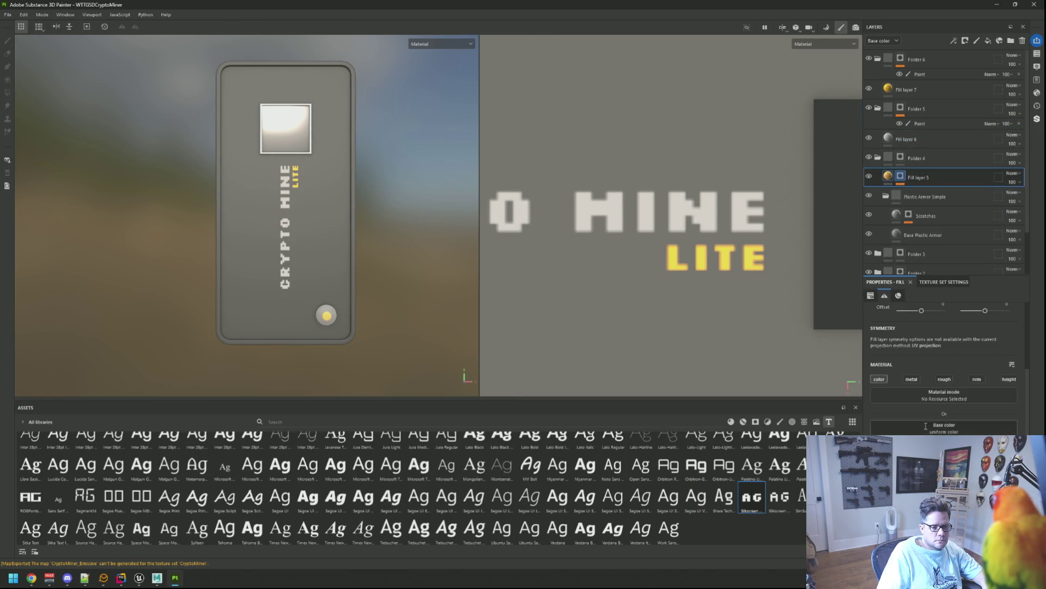
click(956, 430)
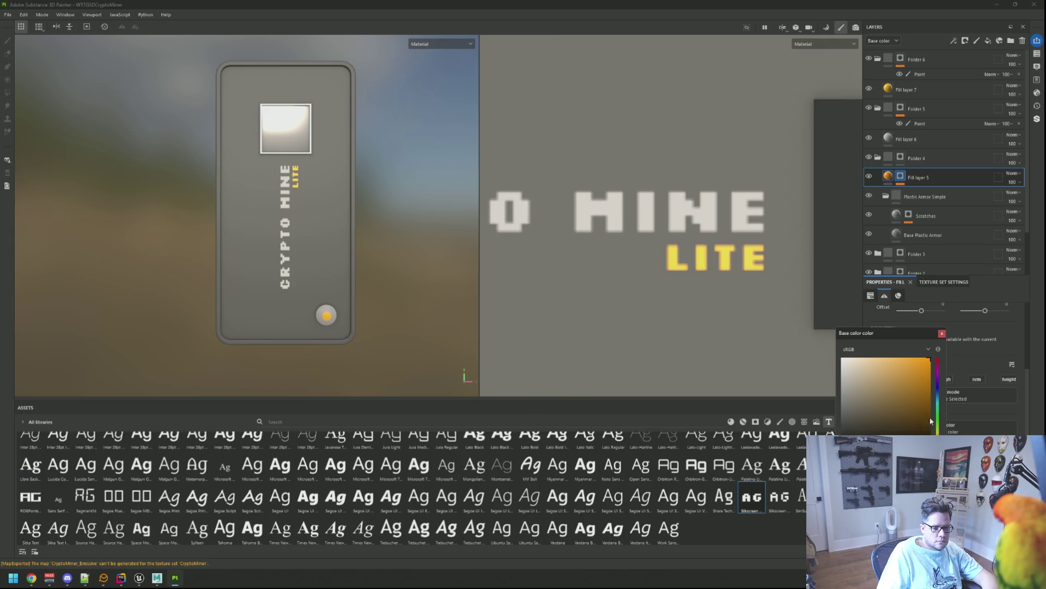
- Change Fill layer 7's LITE lettering to the matching orange and switch to the 3D-only view
click(904, 89)
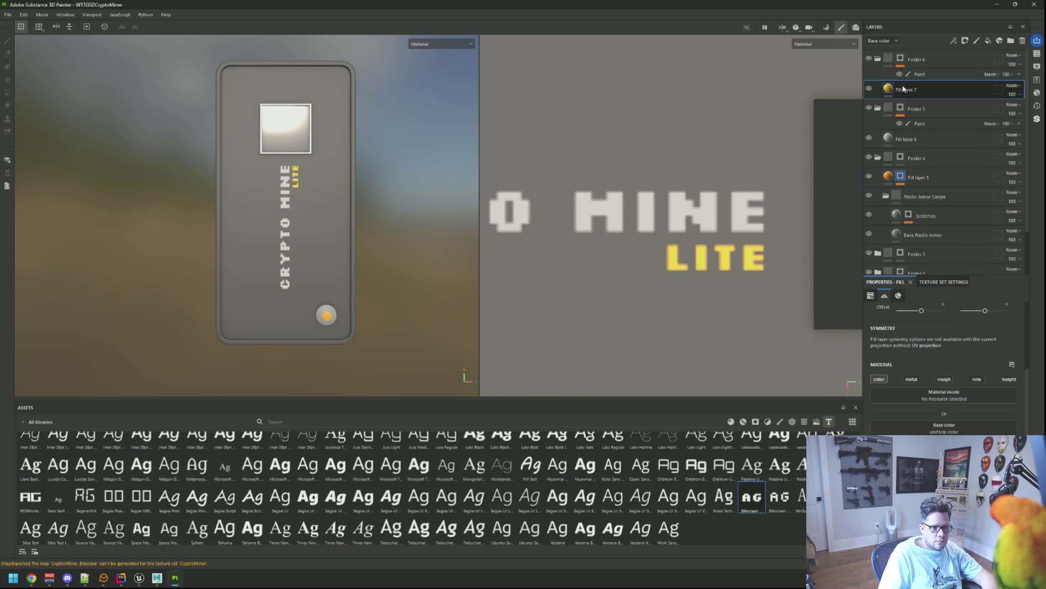
click(943, 428)
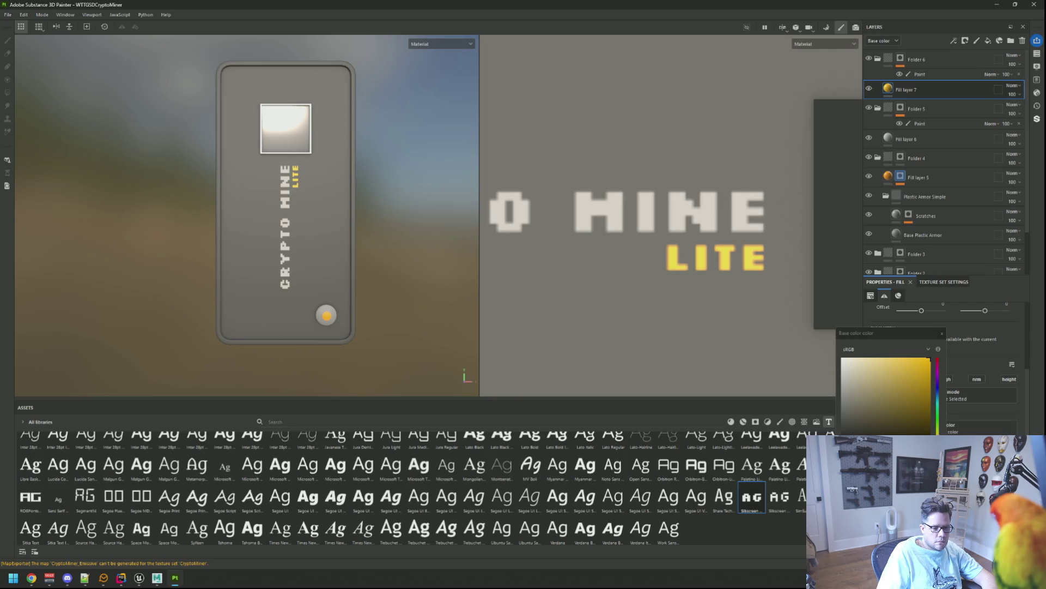
click(937, 430)
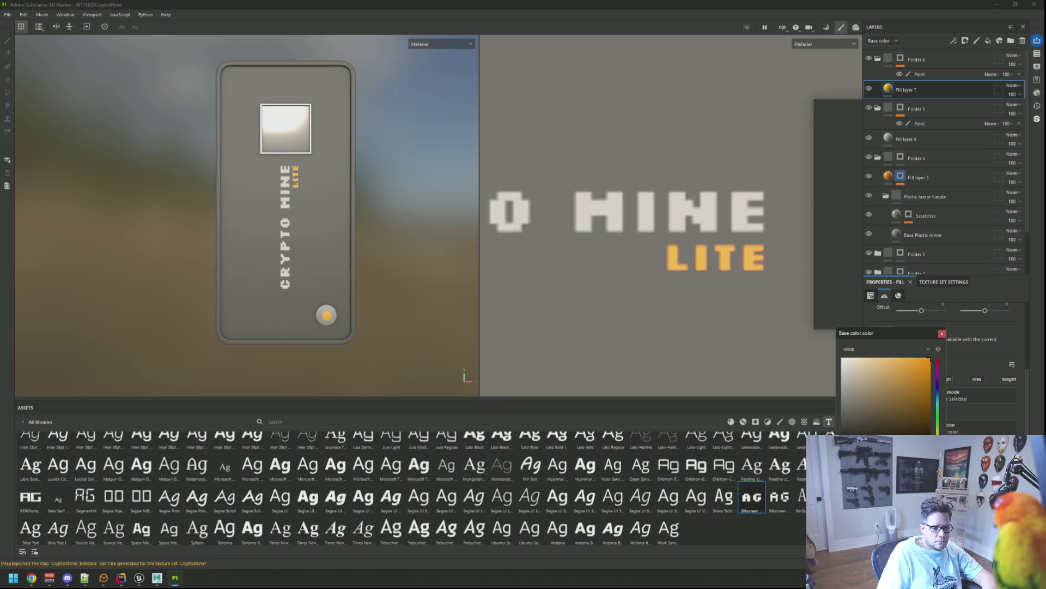
click(942, 333)
key(F2)
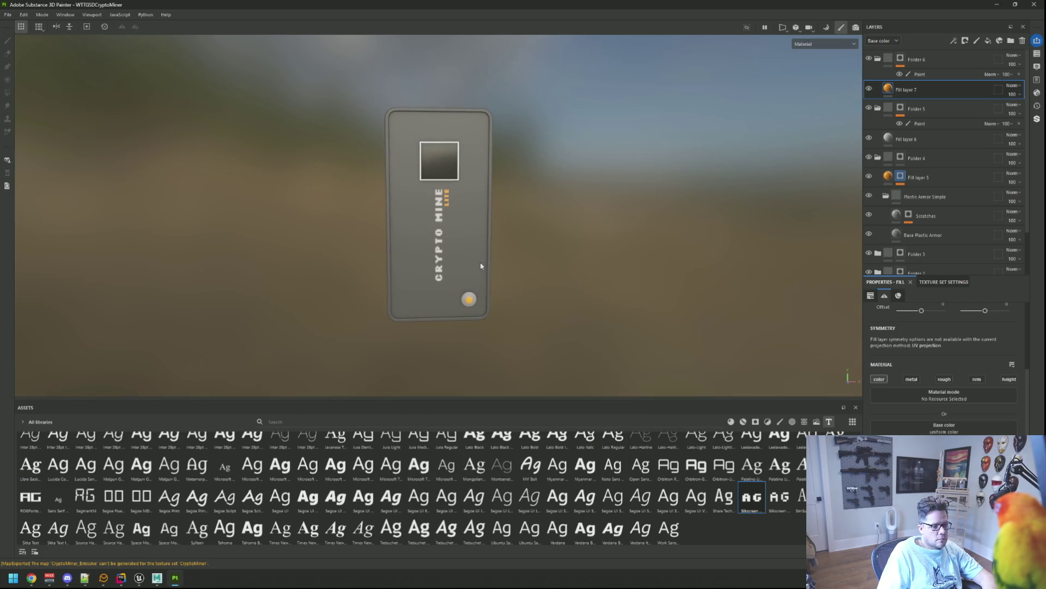
- Export the CryptoMiner textures from Substance 3D Painter
drag(488, 273, 468, 237)
key(ctrl+shift+e)
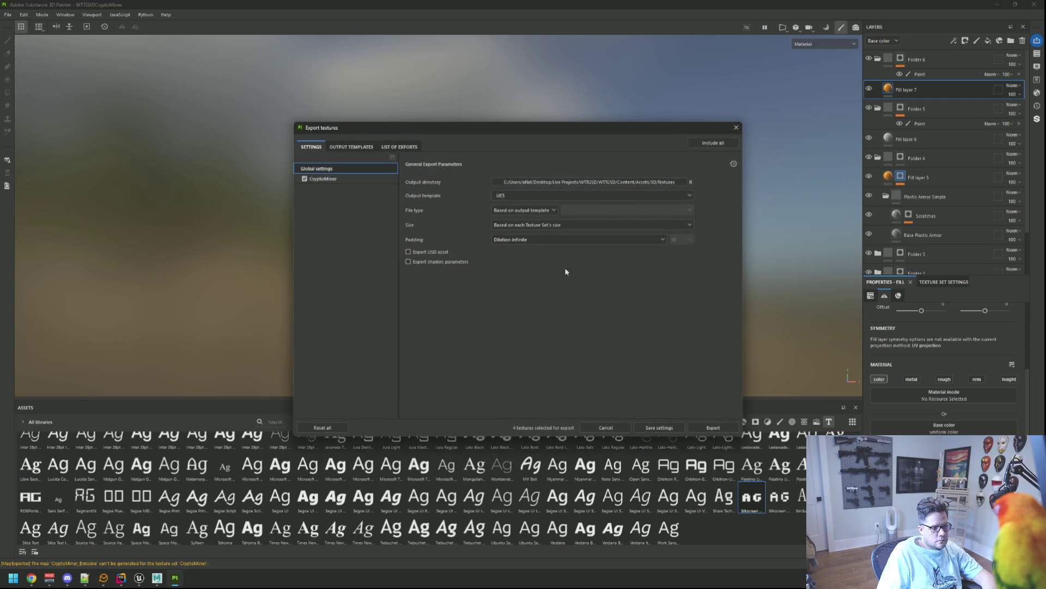
click(702, 428)
click(663, 427)
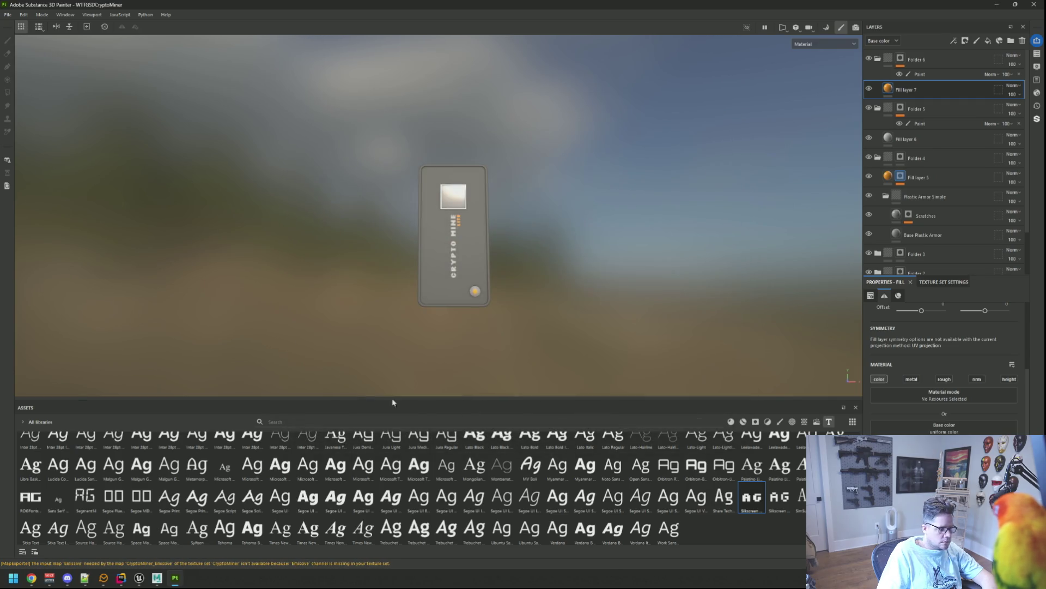
- Switch to Unreal Engine and move the view closer to the wall board
click(157, 577)
click(143, 580)
mouse_move(472, 322)
mouse_down()
mouse_move(518, 255)
mouse_move(518, 185)
mouse_up()
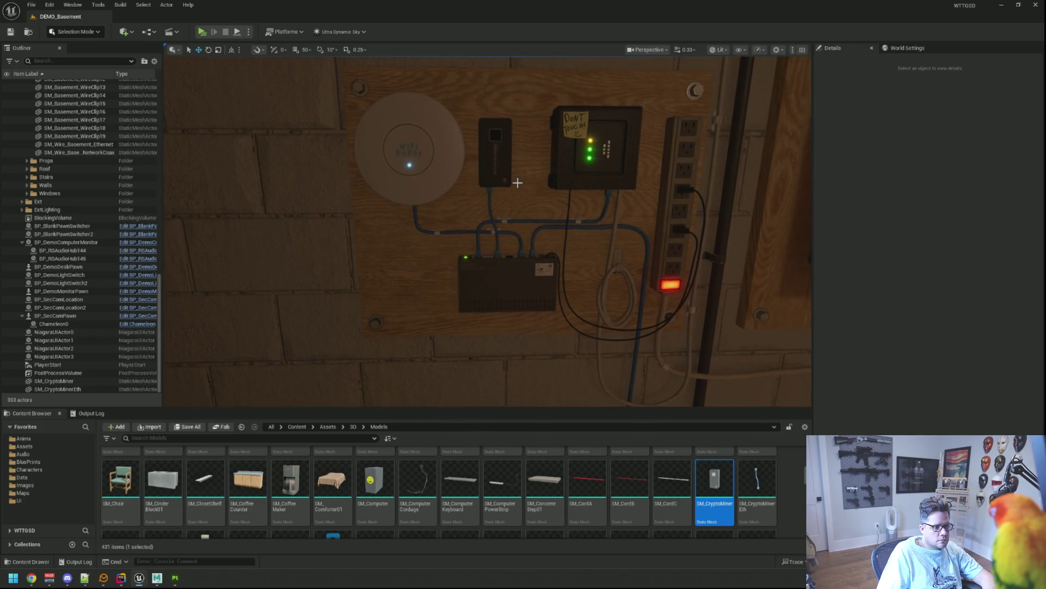
scroll(518, 183, up, 5)
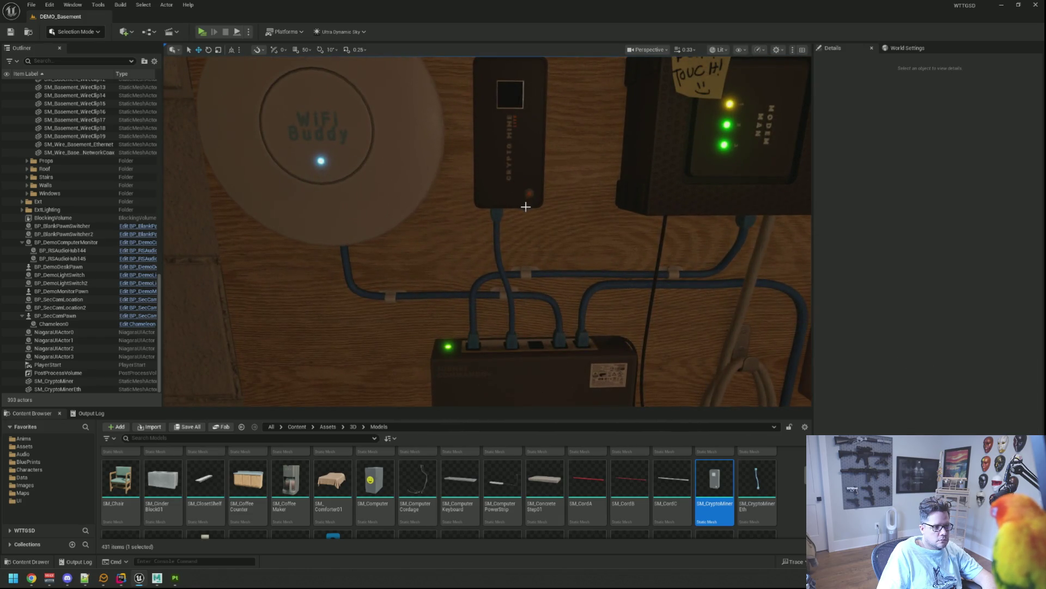
scroll(525, 206, down, 5)
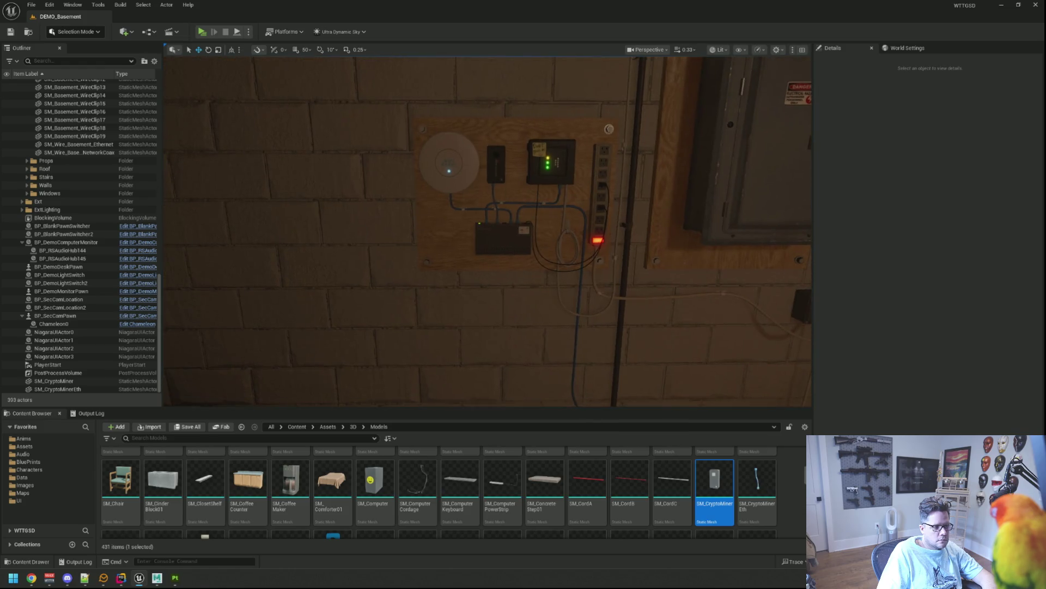
click(202, 32)
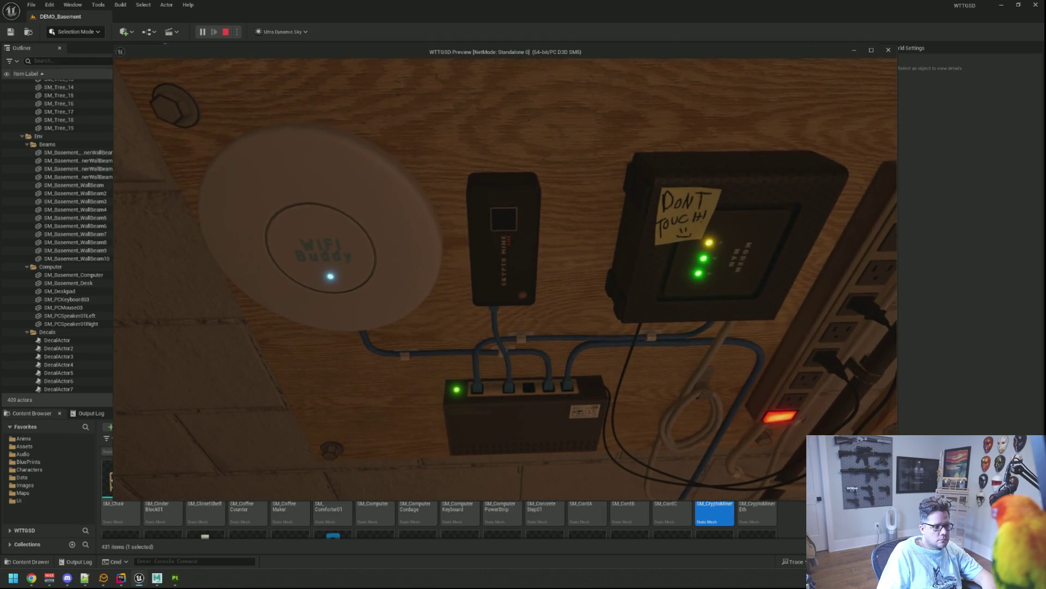
key(Escape)
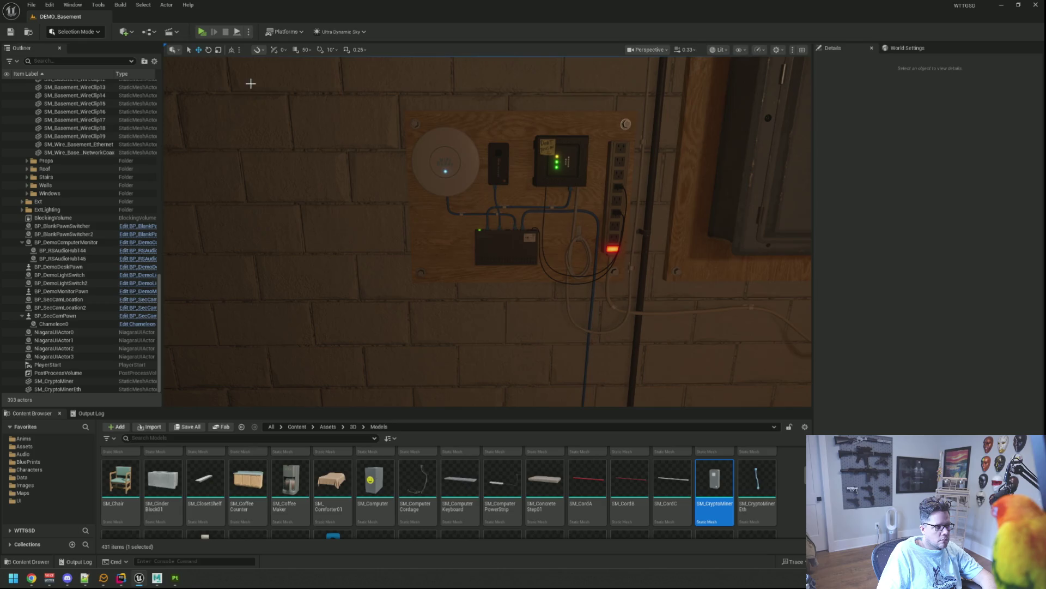
key(alt+p)
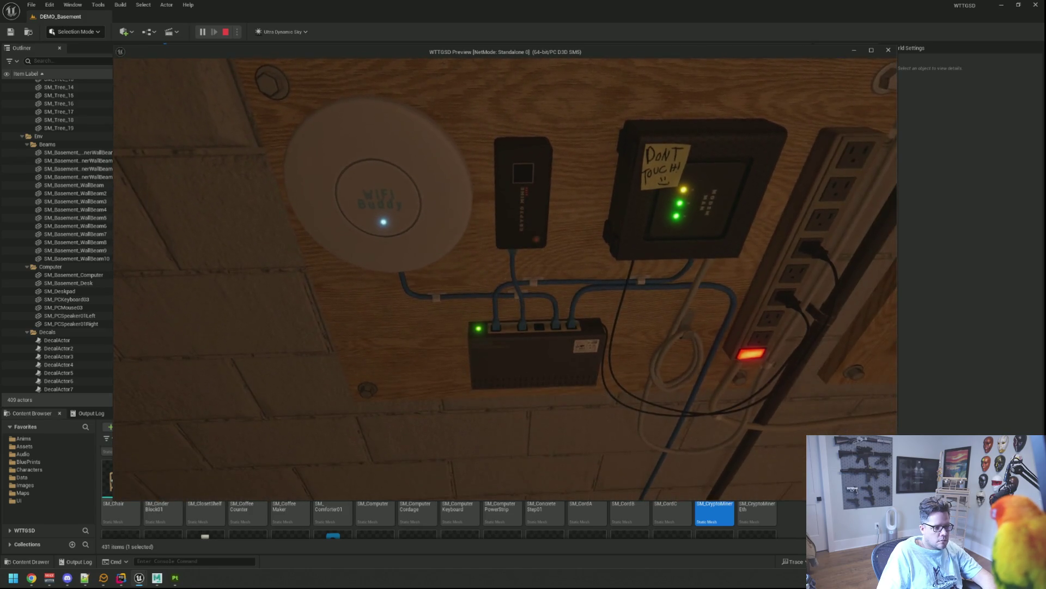
key(Escape)
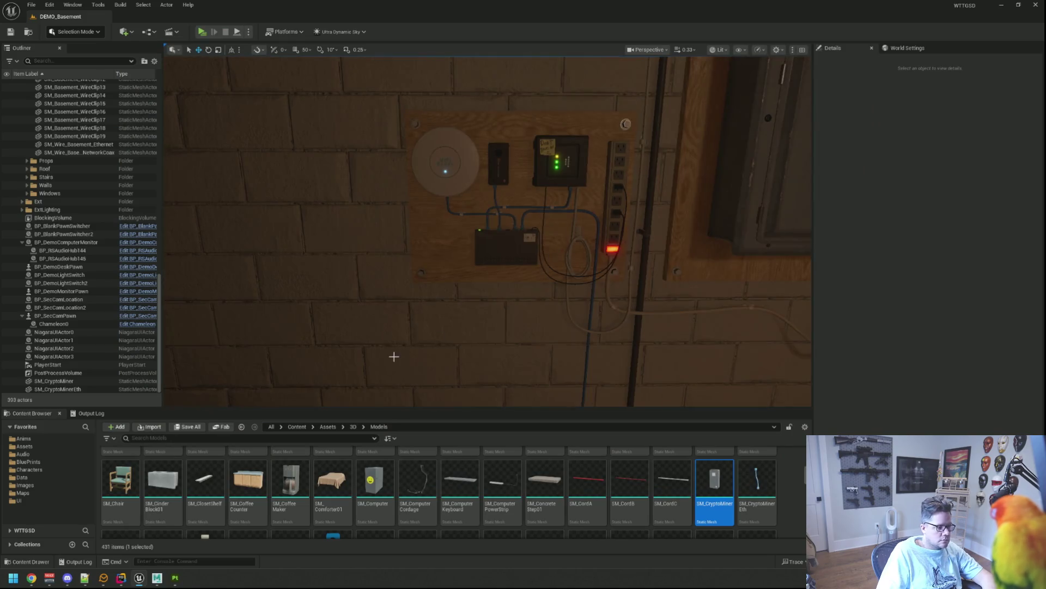
- Back in Painter, add Folder 7 with a black mask at the top of the stack and show the 3D/2D split view
click(175, 580)
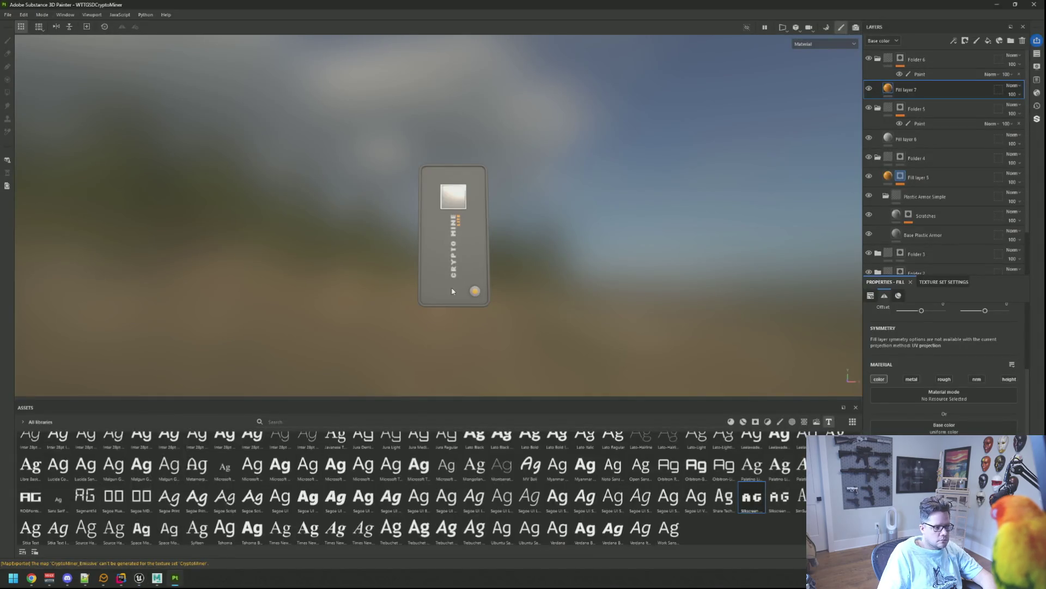
scroll(469, 261, up, 5)
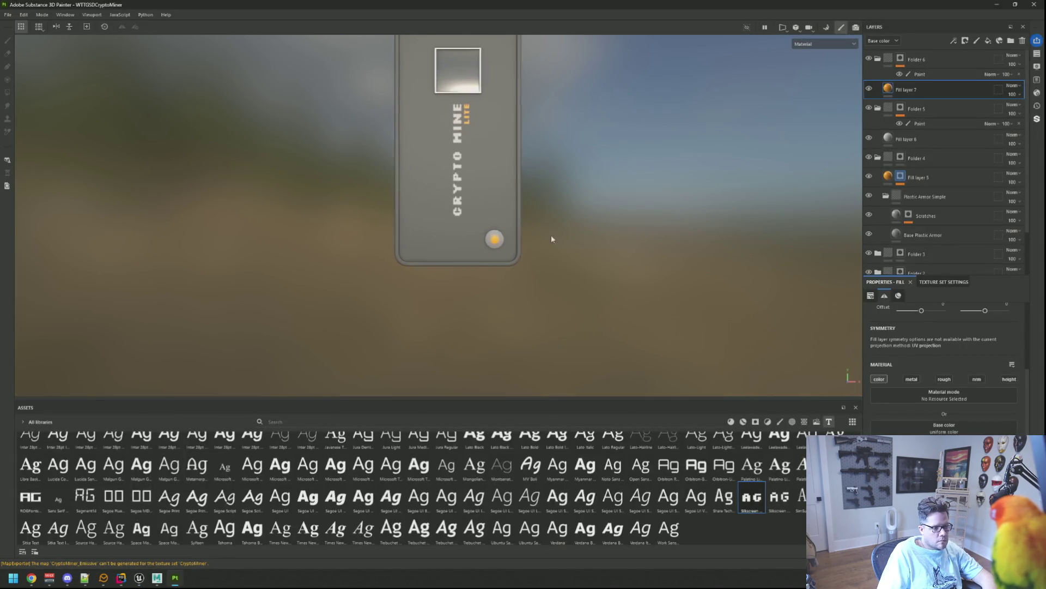
scroll(551, 239, up, 5)
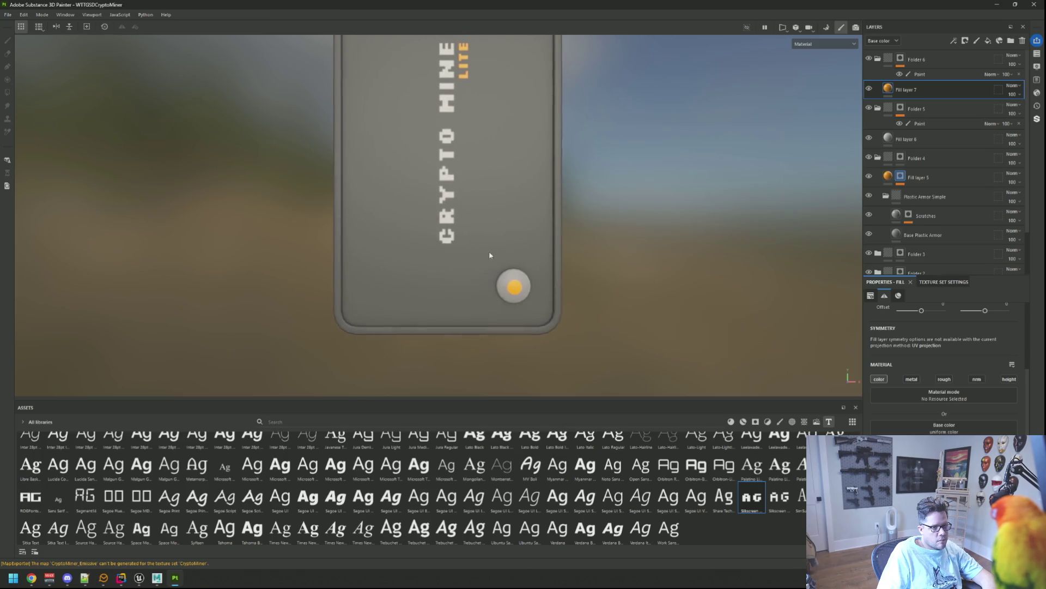
click(1011, 40)
right_click(934, 68)
click(973, 65)
scroll(561, 225, down, 5)
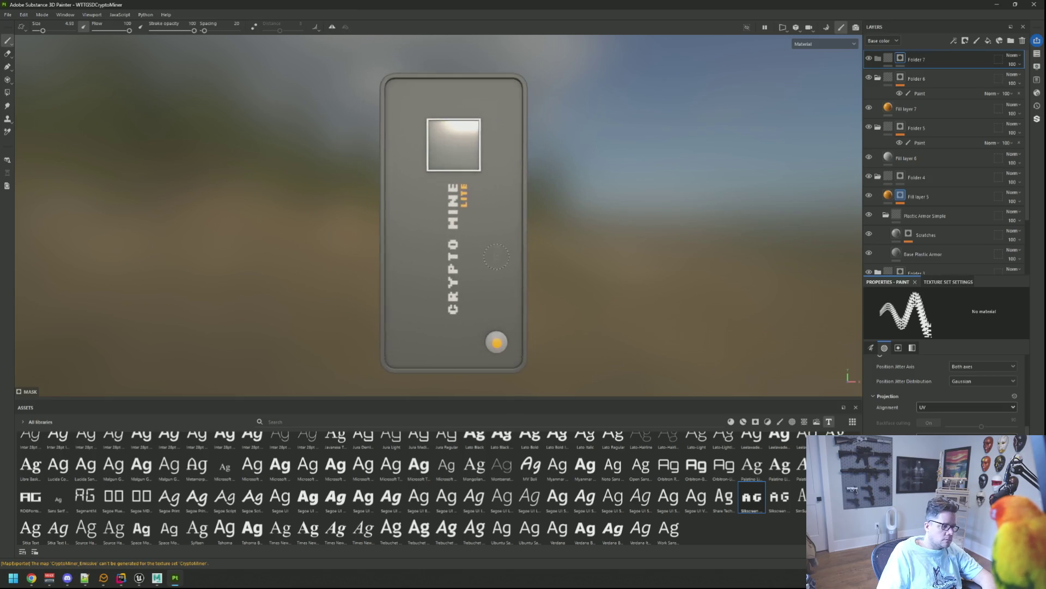
drag(495, 256, 487, 226)
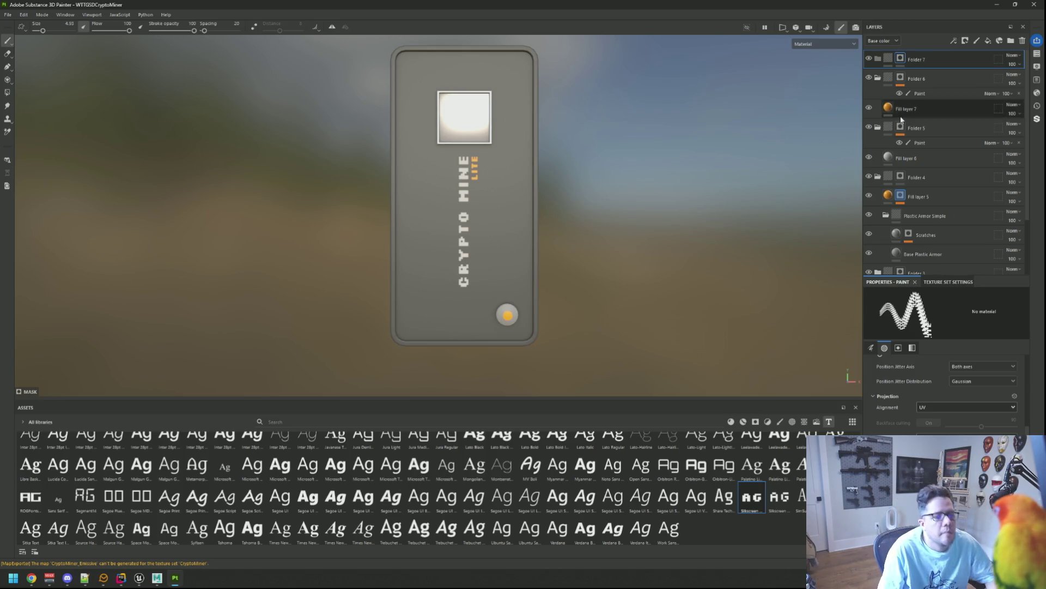
key(F1)
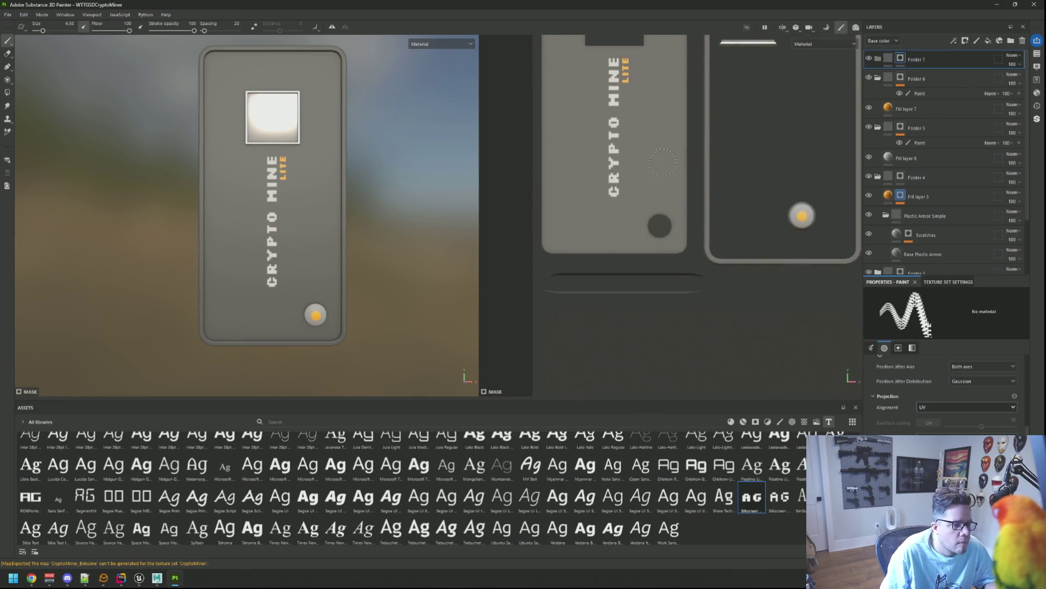
- Reset the brush angle to 0 in the brush settings
scroll(637, 229, up, 5)
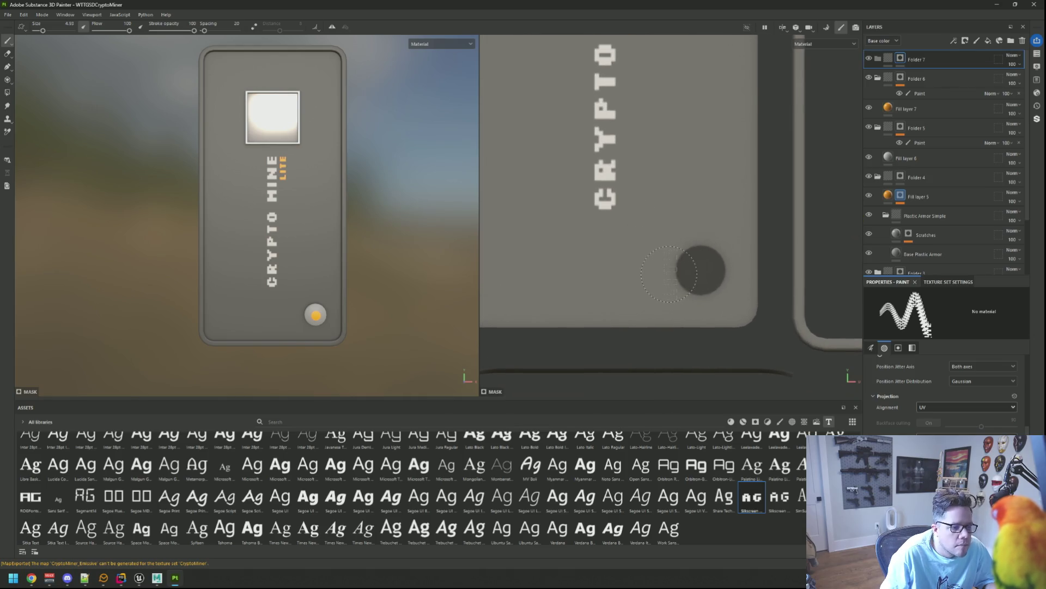
click(871, 347)
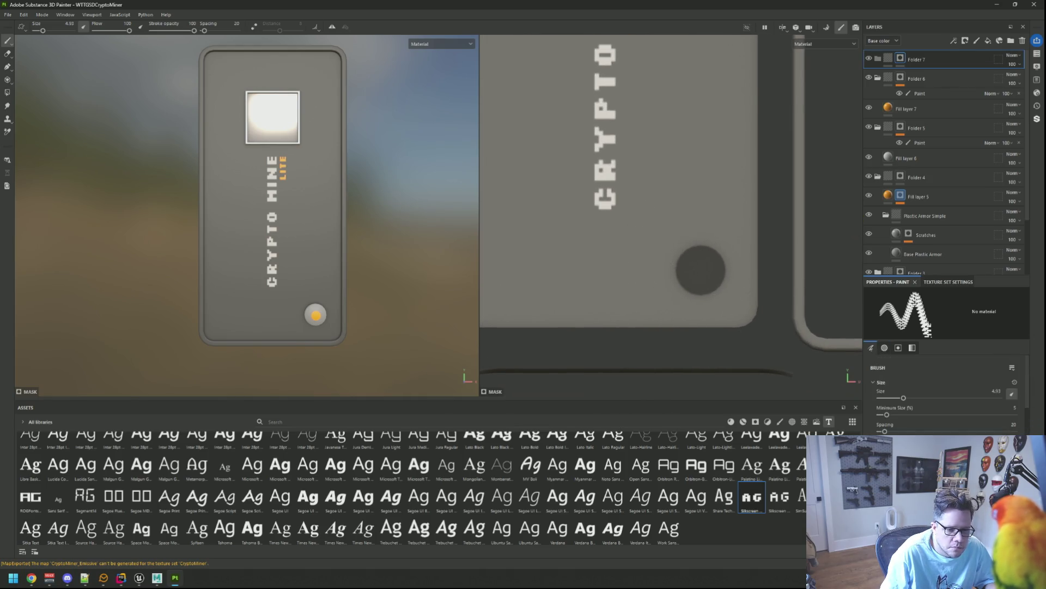
scroll(984, 414, down, 4)
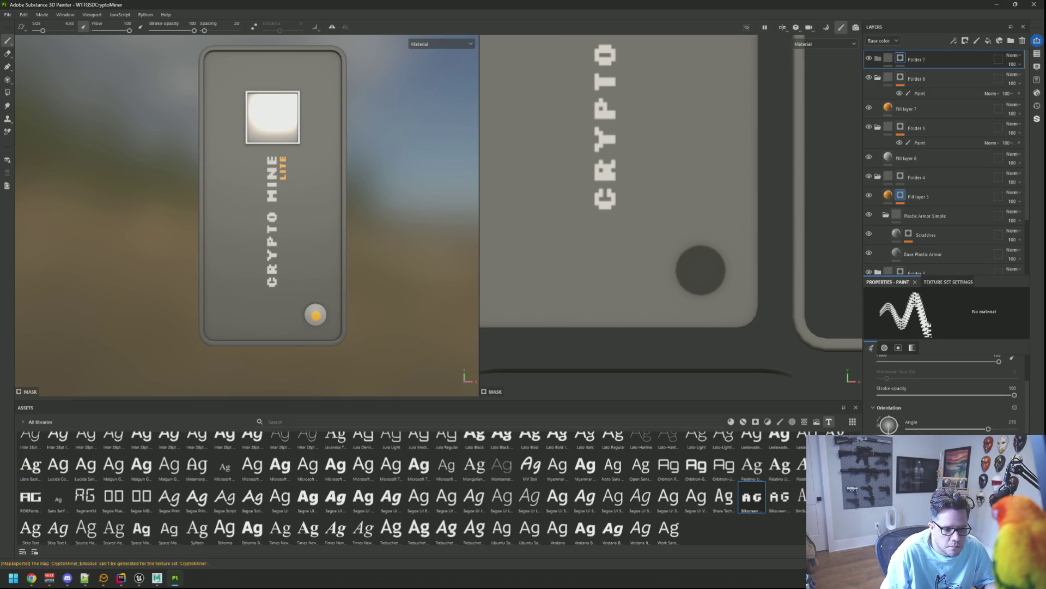
text(0)
key(Return)
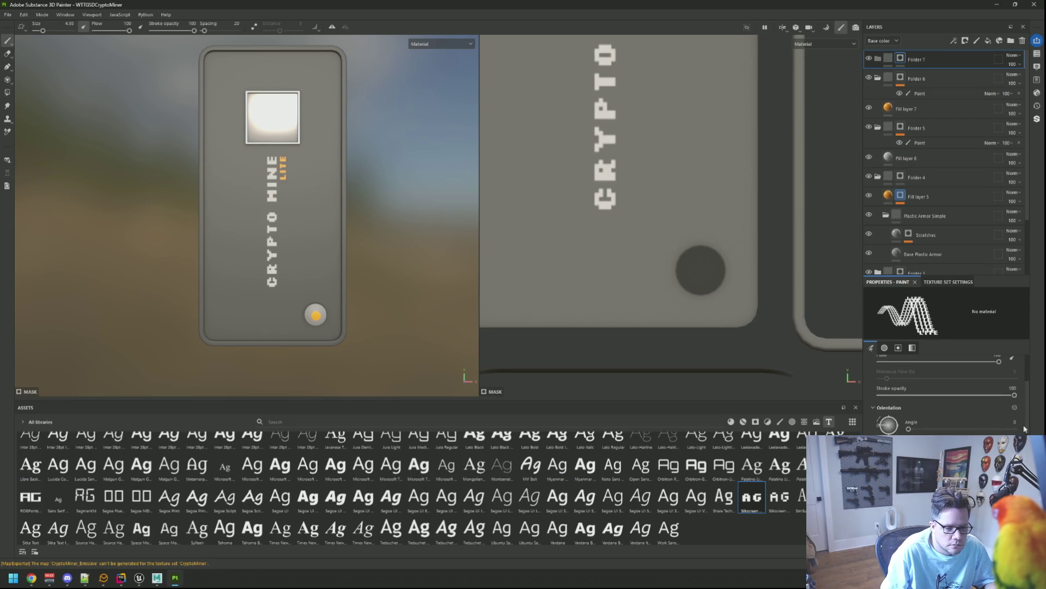
- Add a second paint layer inside Folder 5 and show its text settings
click(870, 77)
click(870, 128)
click(870, 128)
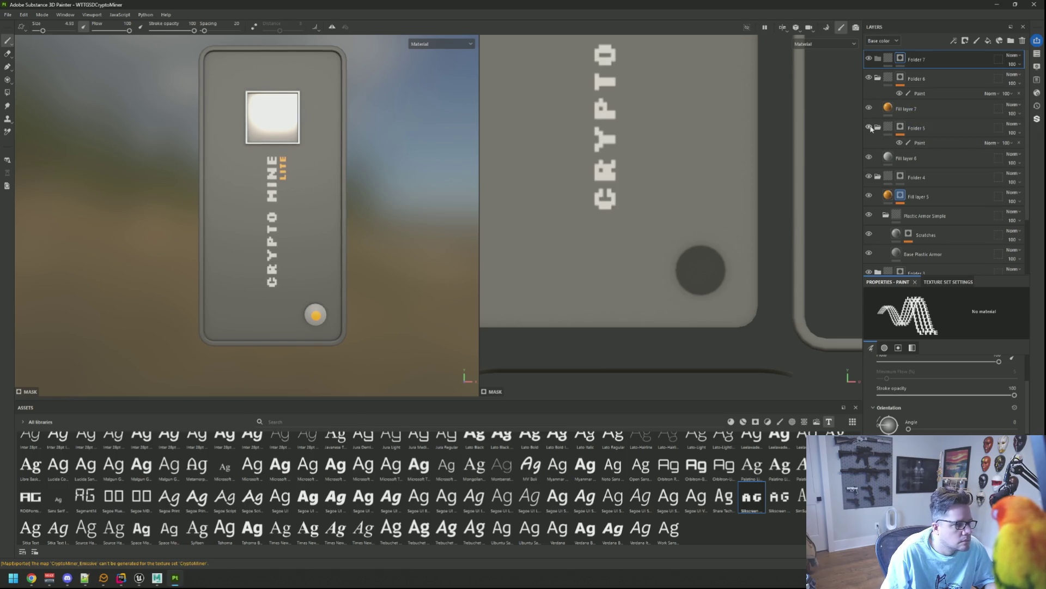
right_click(916, 128)
click(951, 312)
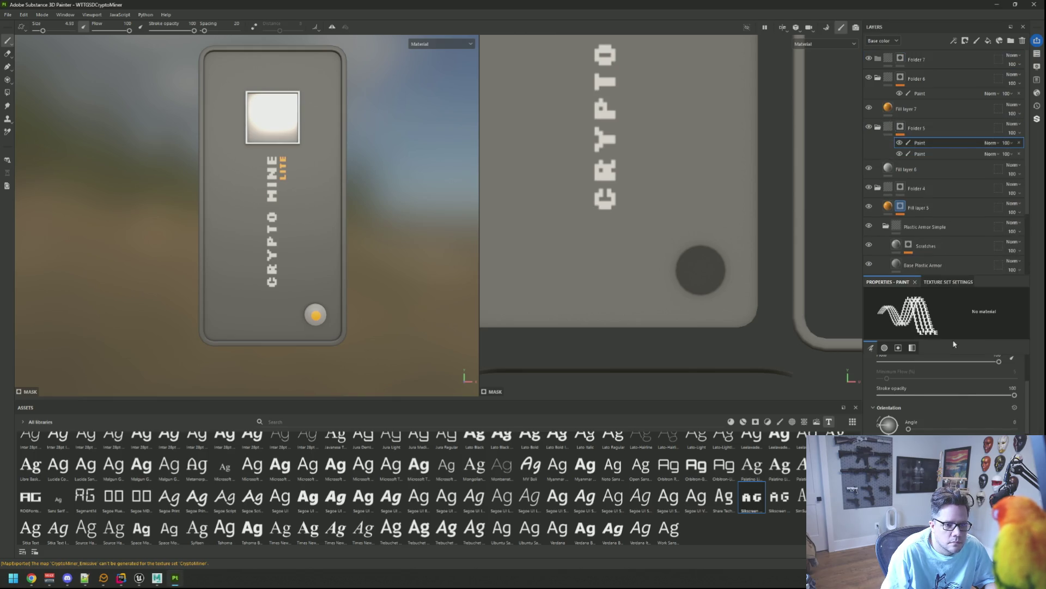
click(899, 348)
scroll(969, 431, up, 2)
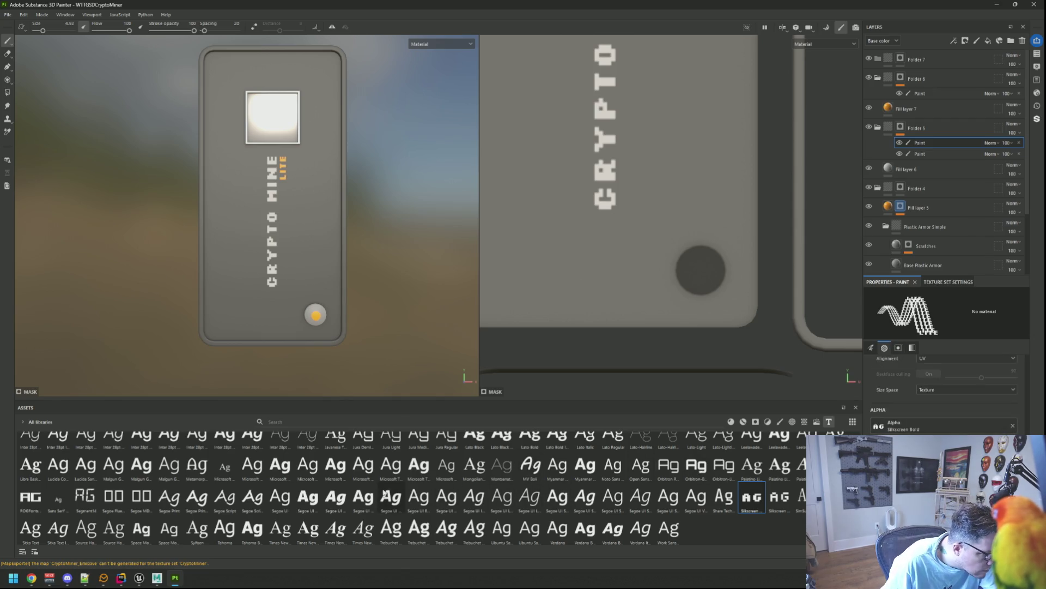
- Switch the text stencil to Space Mono Regular and stamp RESET beside the miner's button
mouse_move(170, 529)
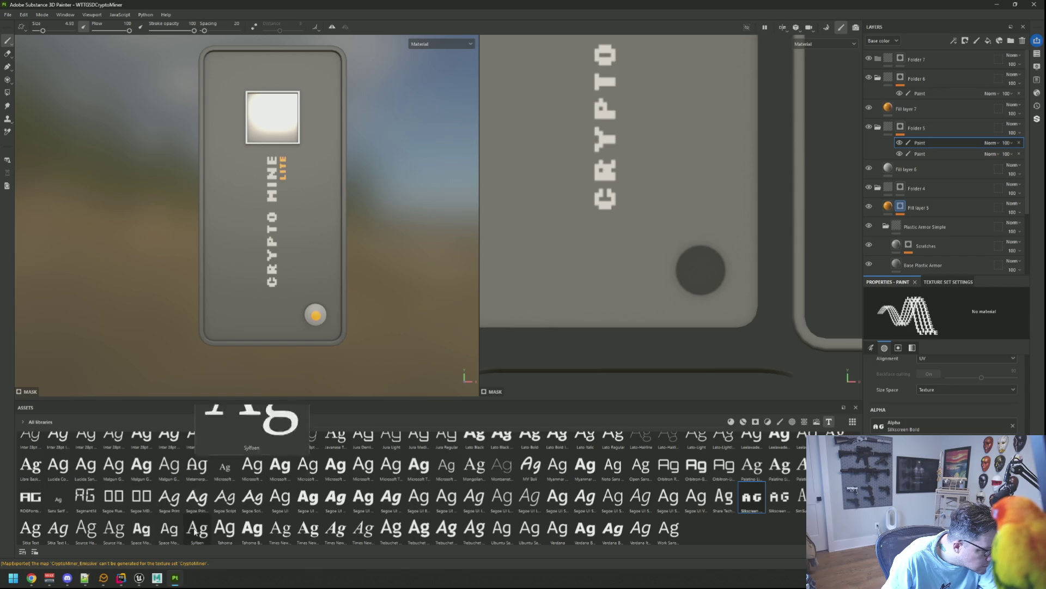
drag(170, 529, 230, 528)
drag(776, 478, 926, 428)
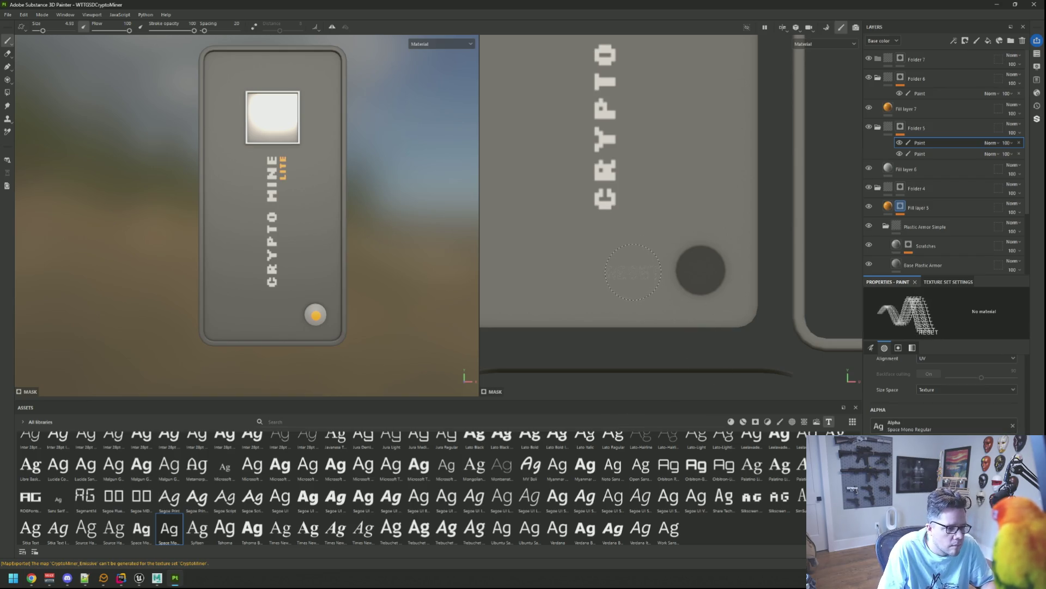
key(bracketleft)
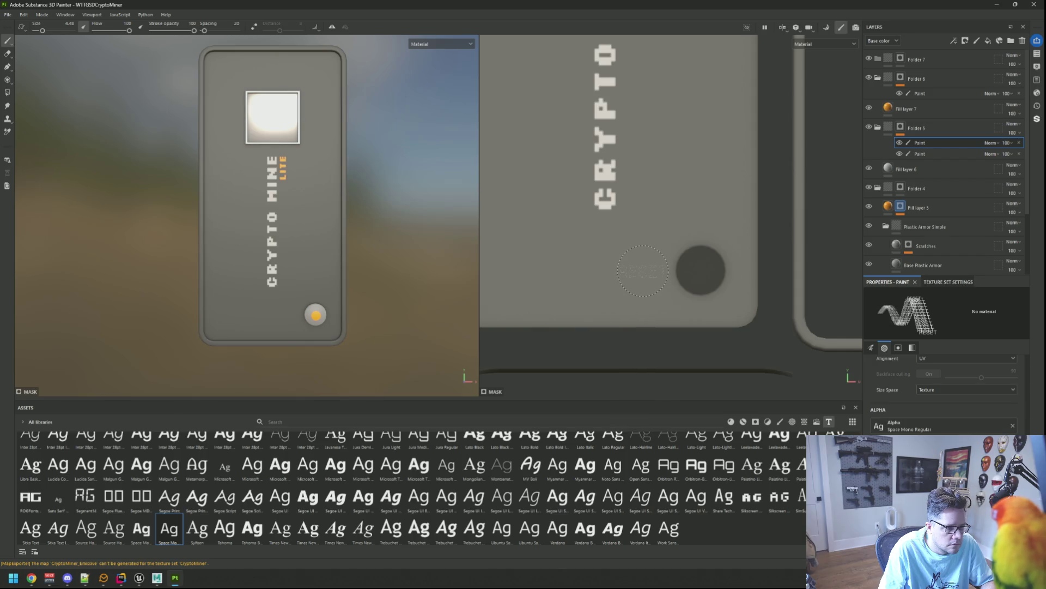
click(643, 271)
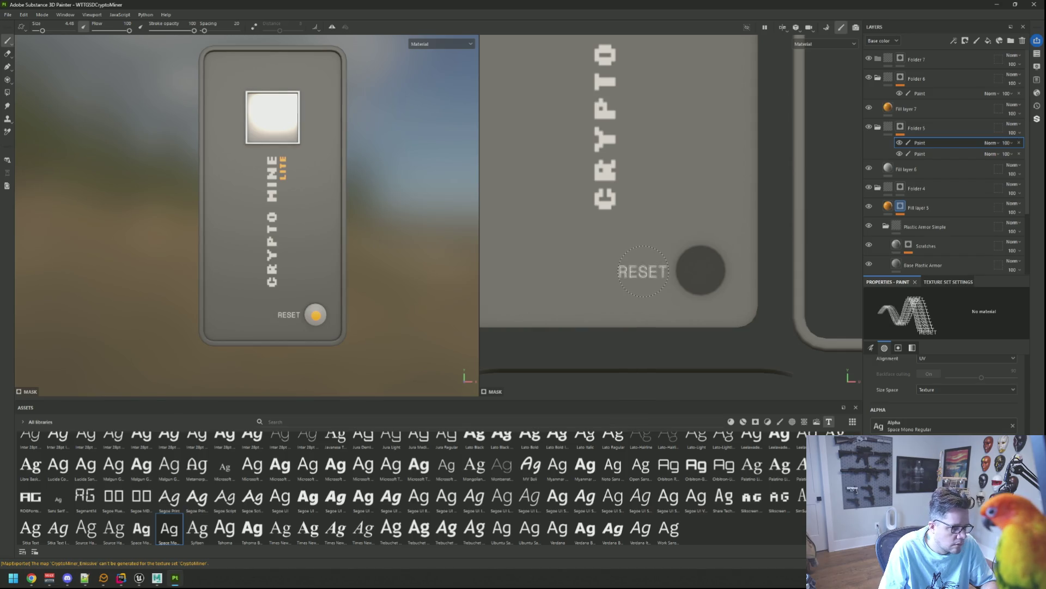
click(642, 271)
click(645, 271)
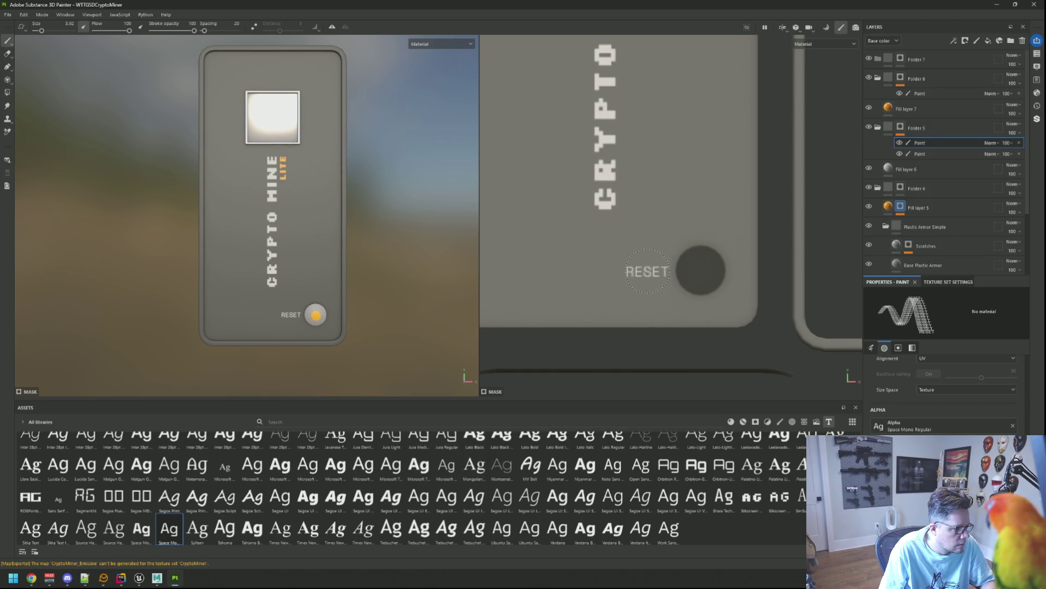
scroll(338, 262, down, 2)
key(ctrl+z)
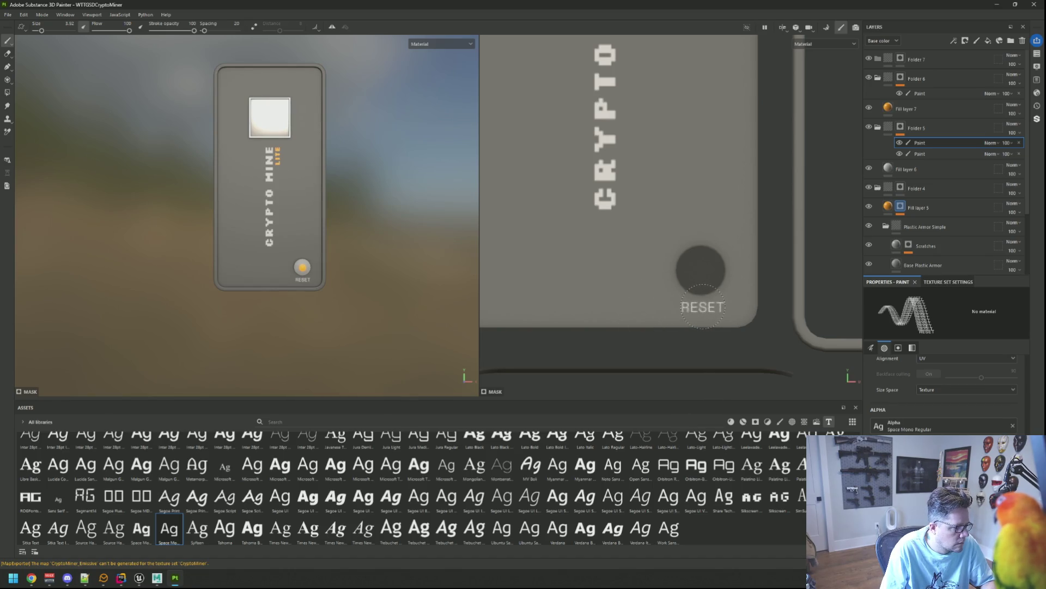
scroll(332, 243, down, 1)
scroll(328, 235, up, 5)
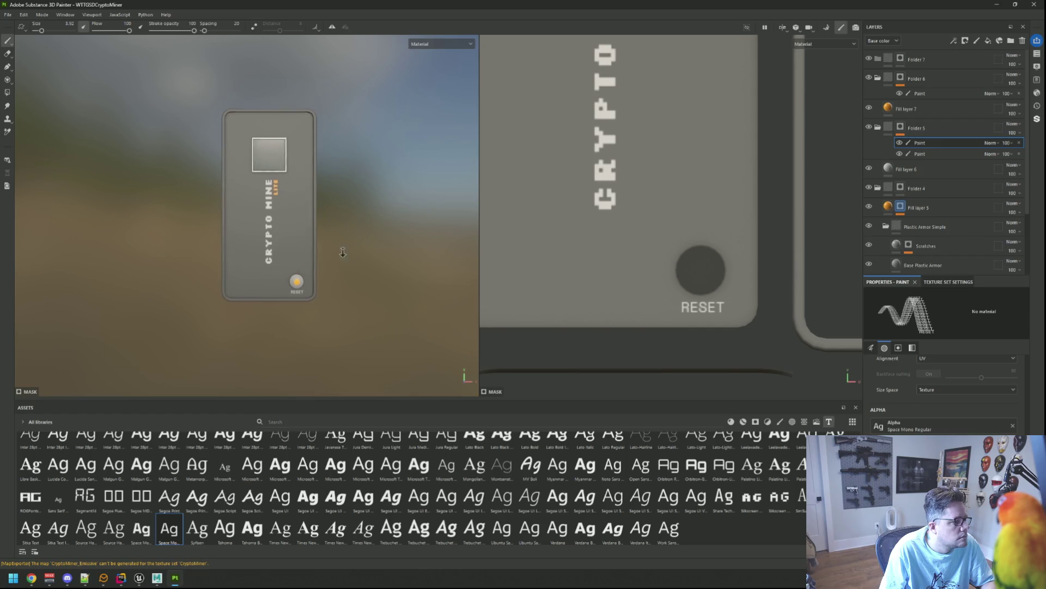
key(ctrl+z)
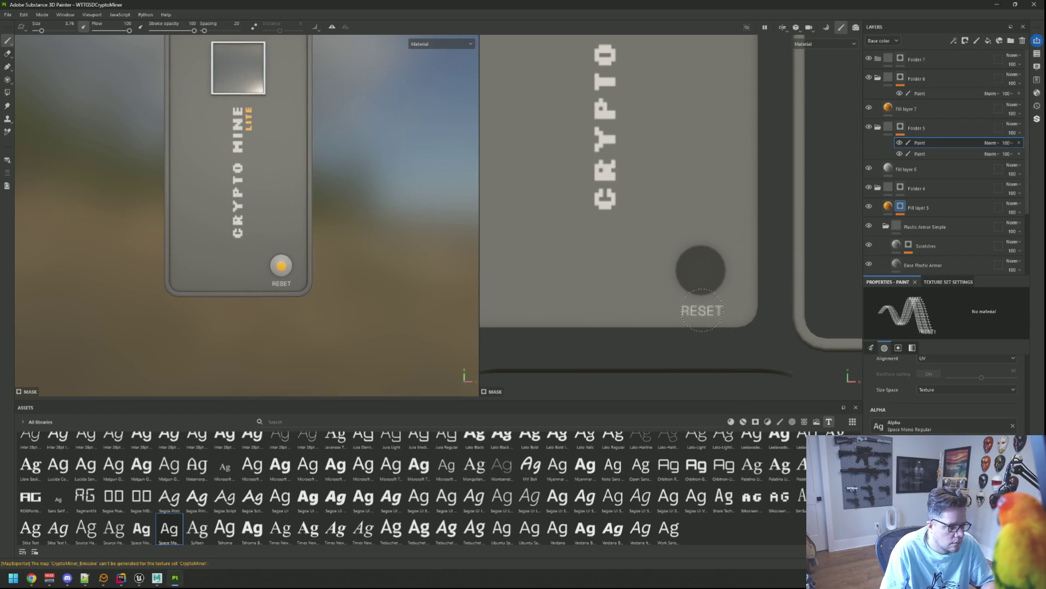
scroll(327, 253, down, 2)
mouse_move(327, 253)
mouse_down()
mouse_move(283, 252)
mouse_move(321, 265)
mouse_up()
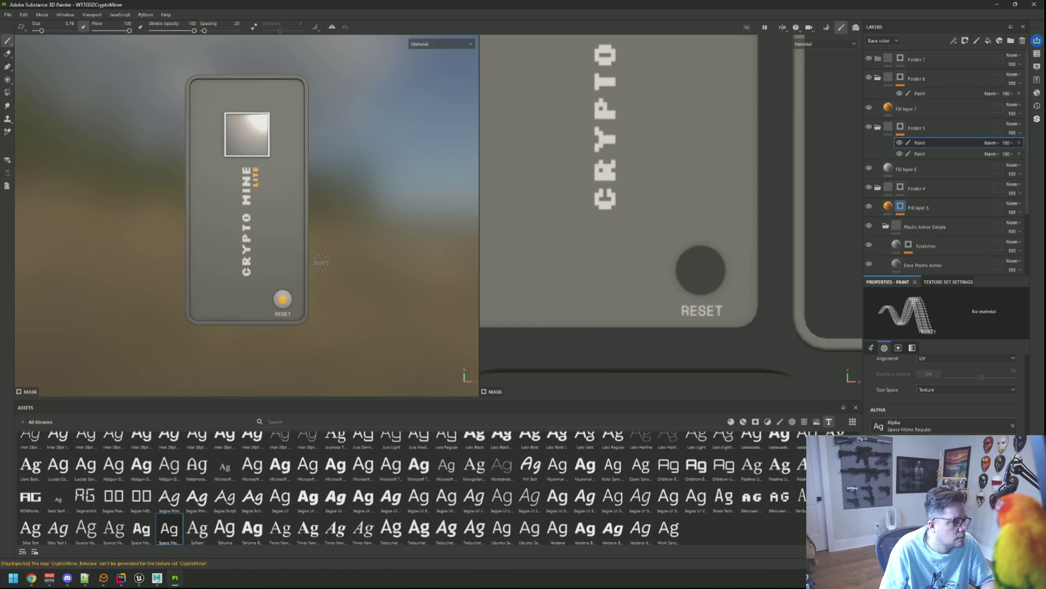
- Re-export the miner's textures and switch back to Unreal Engine
key(ctrl+shift+e)
click(711, 426)
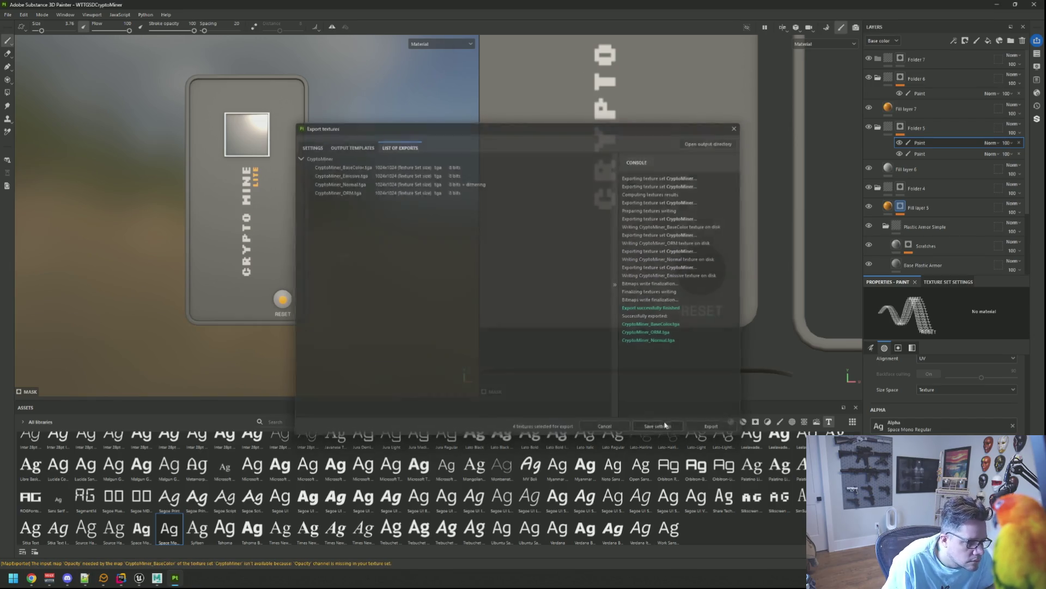
click(665, 426)
key(alt+Tab)
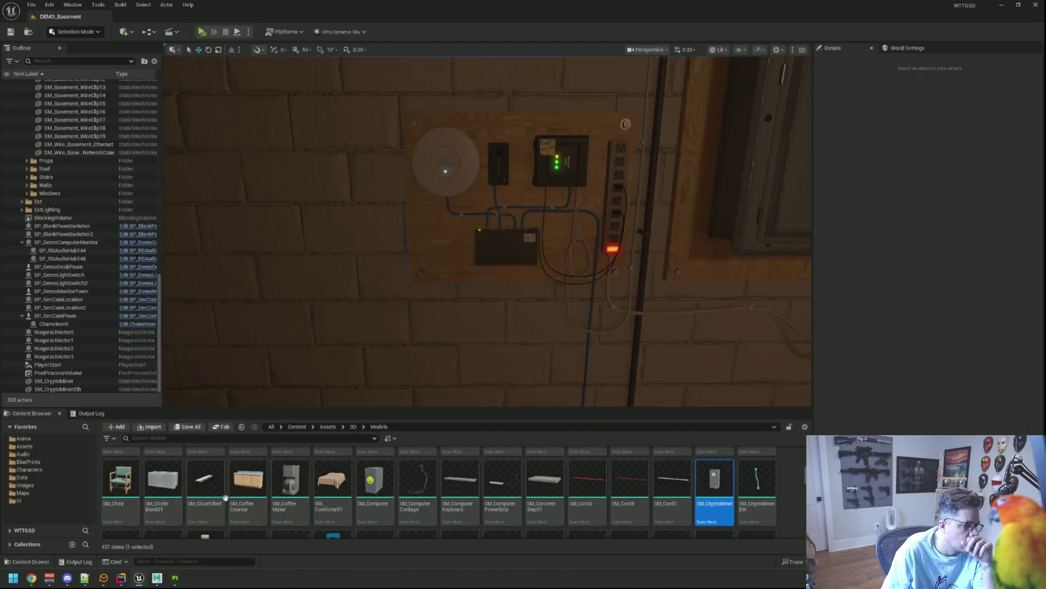
- Inspect the retextured miner on the networking board in the standalone game preview
scroll(495, 286, up, 8)
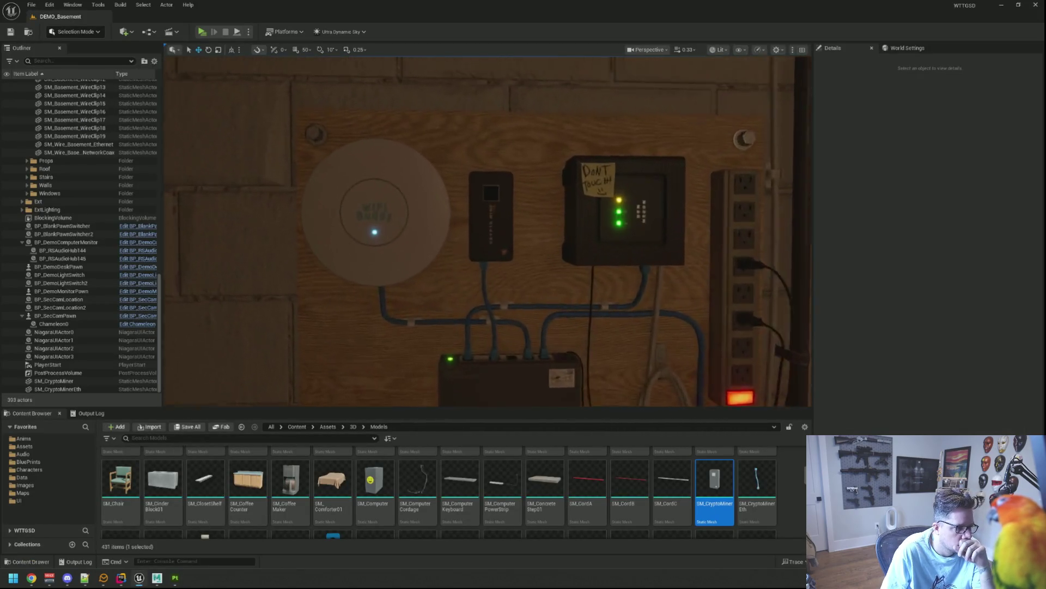
scroll(707, 301, up, 1)
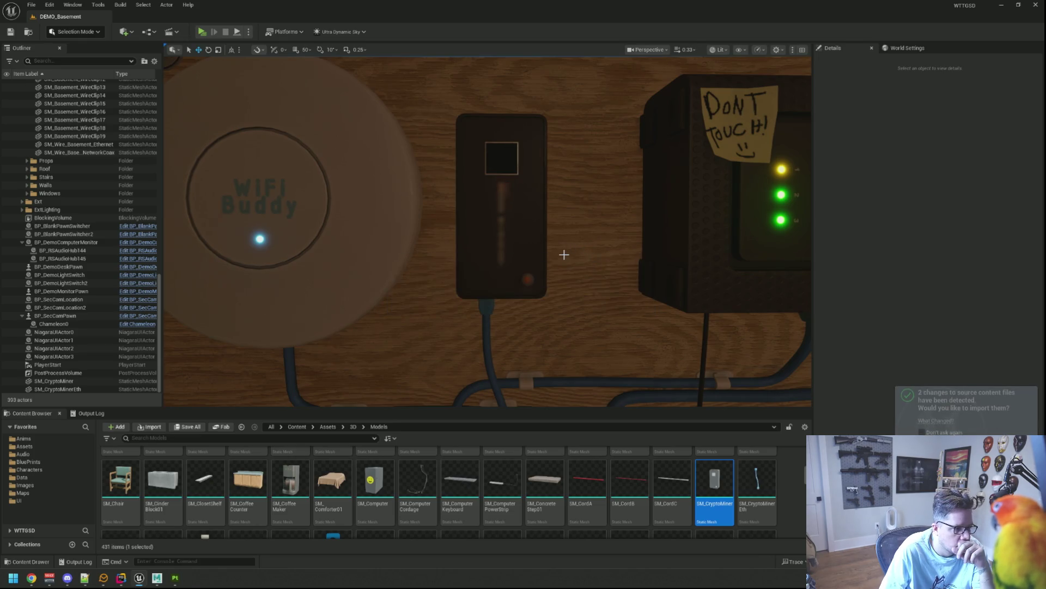
scroll(537, 245, down, 5)
scroll(537, 245, up, 1)
scroll(537, 245, down, 2)
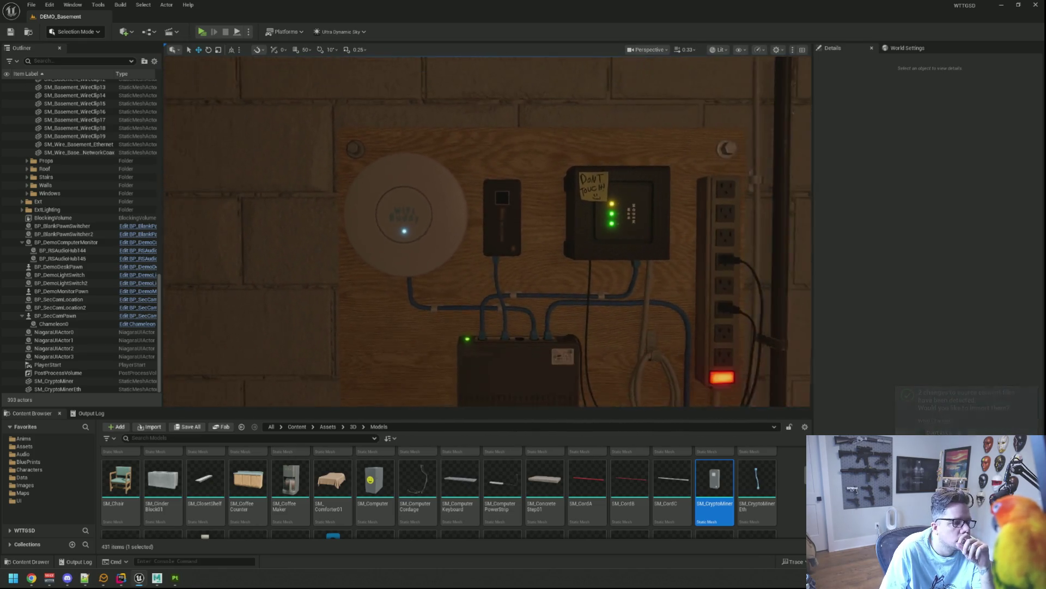
scroll(537, 246, up, 4)
scroll(537, 244, up, 1)
scroll(524, 236, down, 3)
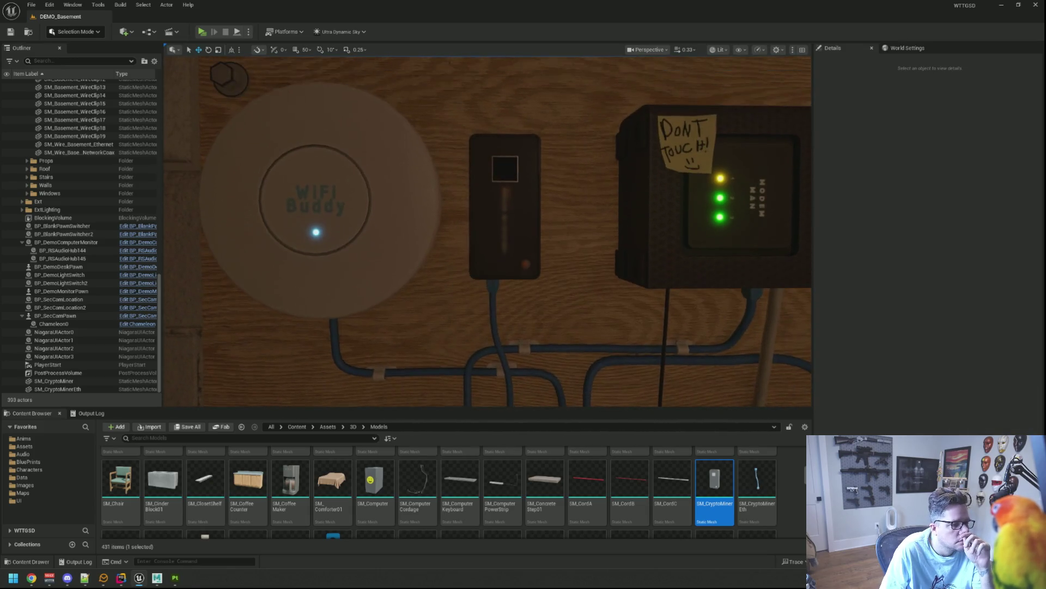
scroll(523, 236, up, 1)
scroll(518, 238, up, 6)
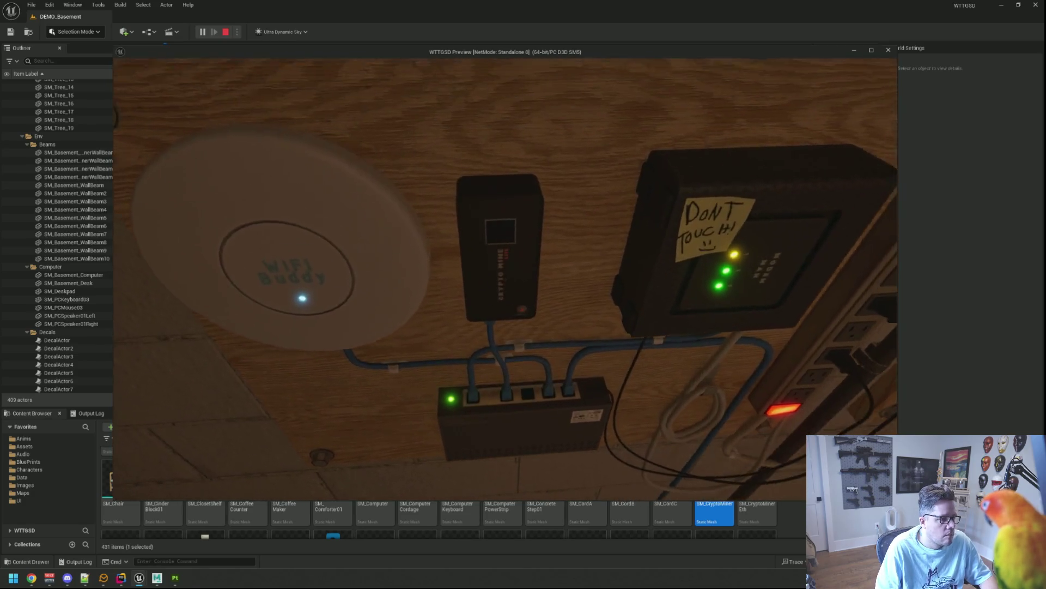
- Stop the game preview and return to Substance 3D Painter
key(Escape)
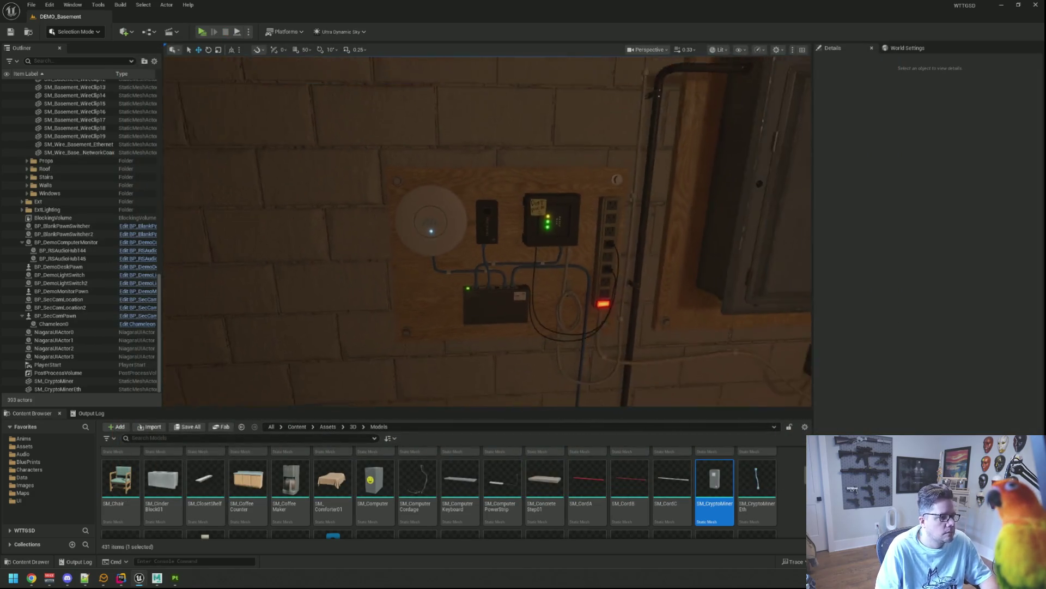
scroll(488, 231, down, 5)
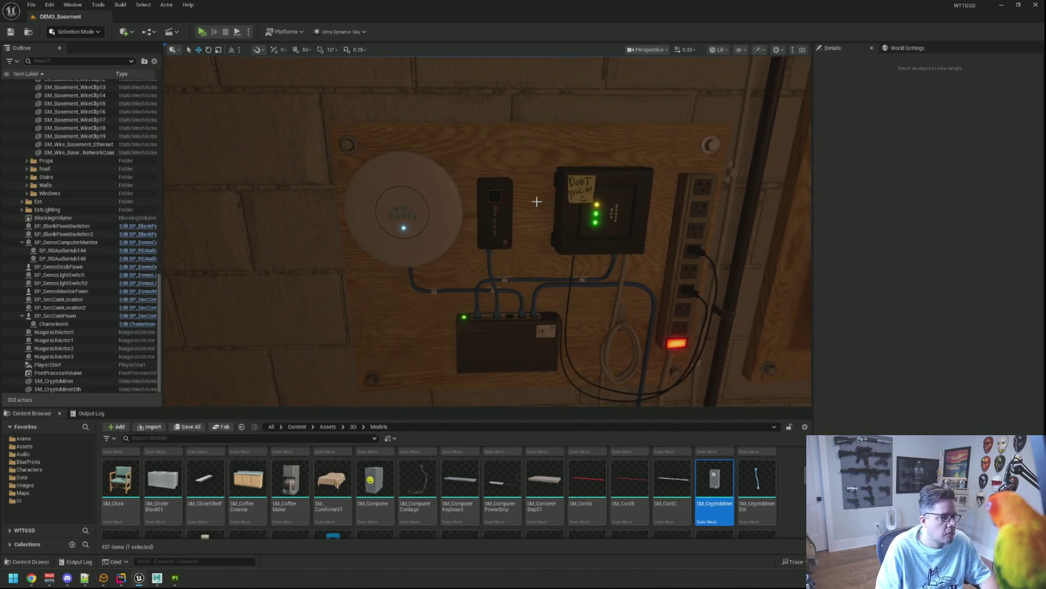
scroll(488, 232, up, 5)
scroll(488, 232, down, 3)
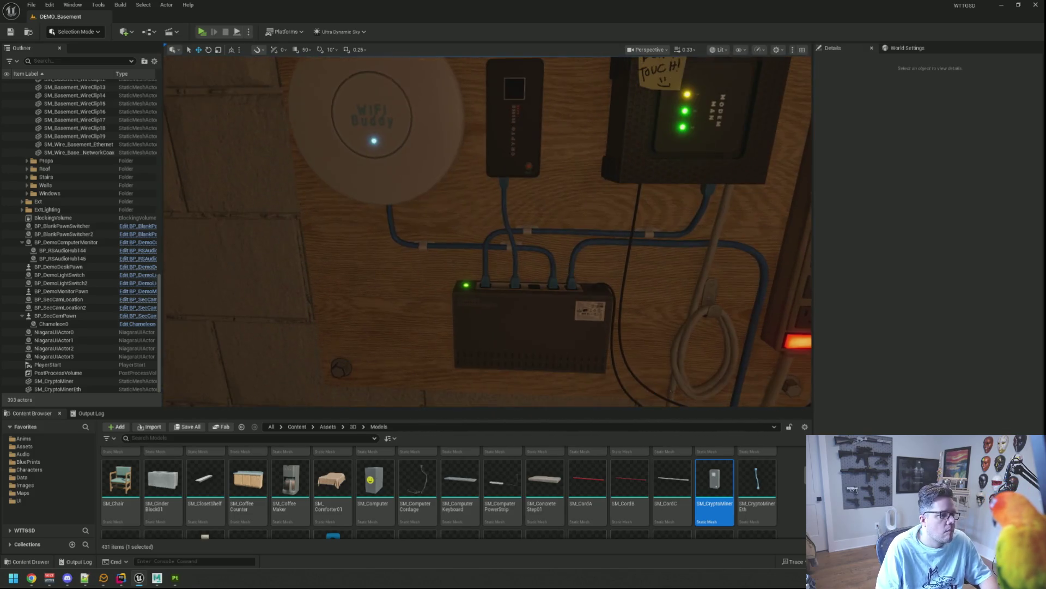
click(157, 577)
click(174, 579)
mouse_move(317, 280)
mouse_down()
mouse_move(316, 256)
mouse_move(320, 269)
mouse_move(263, 276)
mouse_up()
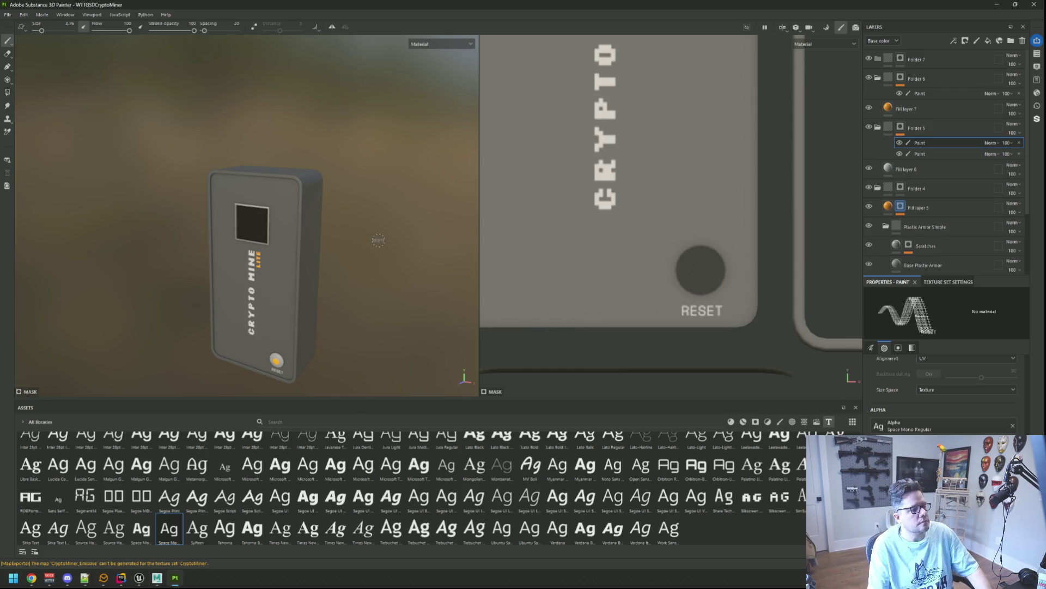
mouse_move(362, 308)
mouse_down()
mouse_move(351, 234)
mouse_move(397, 234)
mouse_up()
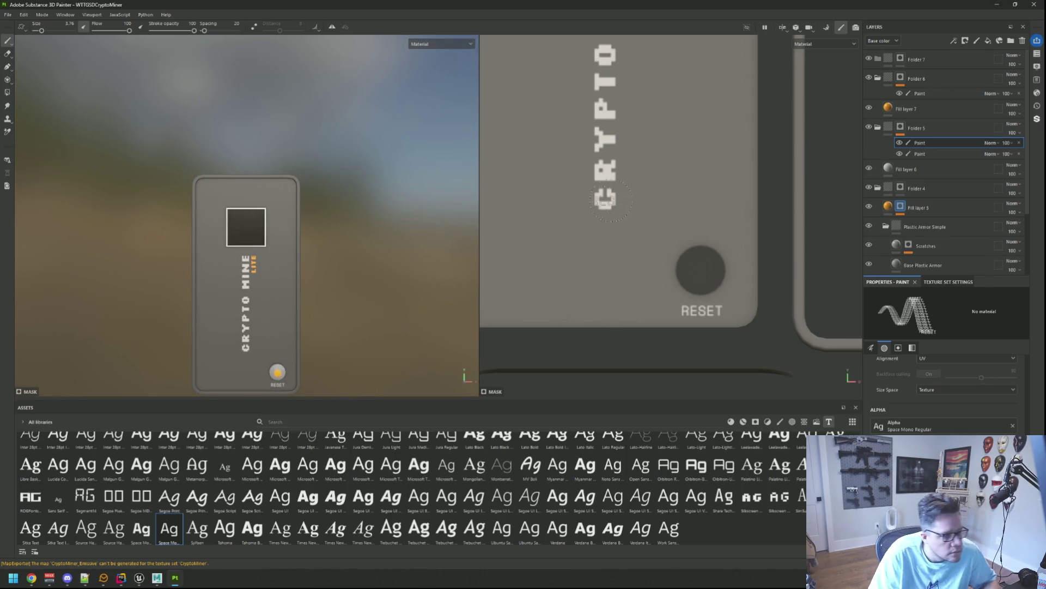
scroll(605, 200, down, 5)
scroll(630, 195, up, 3)
drag(630, 196, 625, 193)
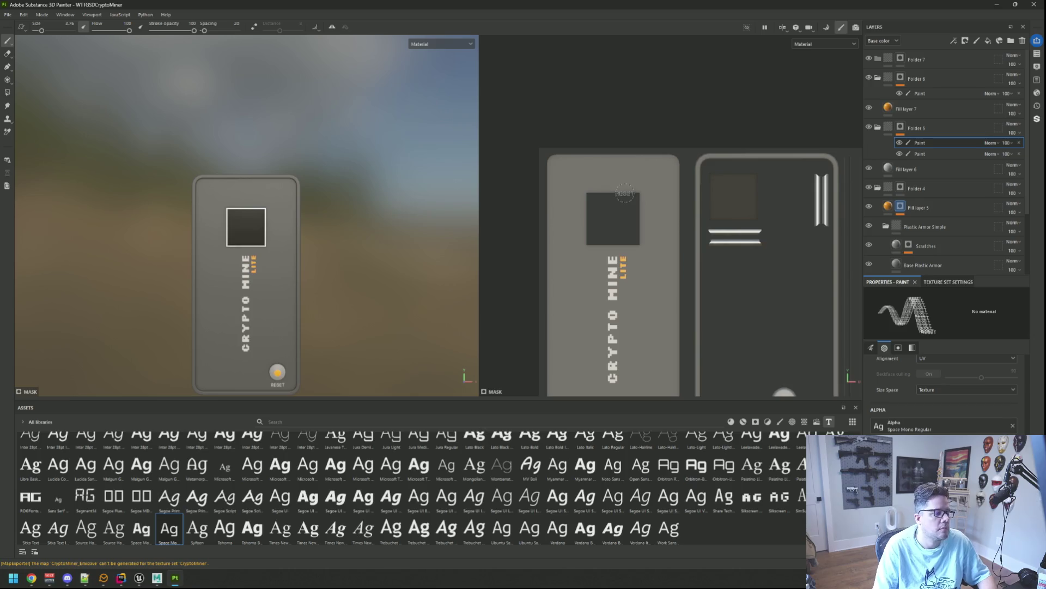
- Select Folder 7 and pick the Basic Hard brush with UV alignment
mouse_move(323, 162)
mouse_down()
mouse_move(334, 170)
mouse_move(313, 169)
mouse_up()
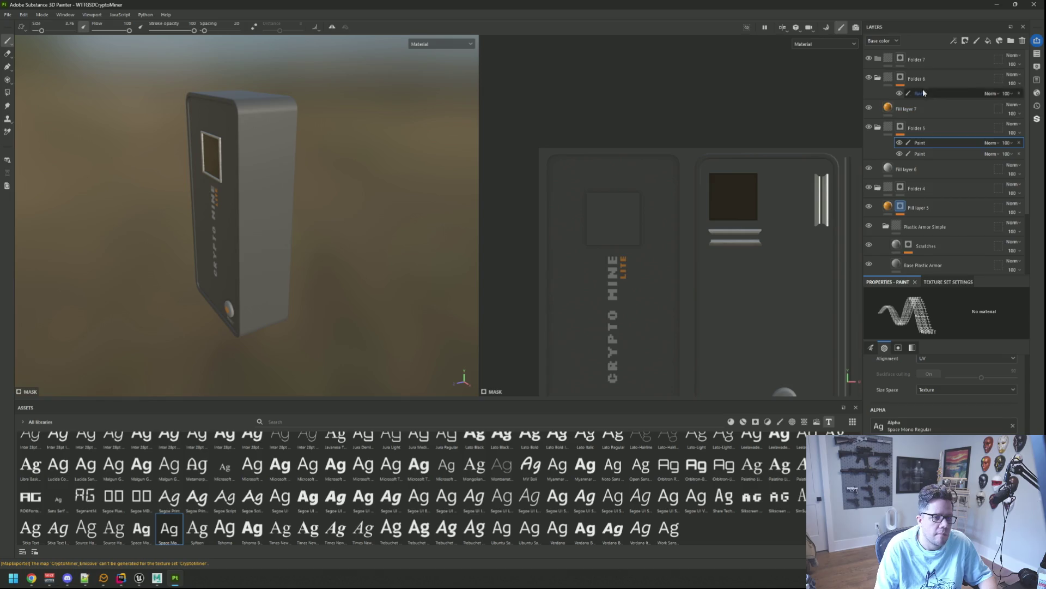
click(999, 56)
scroll(652, 163, down, 2)
drag(761, 382, 652, 164)
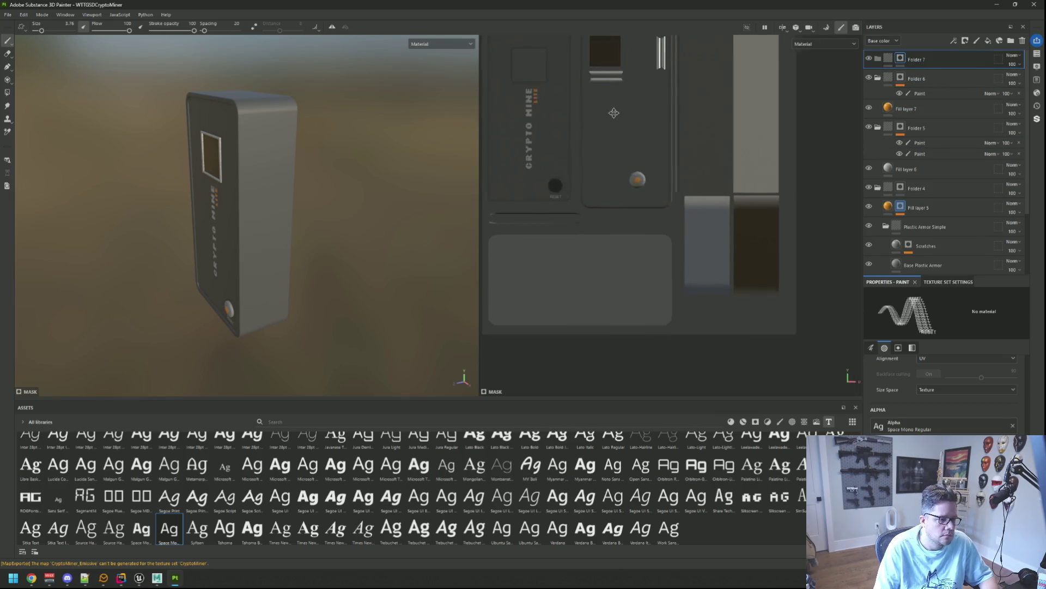
scroll(681, 163, up, 2)
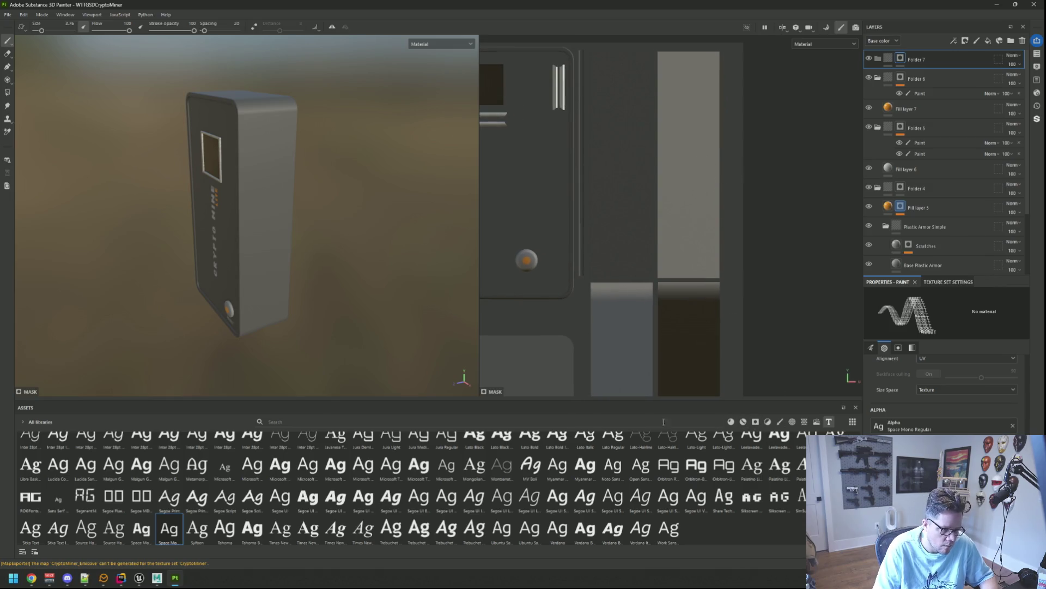
click(780, 421)
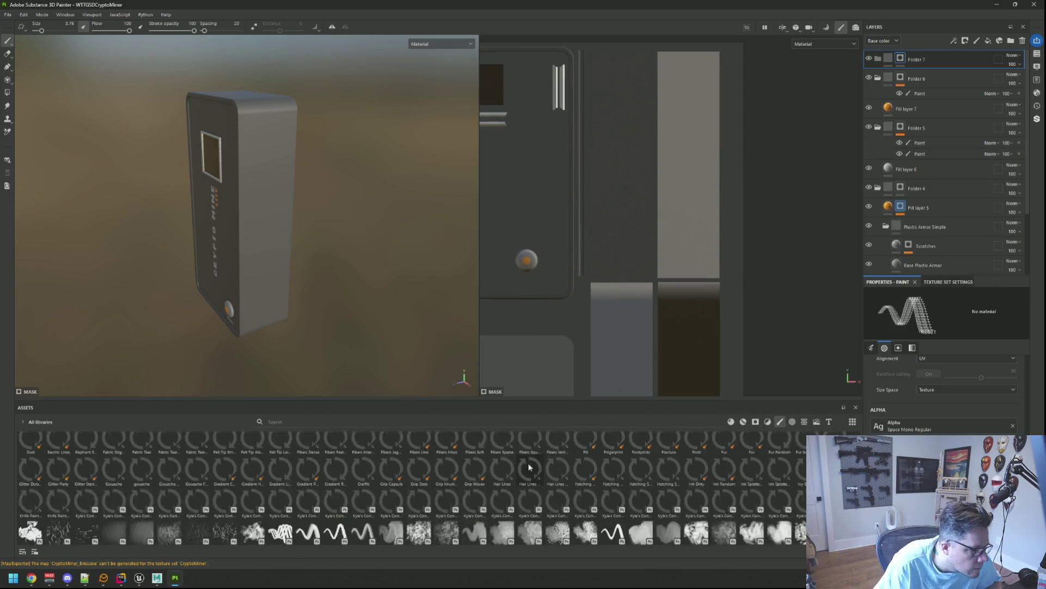
click(390, 446)
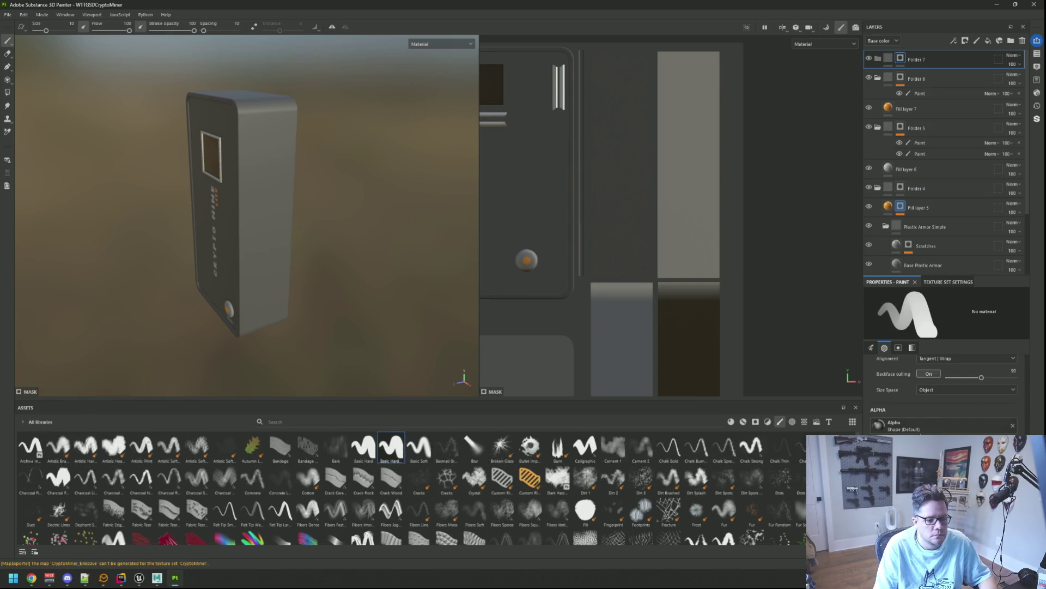
click(955, 358)
click(944, 388)
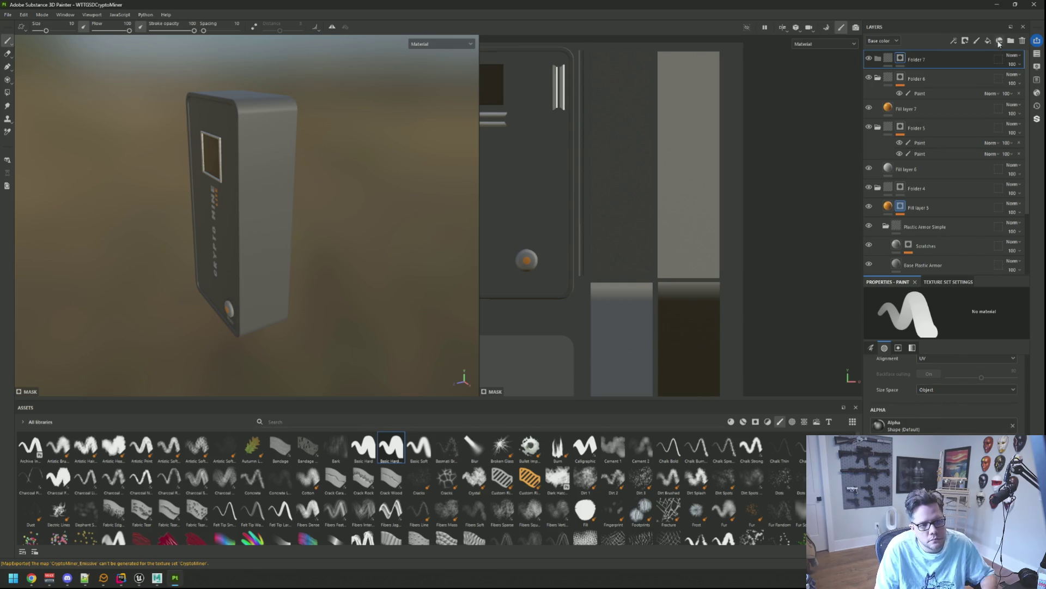
- Add a new paint layer under Folder 7 and search texture assets for 'normal'
click(977, 41)
scroll(948, 393, down, 2)
scroll(948, 392, down, 2)
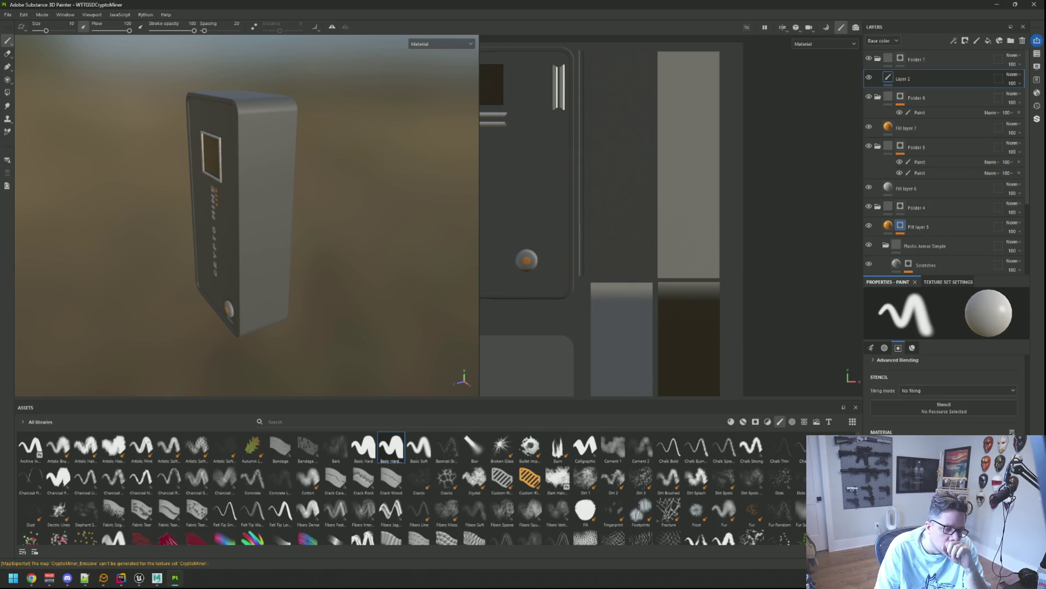
click(792, 422)
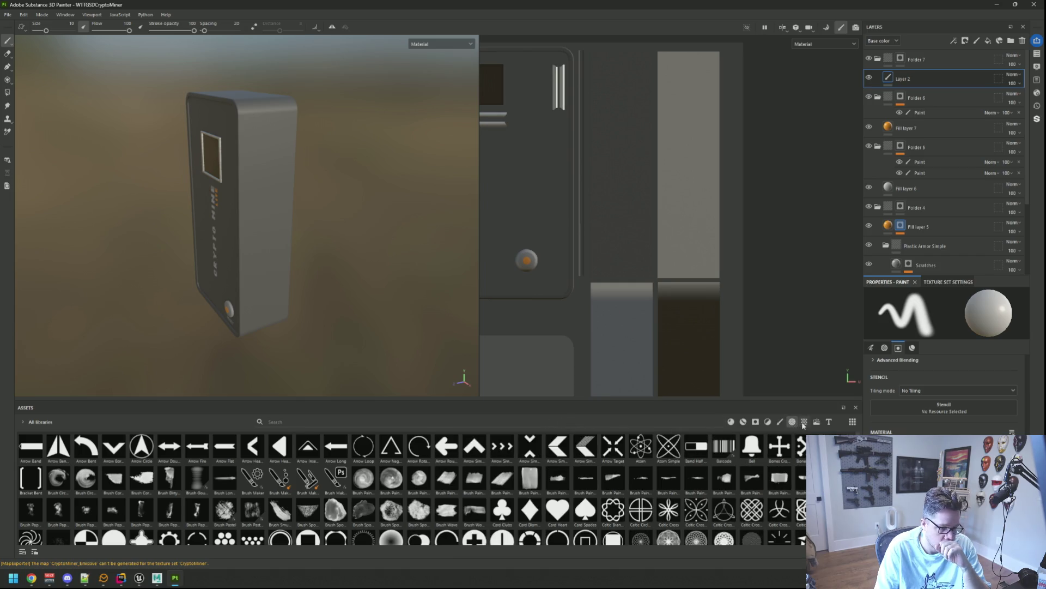
click(610, 422)
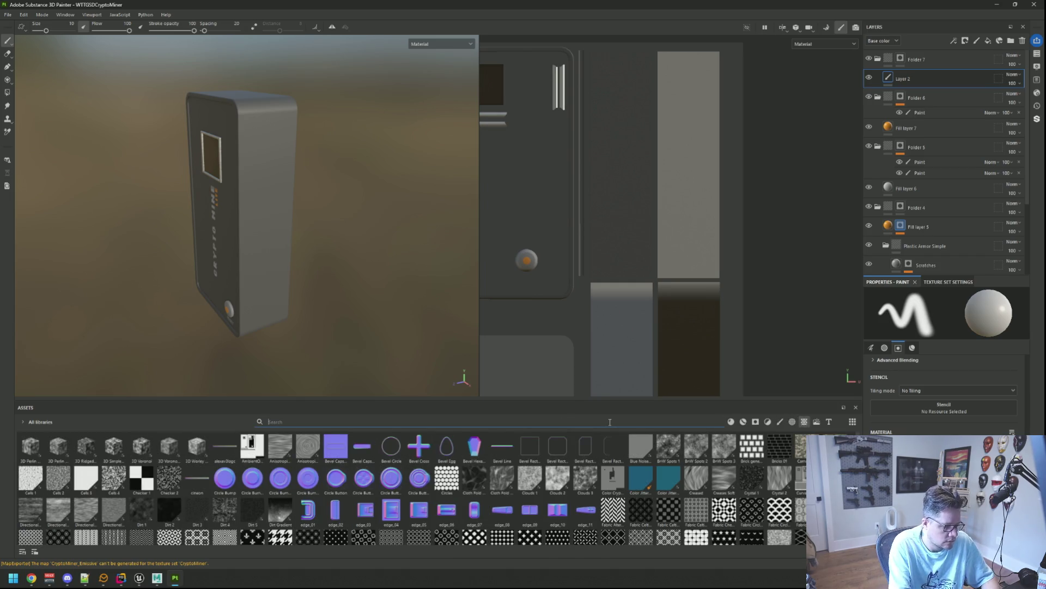
text(normal)
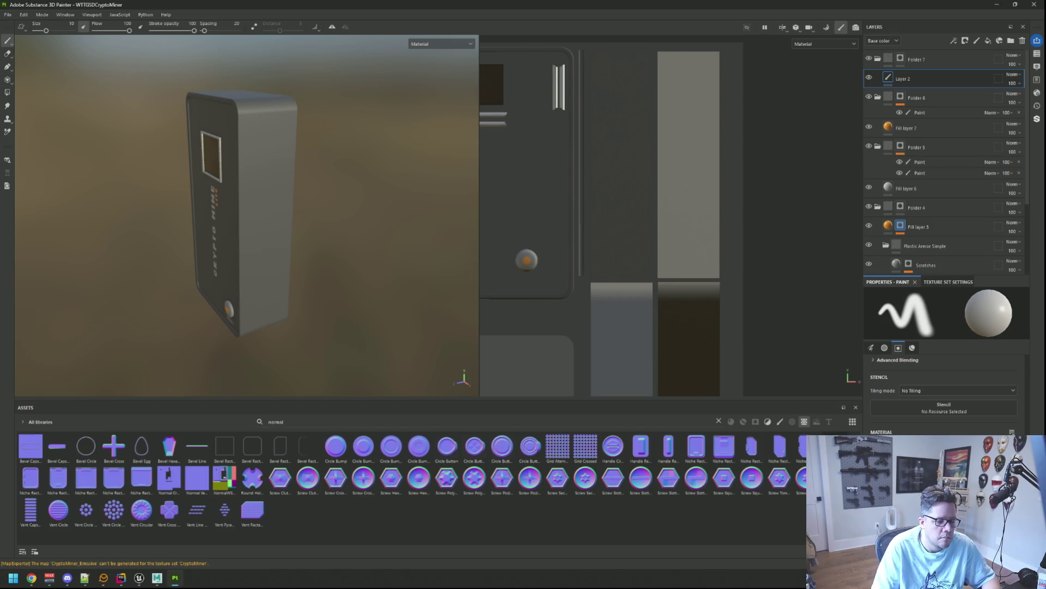
- Enlarge the brush to 47.42 and clear its alpha shape for a uniform tip
drag(675, 156, 681, 185)
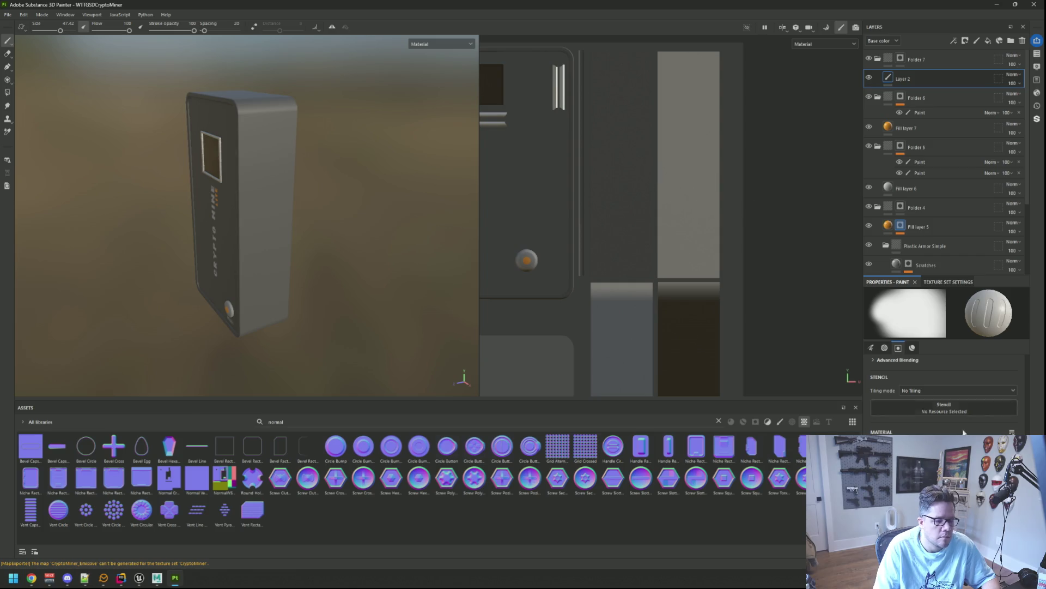
scroll(945, 381, up, 2)
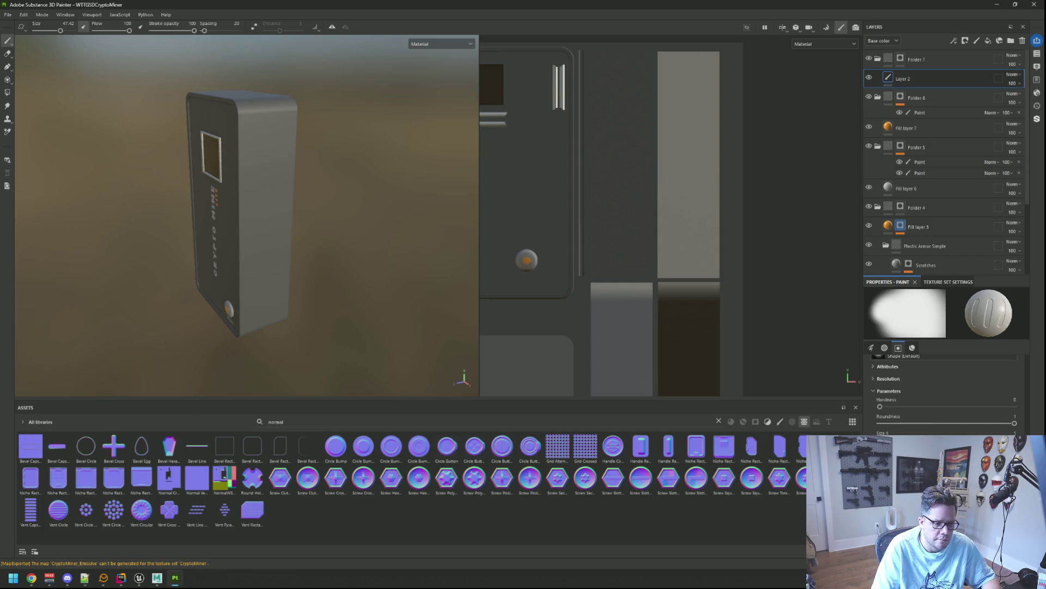
scroll(997, 432, up, 3)
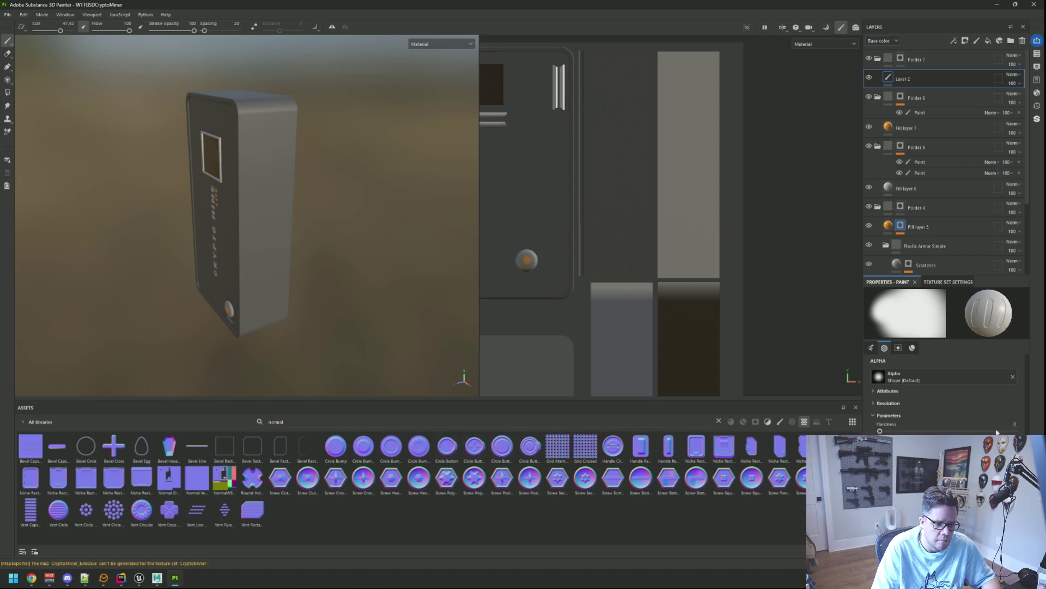
click(1013, 377)
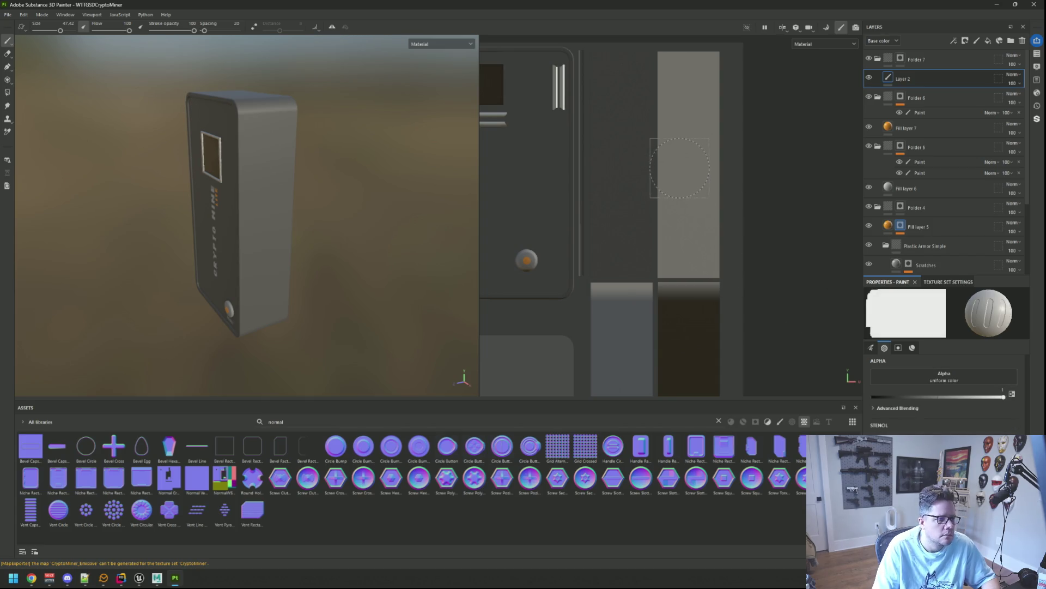
- Try dragging Layer 2 up the layer stack, then undo the move
mouse_move(442, 188)
mouse_down()
mouse_move(451, 159)
mouse_move(431, 138)
mouse_move(225, 169)
mouse_up()
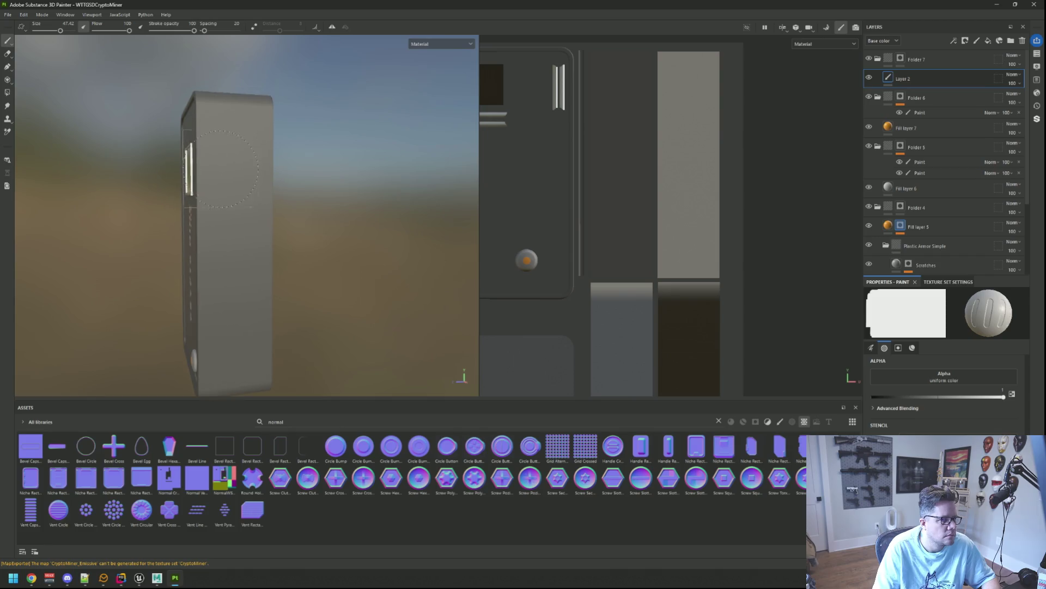
mouse_move(937, 77)
mouse_down()
mouse_move(941, 56)
mouse_move(981, 57)
mouse_up()
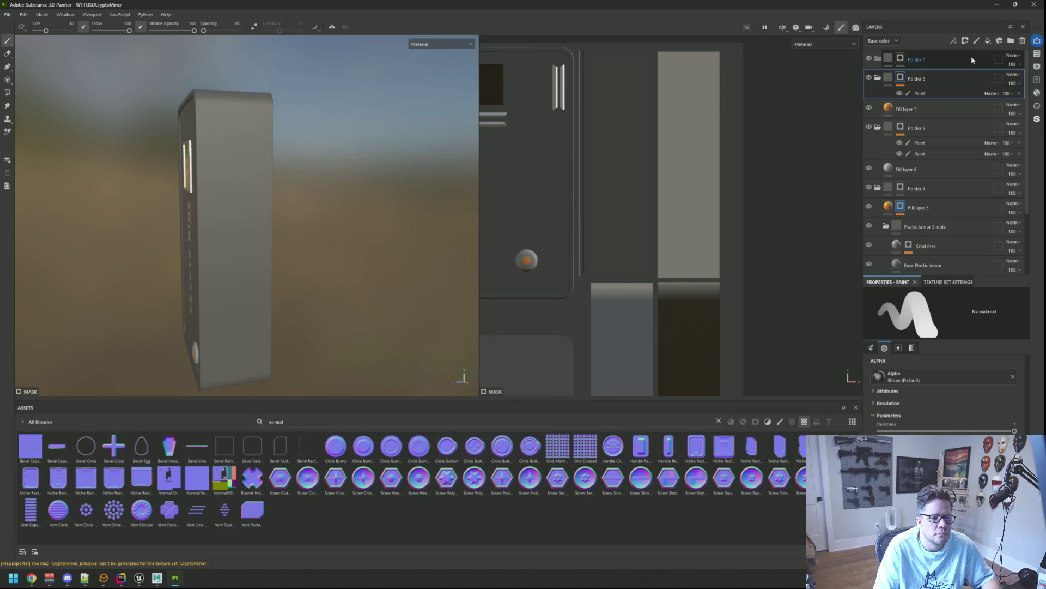
key(ctrl+z)
- Move Layer 2 to the top of the stack and test a vent stamp, undoing it
drag(921, 79, 918, 56)
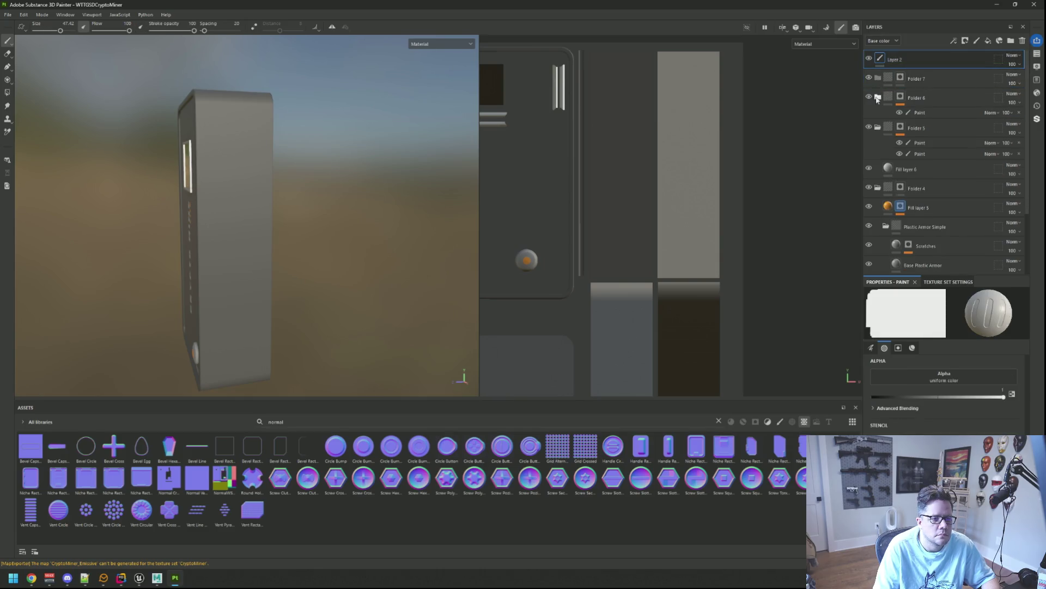
click(689, 133)
key(ctrl+z)
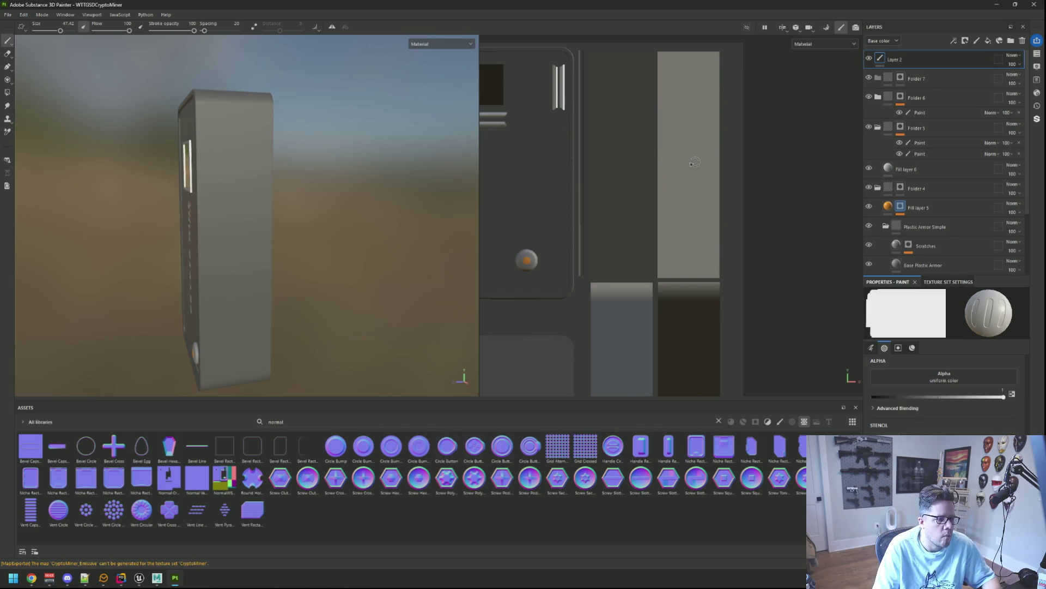
click(689, 140)
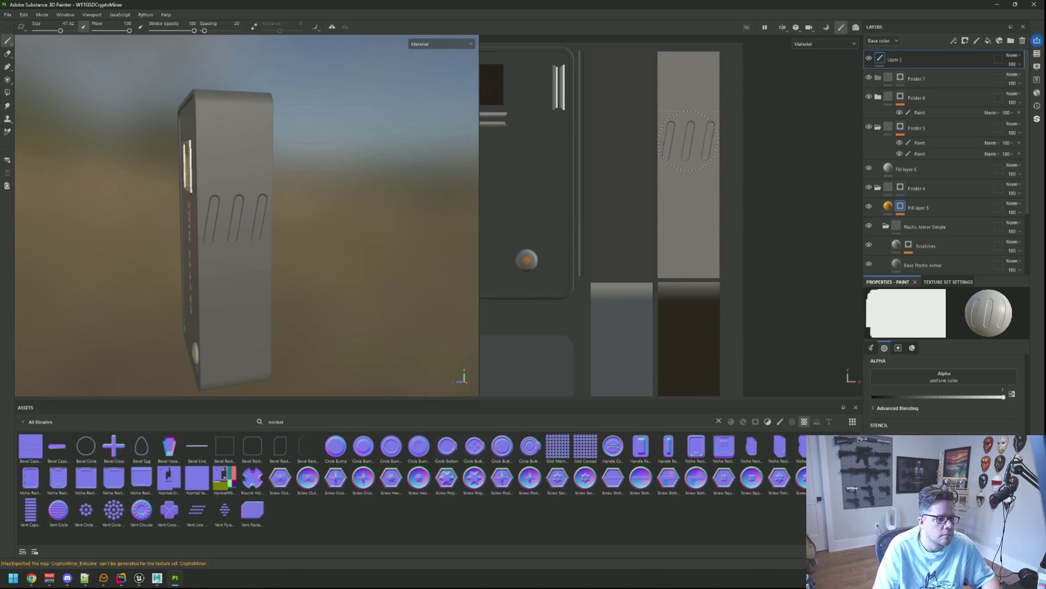
key(ctrl+z)
- Set the vent stamp's orientation angle to 90 degrees
scroll(944, 381, down, 2)
scroll(945, 382, up, 5)
click(1002, 403)
text(90)
key(Return)
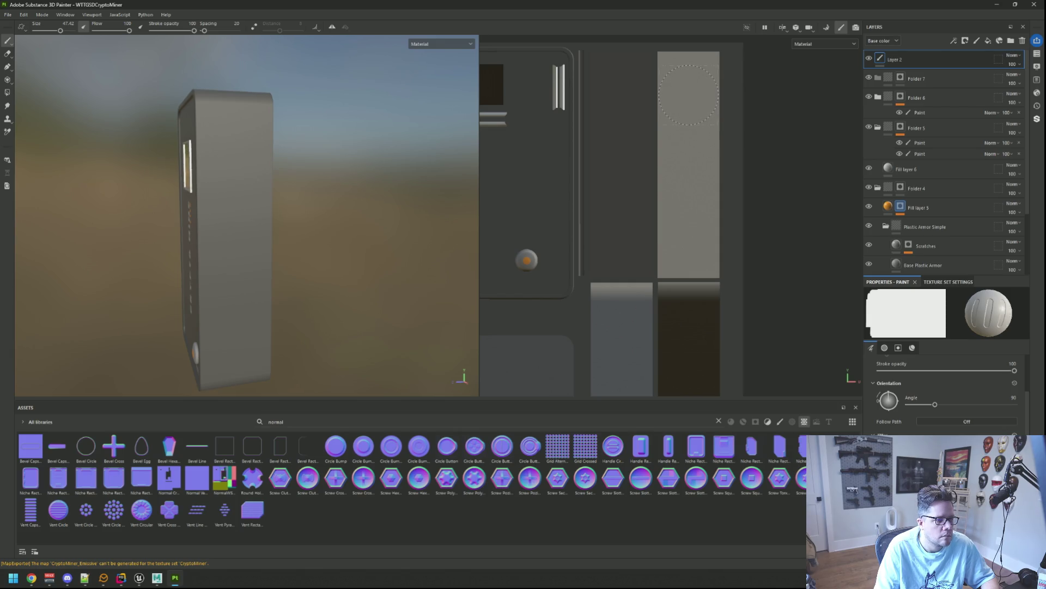
- Test a line of vents, undo it, and set stamp spacing to 60
click(688, 95)
shift+click(688, 248)
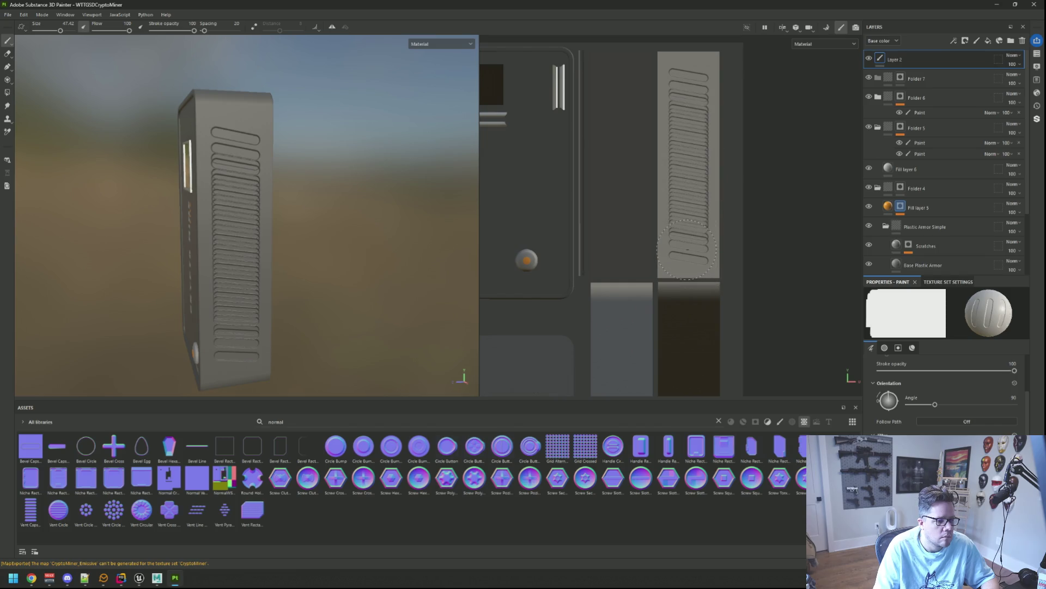
key(ctrl+z)
key(ctrl+z)
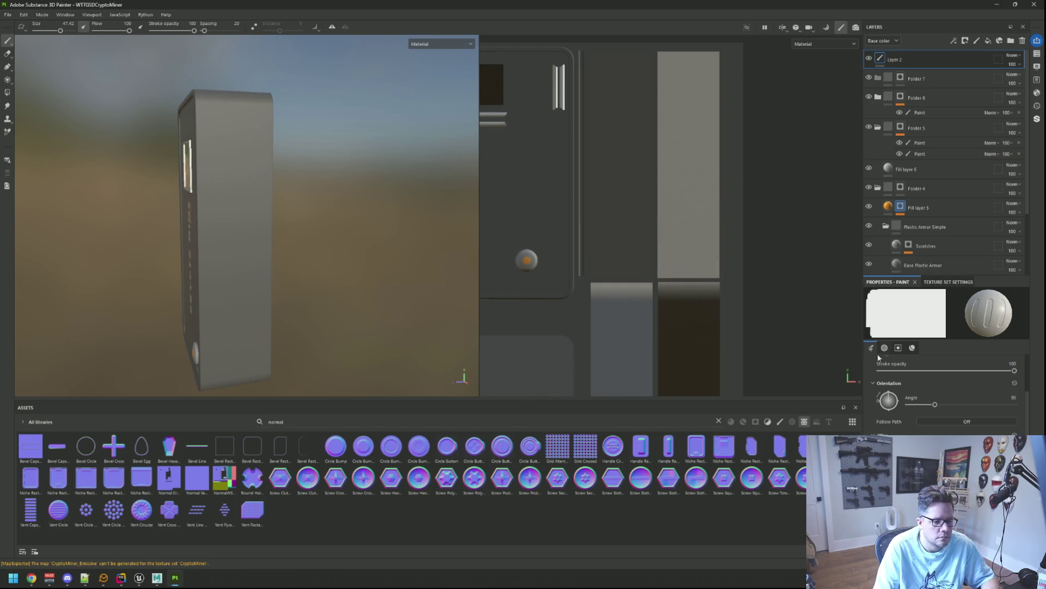
scroll(943, 392, up, 5)
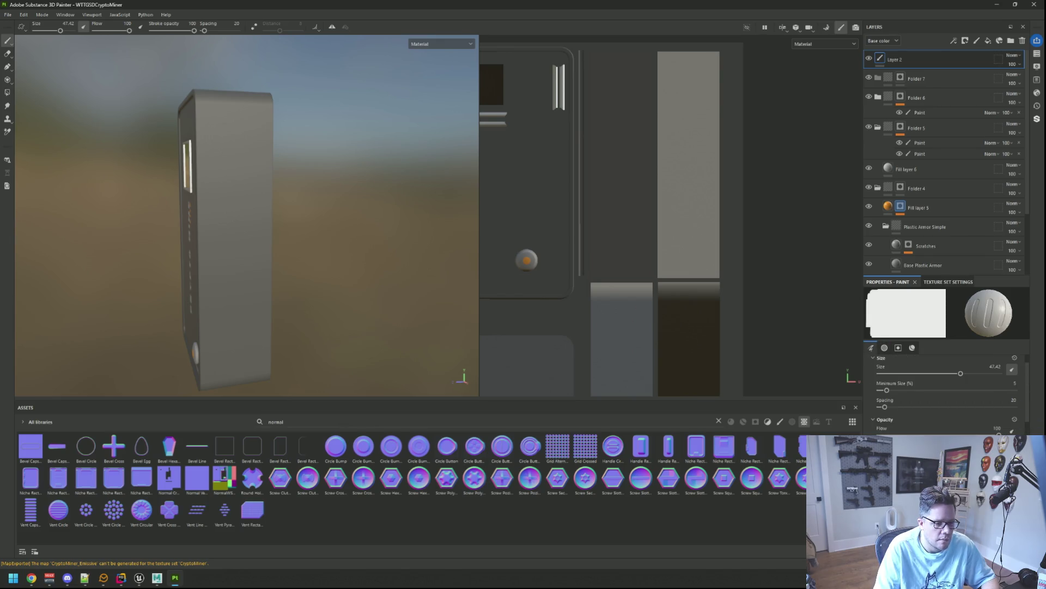
drag(940, 409, 997, 407)
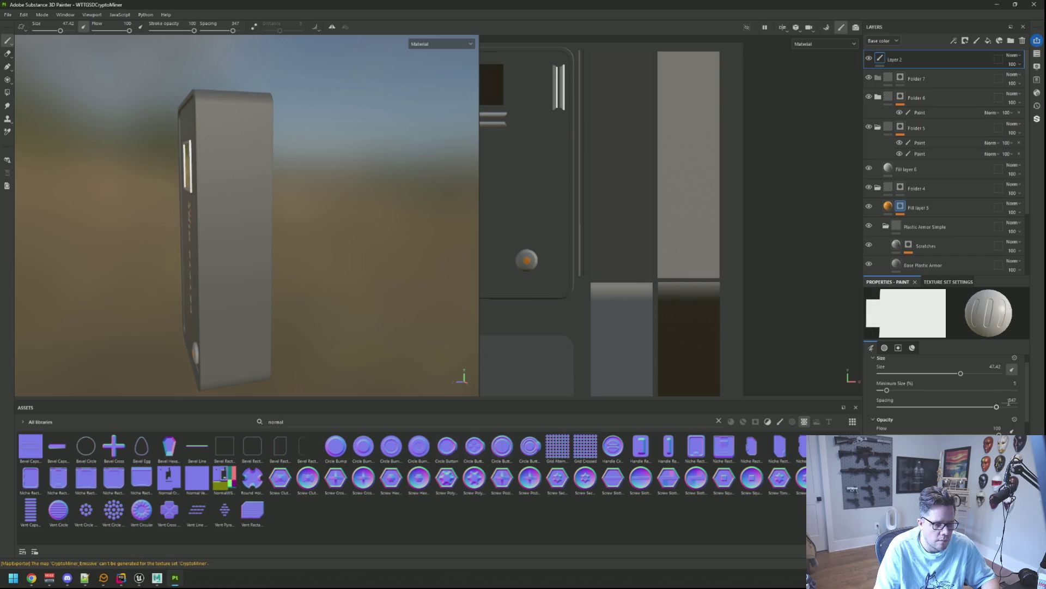
text(60)
key(Return)
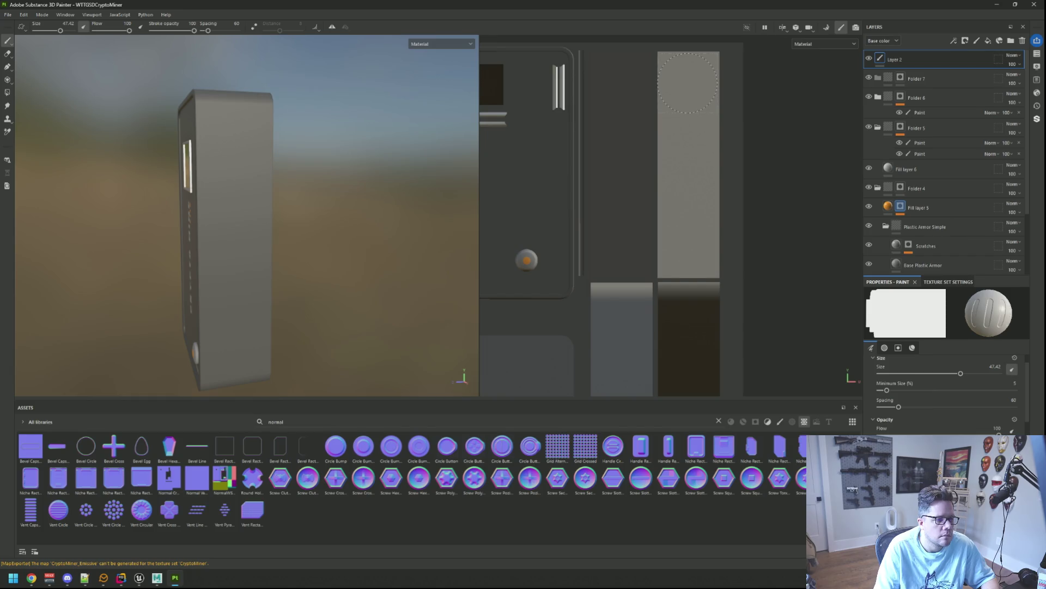
- Paint a vent run at spacing 60, undo it, and raise spacing to 100
click(688, 84)
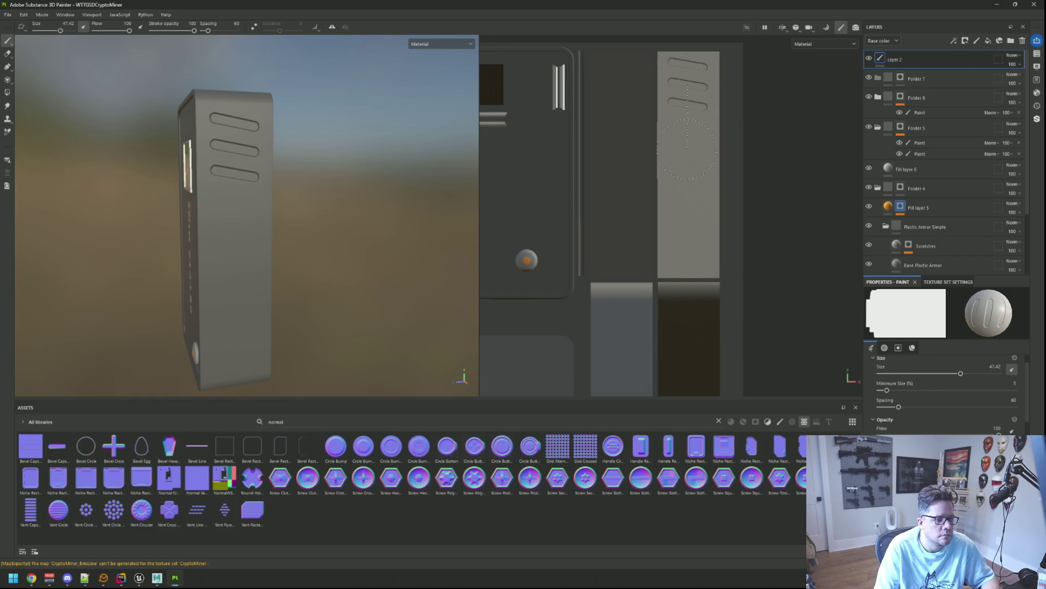
ctrl+shift+click(688, 248)
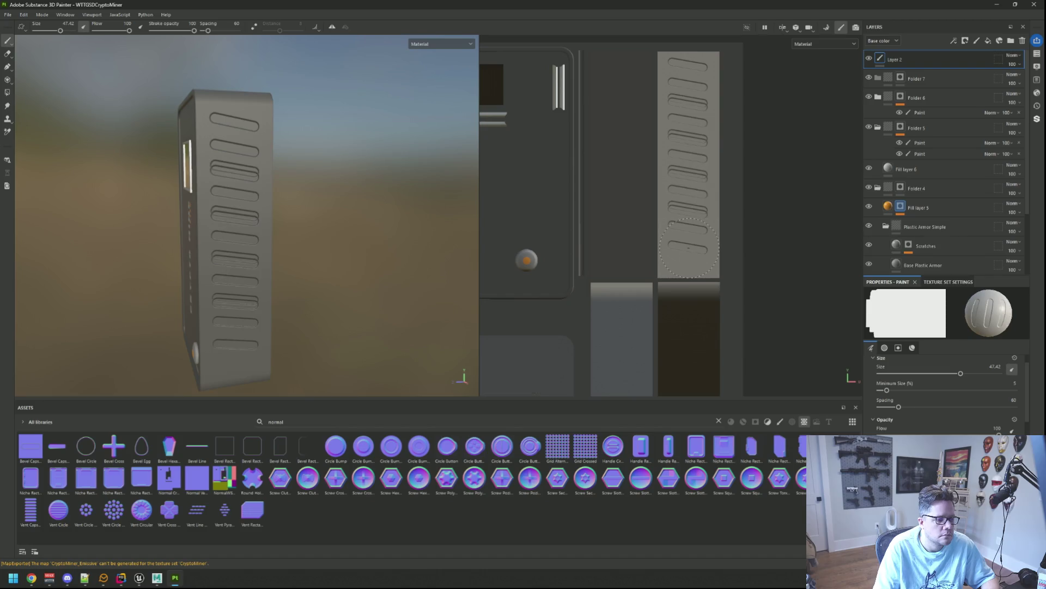
key(ctrl+z)
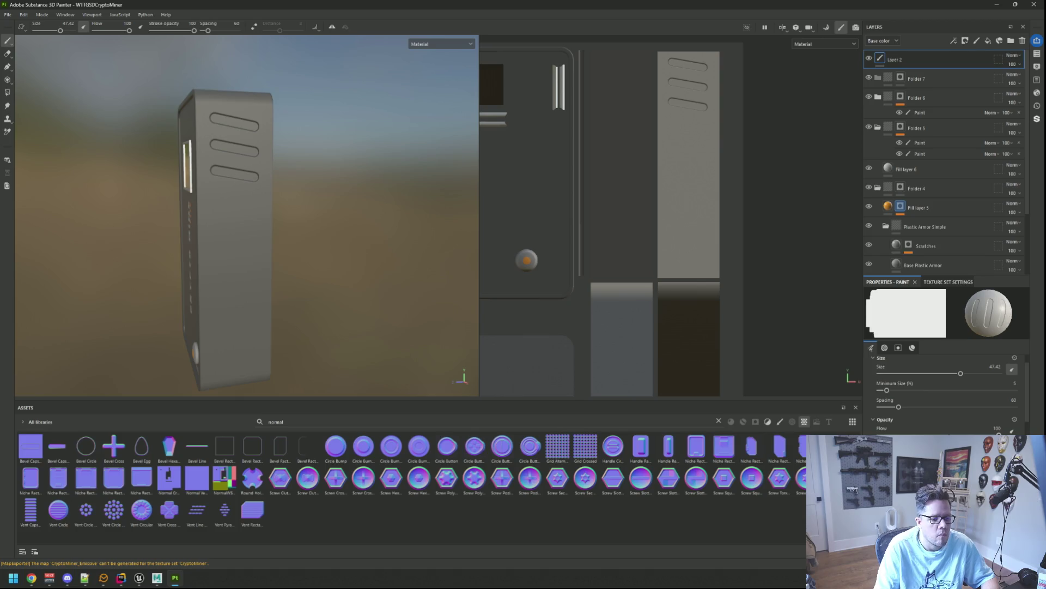
key(ctrl+z)
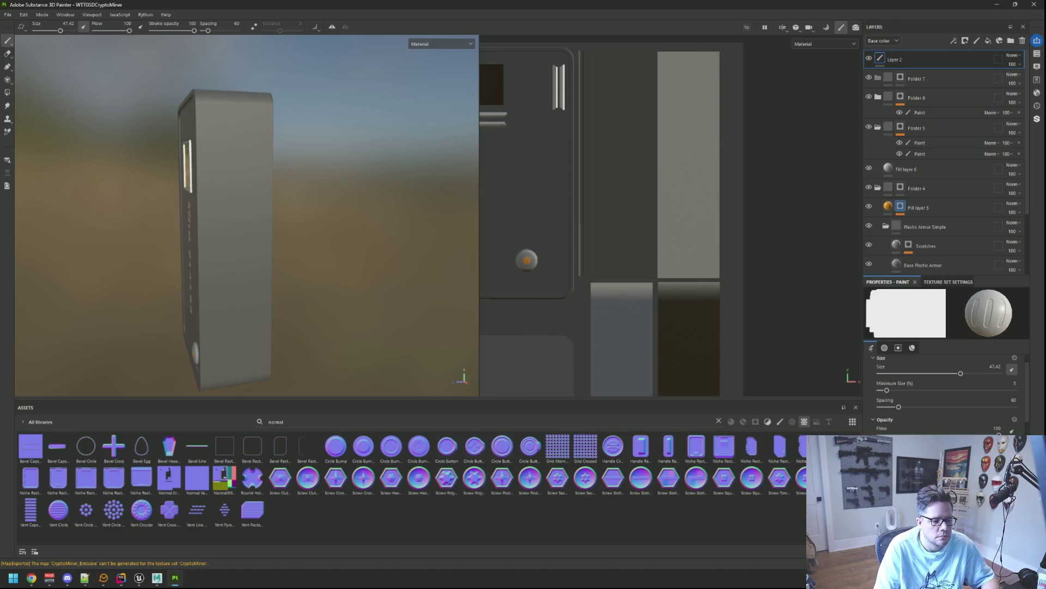
click(1001, 404)
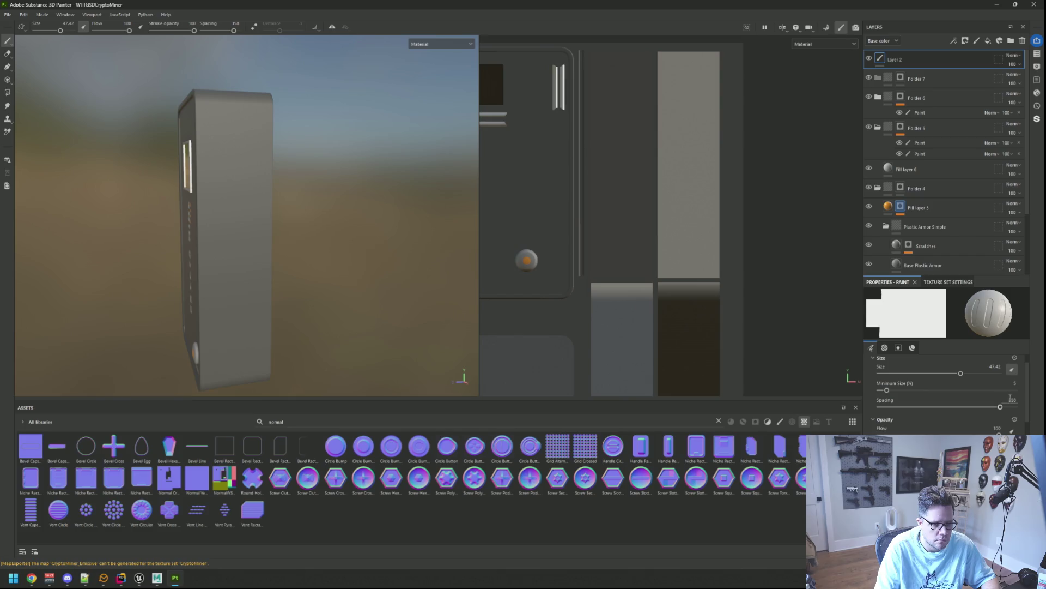
text(100)
key(Return)
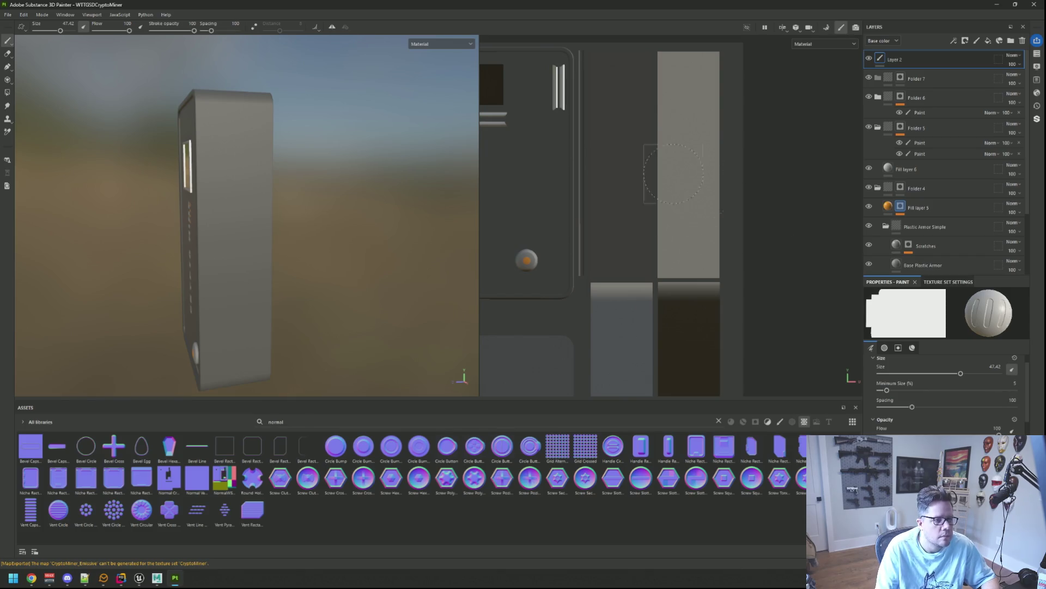
- Paint a straight vertical column of vent slots at spacing 100 down the side strip
click(688, 85)
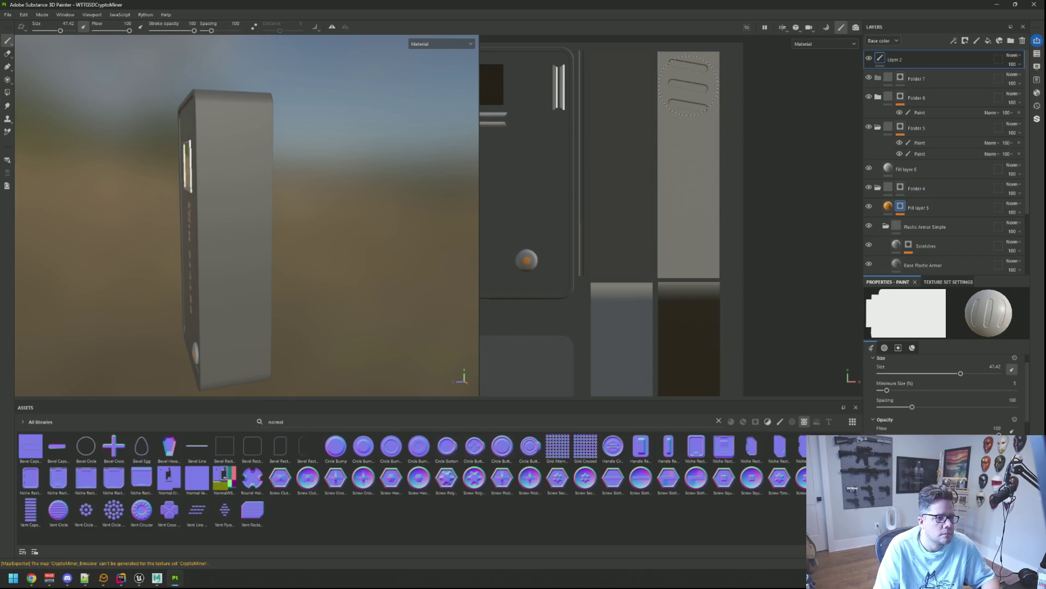
ctrl+shift+click(689, 248)
drag(692, 131, 689, 87)
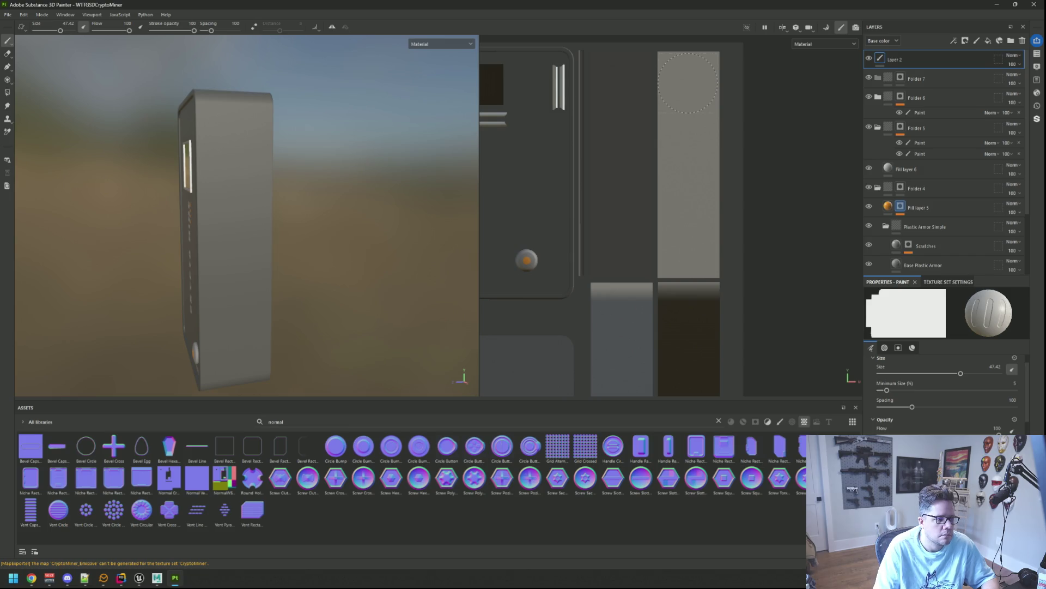
key(ctrl+z)
ctrl+shift+click(688, 247)
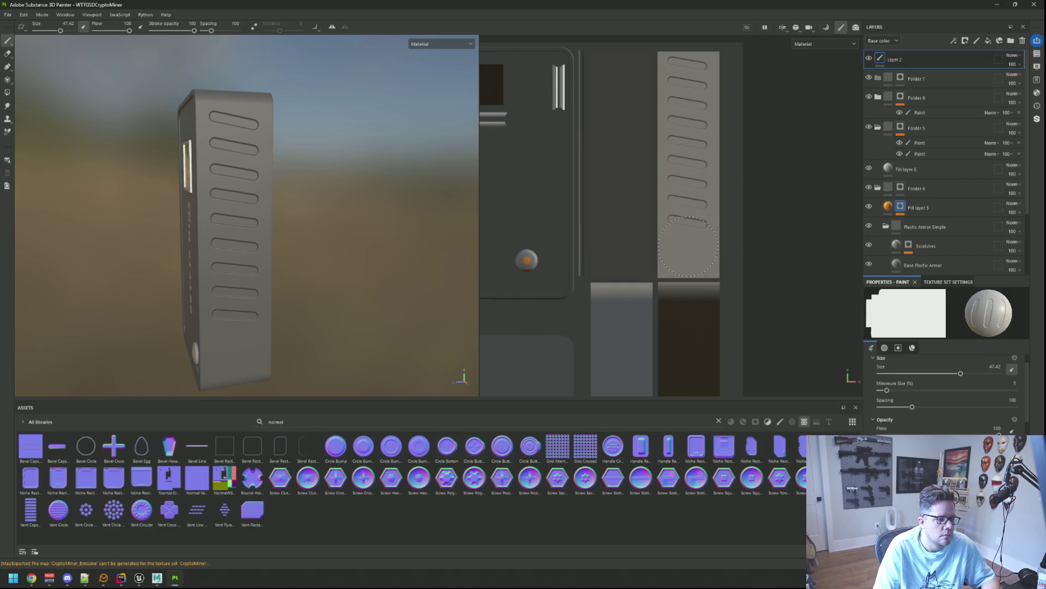
key(ctrl+z)
scroll(689, 182, down, 2)
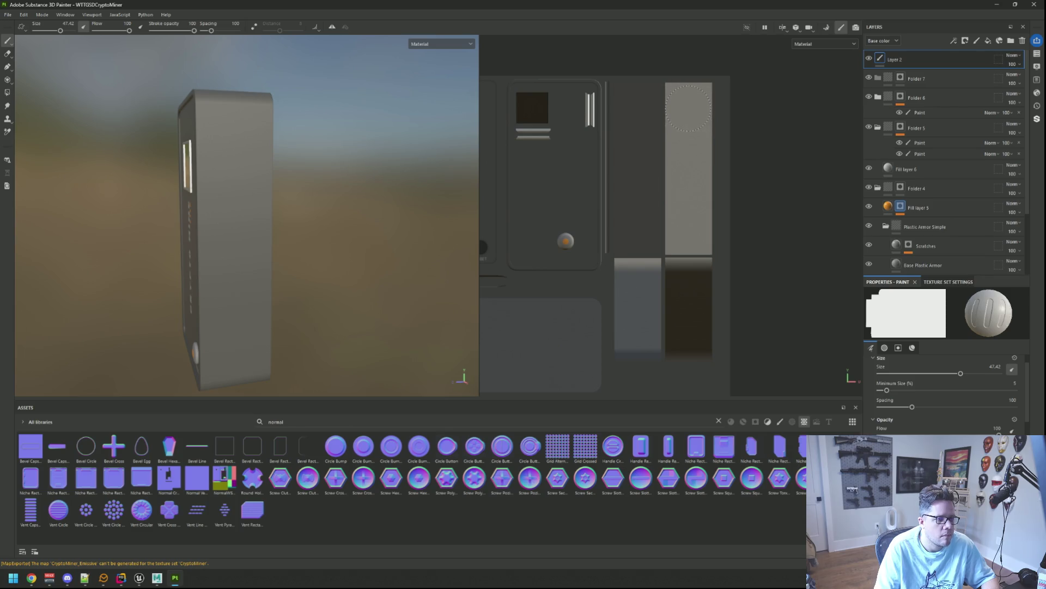
ctrl+shift+click(686, 348)
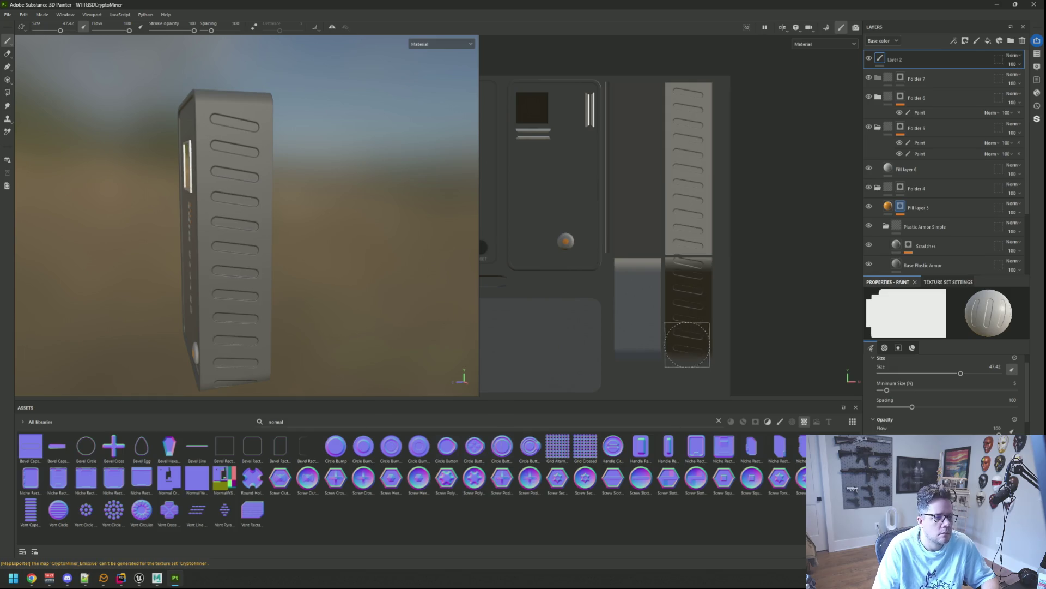
scroll(742, 238, up, 3)
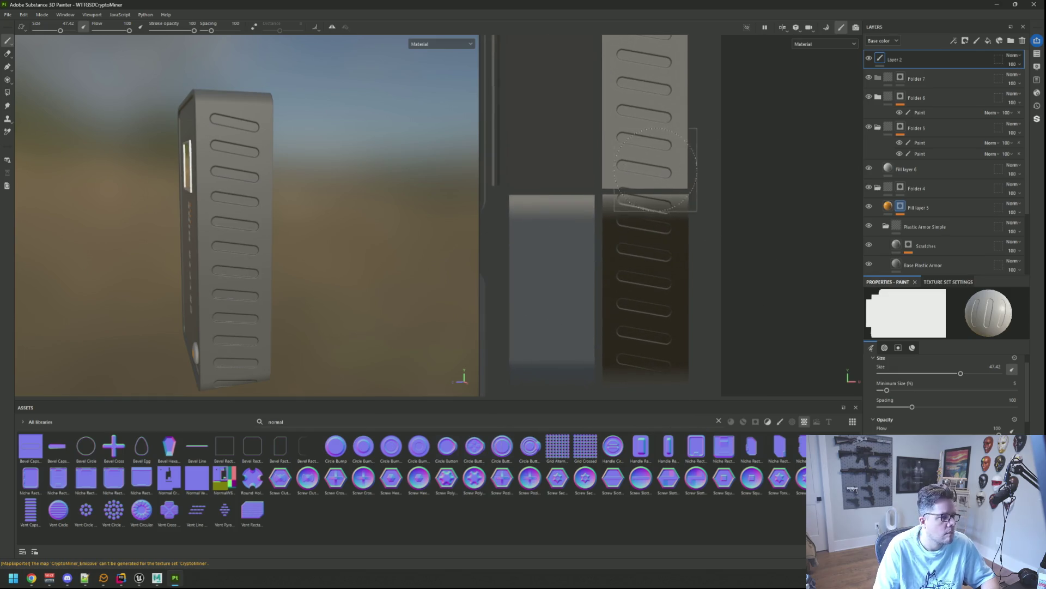
mouse_move(736, 124)
mouse_down()
mouse_move(731, 327)
mouse_move(735, 191)
mouse_up()
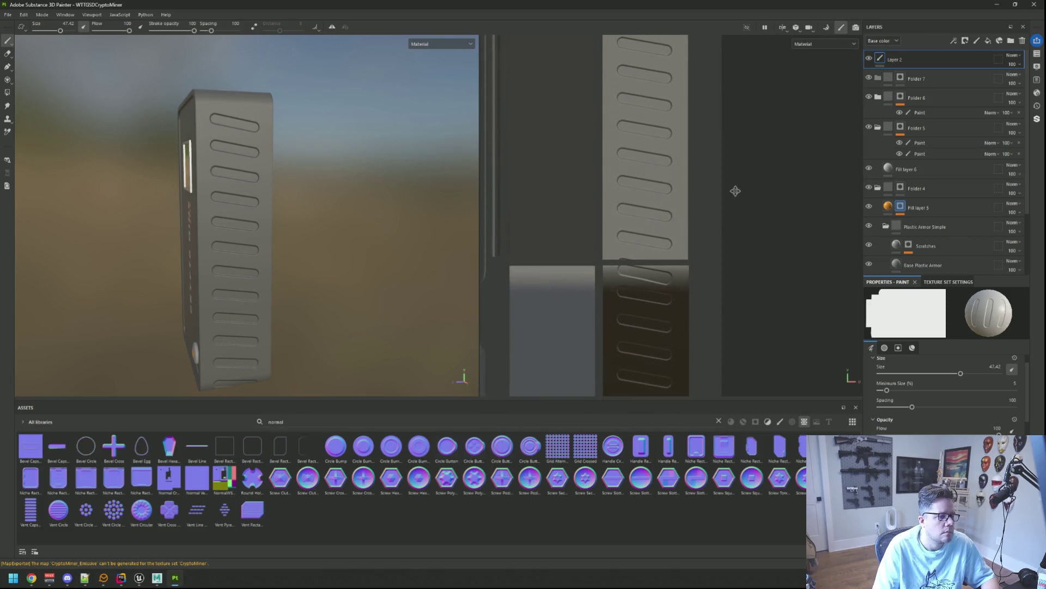
click(8, 53)
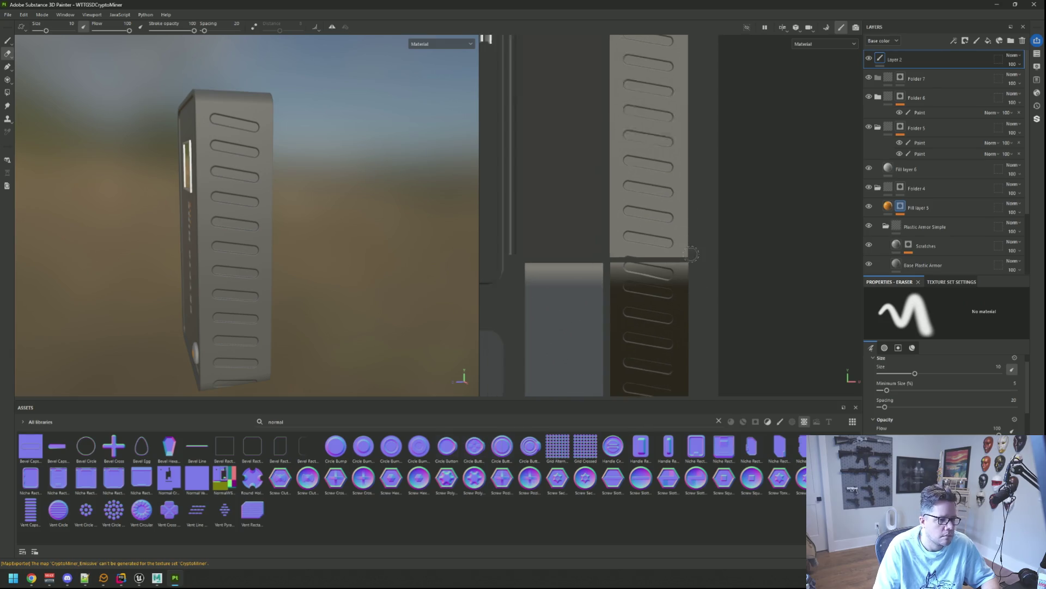
- Export the vented textures with Ctrl+Shift+E and view the board in Unreal's basement scene
scroll(683, 307, down, 2)
scroll(683, 307, up, 2)
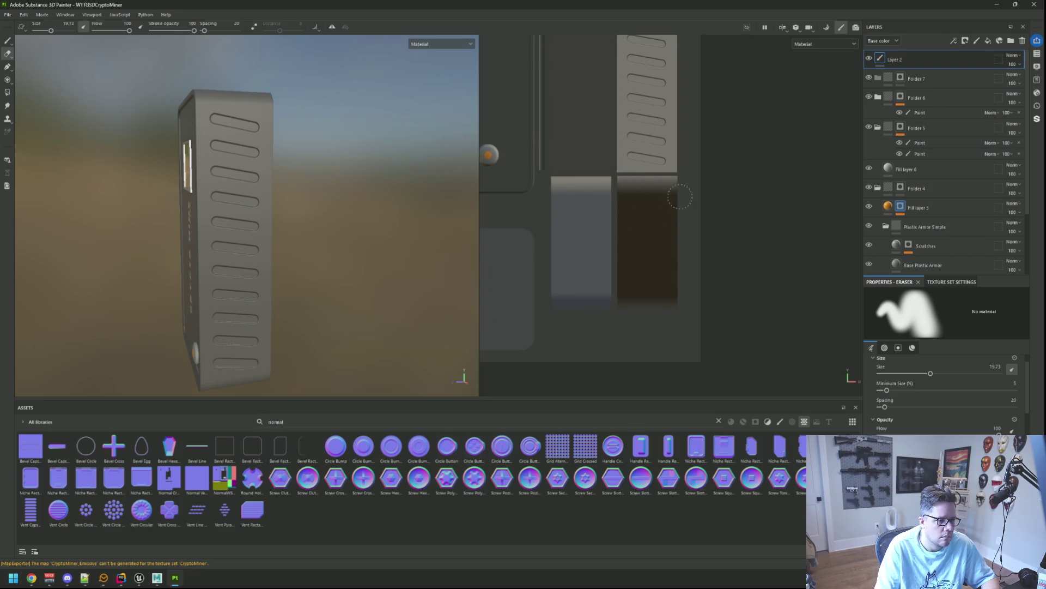
mouse_move(318, 236)
mouse_down()
mouse_move(292, 234)
mouse_move(343, 222)
mouse_move(357, 247)
mouse_move(277, 231)
mouse_move(305, 229)
mouse_move(289, 251)
mouse_move(306, 234)
mouse_move(282, 233)
mouse_move(404, 260)
mouse_move(367, 253)
mouse_move(316, 214)
mouse_move(338, 218)
mouse_move(260, 197)
mouse_up()
scroll(685, 241, up, 3)
key(ctrl+shift+e)
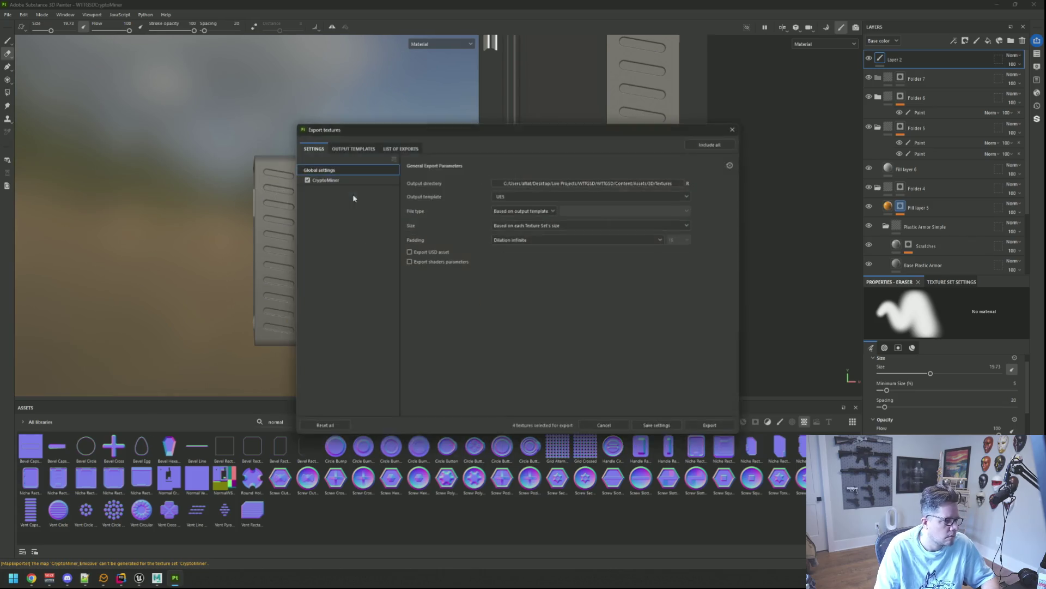
click(714, 427)
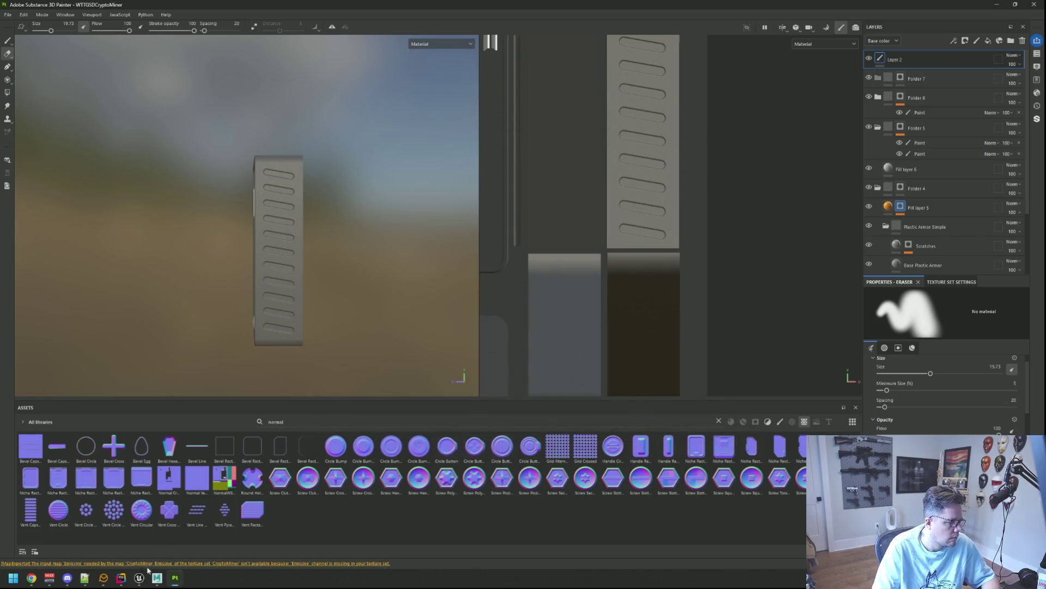
key(alt+Tab)
drag(538, 220, 548, 272)
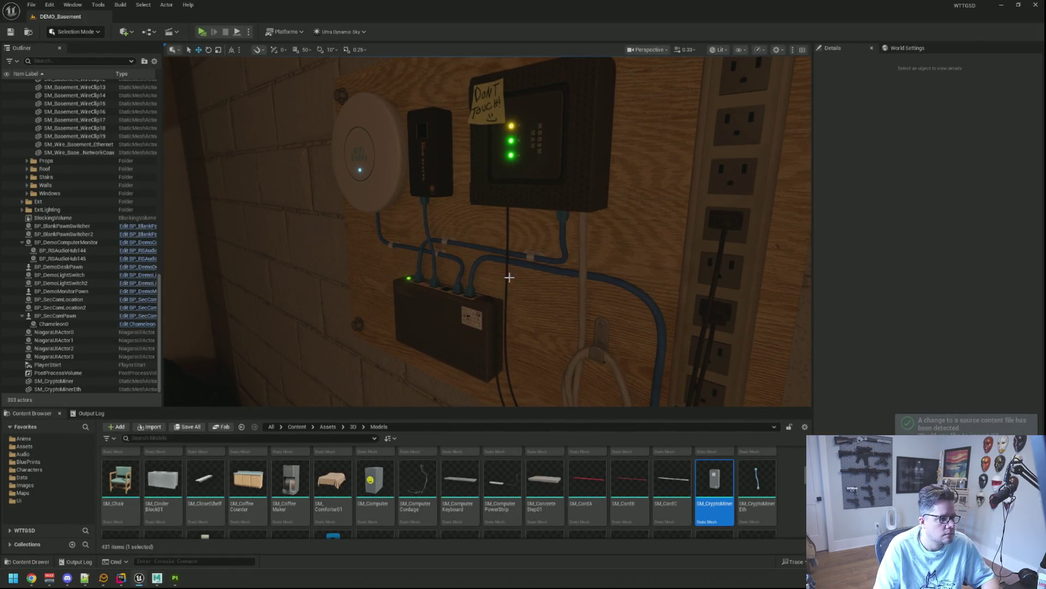
mouse_move(484, 246)
mouse_down()
mouse_move(320, 367)
mouse_move(481, 229)
mouse_move(252, 73)
mouse_up()
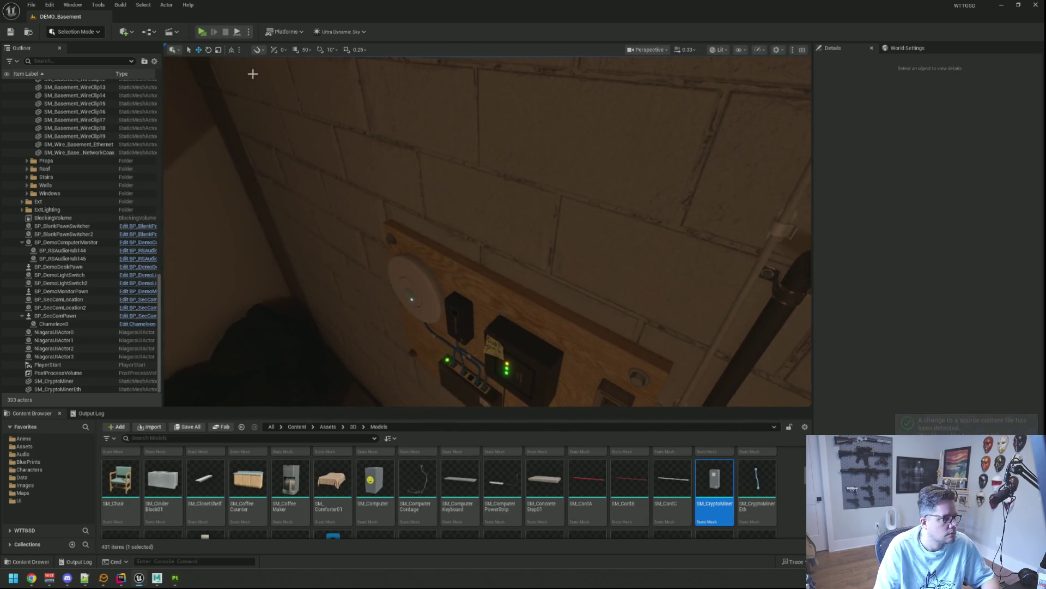
click(202, 33)
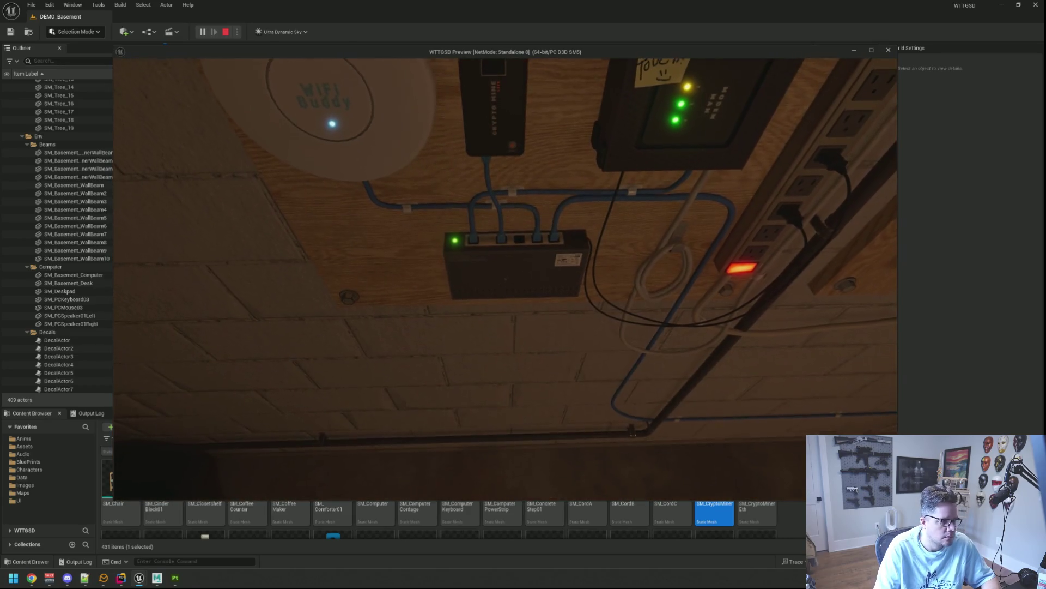
key(Escape)
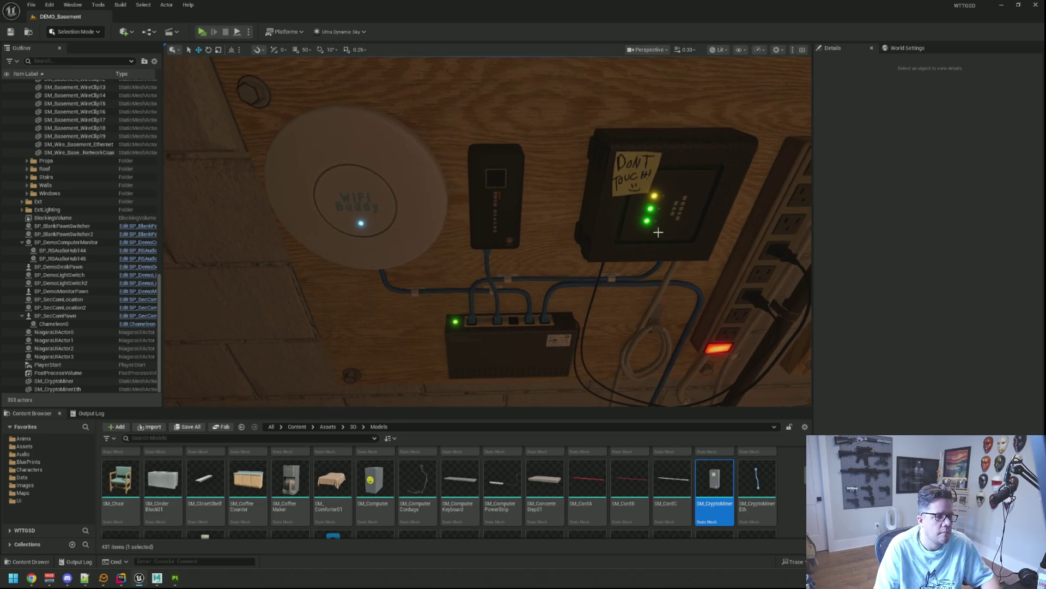
- Zoom in and out on the miner on the networking board, then return to Substance Painter
scroll(548, 209, down, 5)
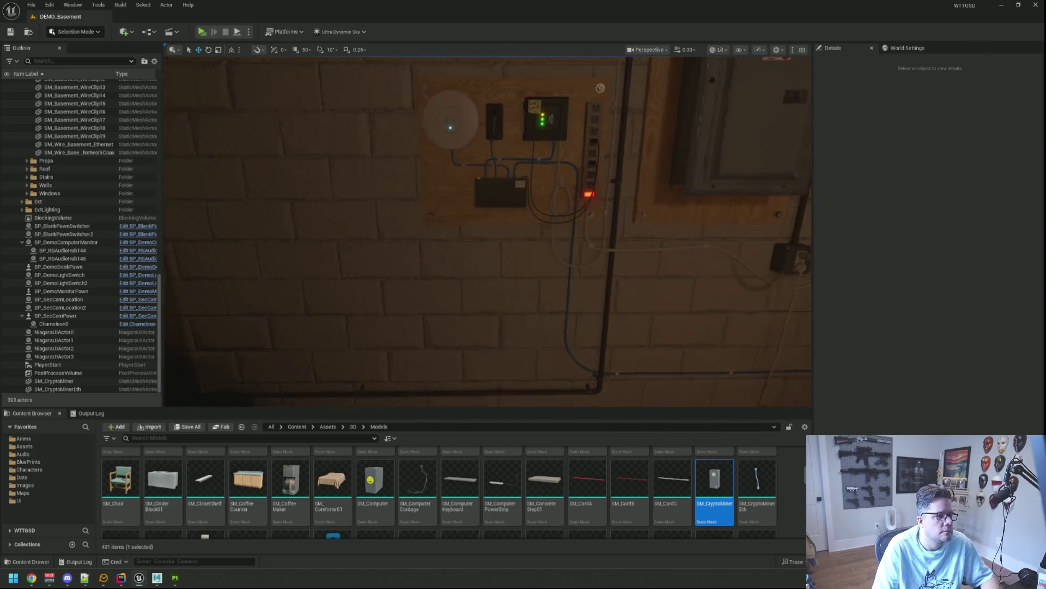
scroll(548, 208, up, 4)
scroll(542, 164, down, 3)
scroll(542, 164, up, 4)
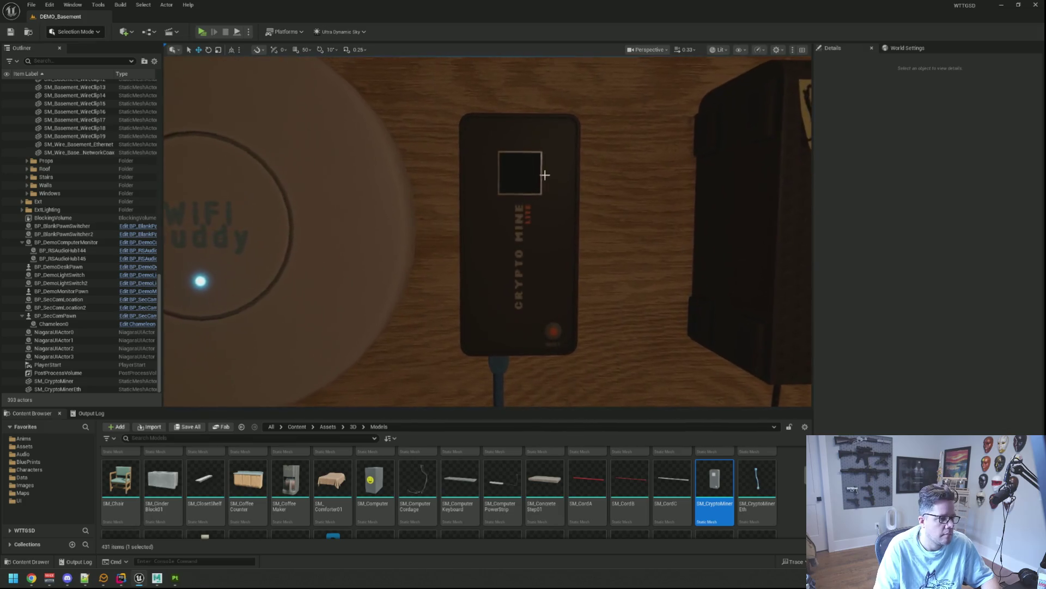
scroll(542, 164, down, 4)
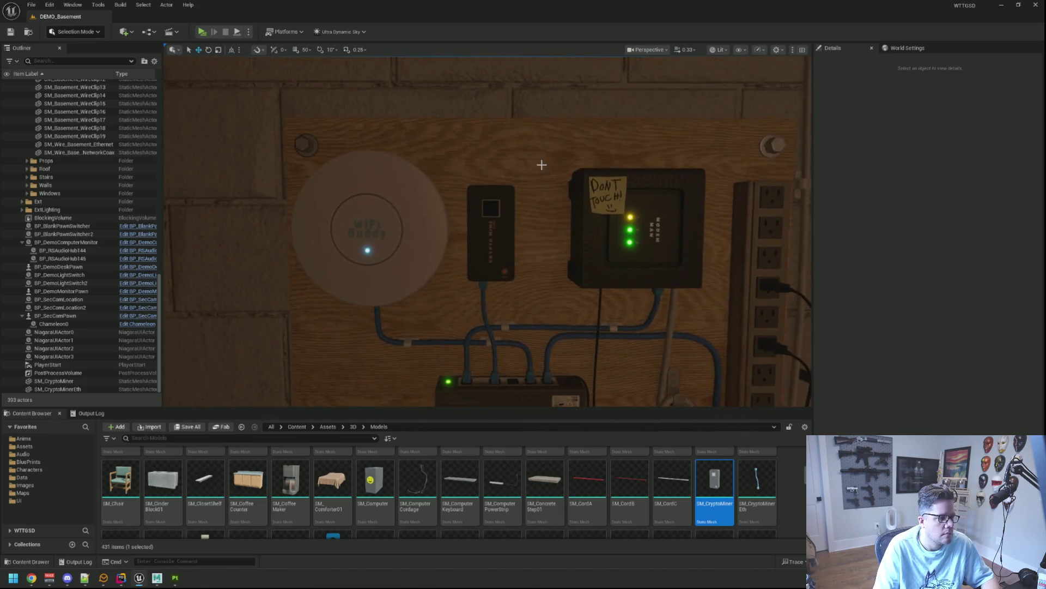
scroll(542, 165, up, 6)
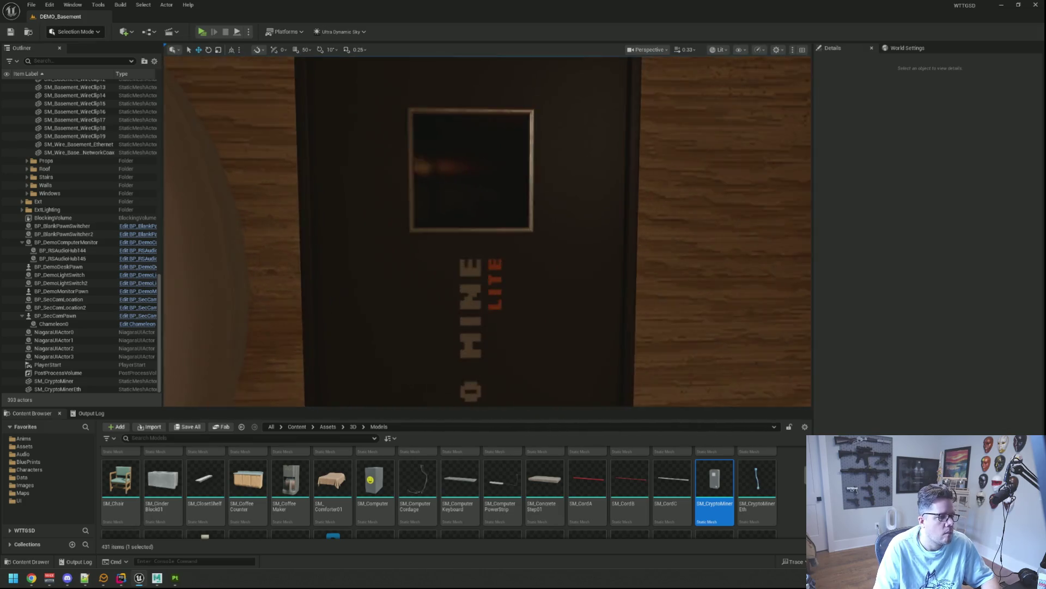
scroll(536, 194, down, 1)
scroll(532, 190, up, 2)
scroll(532, 190, down, 4)
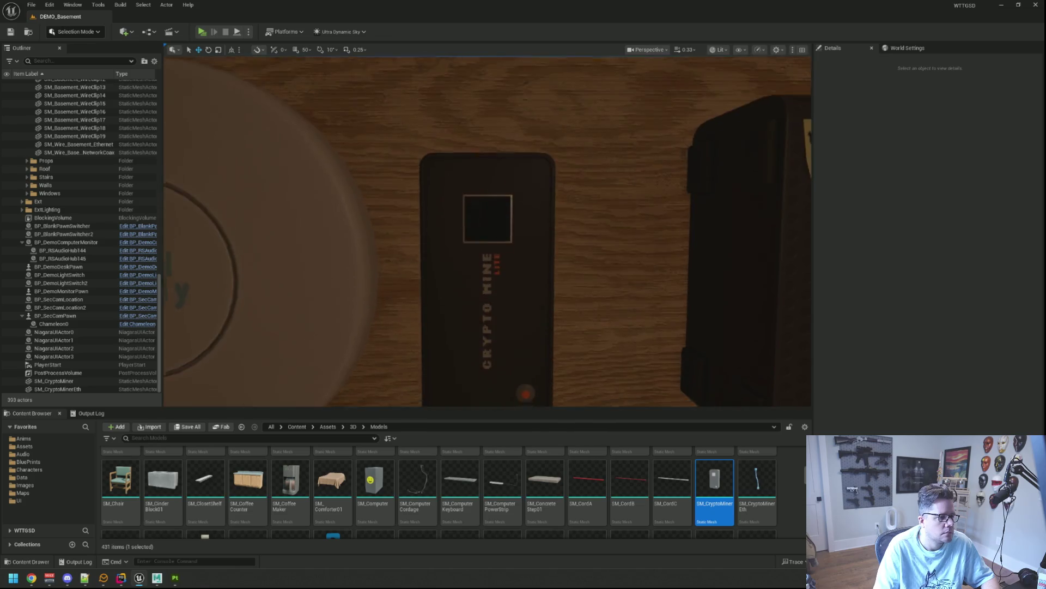
scroll(532, 190, up, 2)
scroll(532, 190, down, 2)
scroll(509, 164, down, 4)
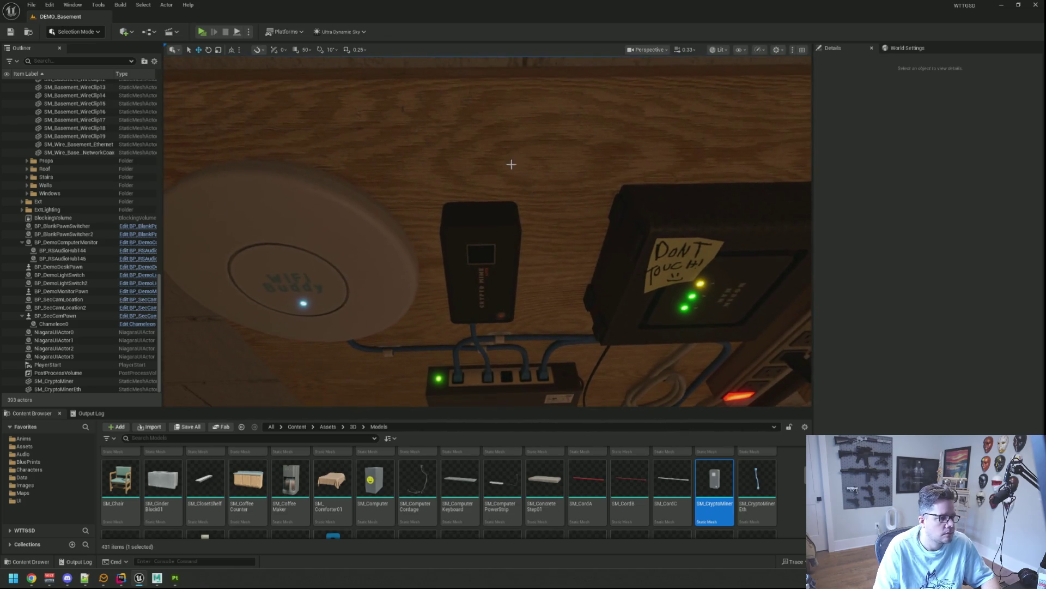
scroll(510, 164, up, 1)
scroll(508, 156, down, 3)
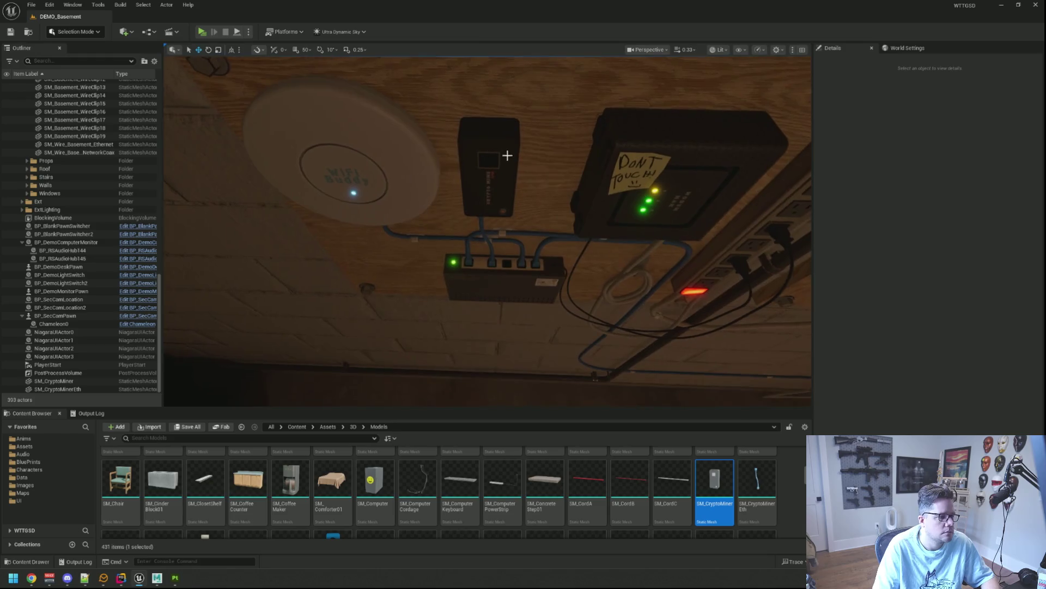
click(1001, 6)
- Add a new paint layer above Layer 2 and switch back to the Paint tool
mouse_move(278, 158)
mouse_down()
mouse_move(388, 257)
mouse_move(347, 190)
mouse_up()
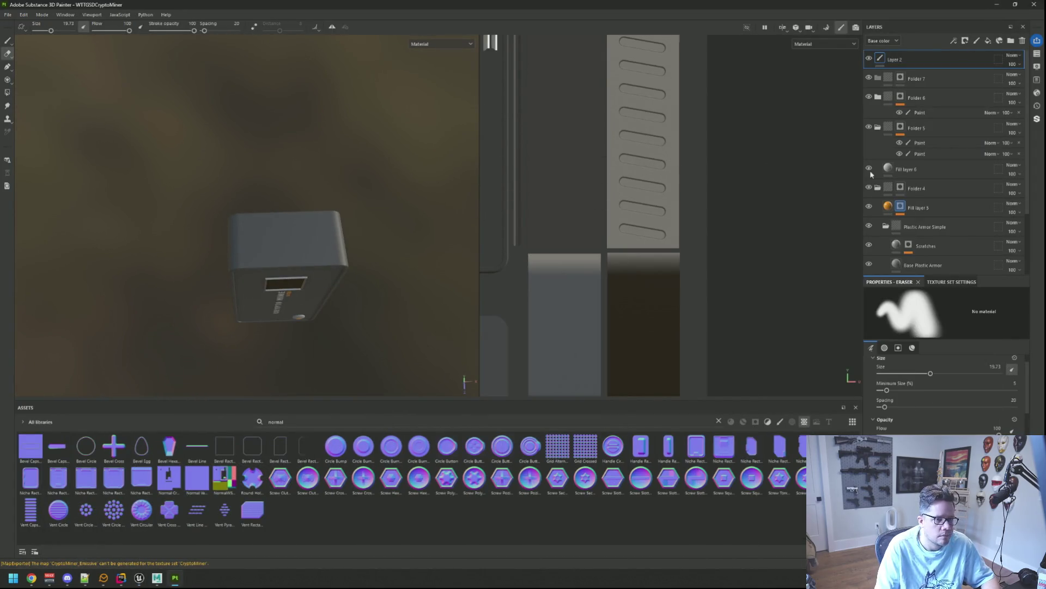
click(977, 44)
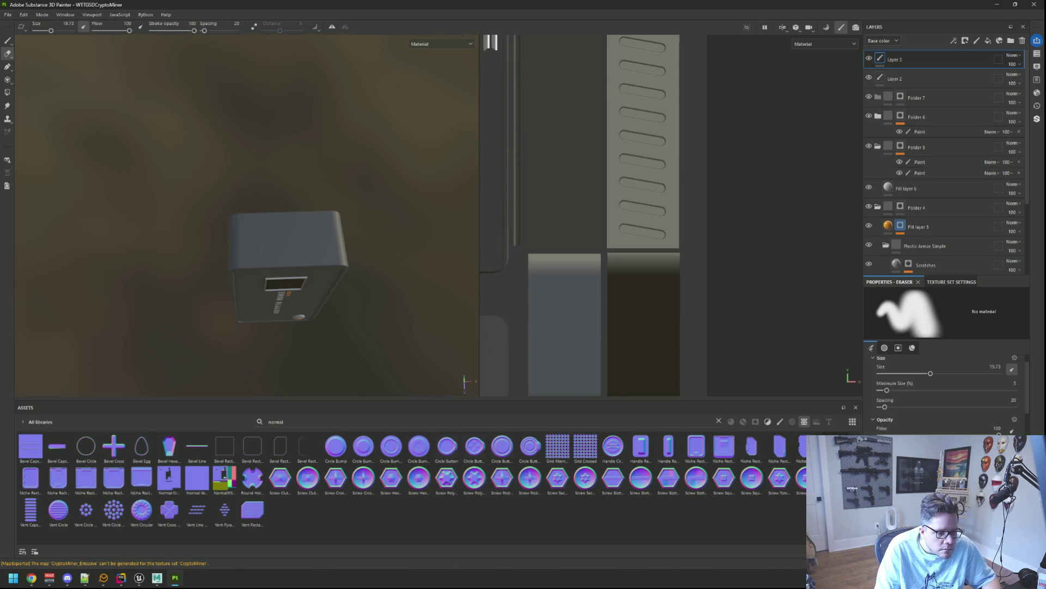
scroll(943, 392, down, 5)
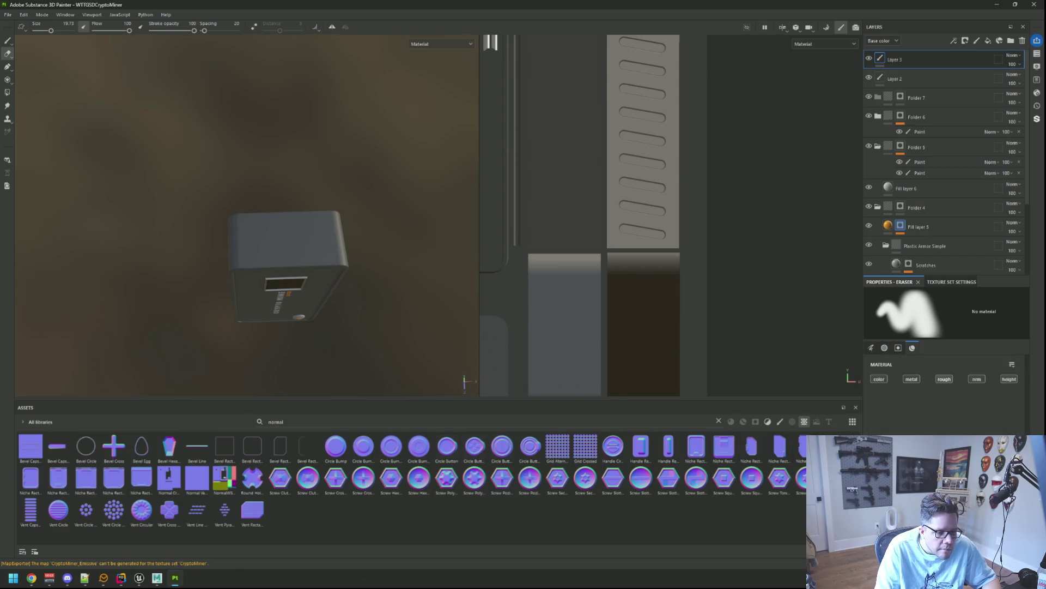
scroll(943, 392, down, 5)
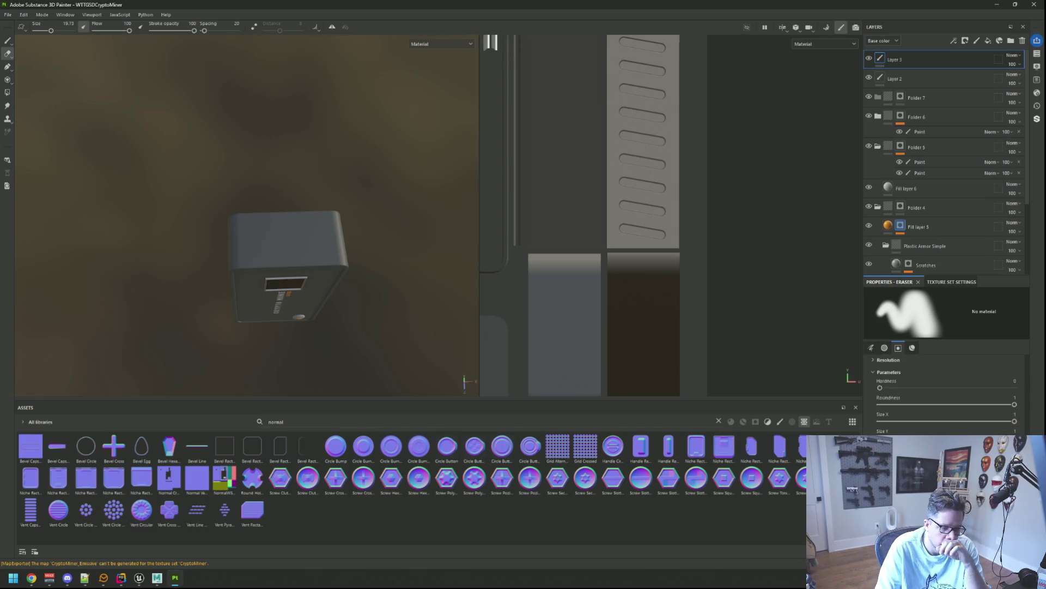
click(7, 40)
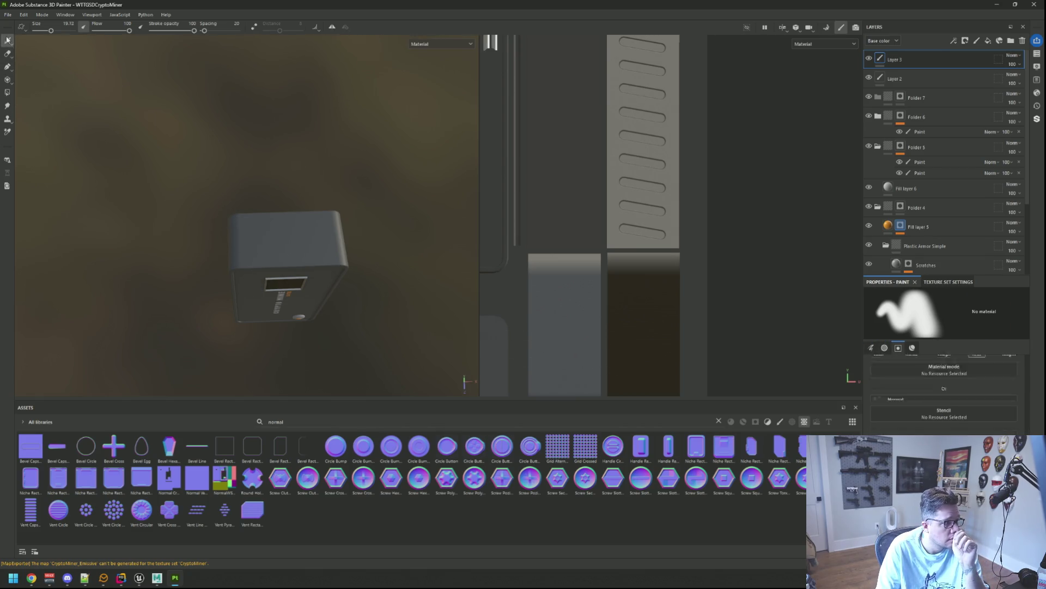
- Try Niche Rectangle Corner Wide as the normal stamp, then use Handle Rectangle instead
drag(932, 428, 933, 428)
scroll(535, 267, down, 8)
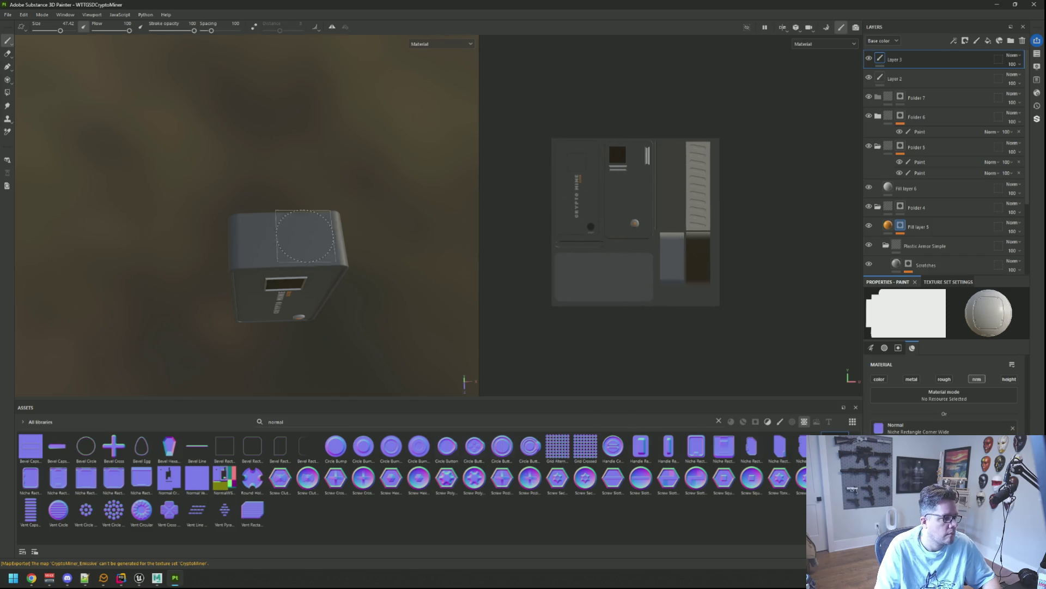
scroll(692, 252, up, 6)
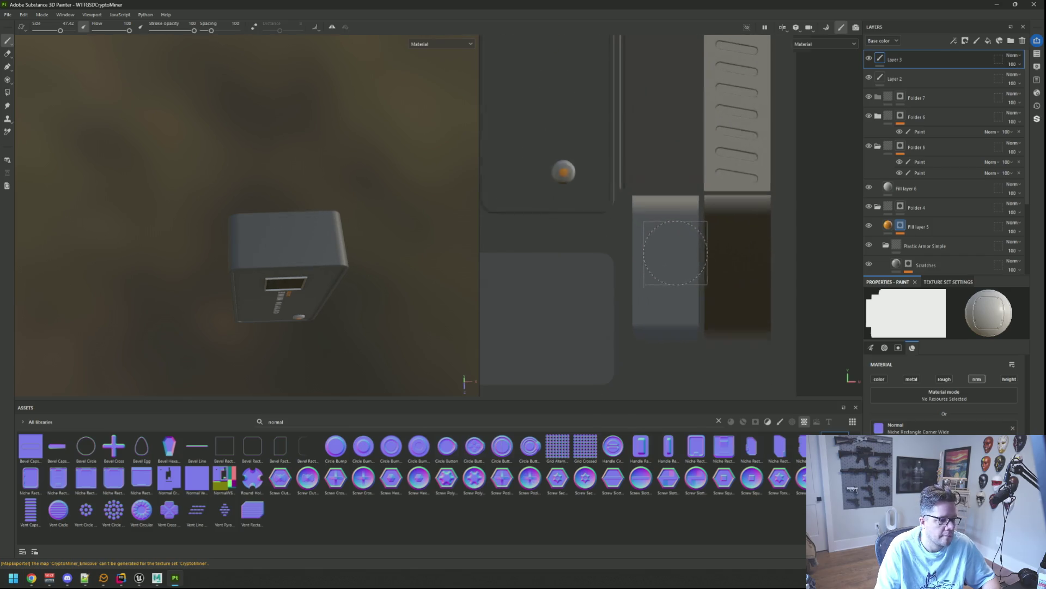
click(660, 271)
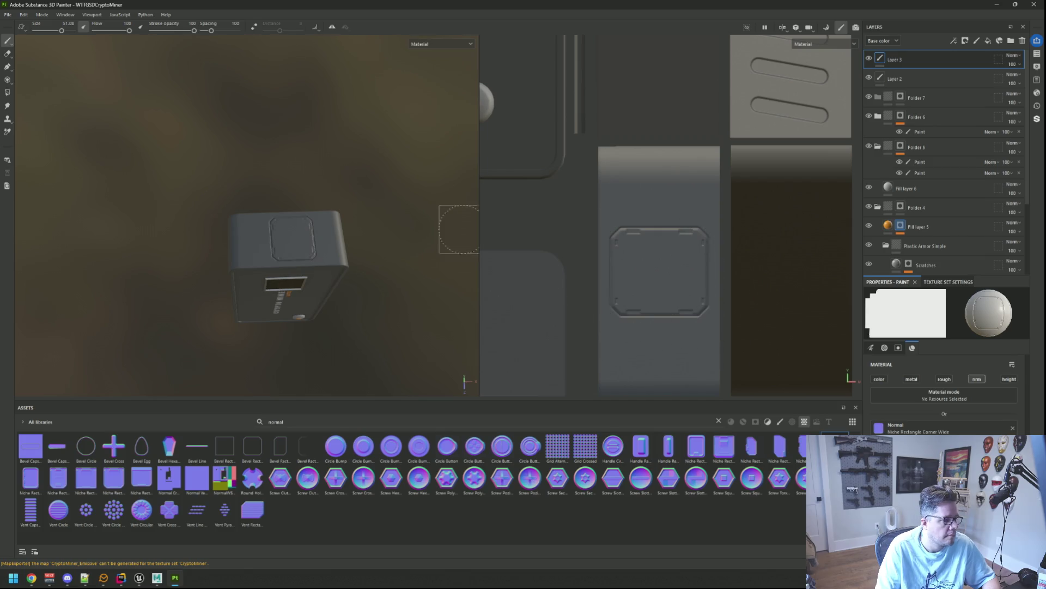
key(f)
mouse_move(321, 174)
mouse_down()
mouse_move(338, 218)
mouse_move(409, 233)
mouse_up()
click(641, 446)
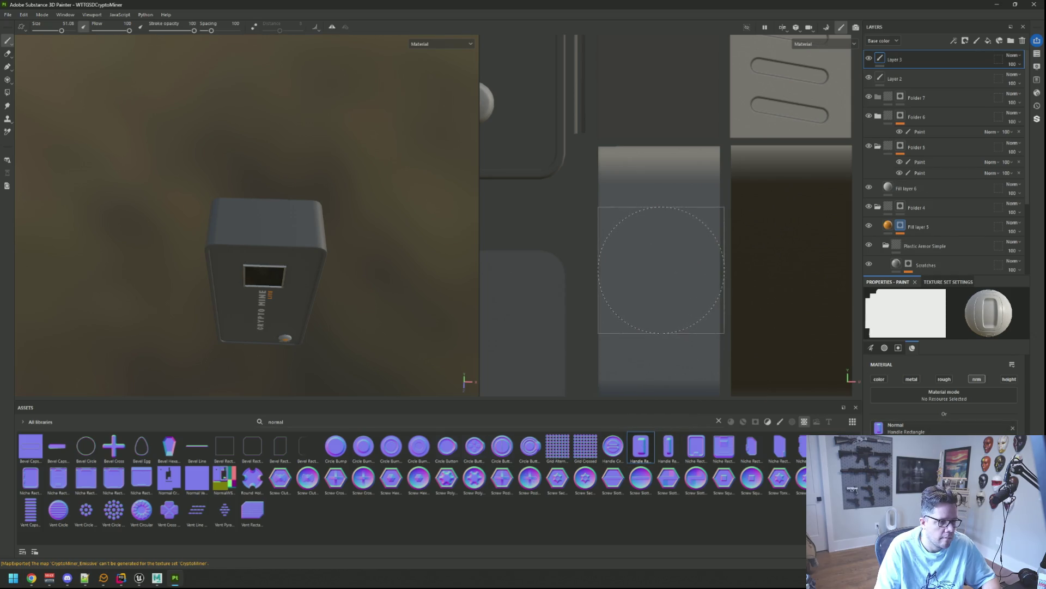
- Stamp a Handle Rectangle recess onto the miner's top face, check it, and open Export textures
scroll(926, 384, up, 5)
scroll(933, 388, up, 3)
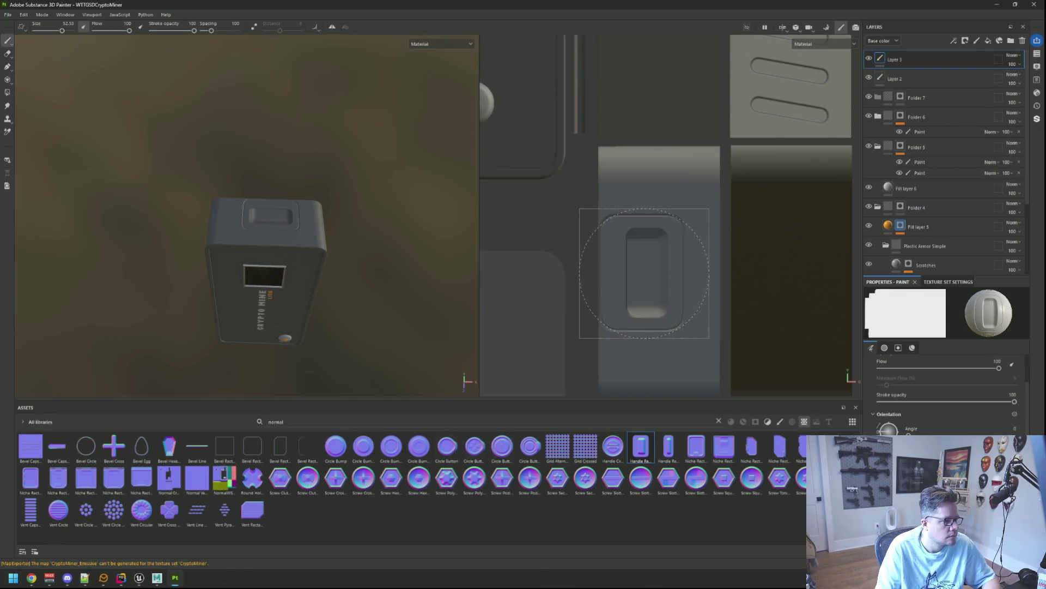
click(652, 273)
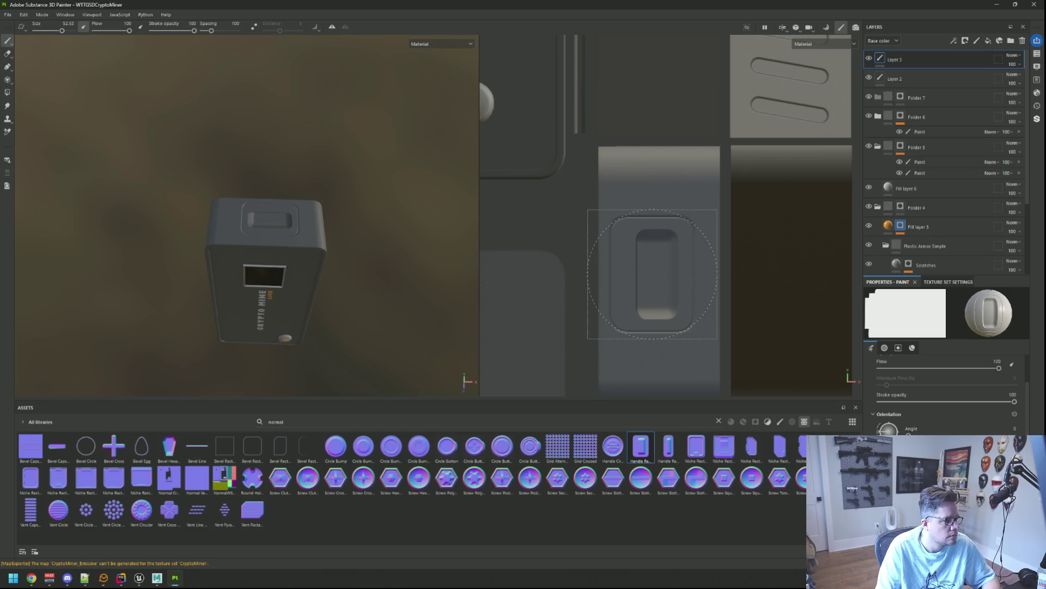
mouse_move(377, 265)
mouse_down()
mouse_move(369, 235)
mouse_move(316, 245)
mouse_move(291, 264)
mouse_up()
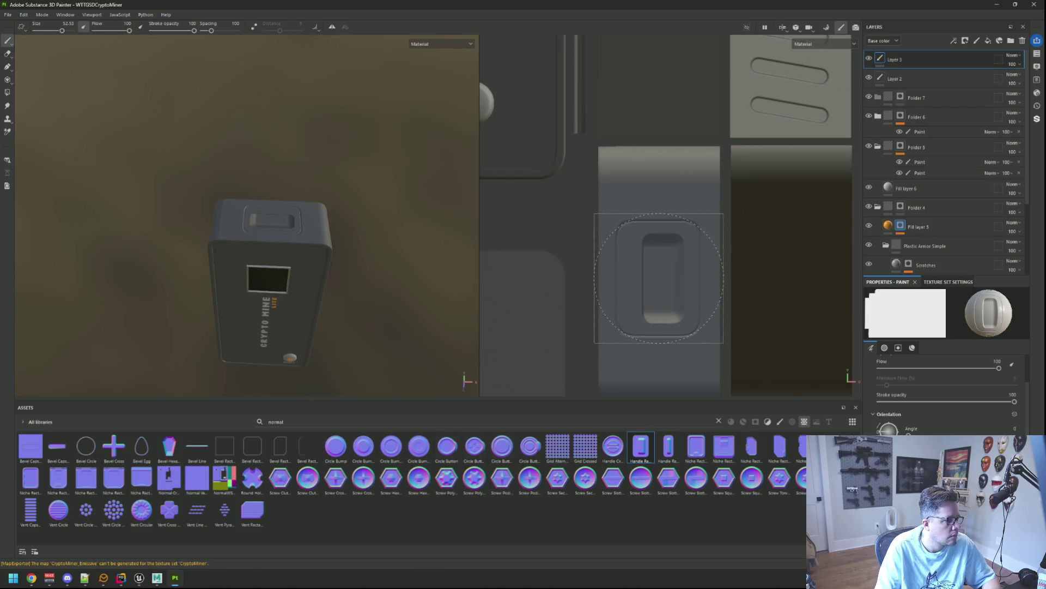
mouse_move(409, 229)
mouse_down()
mouse_move(390, 203)
mouse_move(350, 180)
mouse_move(344, 189)
mouse_up()
key(ctrl+shift+e)
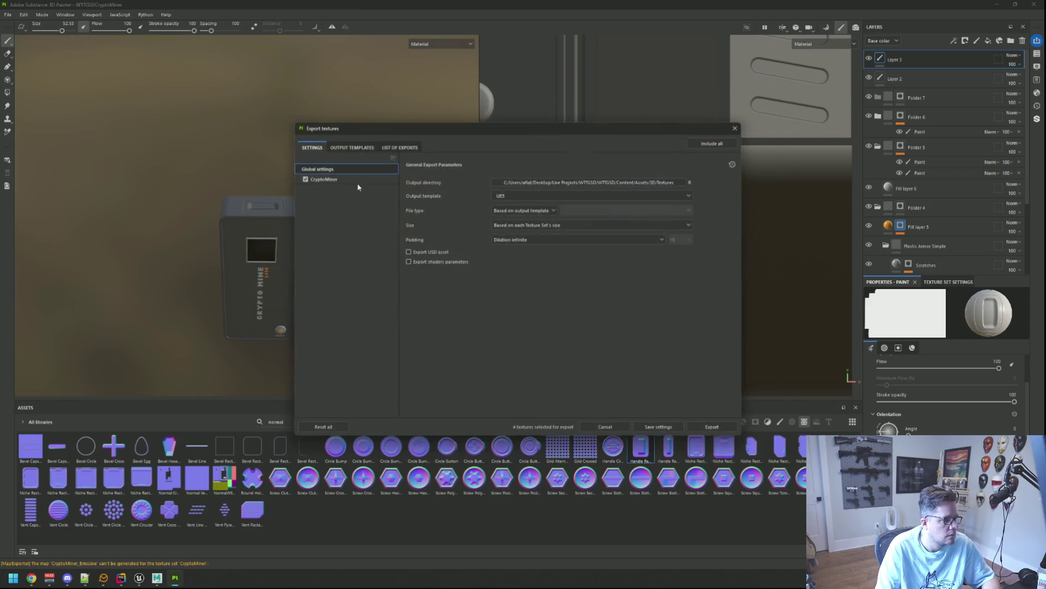
- Export the handle-stamped textures and switch to the Unreal Engine editor
click(684, 423)
click(644, 418)
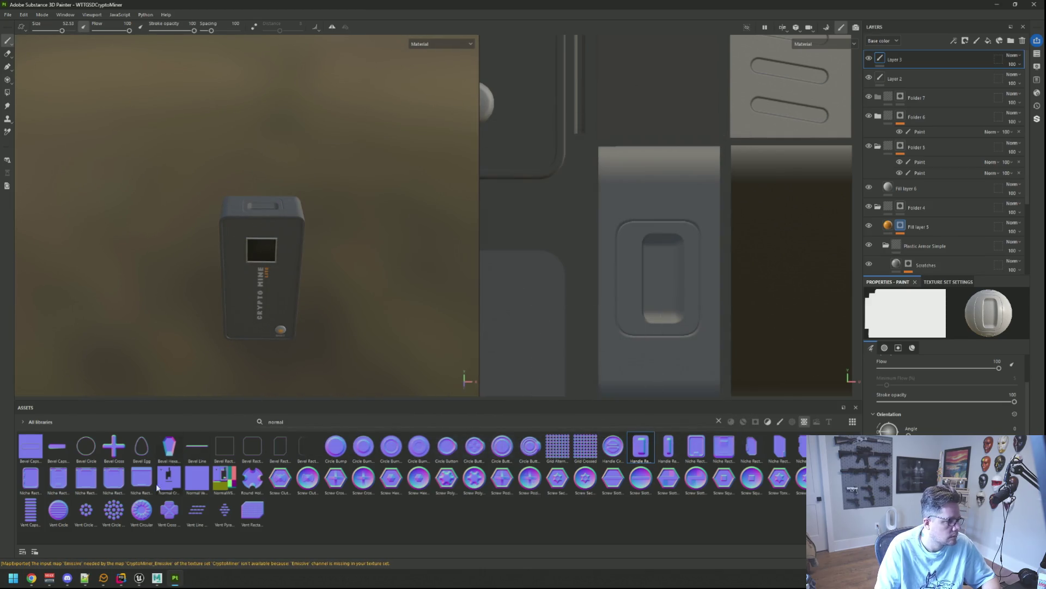
click(156, 578)
click(141, 578)
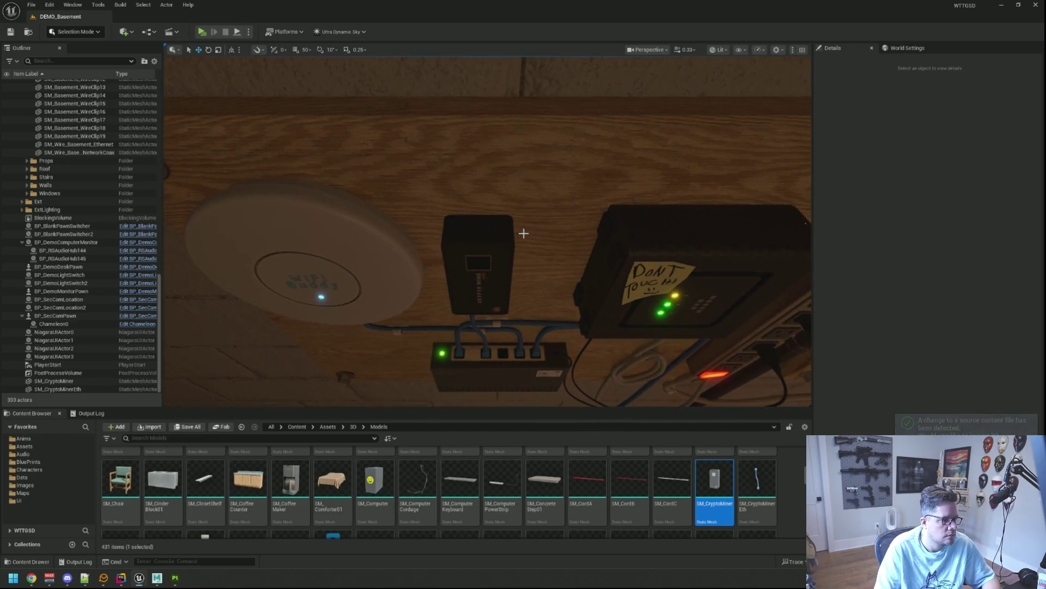
click(210, 38)
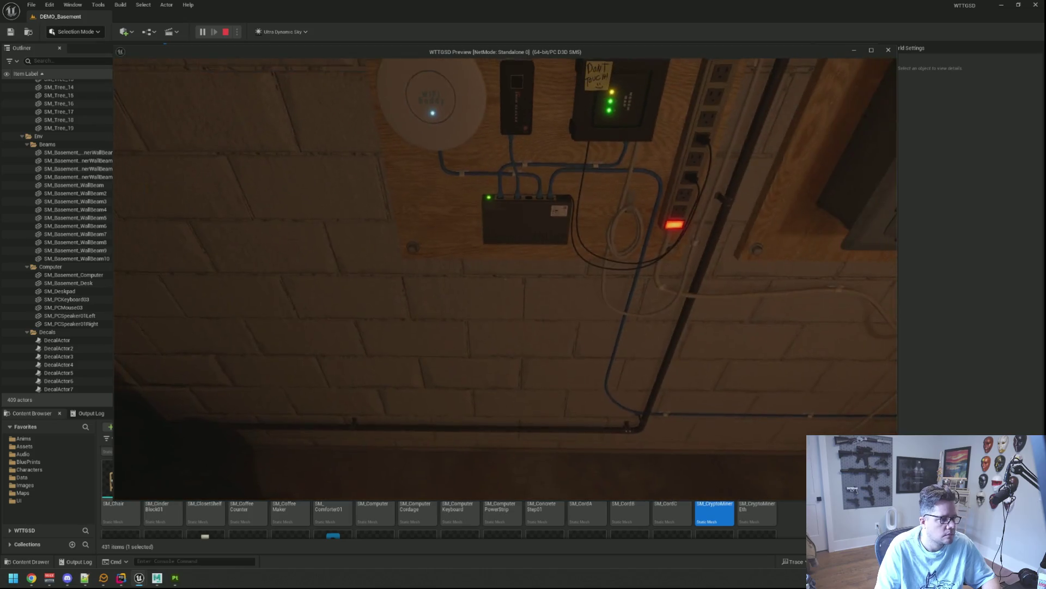
key(Escape)
scroll(488, 232, down, 5)
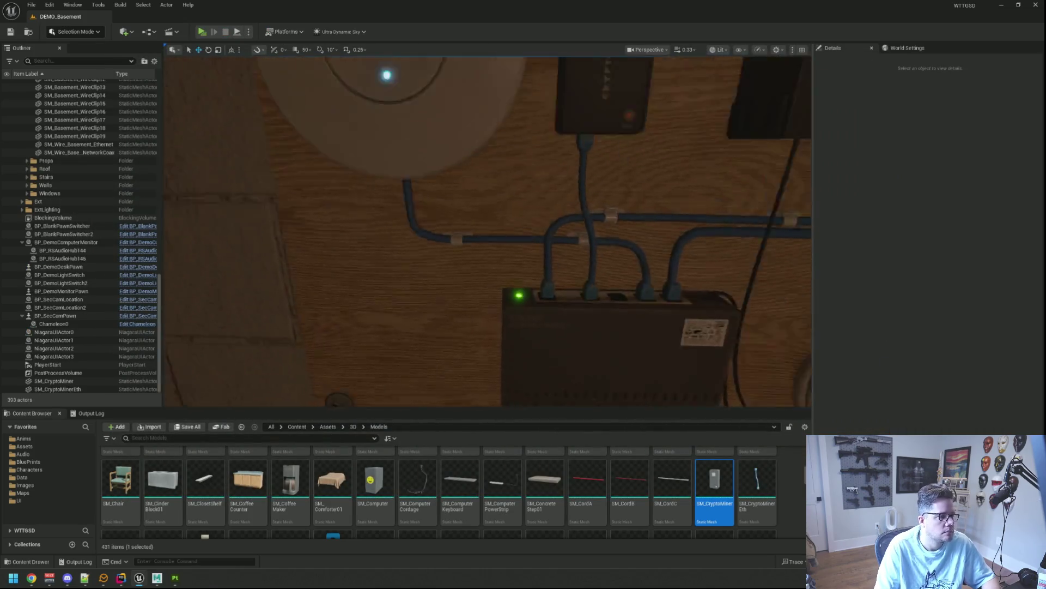
key(alt+Tab)
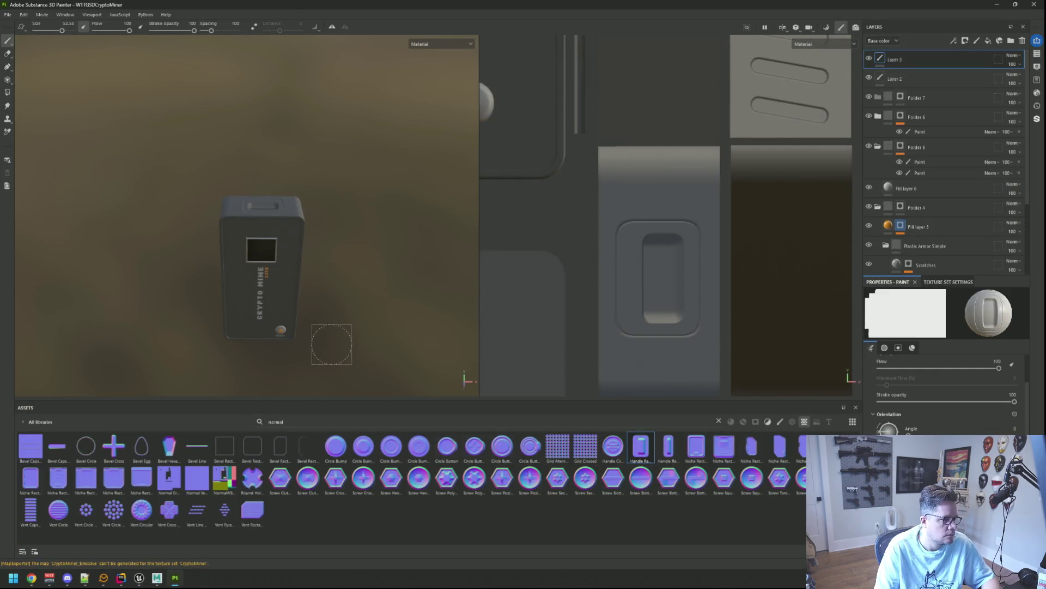
- Add an Emissive channel to the texture set
mouse_move(306, 283)
mouse_down()
mouse_move(349, 267)
mouse_move(376, 275)
mouse_move(325, 261)
mouse_move(328, 269)
mouse_move(349, 259)
mouse_move(340, 321)
mouse_up()
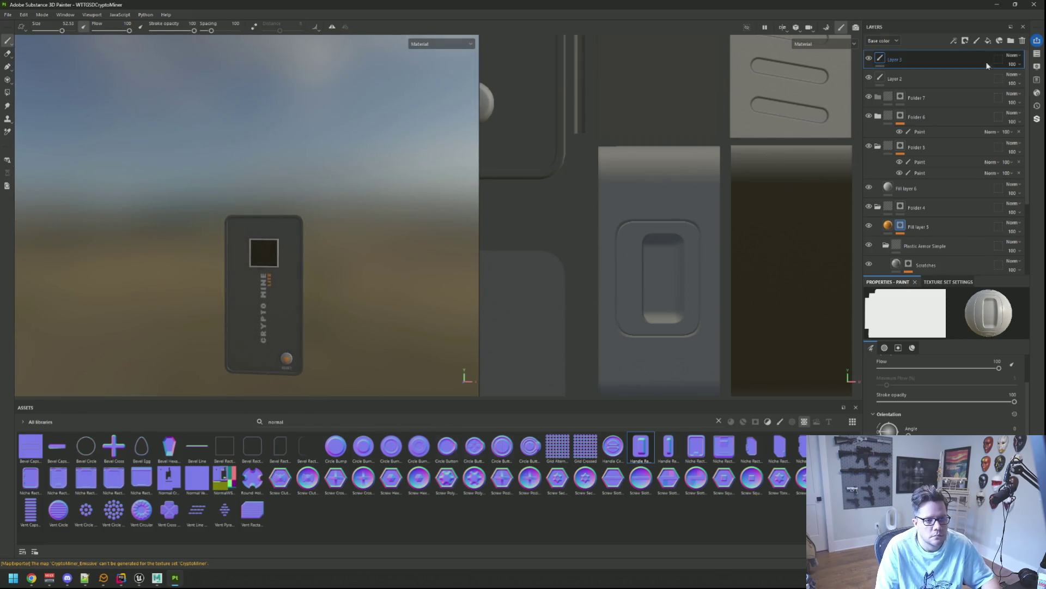
click(947, 282)
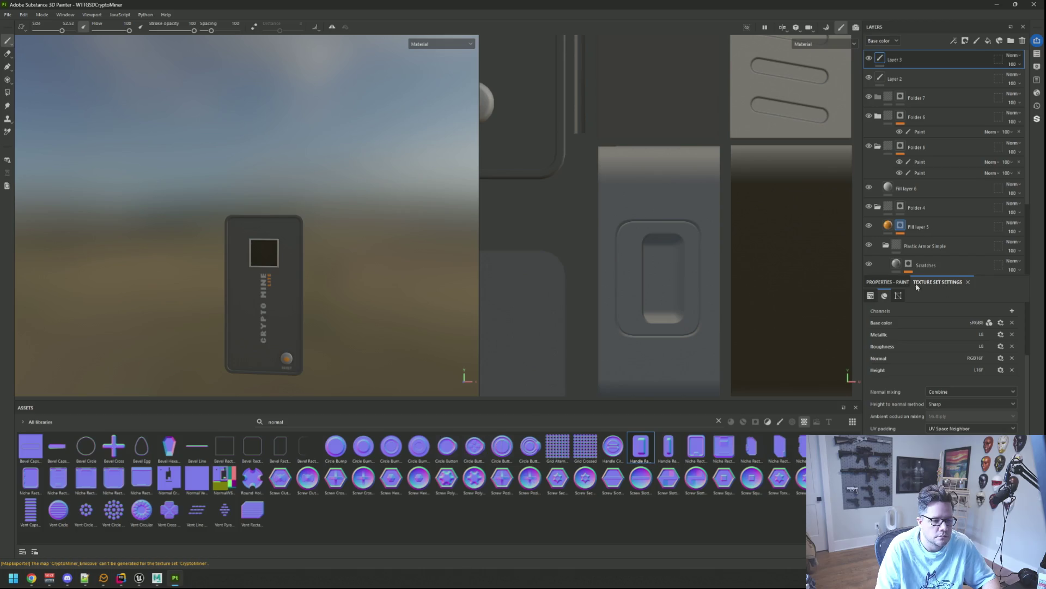
click(1013, 310)
click(1018, 415)
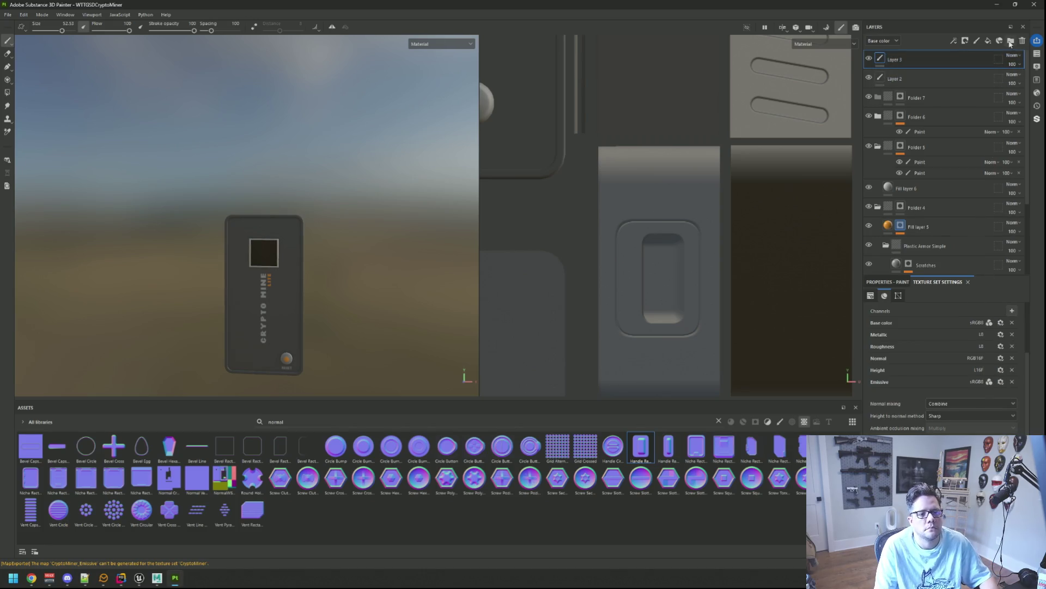
scroll(584, 186, down, 3)
scroll(583, 186, down, 2)
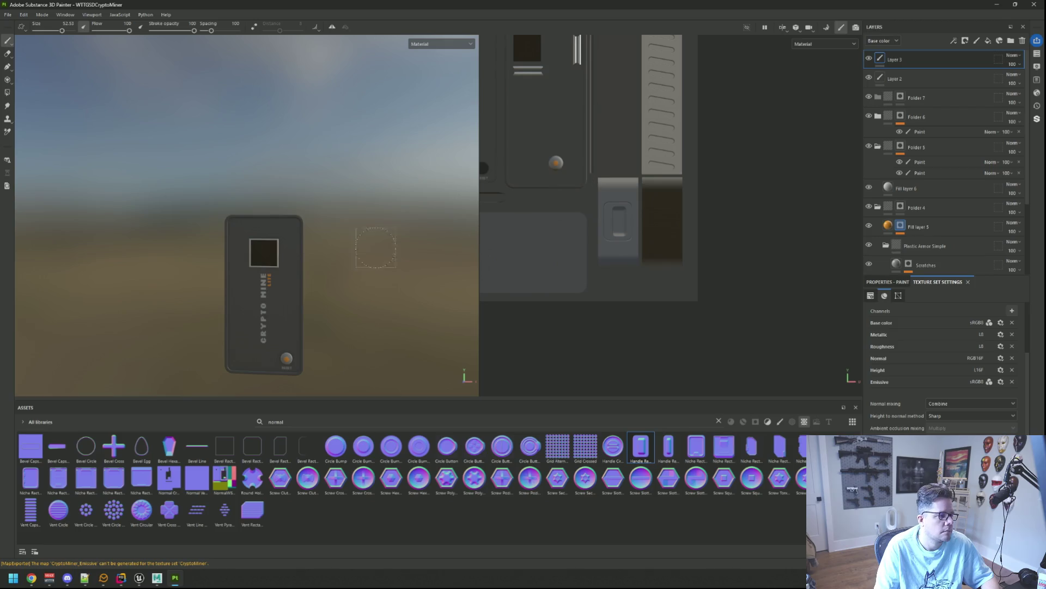
- Create a new folder at the top of the layer stack and add a mask to it
mouse_move(372, 267)
mouse_down()
mouse_move(372, 221)
mouse_move(392, 218)
mouse_move(382, 218)
mouse_up()
drag(485, 54, 561, 182)
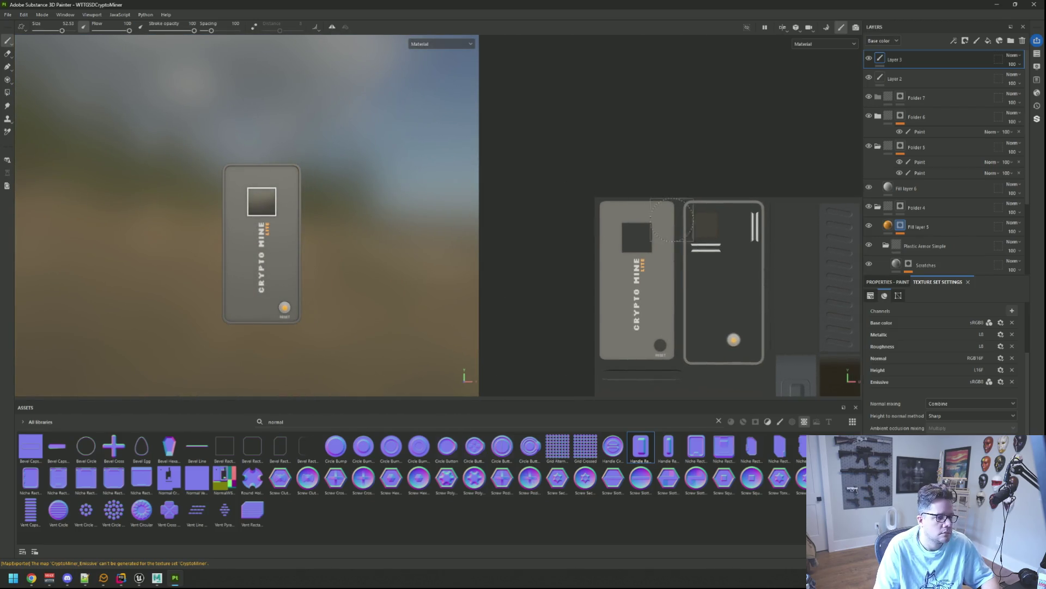
scroll(632, 188, up, 5)
scroll(339, 198, up, 2)
scroll(379, 206, up, 2)
drag(577, 220, 637, 219)
mouse_move(344, 180)
mouse_down()
mouse_move(320, 191)
mouse_move(329, 166)
mouse_up()
scroll(643, 229, down, 2)
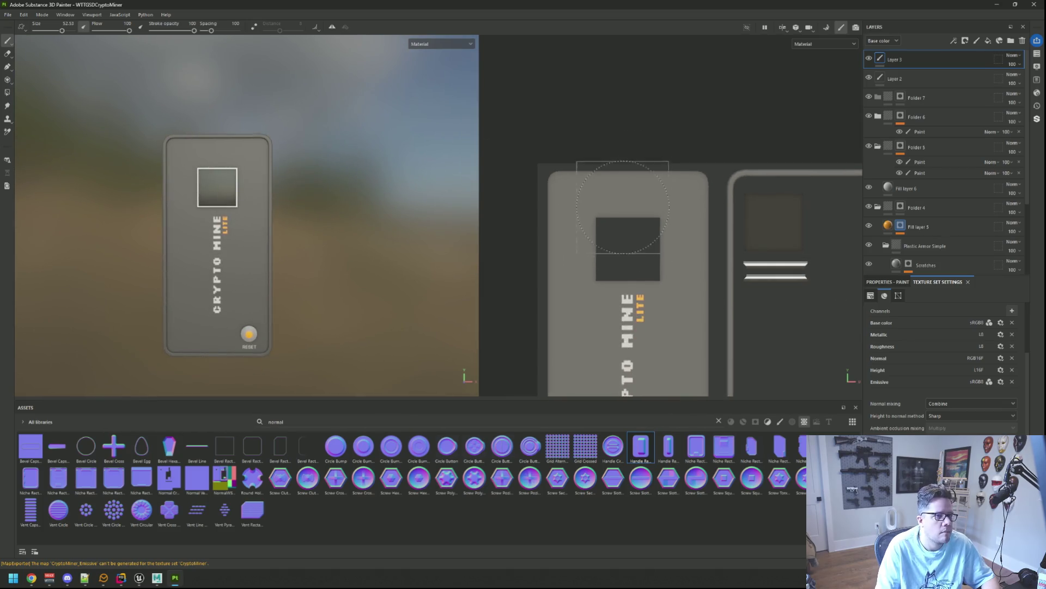
scroll(669, 218, up, 2)
click(1011, 40)
right_click(906, 60)
click(938, 65)
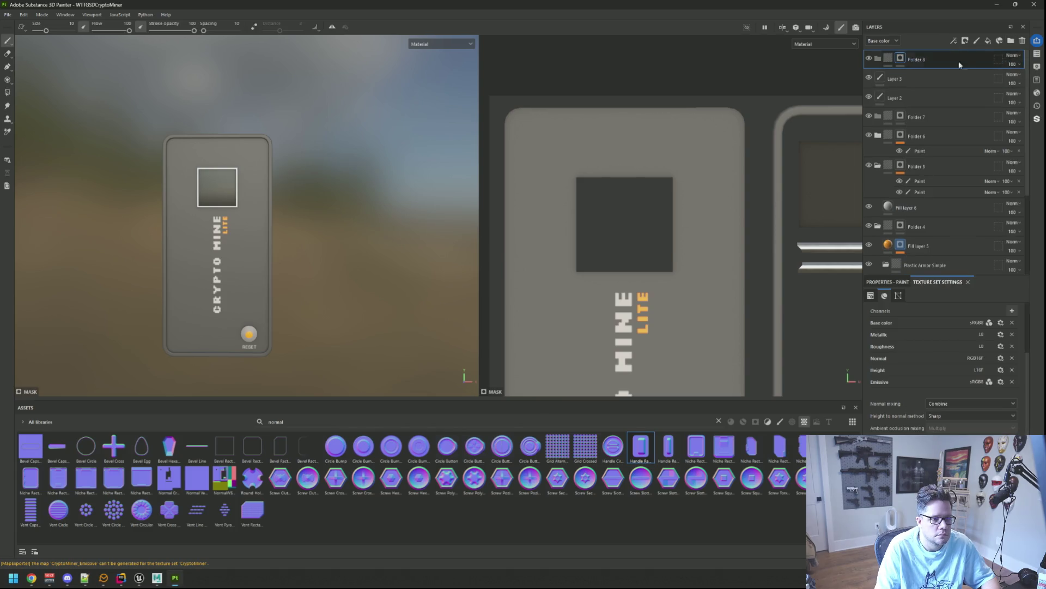
- Add a white fill layer to Folder 8 with the emissive and height channels enabled
click(988, 40)
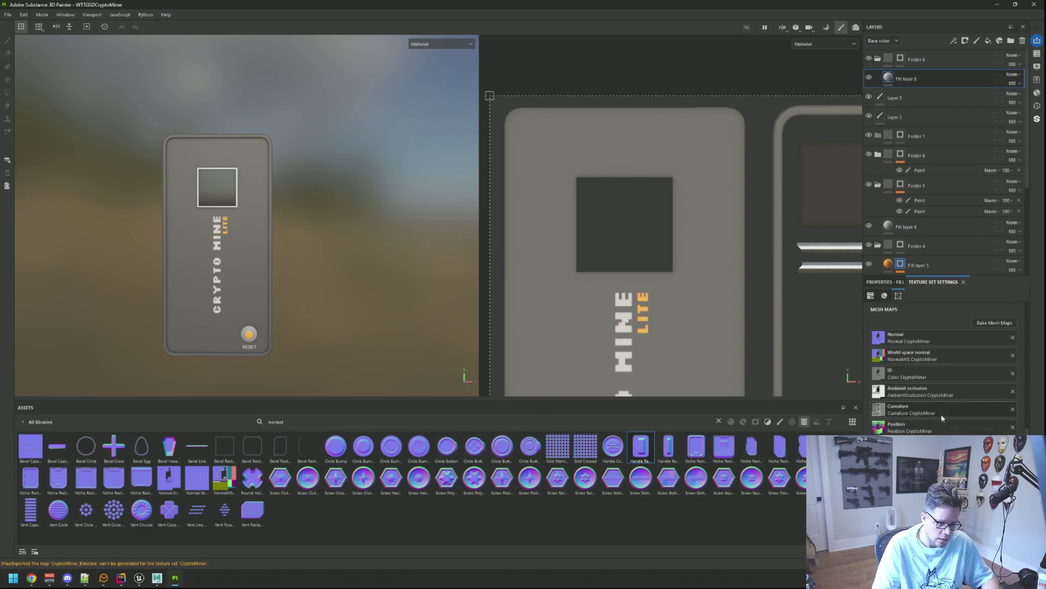
click(890, 282)
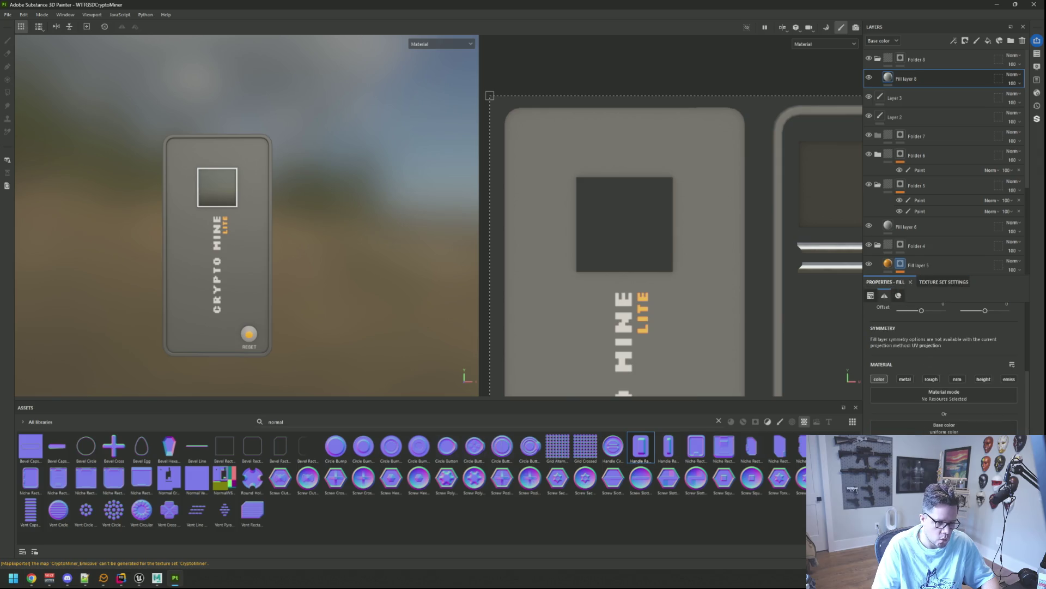
click(945, 428)
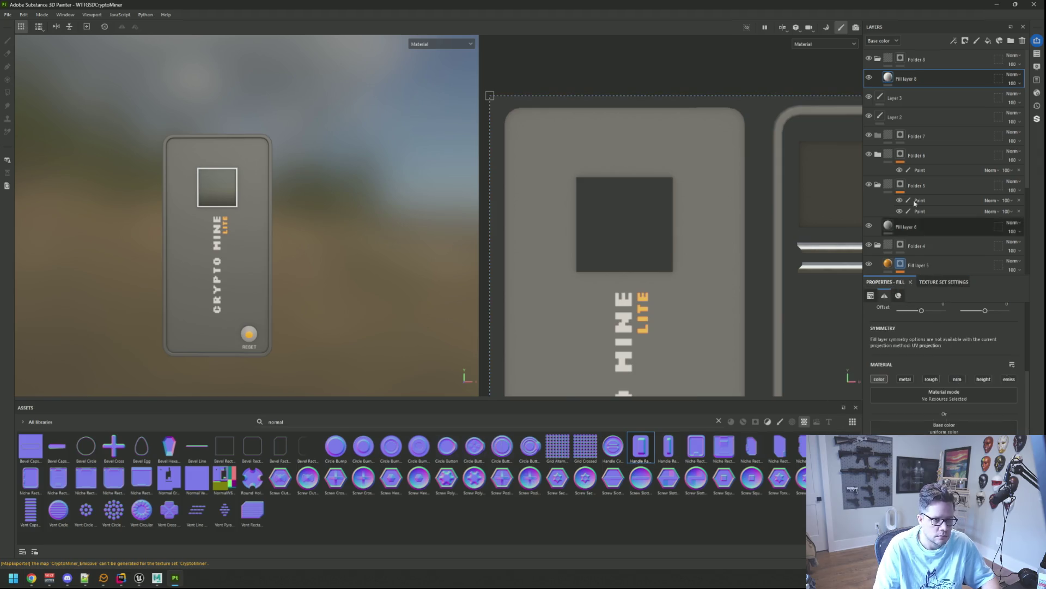
click(1008, 378)
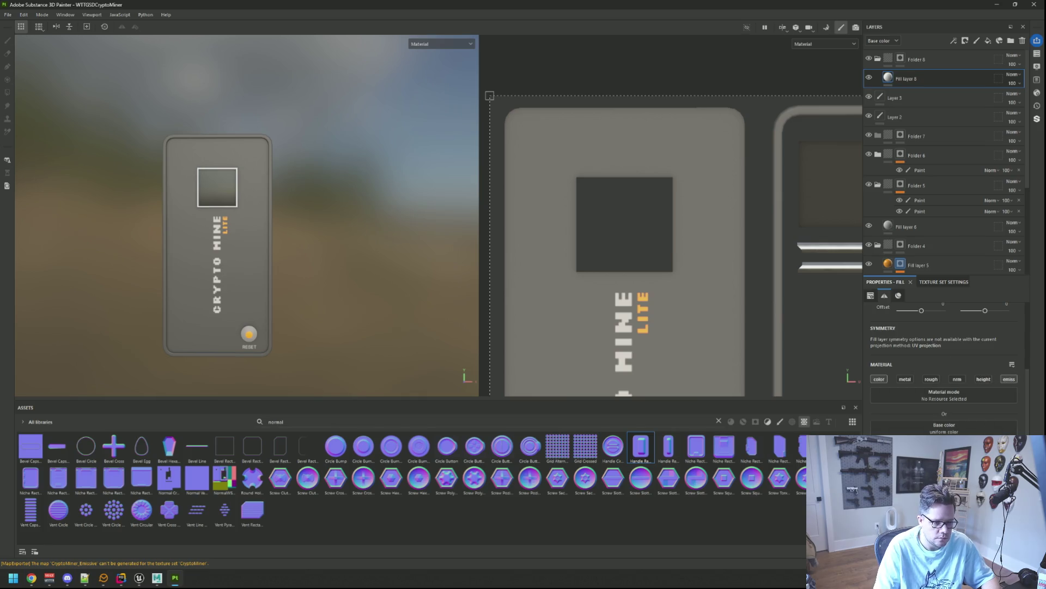
click(945, 427)
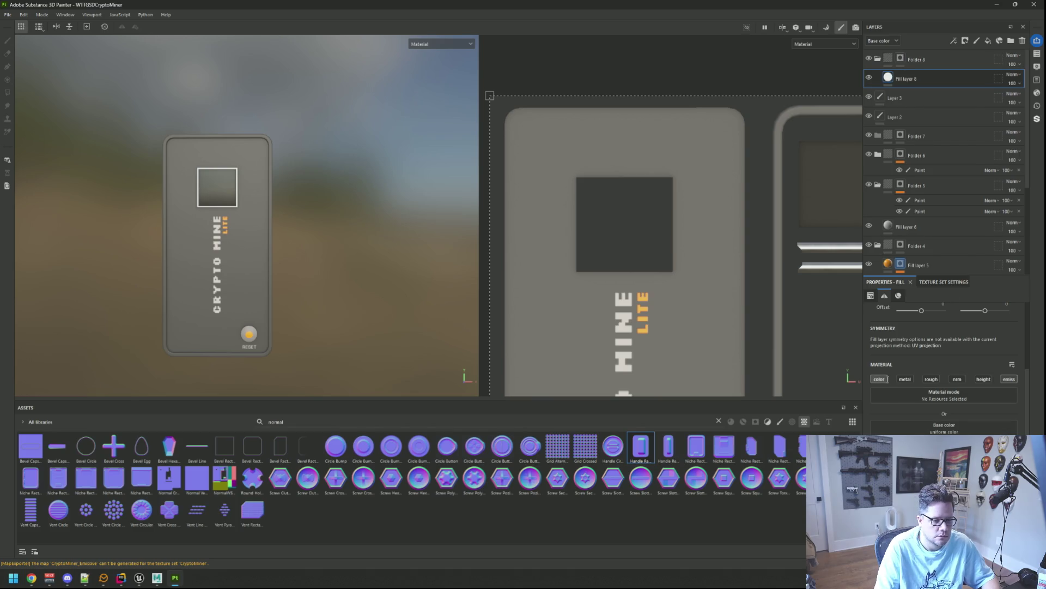
click(901, 59)
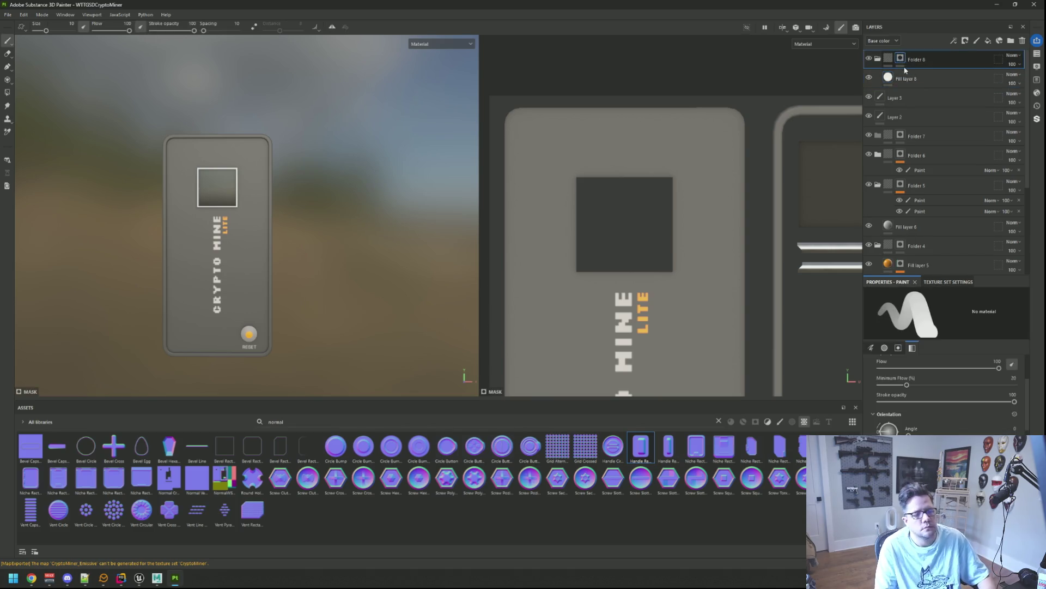
click(902, 79)
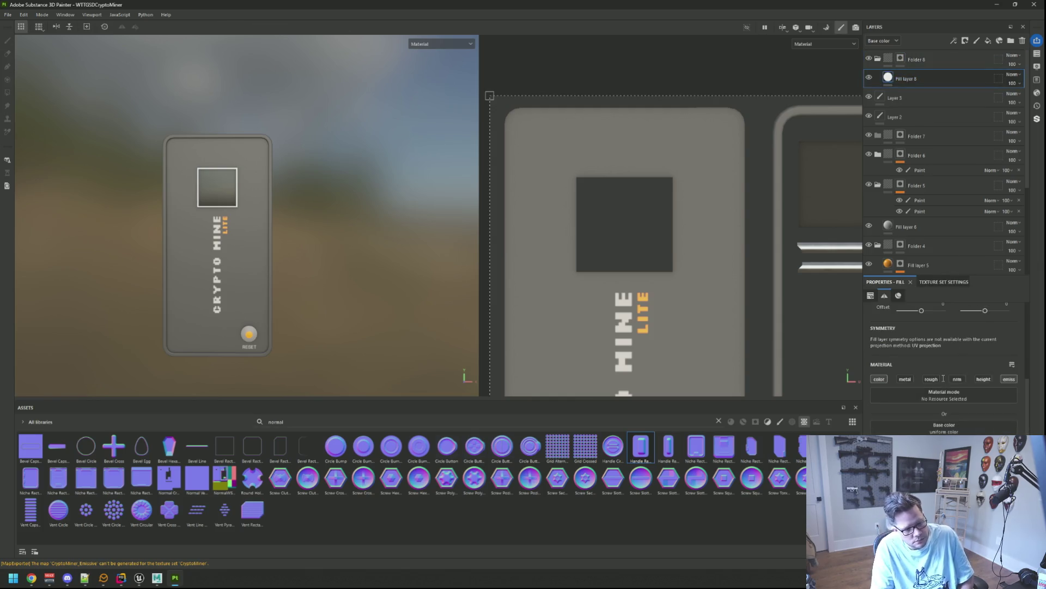
click(944, 427)
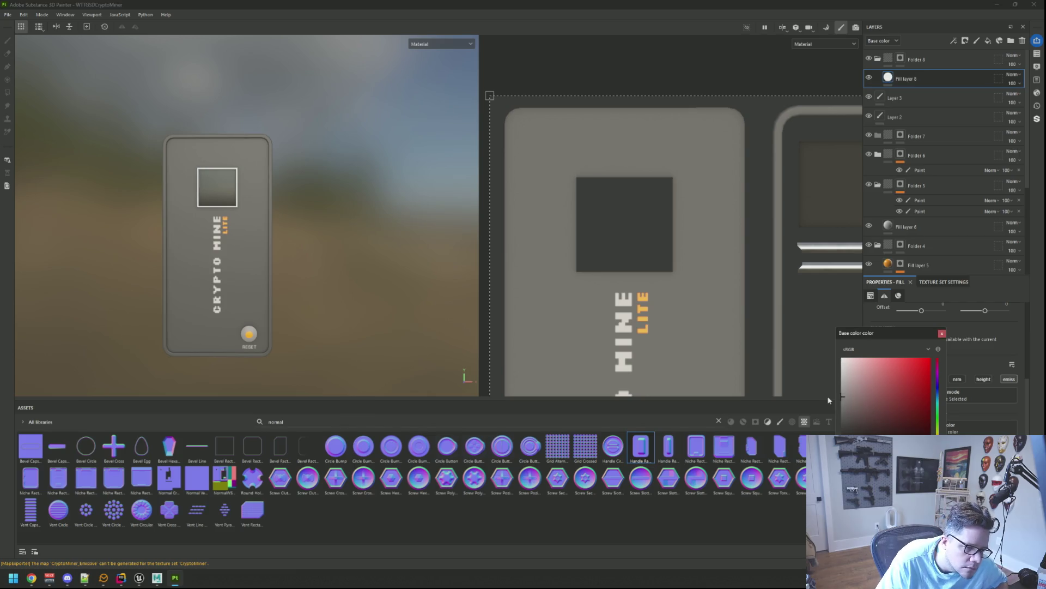
click(941, 334)
click(978, 380)
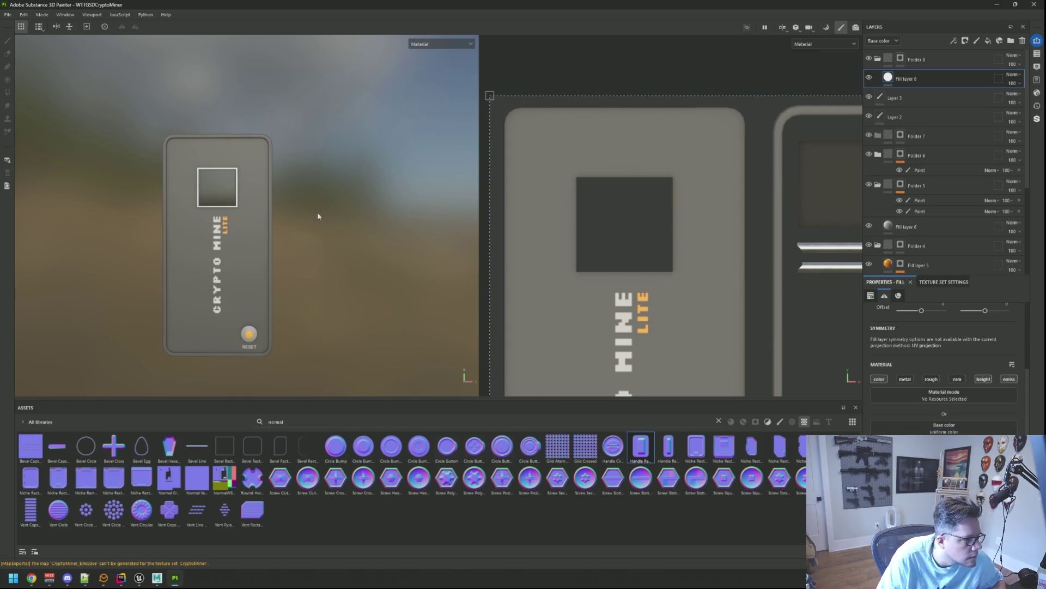
scroll(643, 229, up, 2)
- Add a paint effect to Folder 8's mask, paint a test white dot, then undo it
click(900, 58)
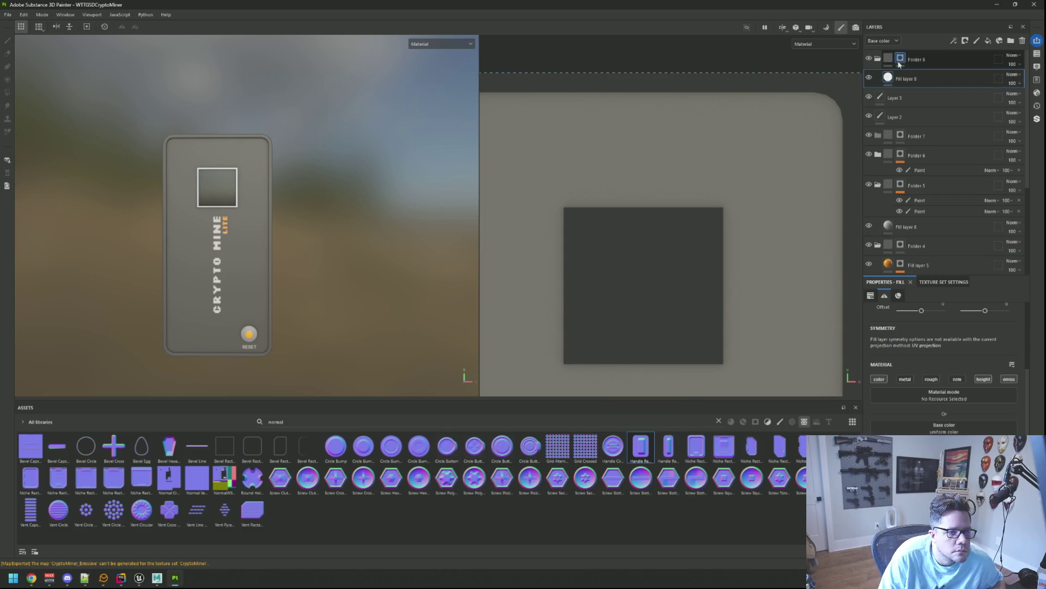
right_click(900, 59)
click(927, 333)
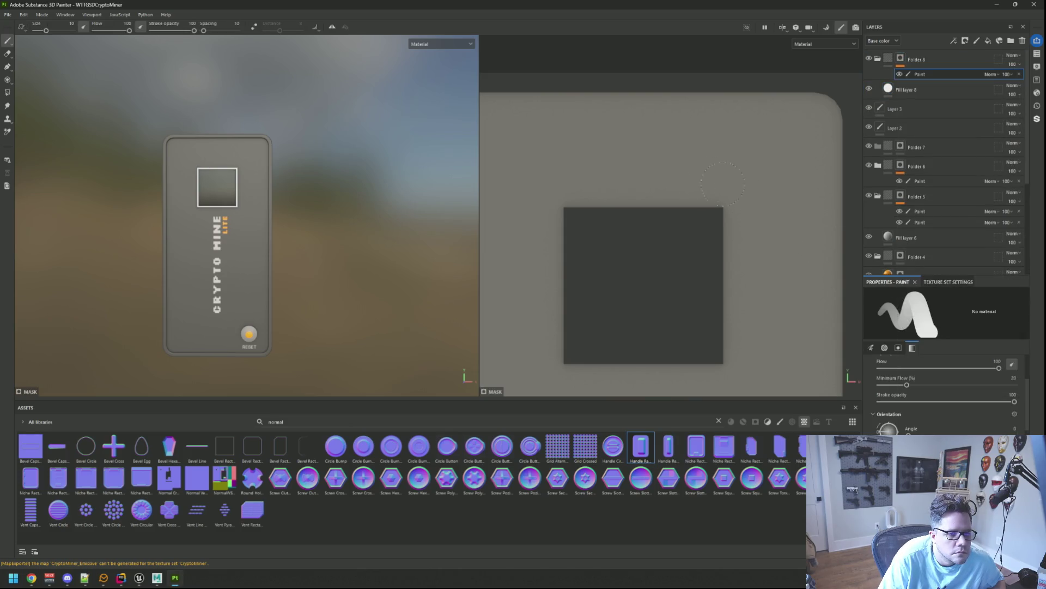
click(659, 167)
scroll(248, 185, up, 3)
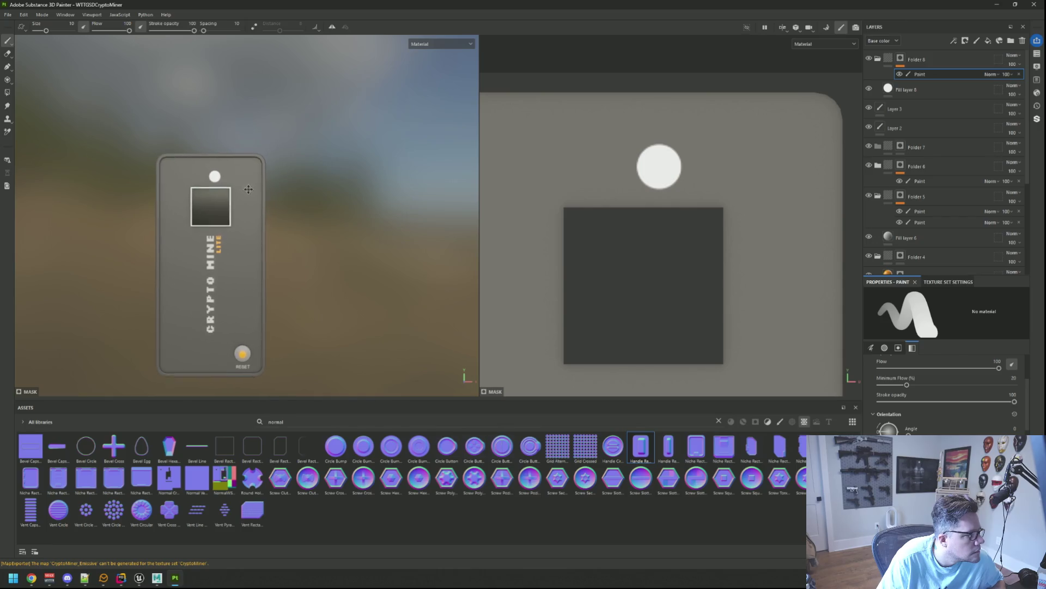
scroll(248, 184, up, 3)
key(ctrl+z)
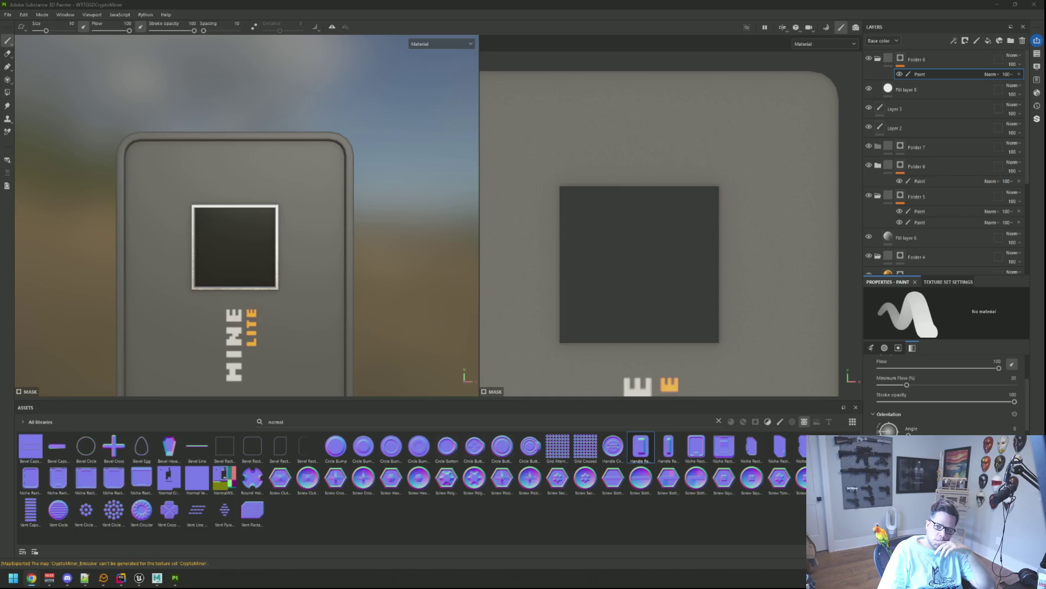
- Import pickaxe.png from File Explorer into the current project as an alpha
key(super+e)
click(776, 68)
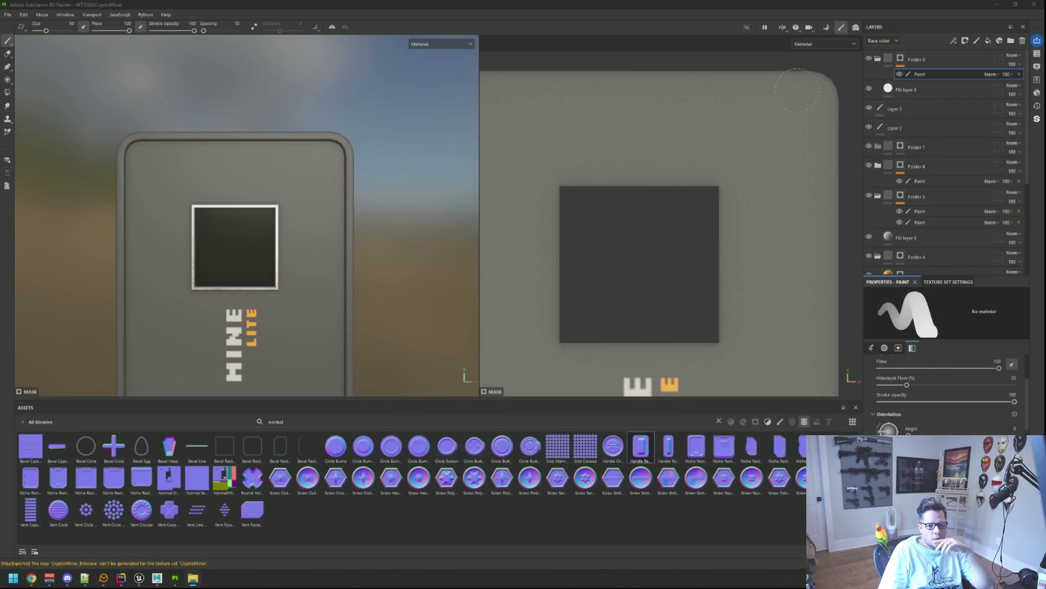
drag(872, 529, 704, 502)
click(626, 204)
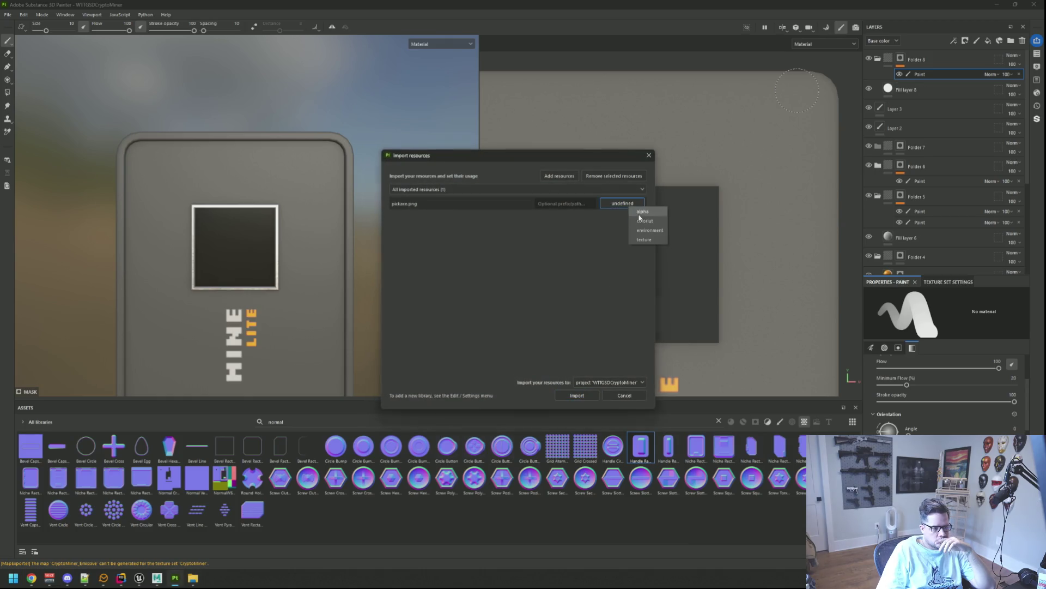
click(640, 212)
click(606, 382)
click(602, 402)
click(575, 395)
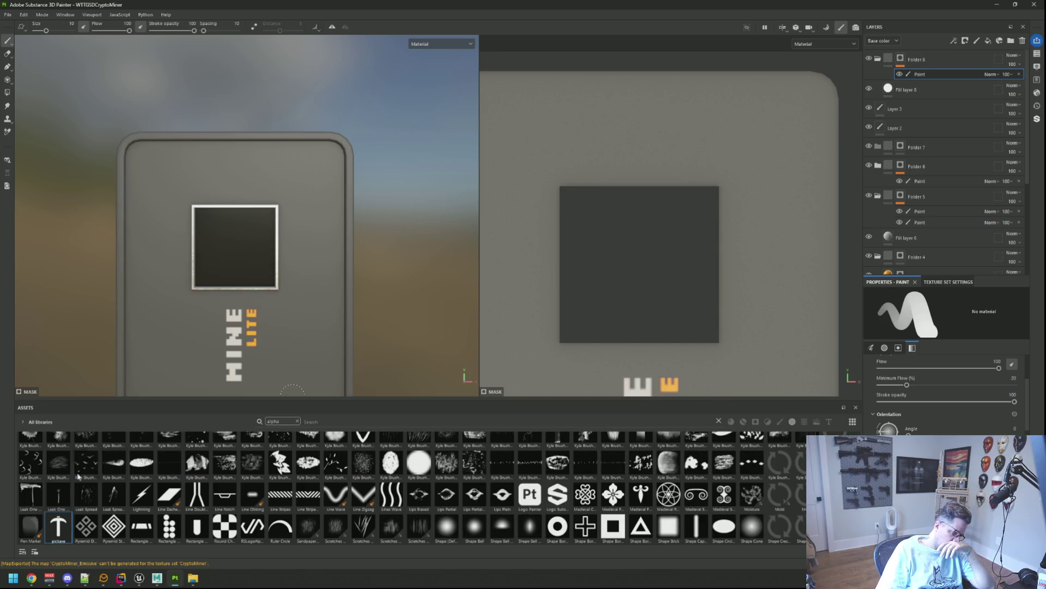
- Raise the brush size to about 20 and test-stamp the pickaxe above the dark square, then undo
mouse_move(58, 527)
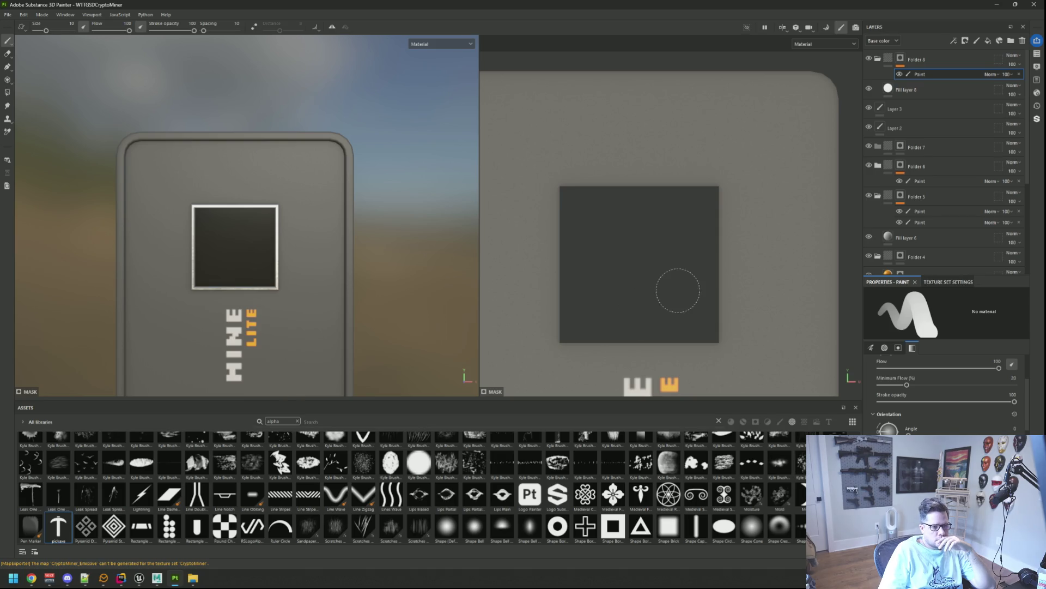
scroll(945, 408, down, 5)
scroll(945, 408, down, 4)
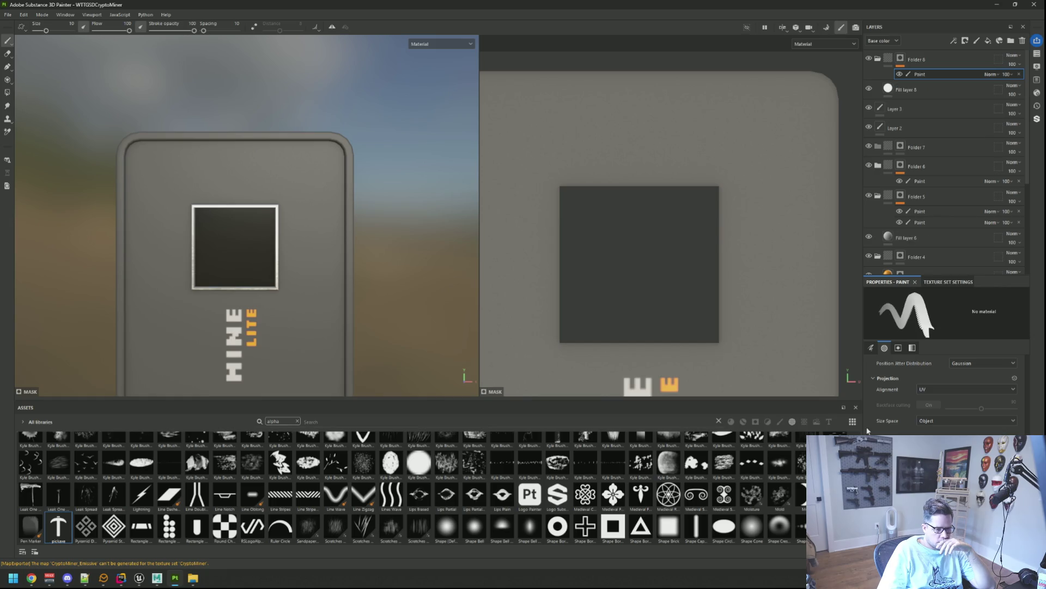
scroll(639, 157, down, 1)
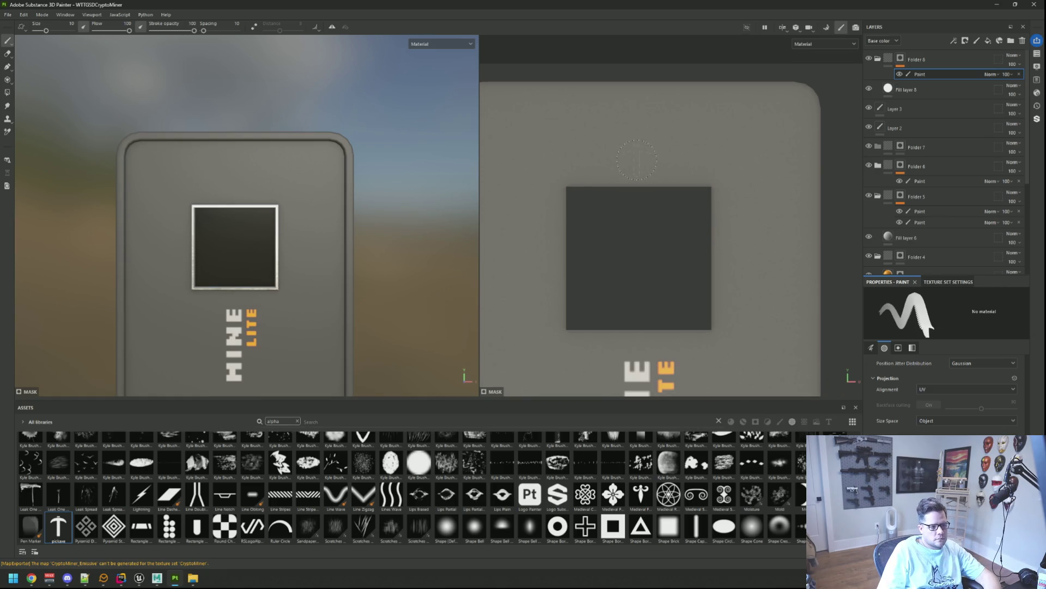
scroll(680, 227, up, 3)
drag(696, 233, 636, 225)
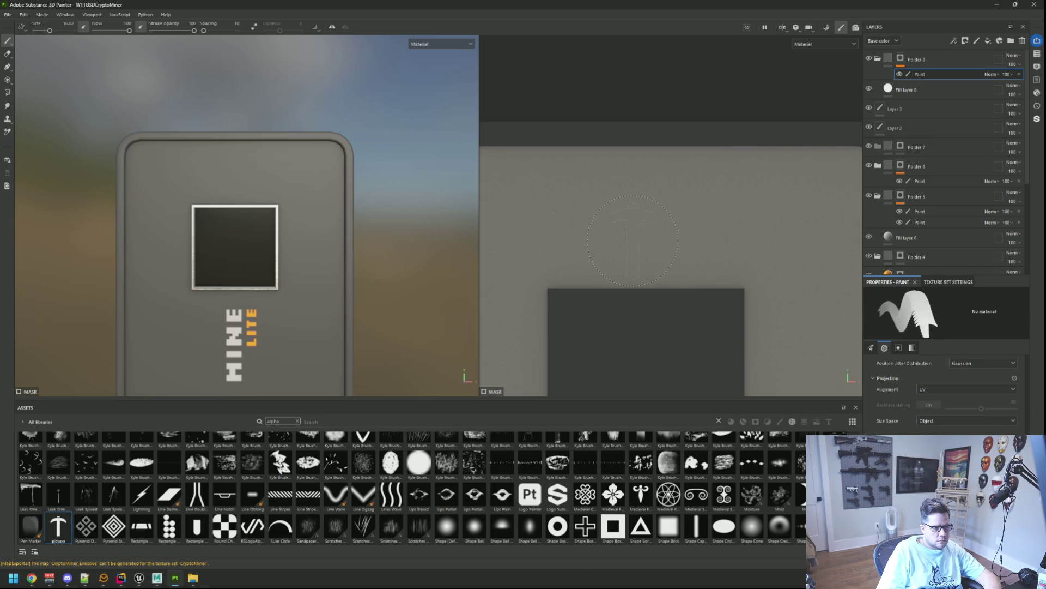
click(637, 224)
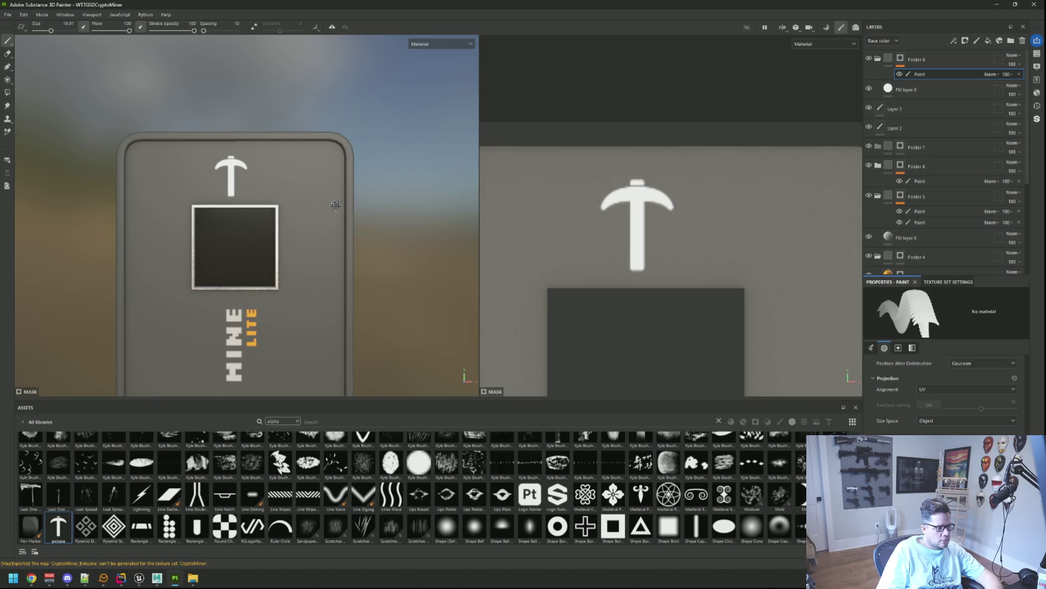
drag(330, 206, 317, 188)
key(ctrl+z)
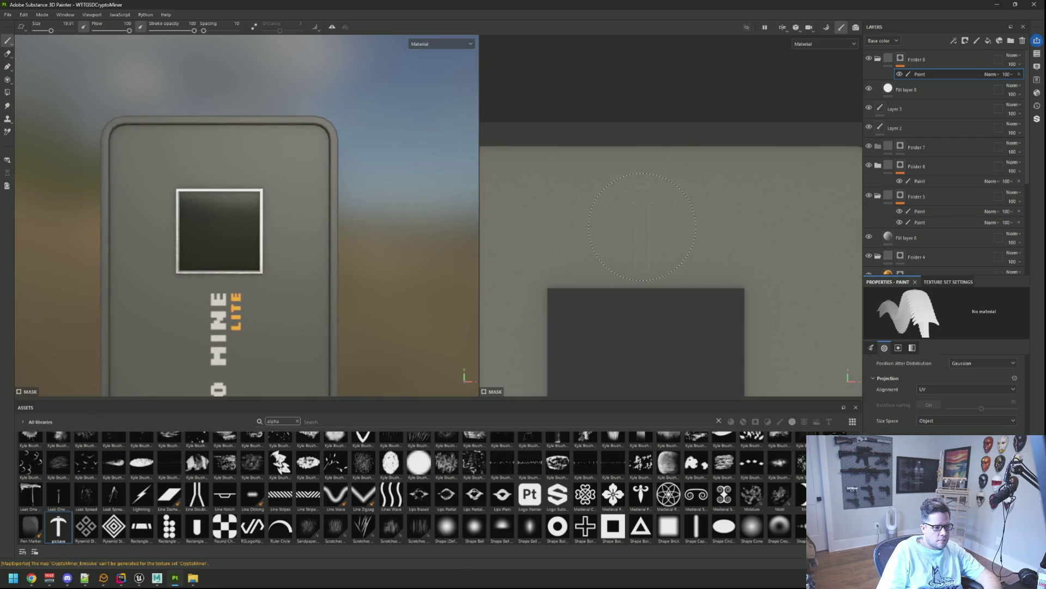
- Tilt the stamp angle from 22 to 47 and stamp the white pickaxe above the screen
scroll(961, 417, up, 3)
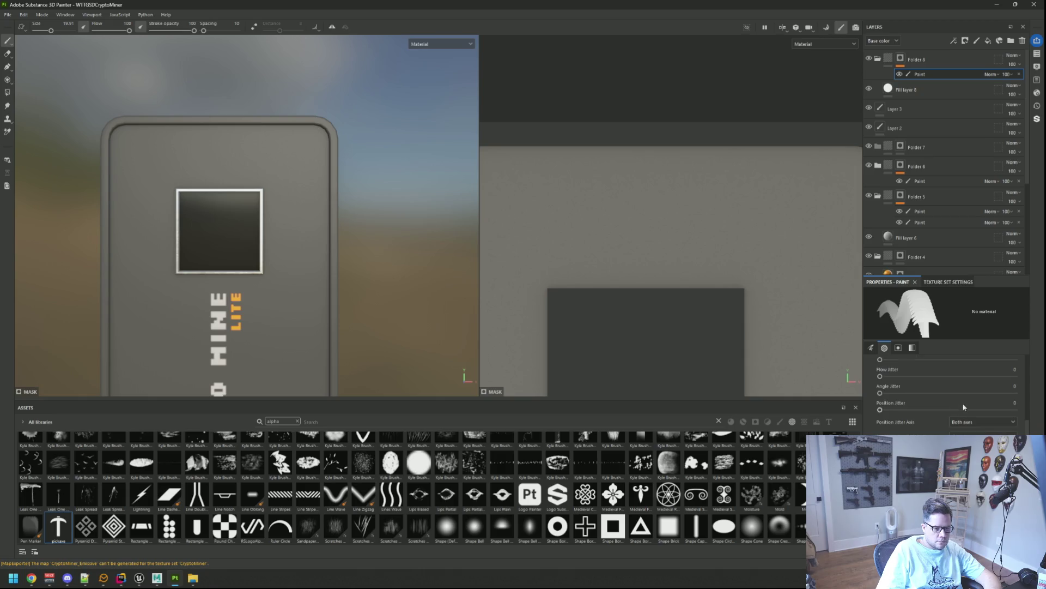
scroll(885, 430, down, 2)
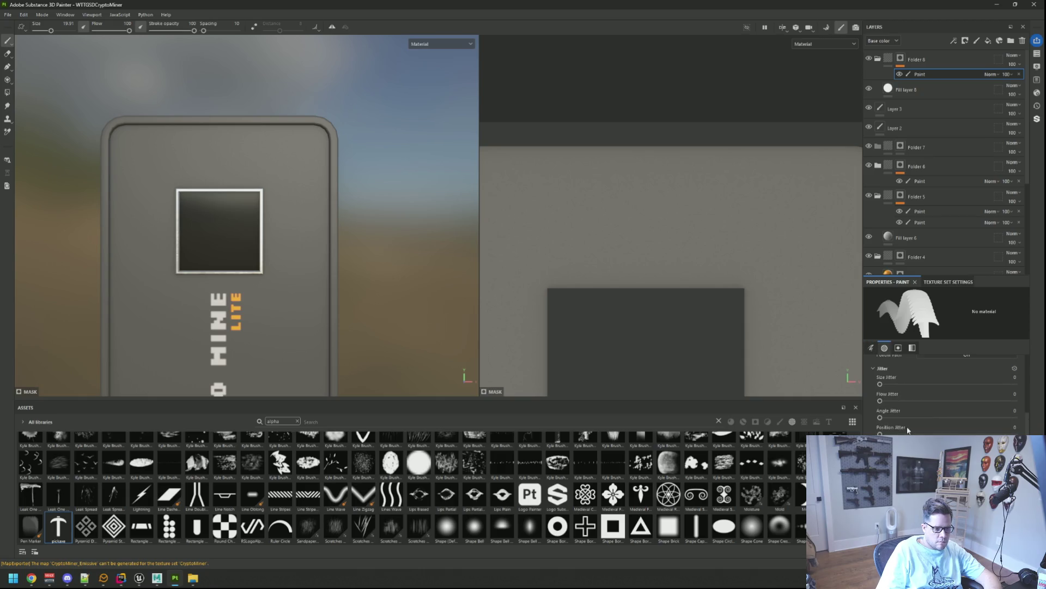
scroll(907, 430, up, 4)
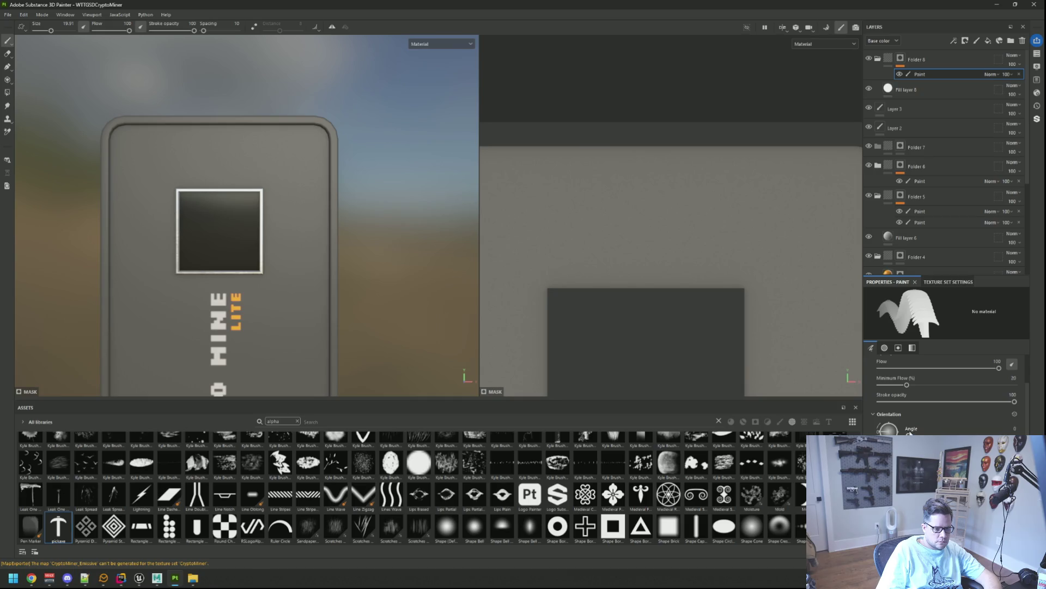
drag(915, 434, 902, 430)
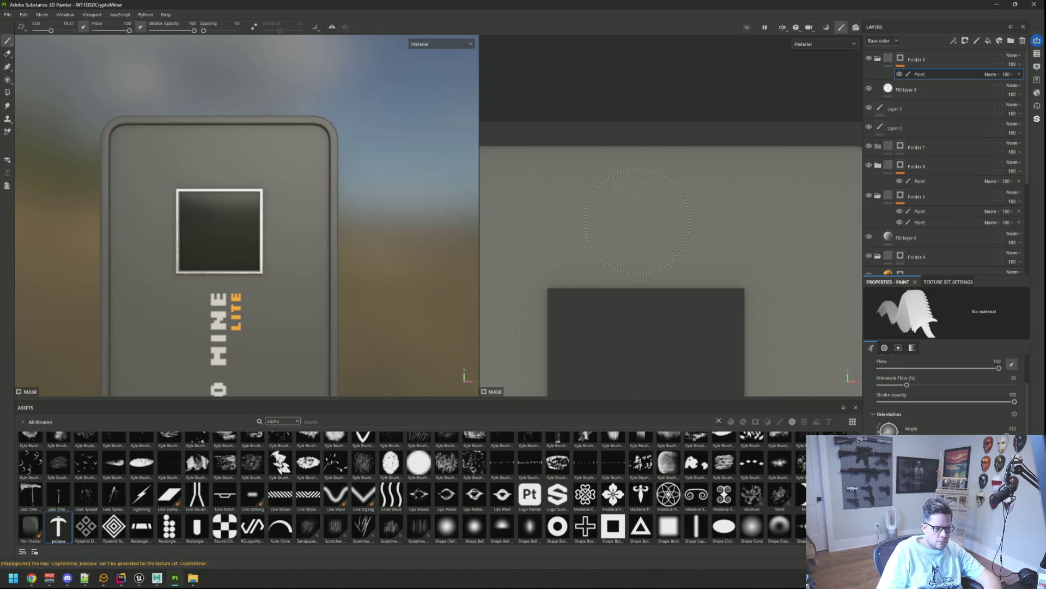
click(638, 221)
key(ctrl+z)
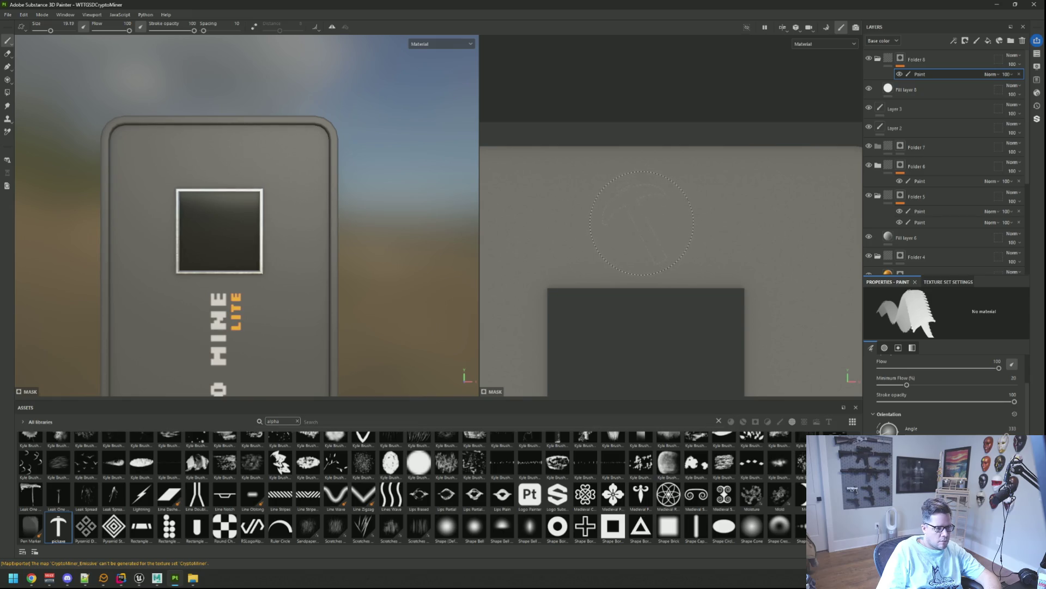
click(641, 223)
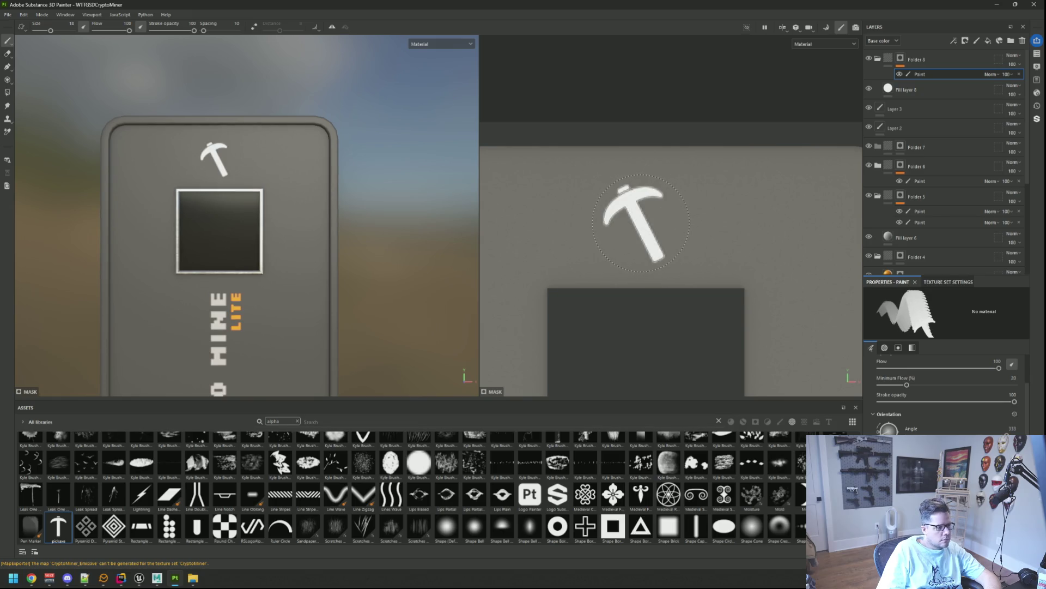
- Retry the pickaxe stamp several times, undoing each placement, to position it above the screen
scroll(377, 179, down, 1)
scroll(378, 179, down, 3)
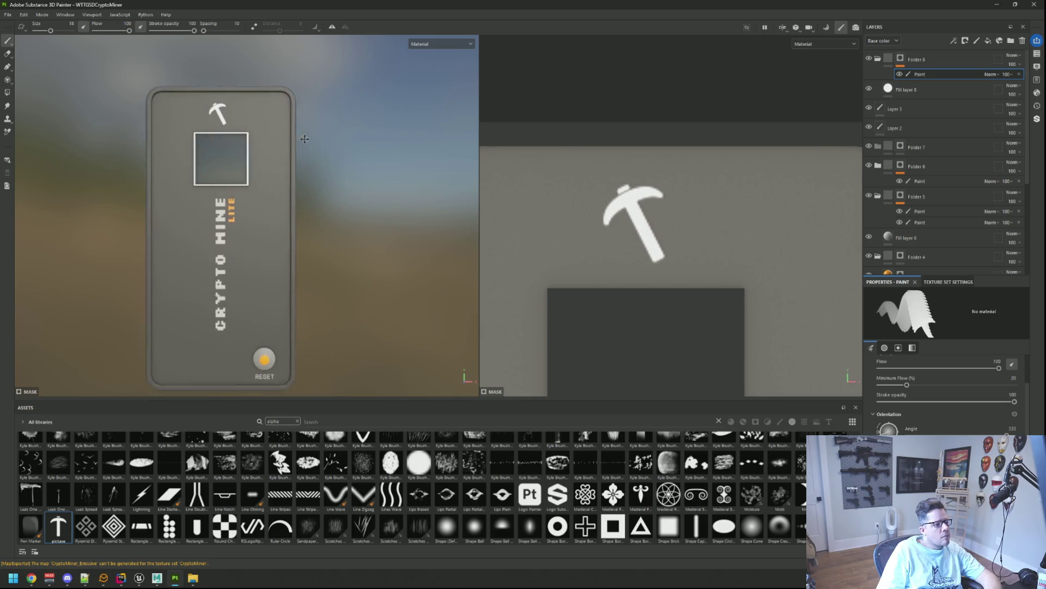
mouse_move(338, 170)
mouse_down()
mouse_move(322, 169)
mouse_move(345, 168)
mouse_move(337, 173)
mouse_up()
scroll(324, 163, down, 4)
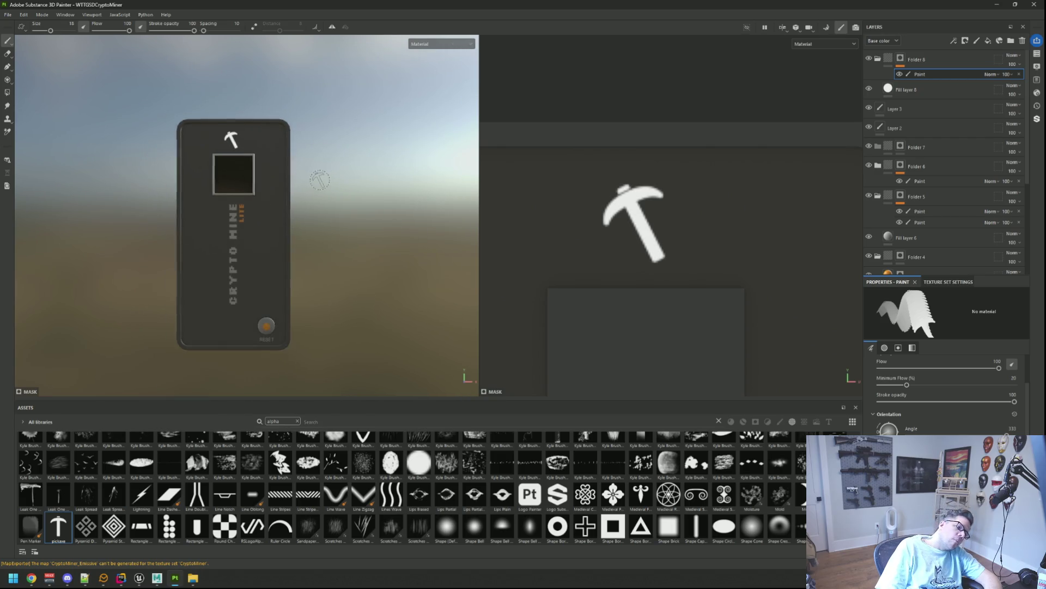
key(ctrl+z)
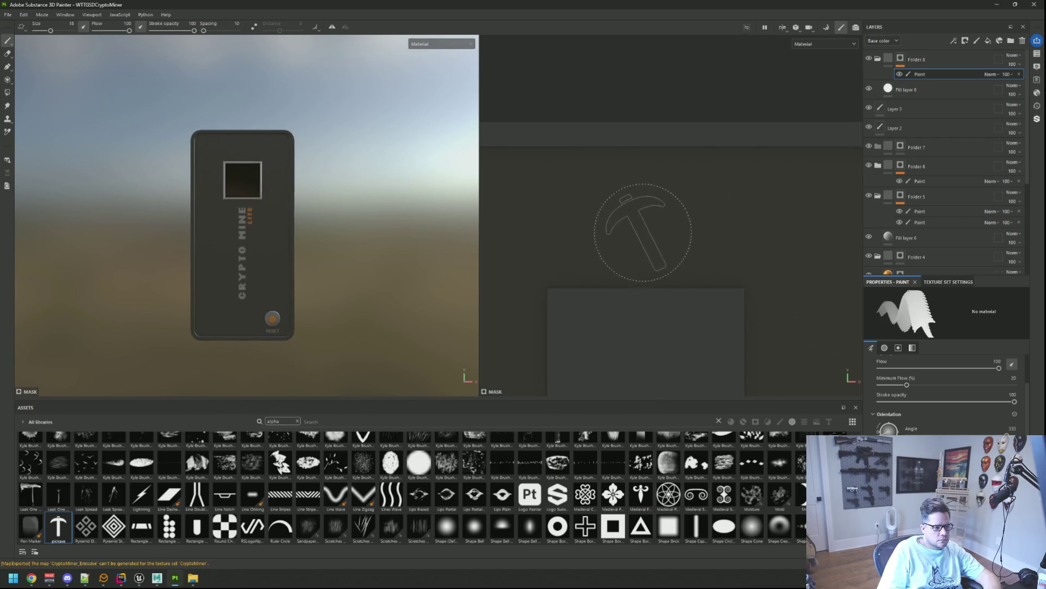
click(643, 222)
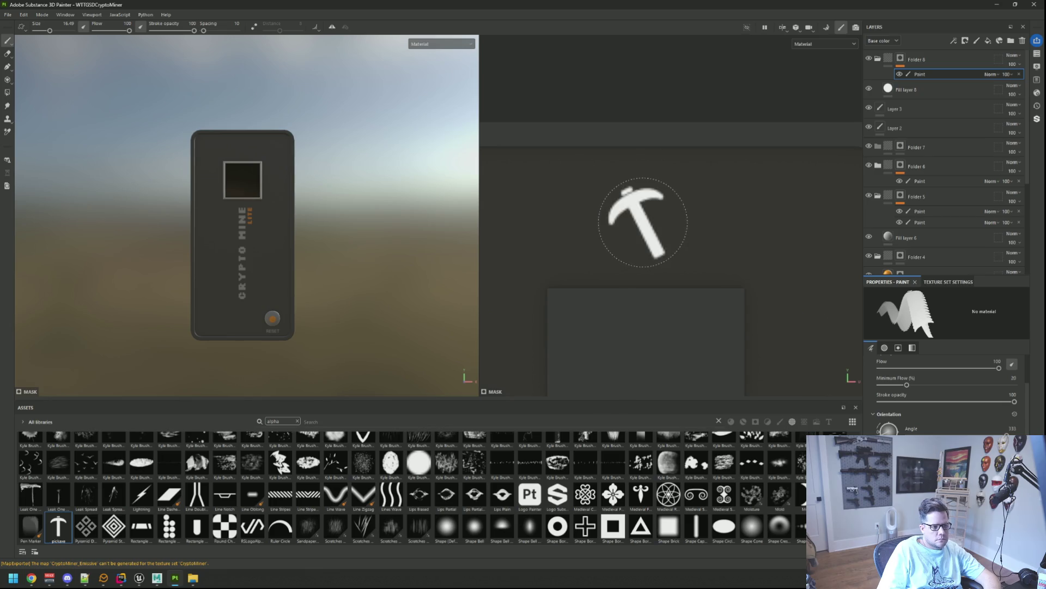
key(ctrl+z)
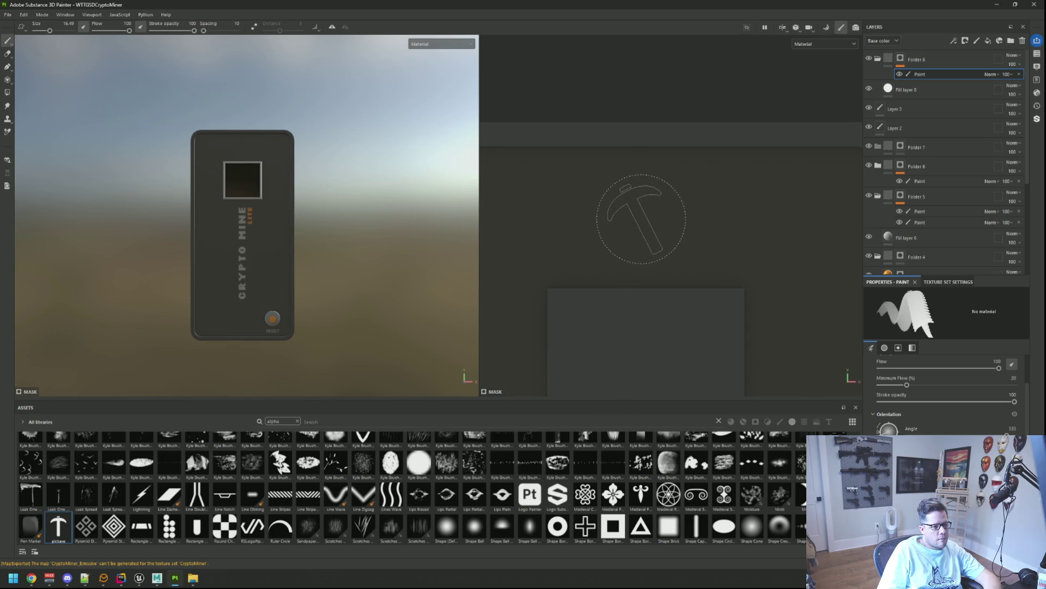
click(641, 219)
key(ctrl+z)
click(643, 223)
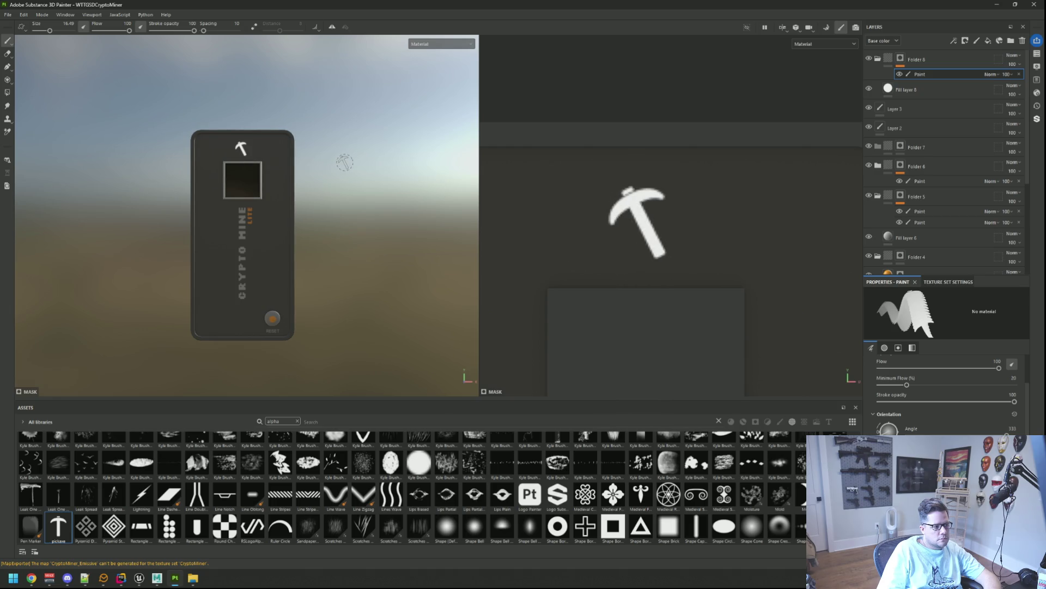
- Settle the final pickaxe stamp slightly further right above the screen
drag(335, 183, 319, 192)
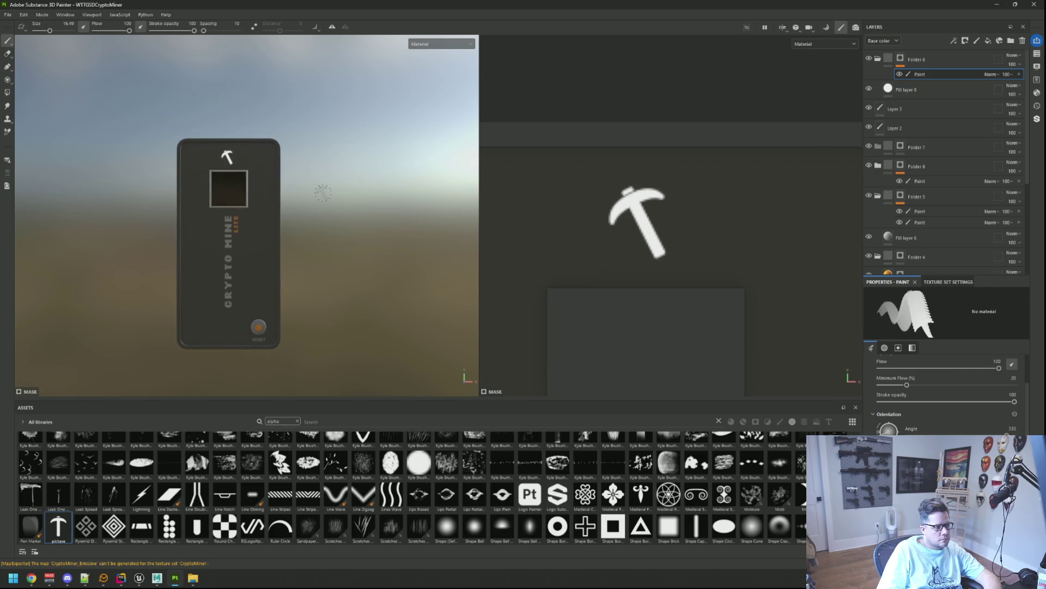
key(ctrl+z)
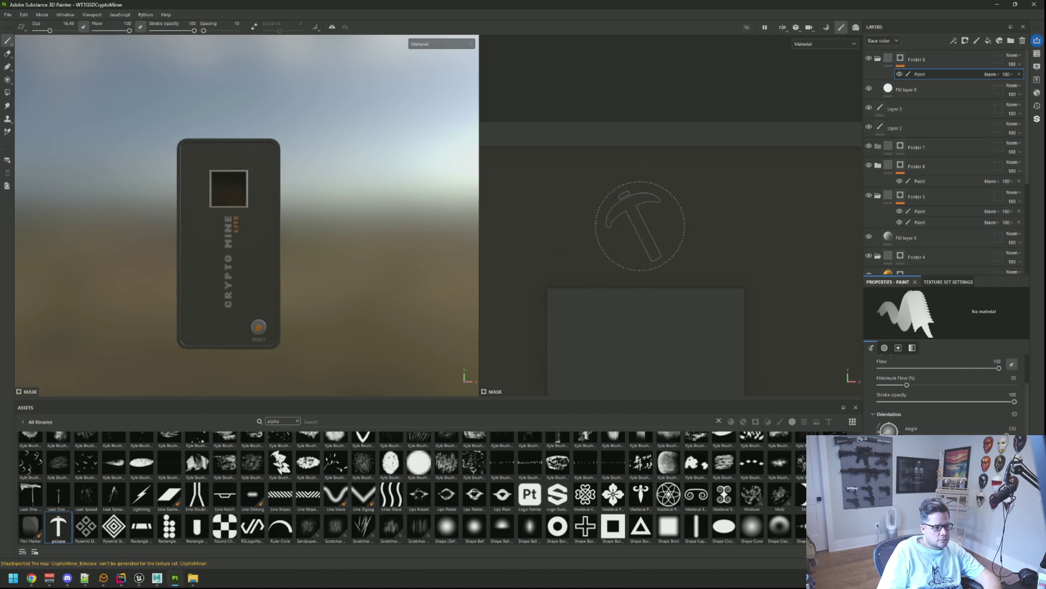
click(644, 226)
key(ctrl+z)
click(644, 226)
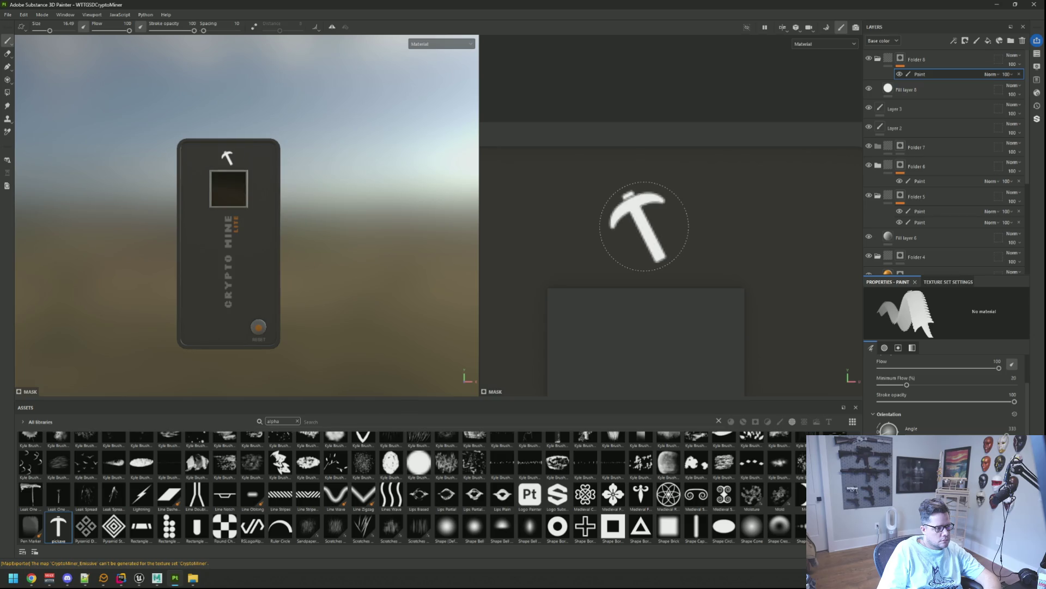
mouse_move(327, 185)
mouse_down()
mouse_move(345, 175)
mouse_move(320, 181)
mouse_move(380, 192)
mouse_move(355, 198)
mouse_move(373, 178)
mouse_up()
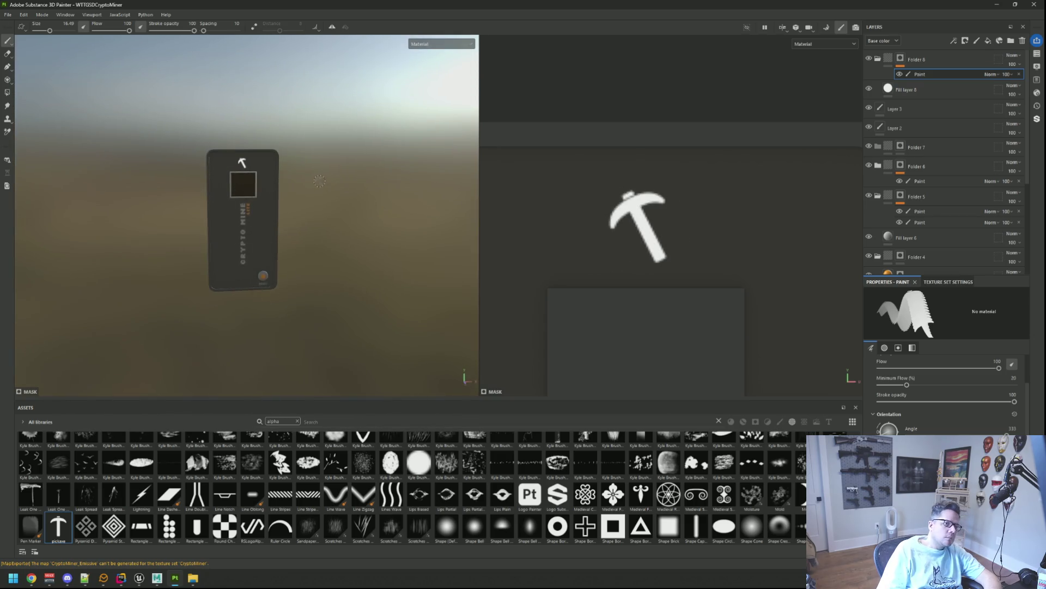
- Export the CryptoMiner texture set's four textures via Ctrl+Shift+E
scroll(319, 181, up, 3)
key(ctrl+shift+e)
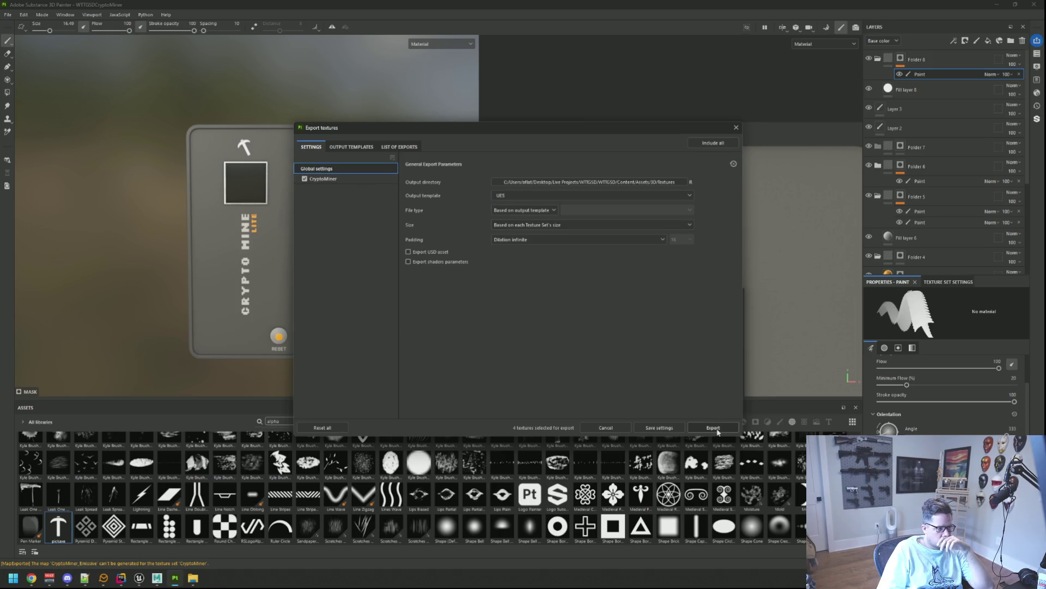
click(716, 429)
click(667, 430)
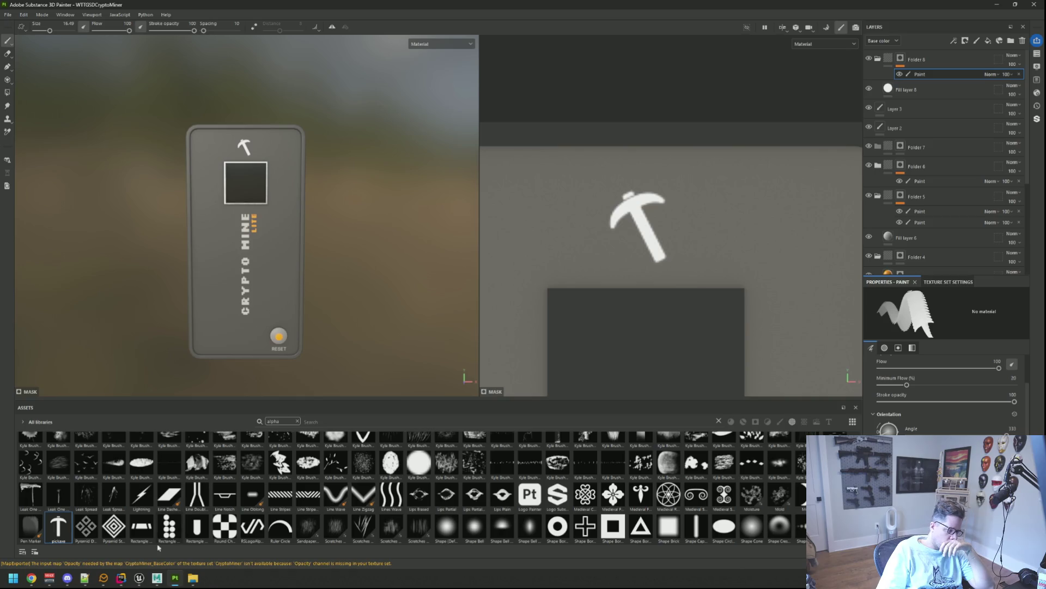
- Switch to Unreal Engine and pull the level view back from the wall board
click(139, 577)
click(155, 578)
click(138, 579)
drag(529, 294, 512, 316)
- Open the miner's material instance, enable Use Emissive, and assign CryptoMiner_Emissive as the emissive texture
click(506, 311)
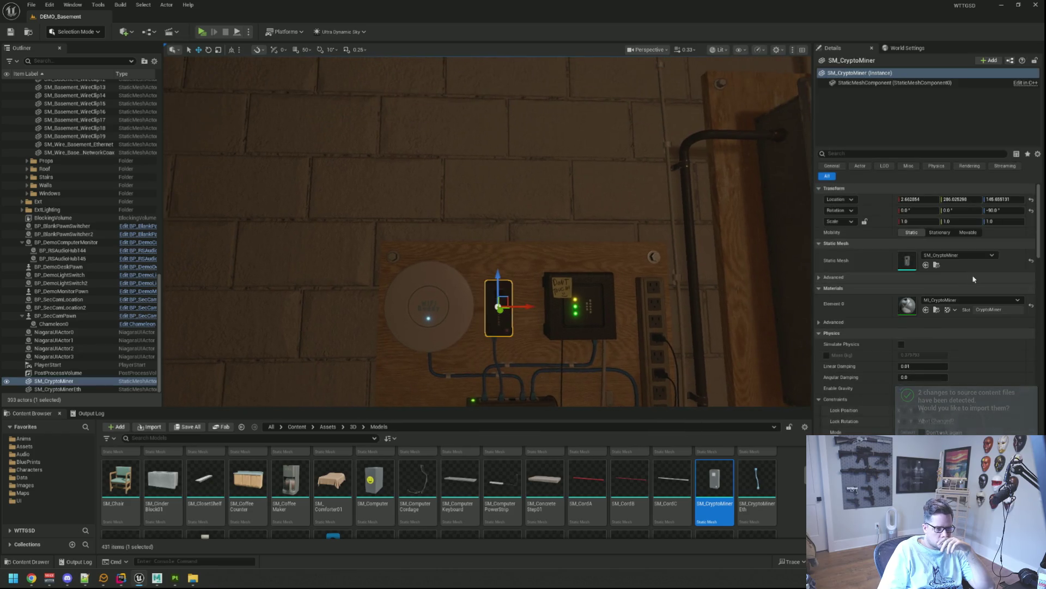
click(937, 310)
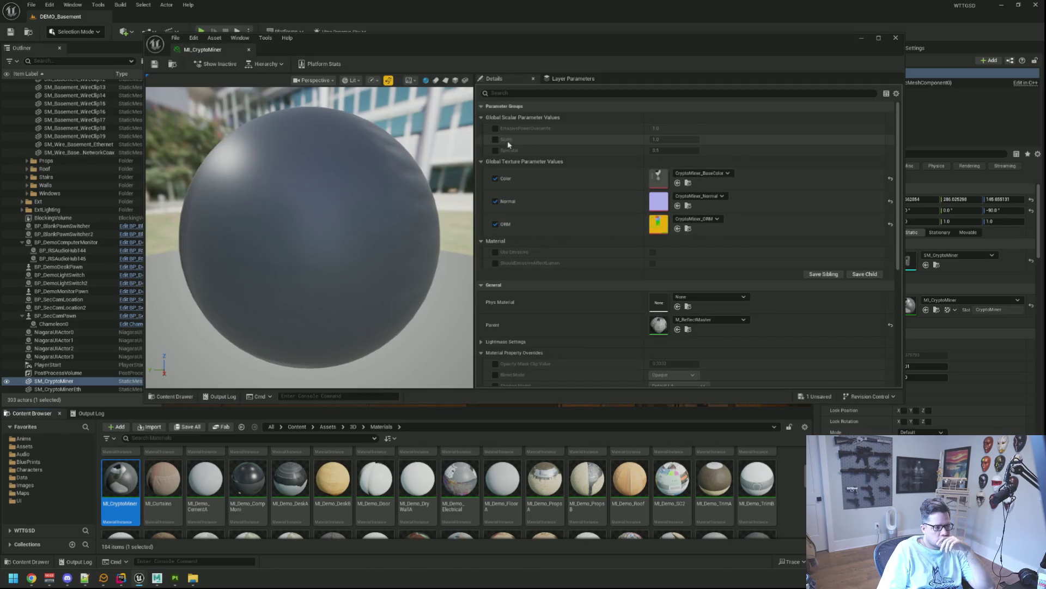
click(496, 251)
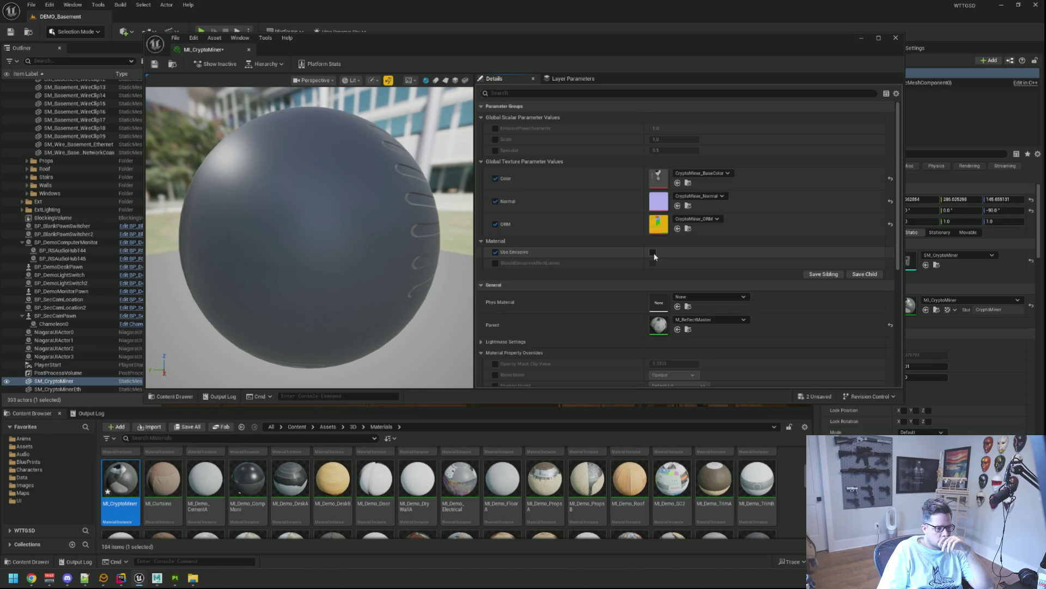
click(653, 253)
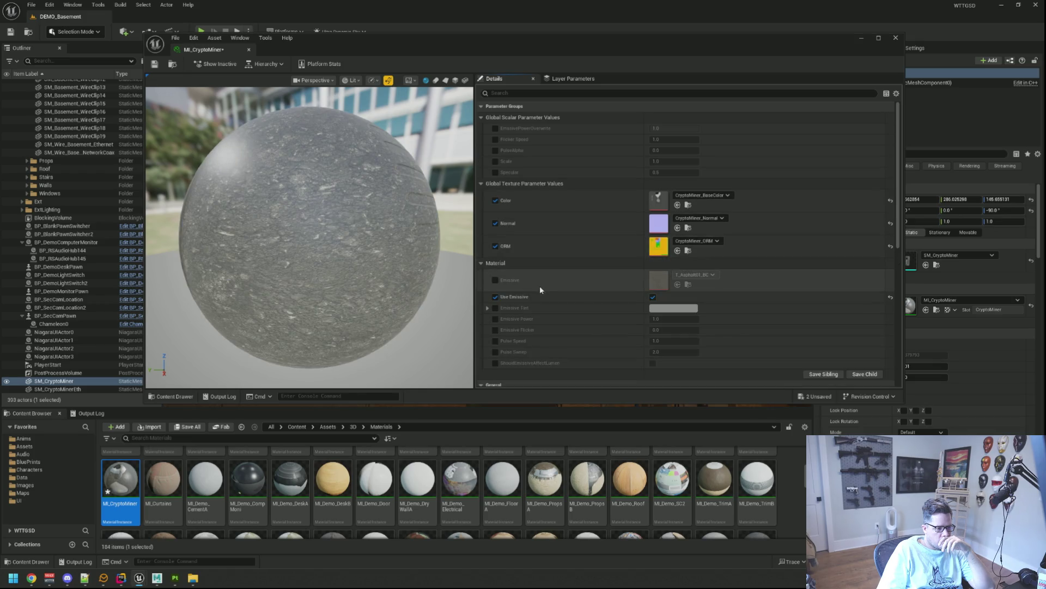
click(496, 280)
click(703, 276)
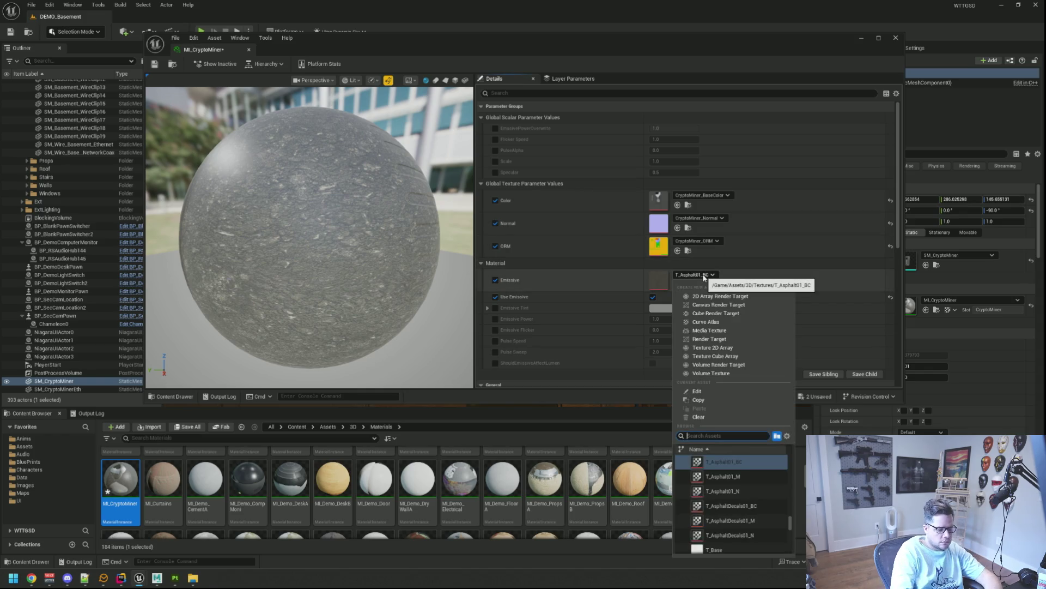
text(CryptoMin)
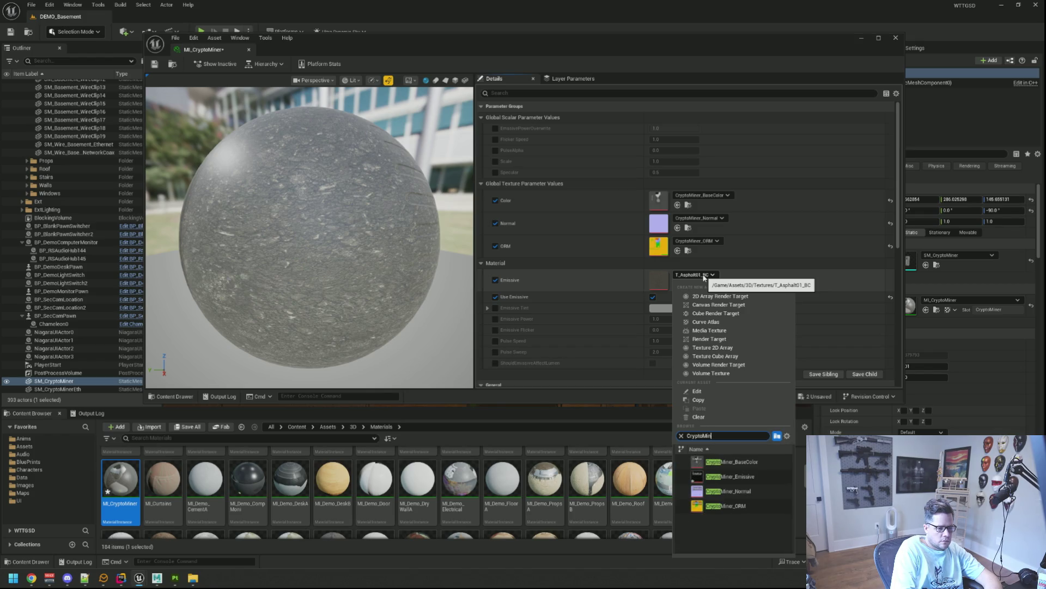
click(730, 476)
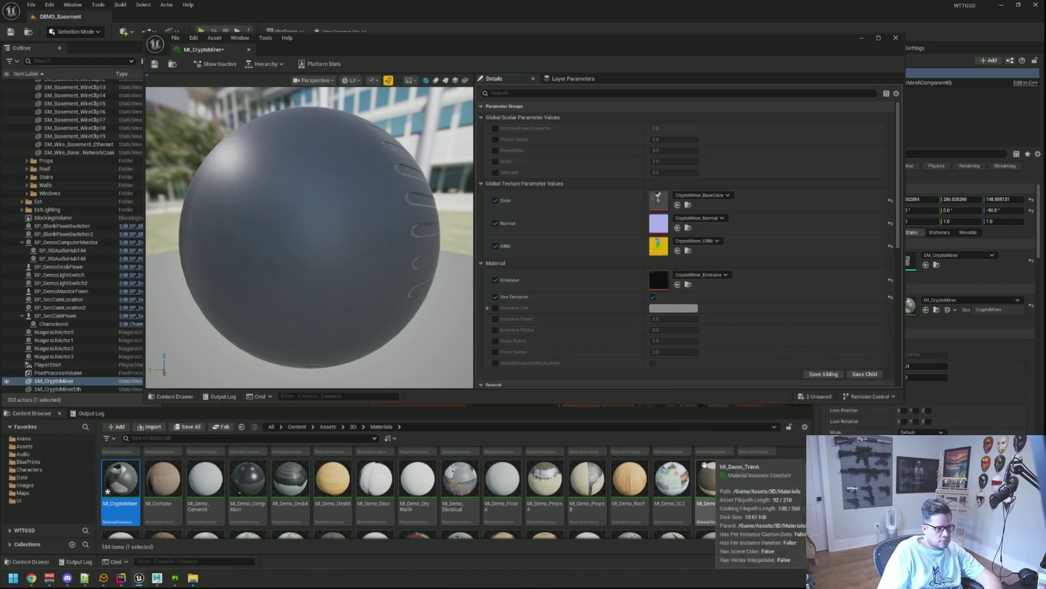
mouse_move(373, 249)
mouse_down()
mouse_move(327, 234)
mouse_move(300, 251)
mouse_move(402, 245)
mouse_up()
- Set the Emissive Tint to a strong green and save MI_CryptoMiner
click(495, 308)
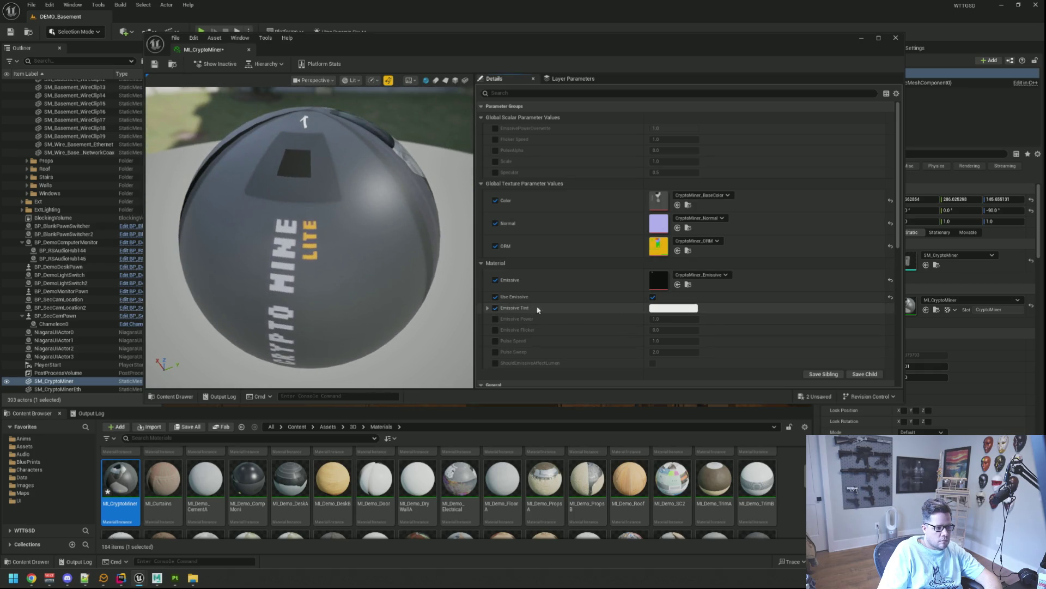
click(674, 309)
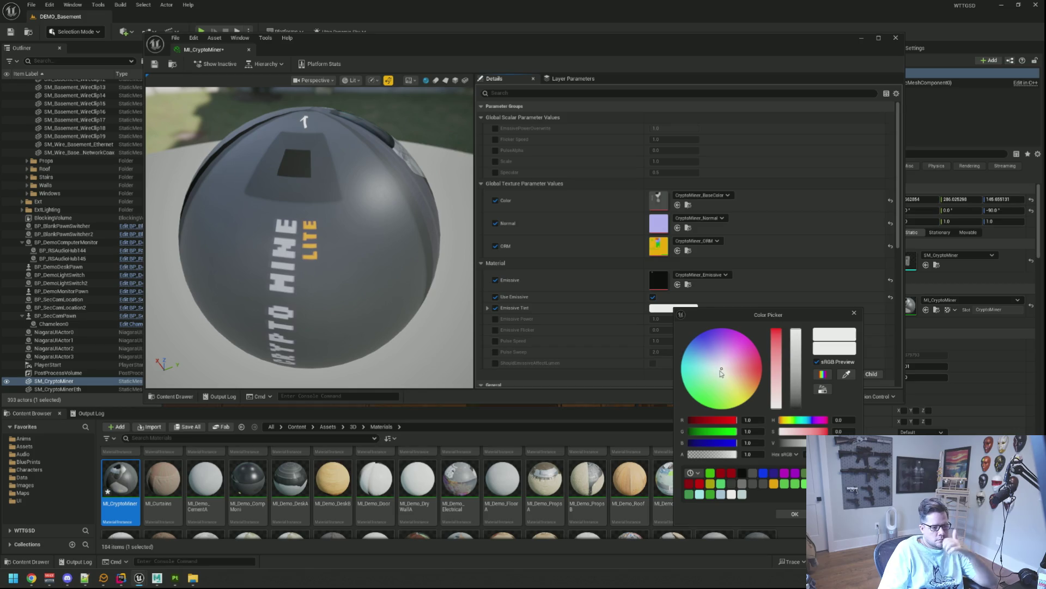
drag(721, 373, 716, 375)
drag(718, 429, 668, 422)
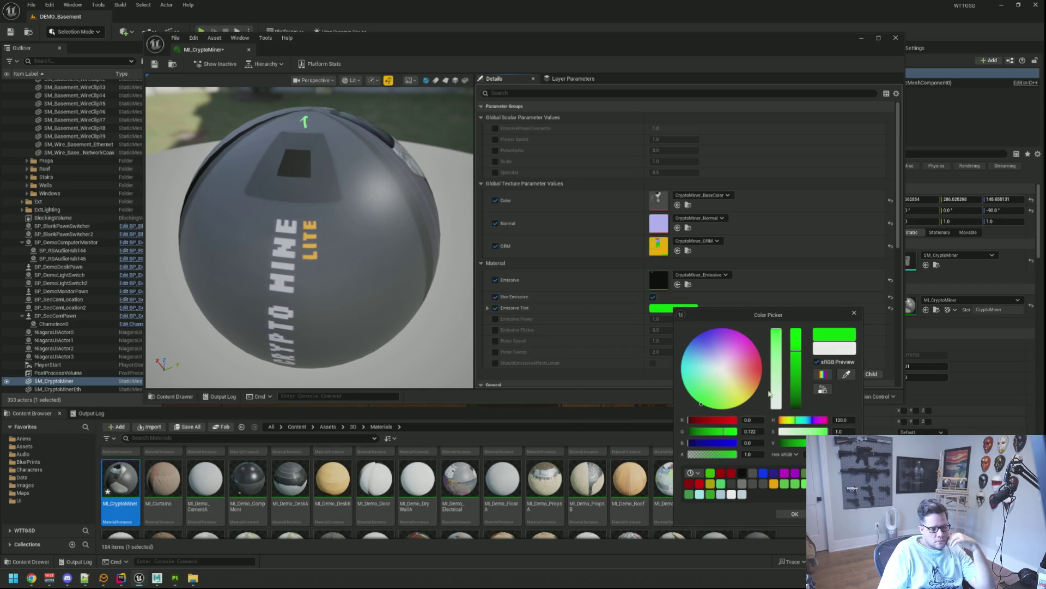
drag(795, 330, 796, 374)
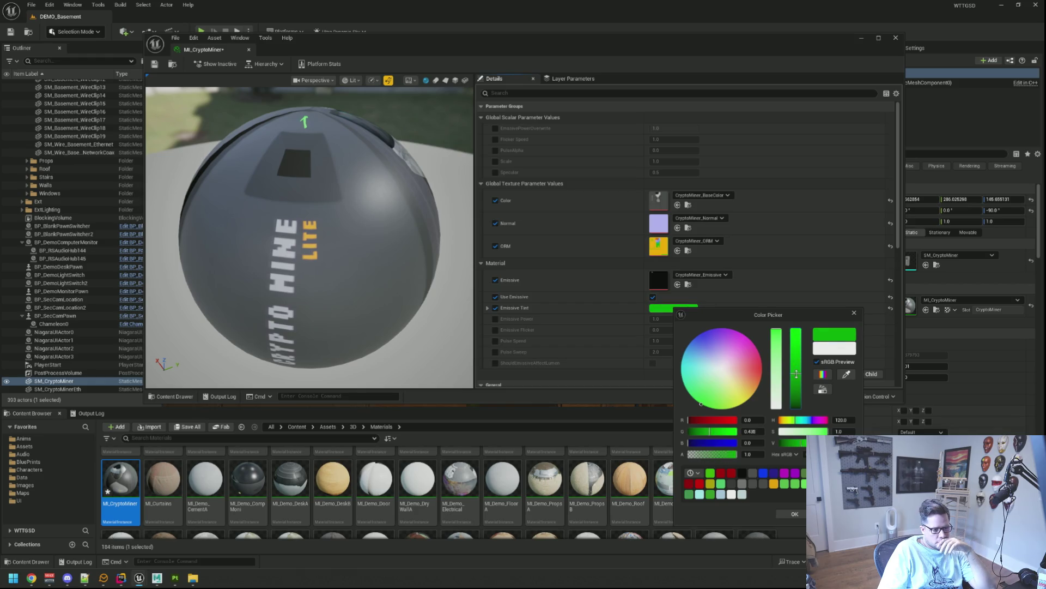
click(795, 513)
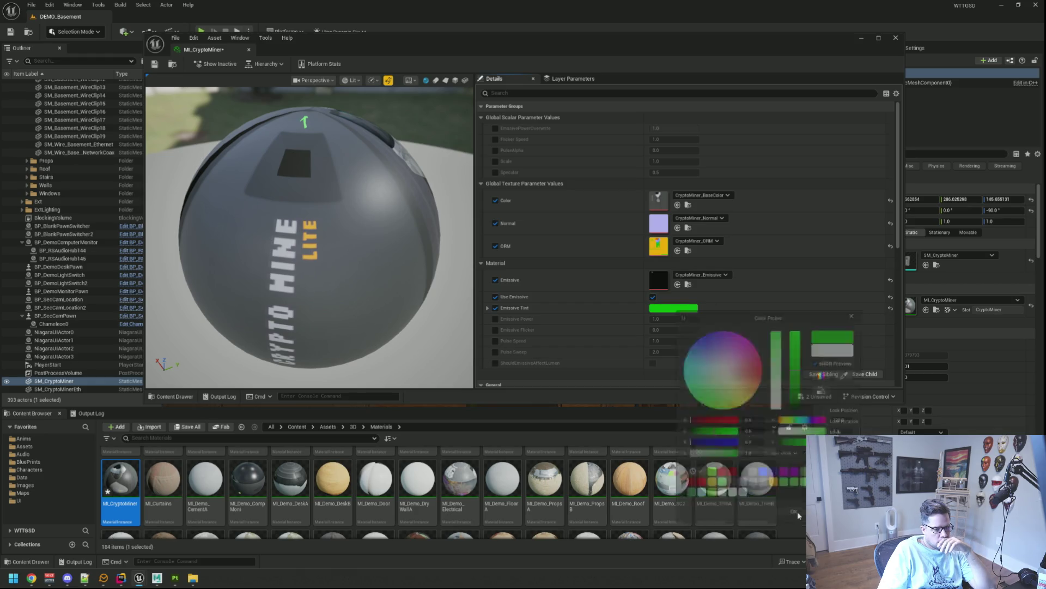
click(154, 66)
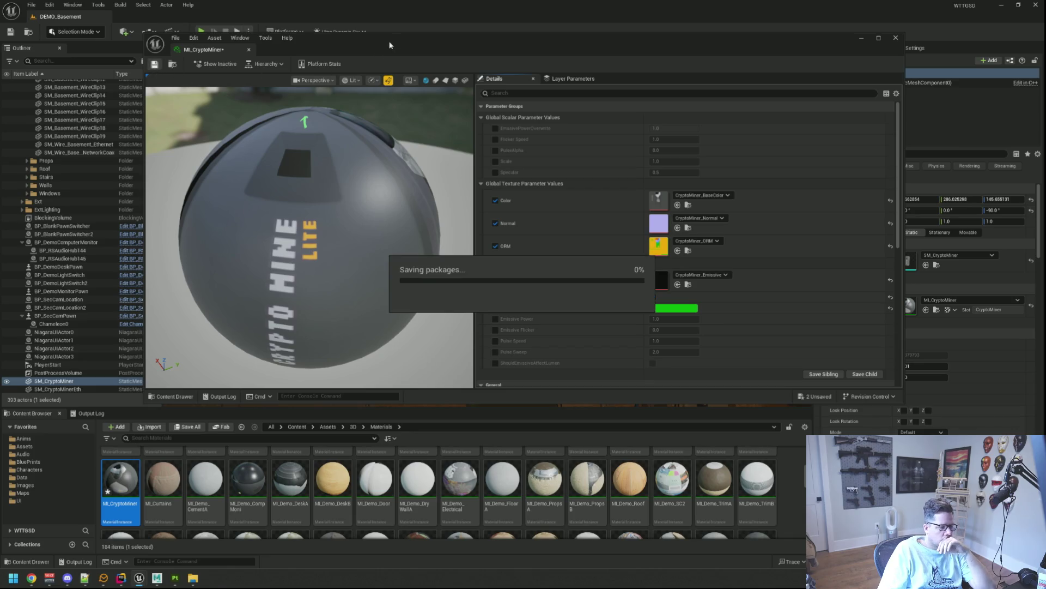
drag(389, 48, 444, 361)
- Close the miner's material editor and play-test the level by walking up to the networking board
key(Escape)
scroll(488, 203, up, 5)
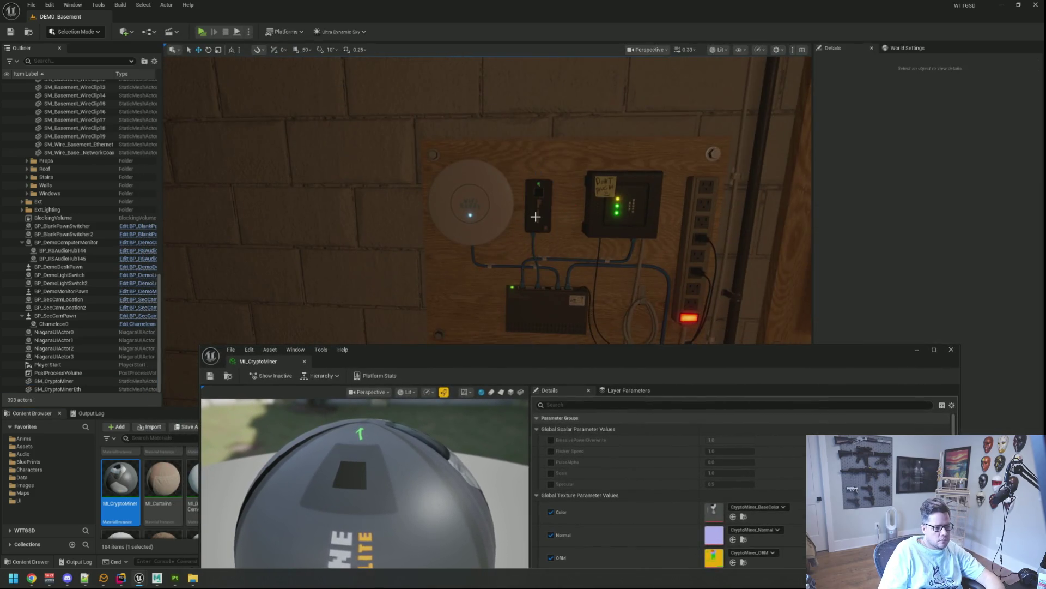
scroll(512, 197, up, 5)
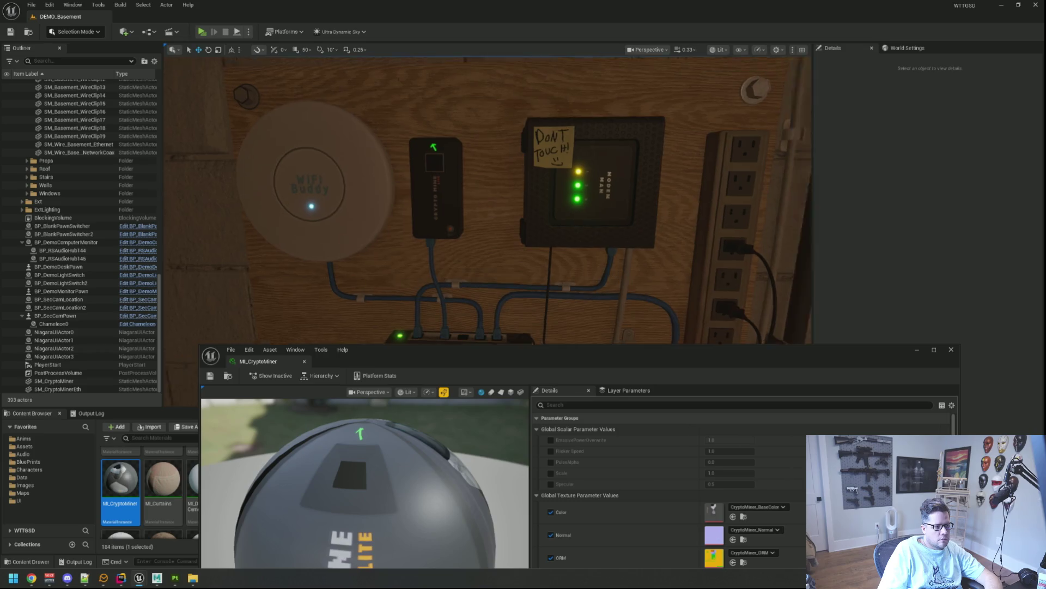
scroll(483, 193, up, 5)
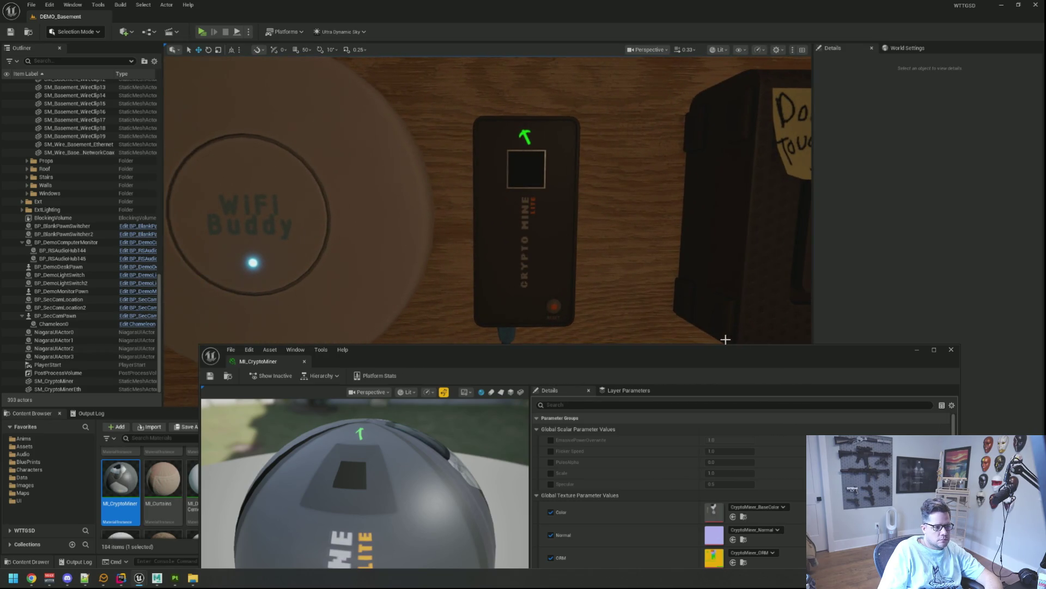
scroll(517, 511, down, 4)
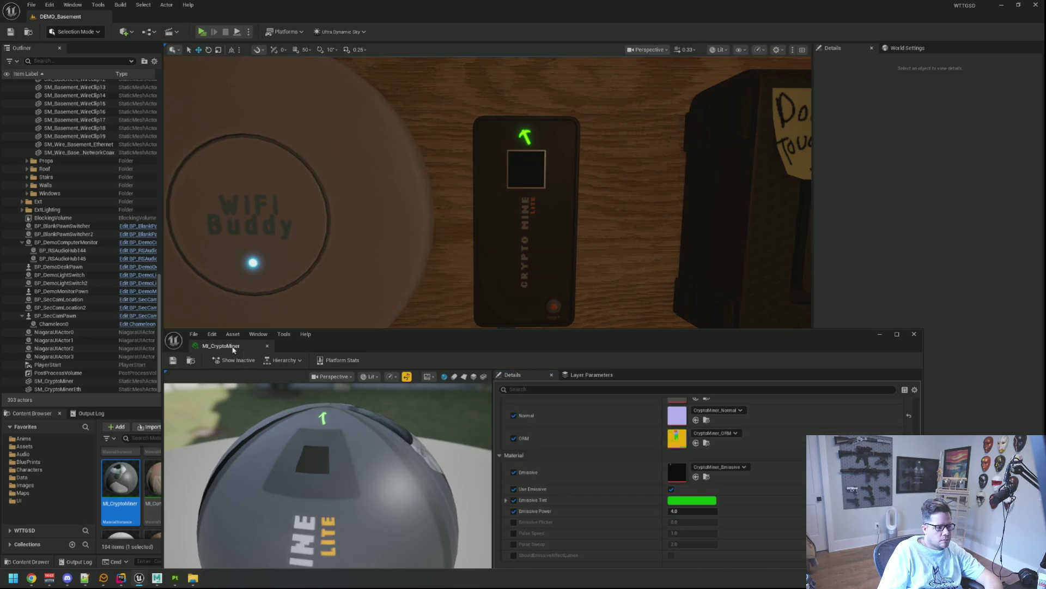
click(267, 346)
scroll(430, 288, down, 10)
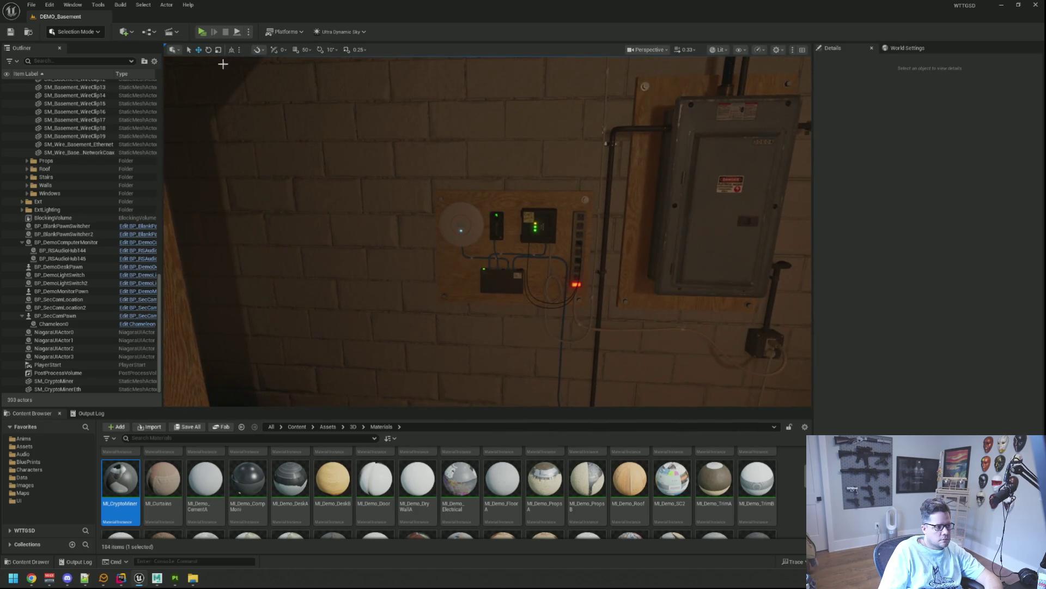
click(203, 34)
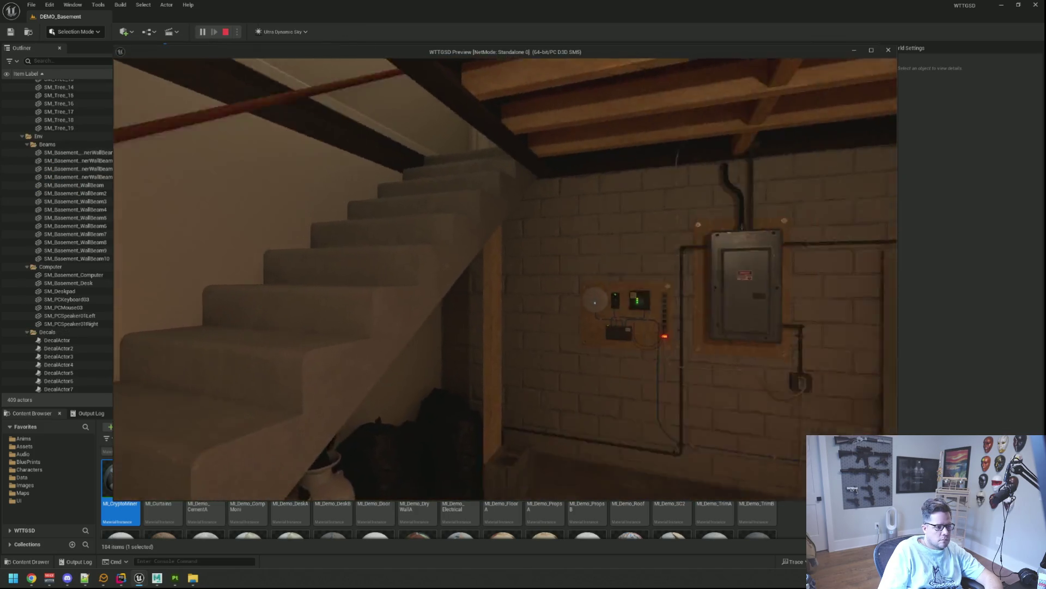
key(w)
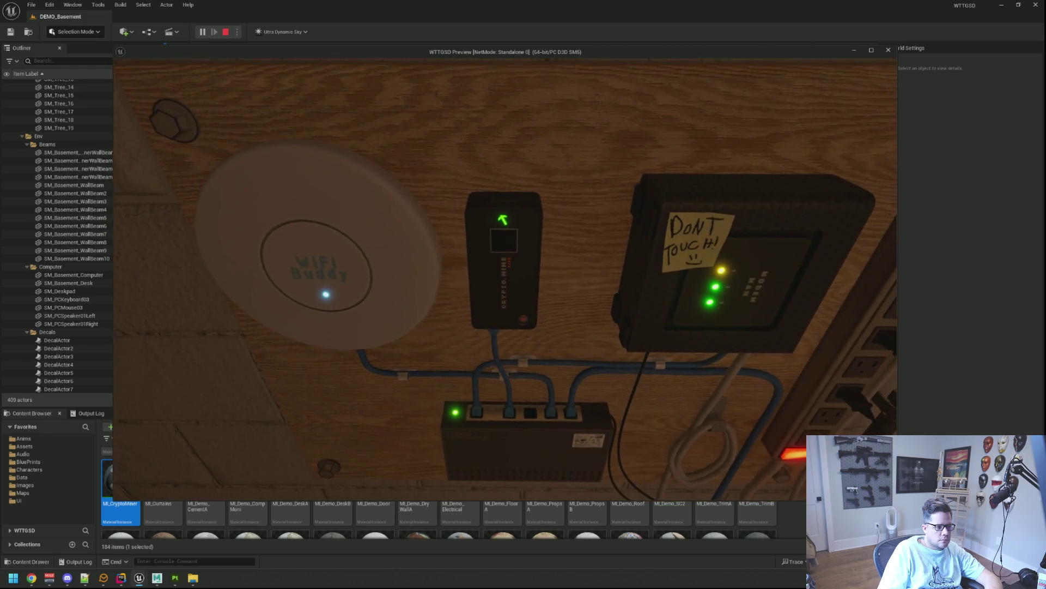
key(Escape)
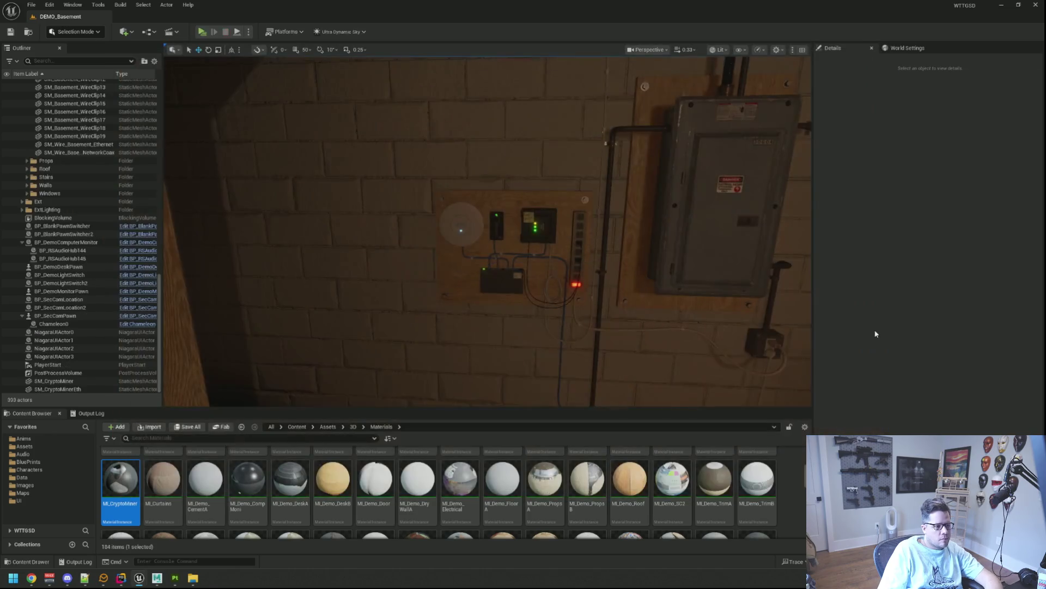
- Close Substance Painter and return to the Unreal editor's basement view
key(alt+Tab)
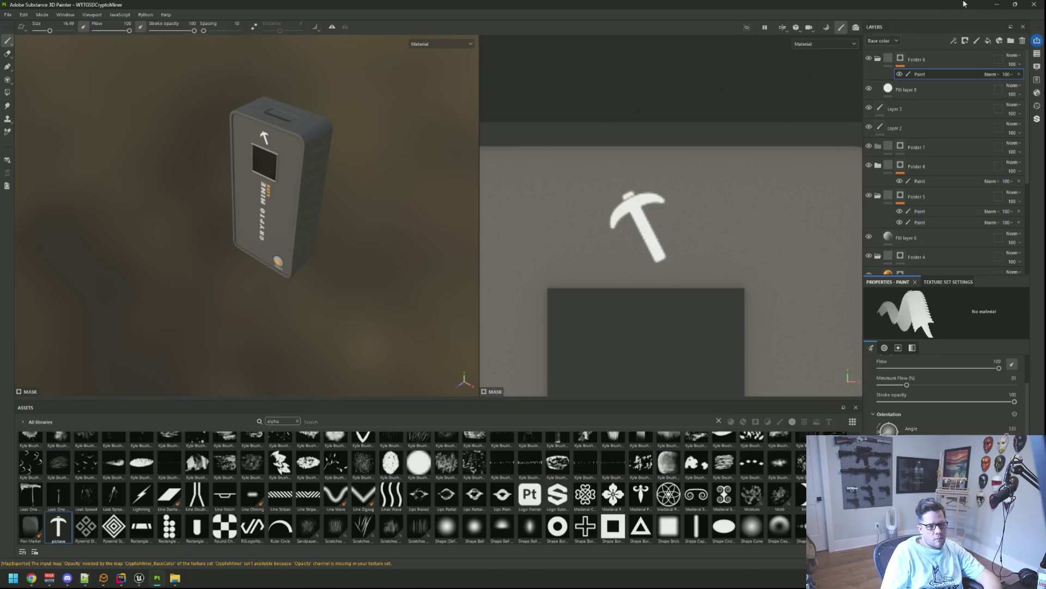
click(1031, 4)
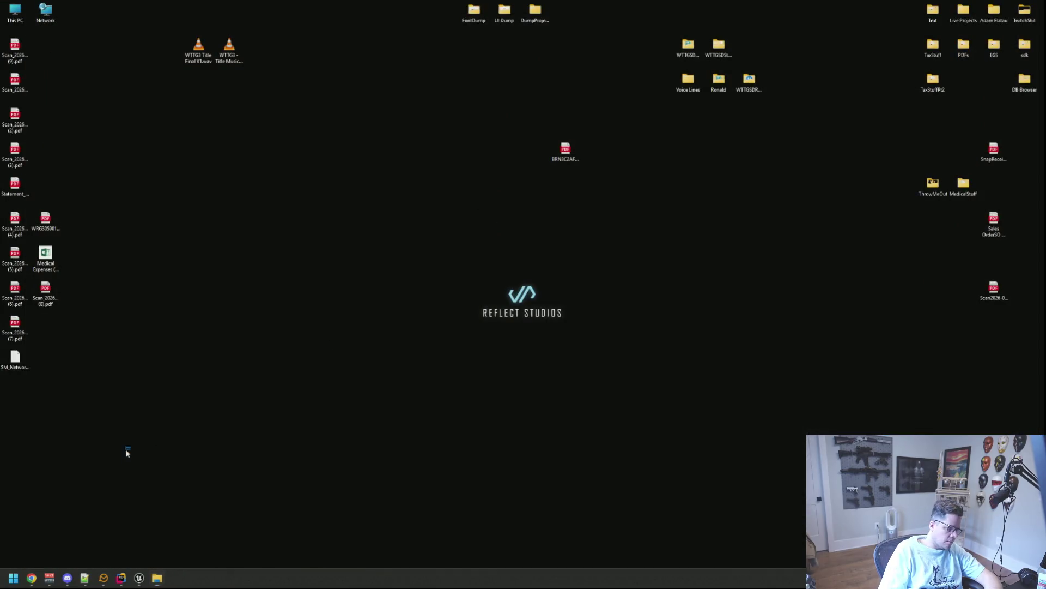
click(139, 578)
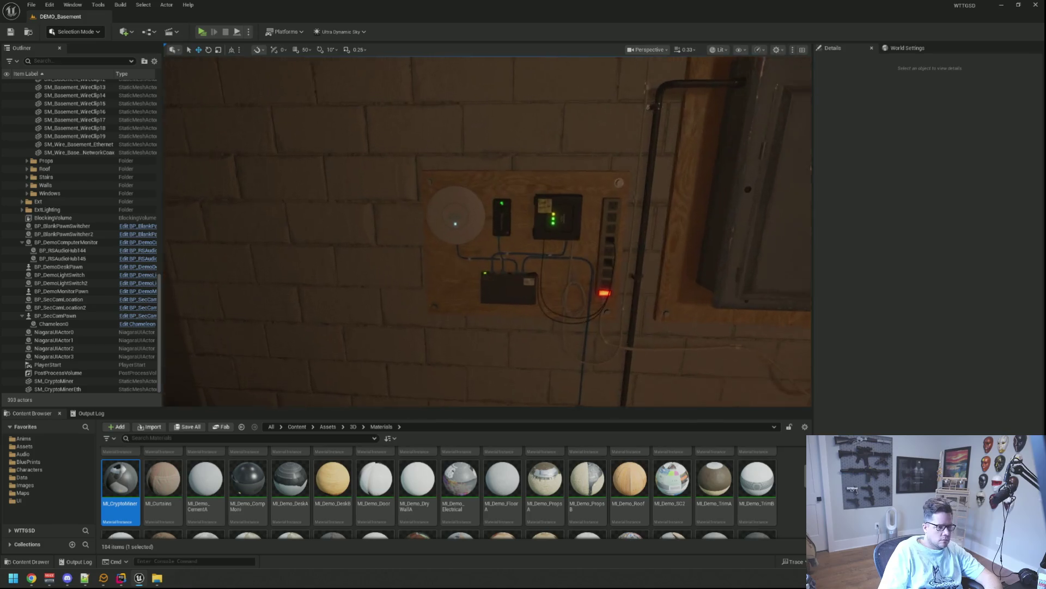
scroll(487, 232, up, 10)
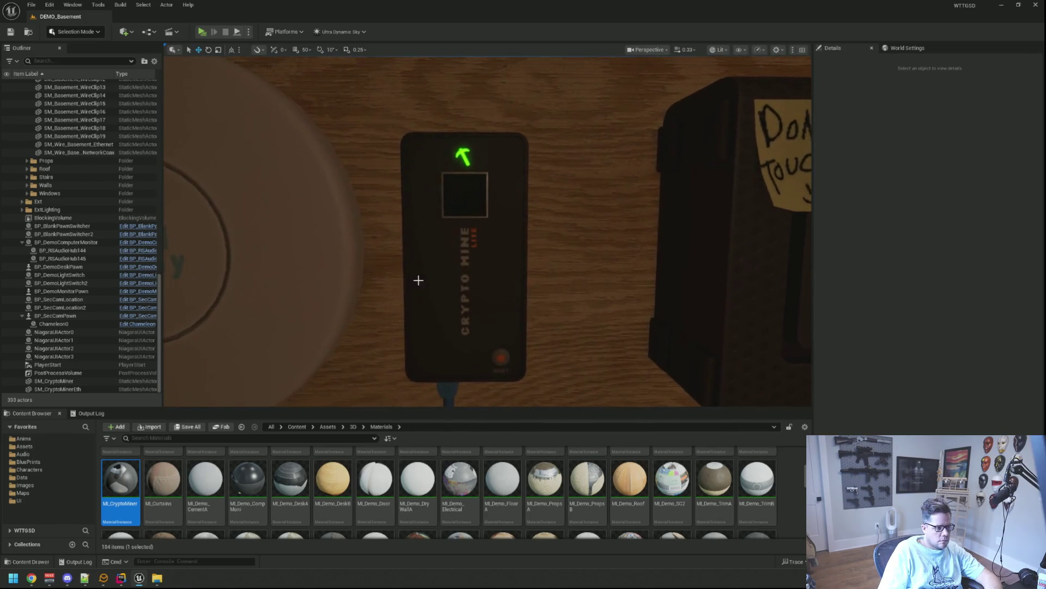
scroll(488, 232, down, 5)
scroll(488, 231, up, 3)
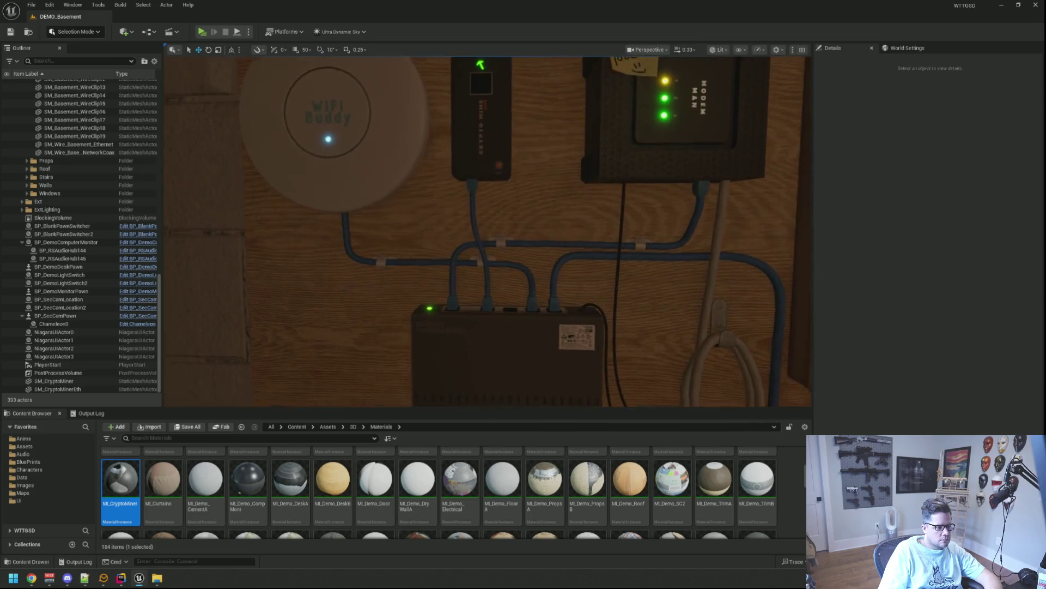
scroll(487, 232, down, 4)
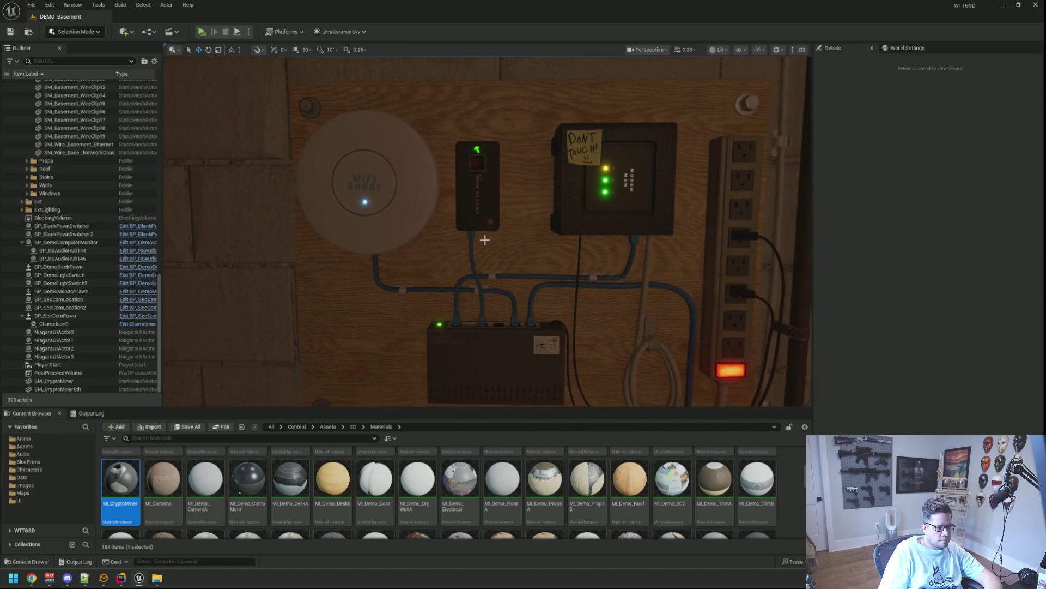
scroll(488, 232, up, 3)
scroll(488, 232, down, 4)
scroll(488, 232, up, 5)
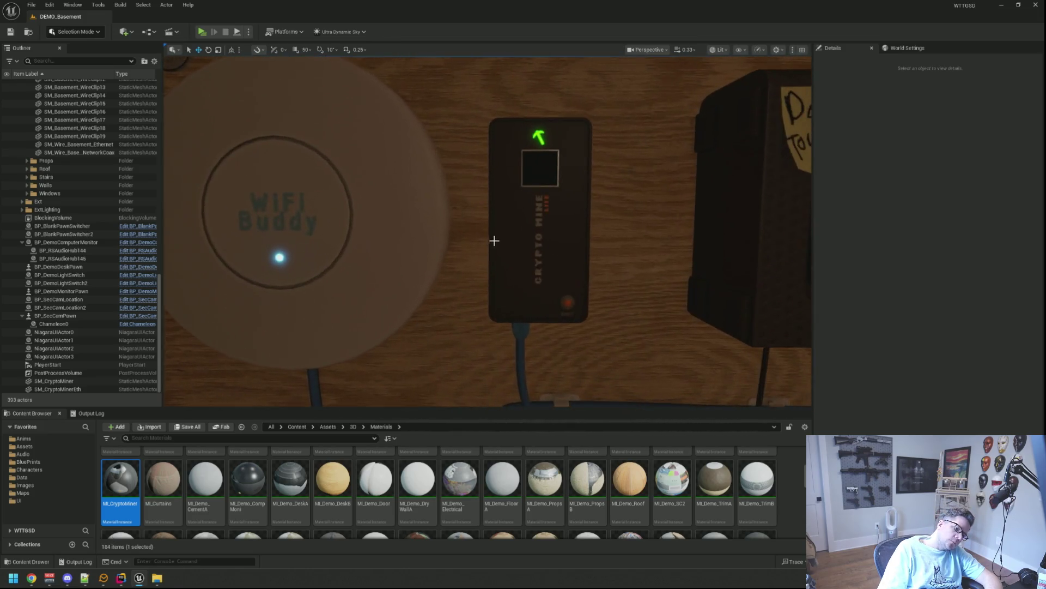
scroll(500, 227, down, 4)
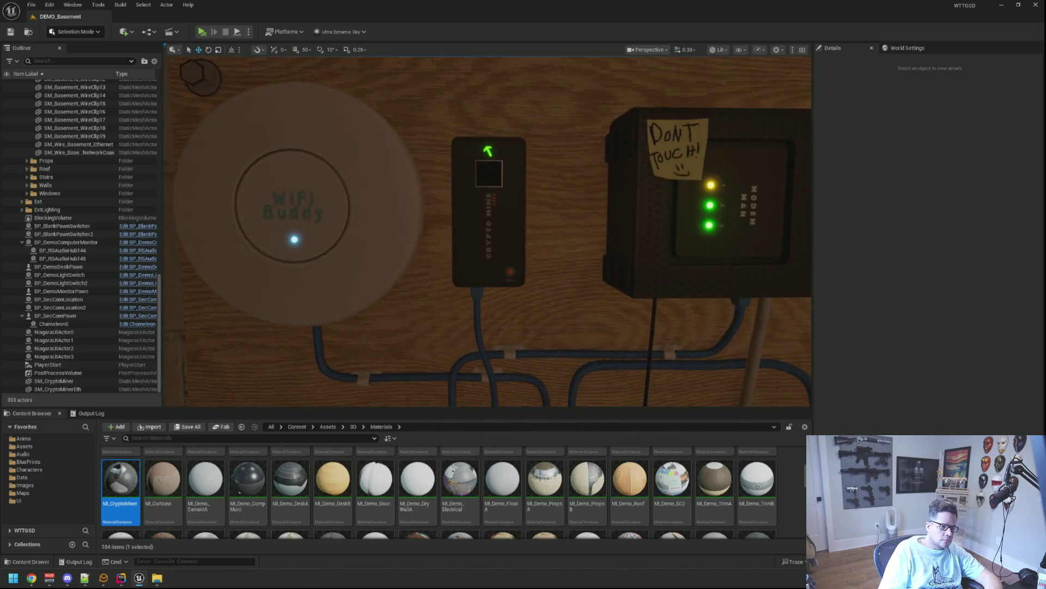
scroll(502, 220, up, 2)
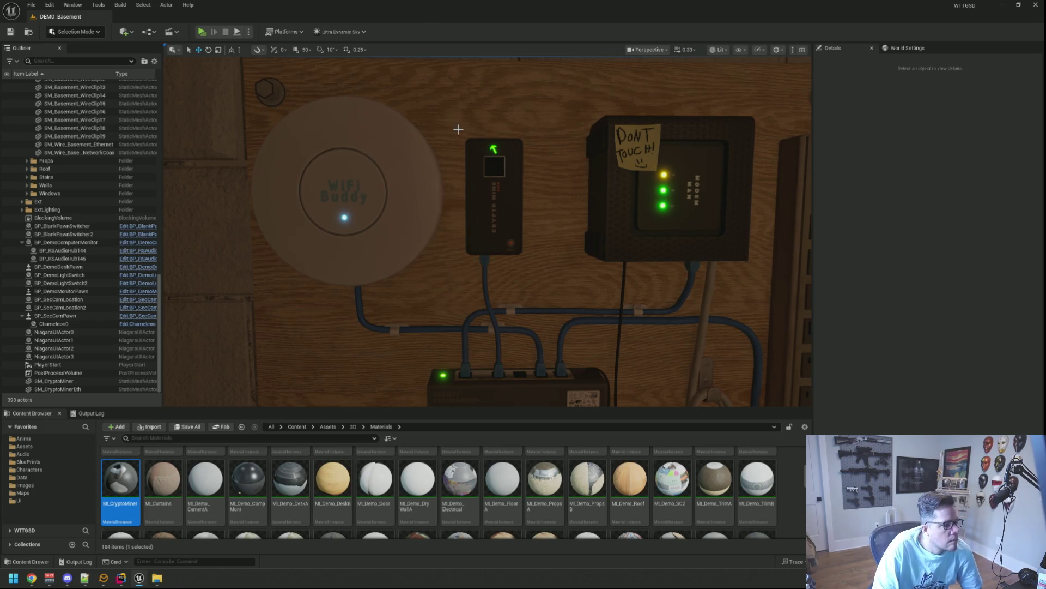
scroll(148, 175, up, 15)
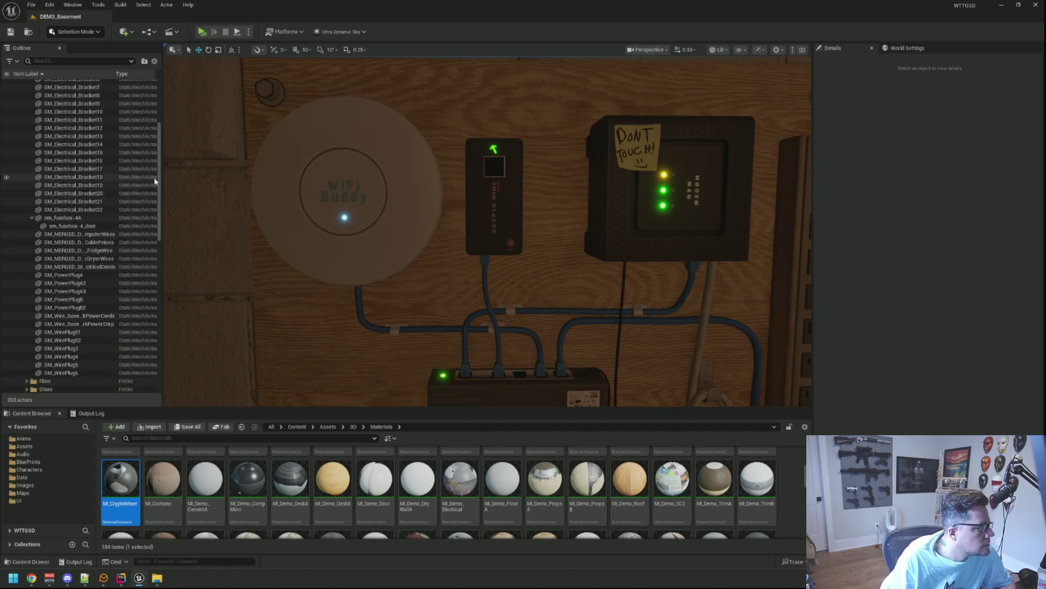
scroll(159, 156, up, 10)
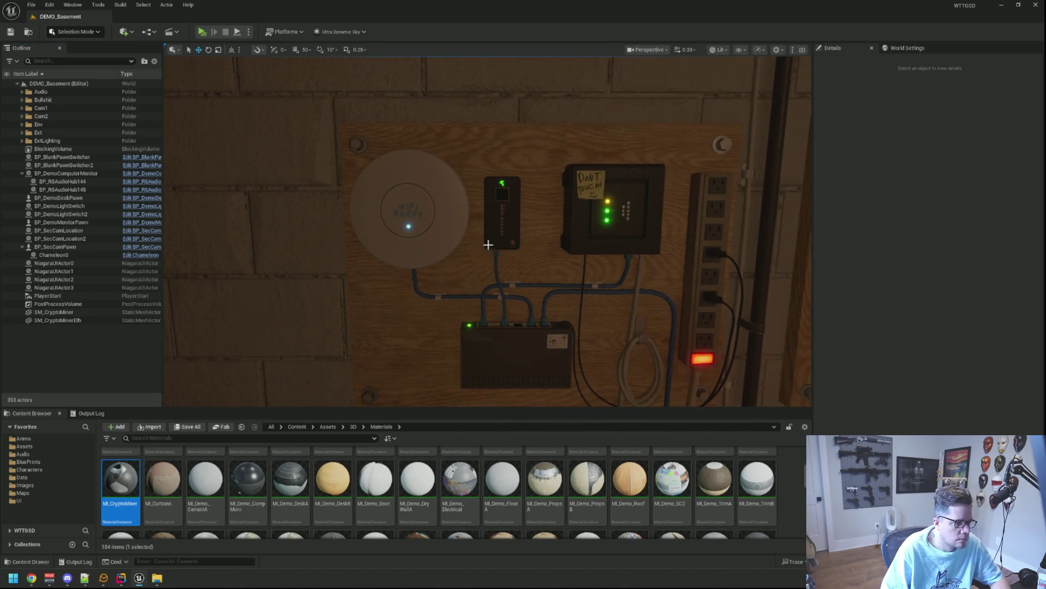
- Browse to the miner's mesh asset, search the Content Browser for SM_Wire, and select SM_Wire03
click(501, 218)
click(937, 266)
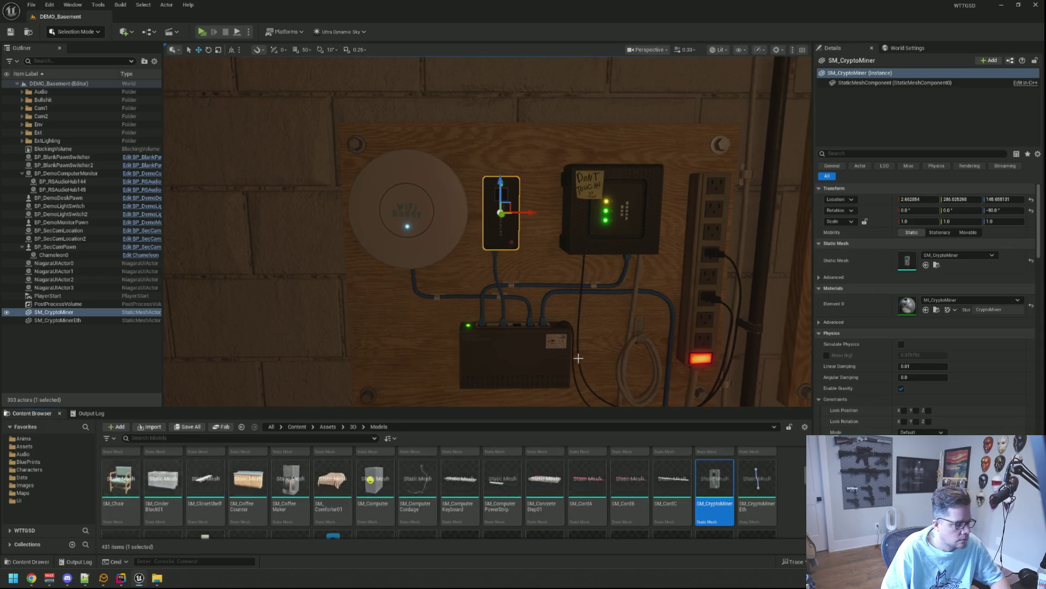
text(wire)
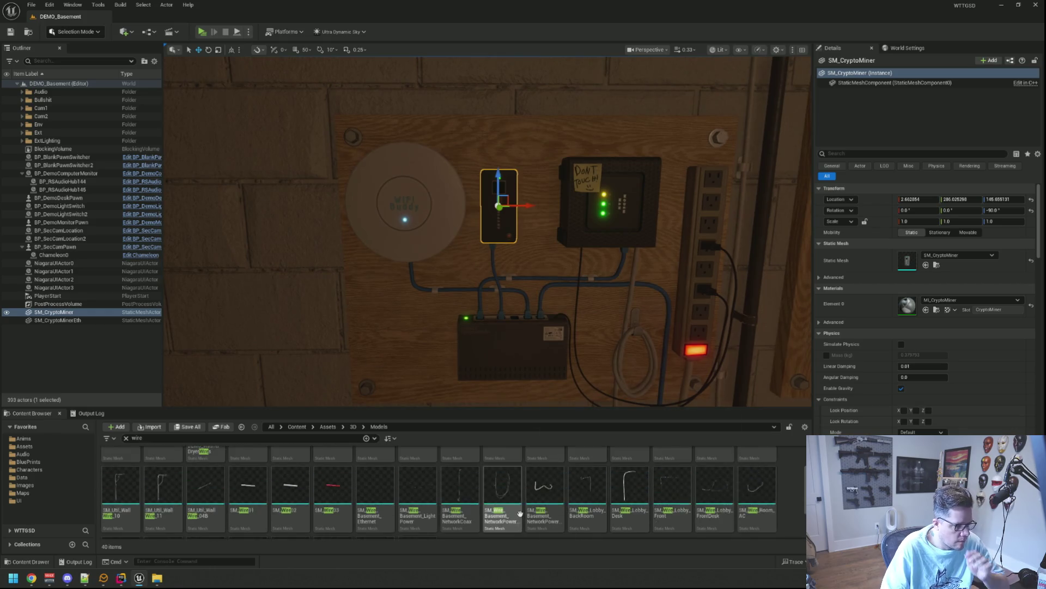
scroll(408, 490, up, 2)
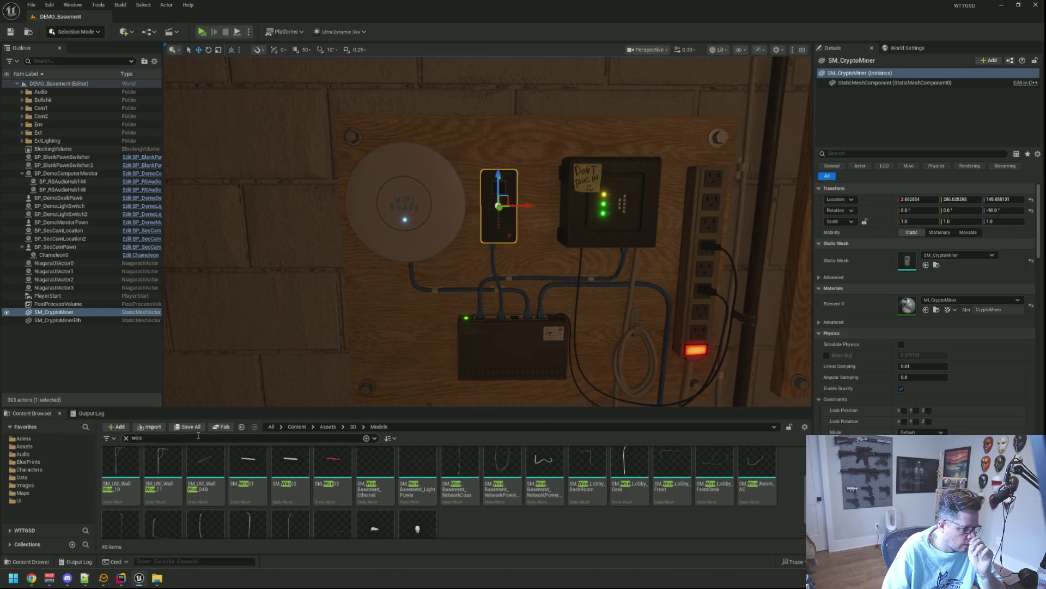
key(ctrl+a)
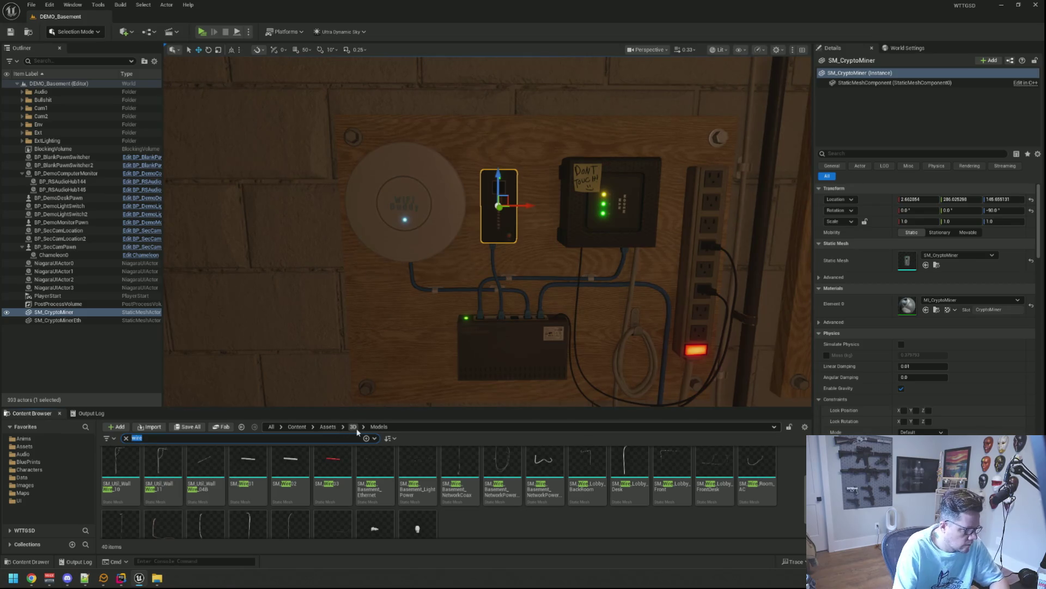
text(M_)
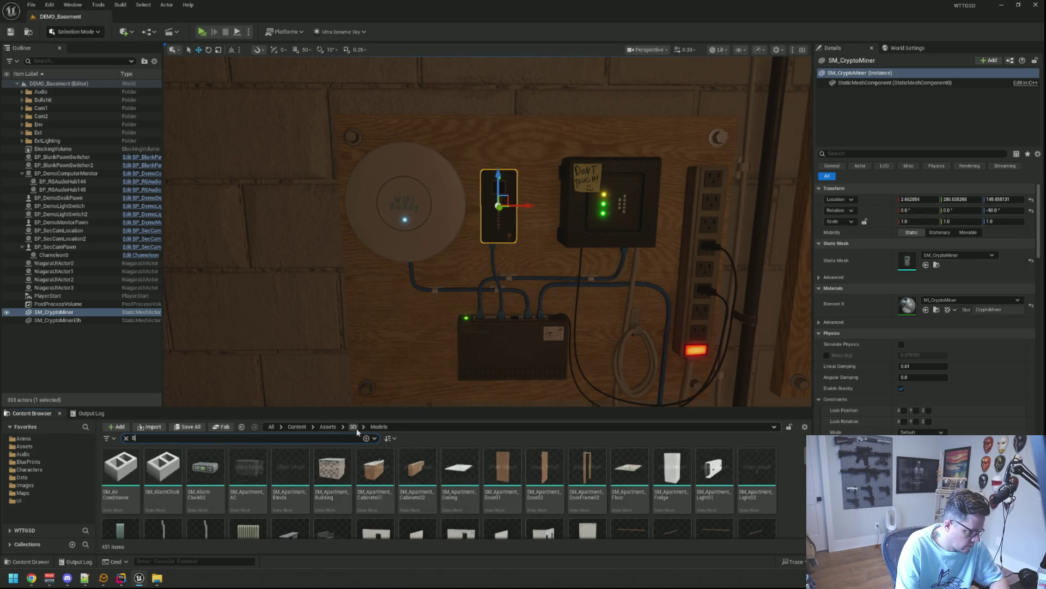
text(Wire)
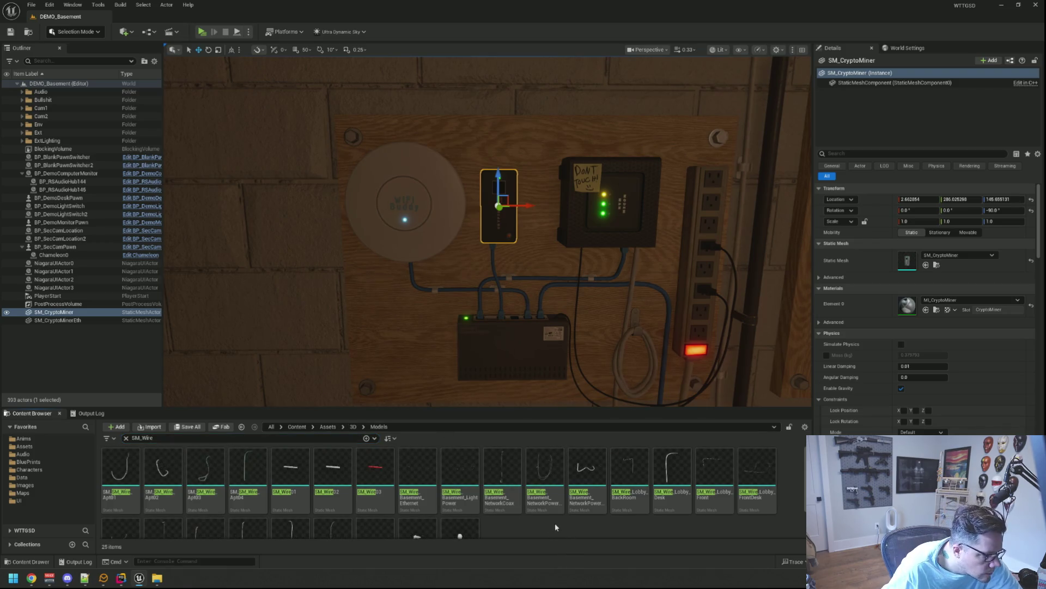
scroll(528, 510, down, 2)
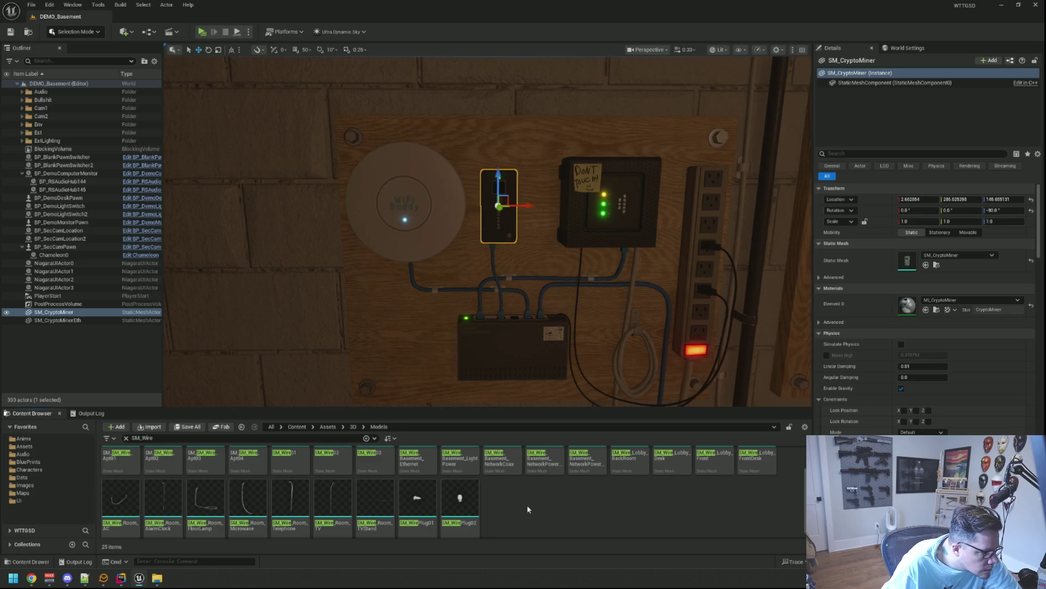
scroll(528, 504, up, 2)
click(382, 462)
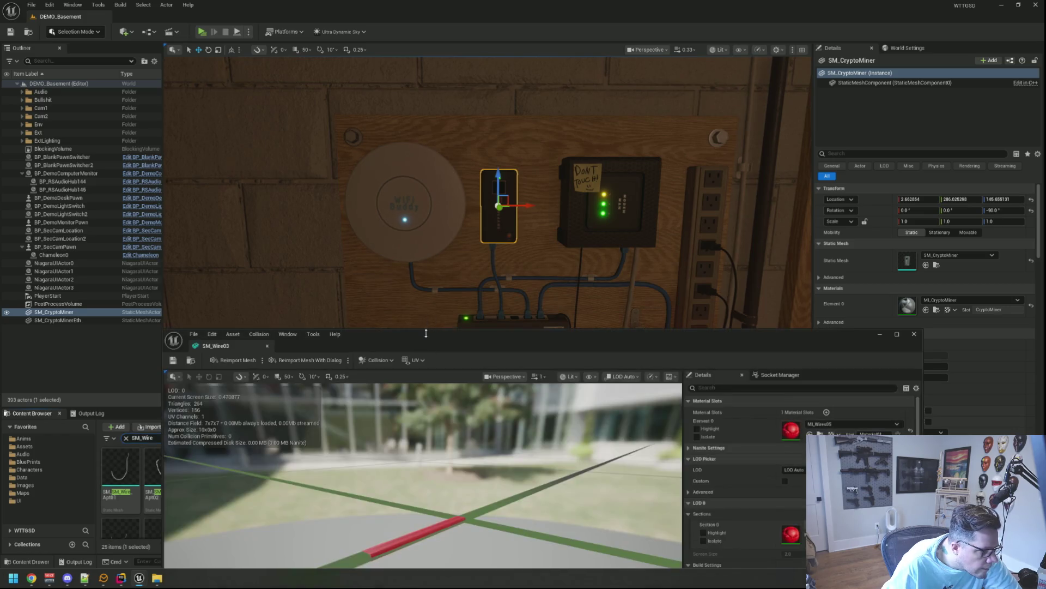
key(ctrl+space)
double_click(327, 479)
mouse_move(465, 475)
mouse_down()
mouse_move(452, 473)
mouse_move(507, 466)
mouse_move(504, 455)
mouse_up()
scroll(508, 443, up, 5)
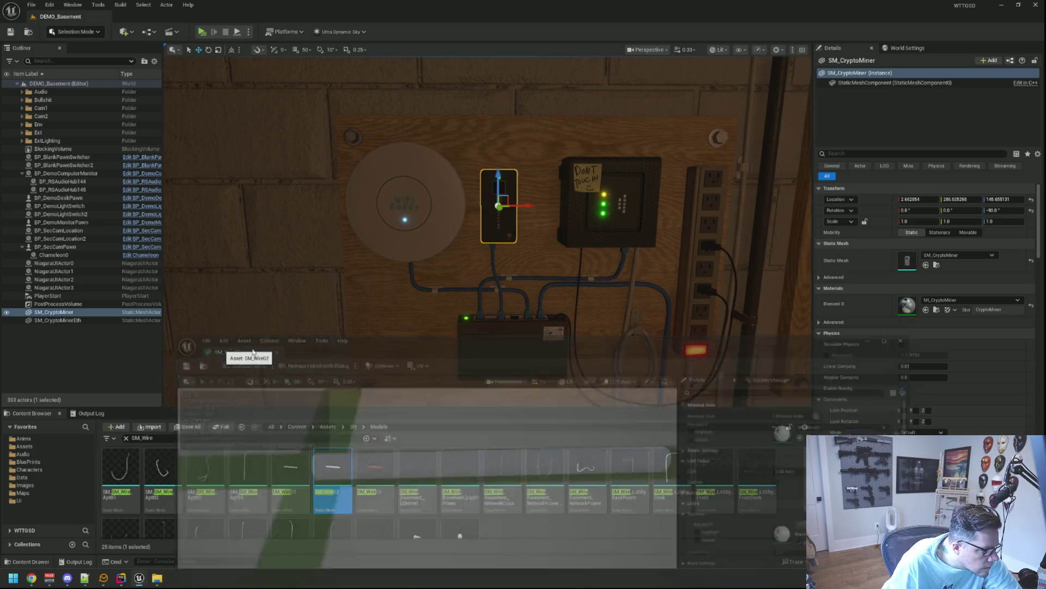
click(294, 475)
double_click(298, 478)
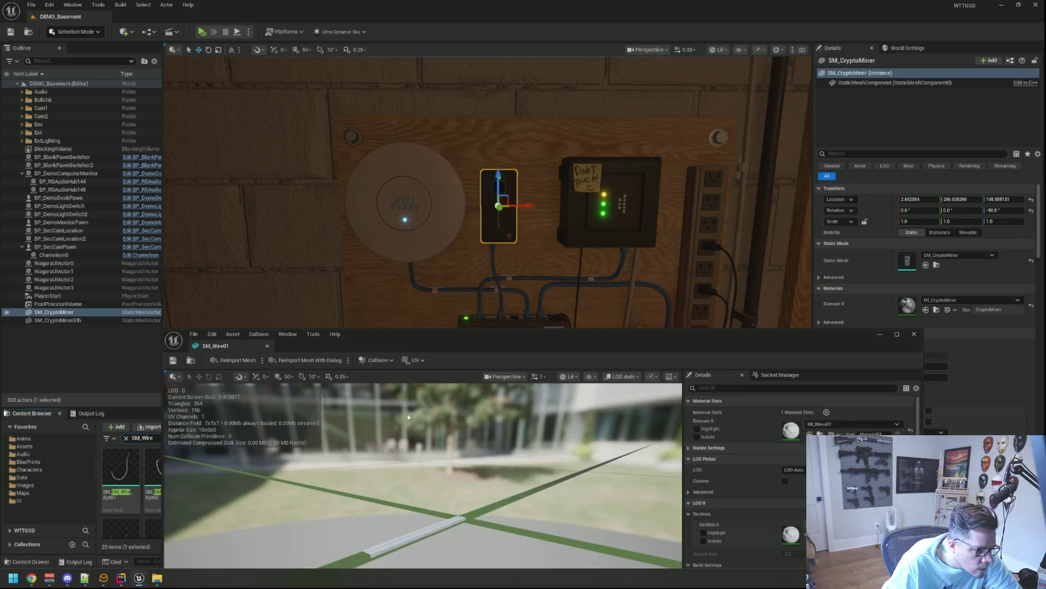
drag(431, 452, 434, 406)
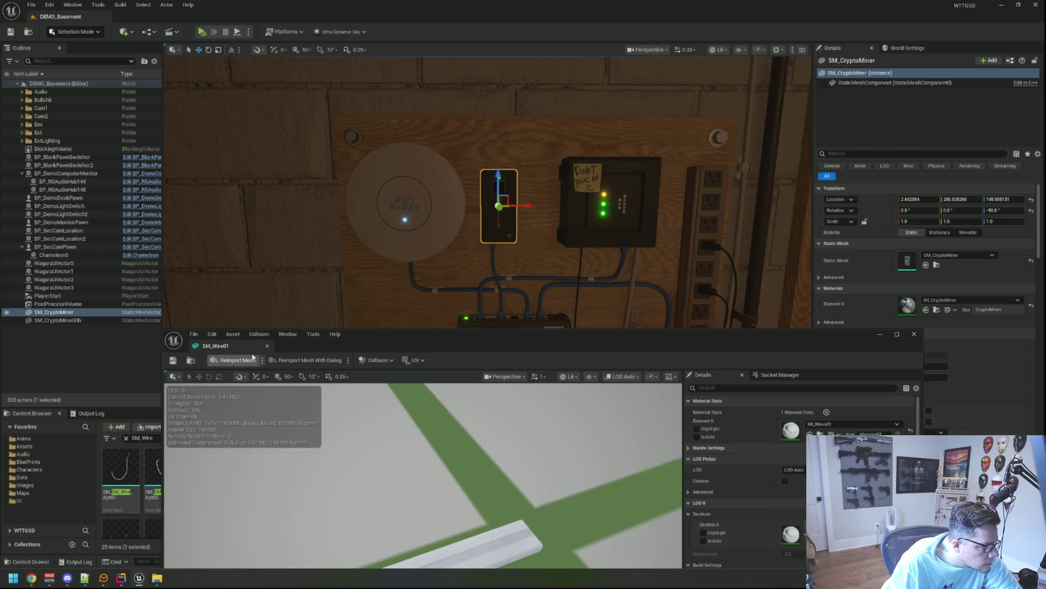
click(179, 352)
click(132, 358)
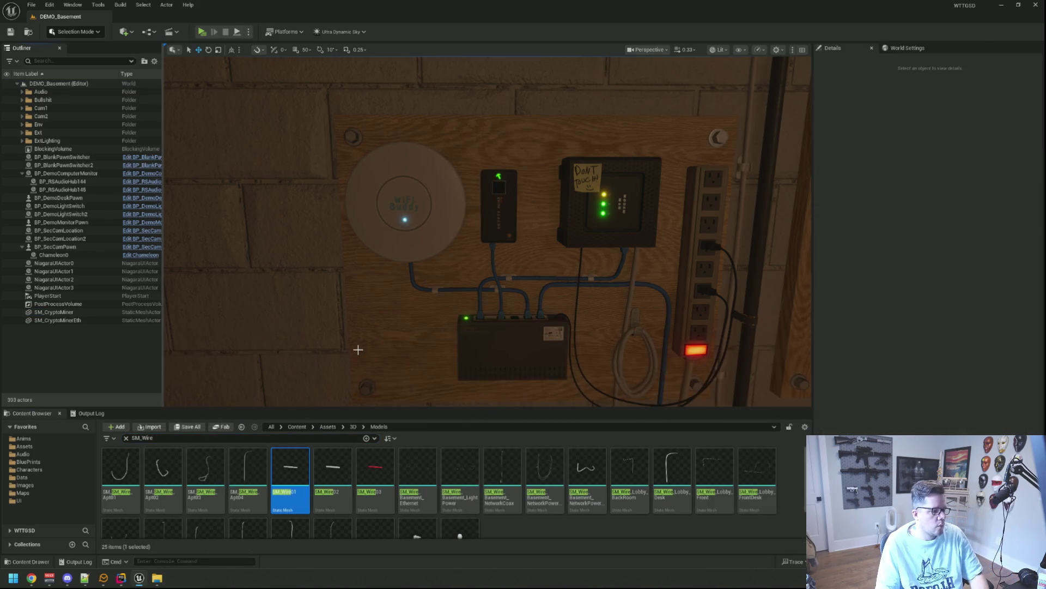
- Replace the SM_Wire search with 'Basement_wire', then clear it to list all models
scroll(357, 350, up, 2)
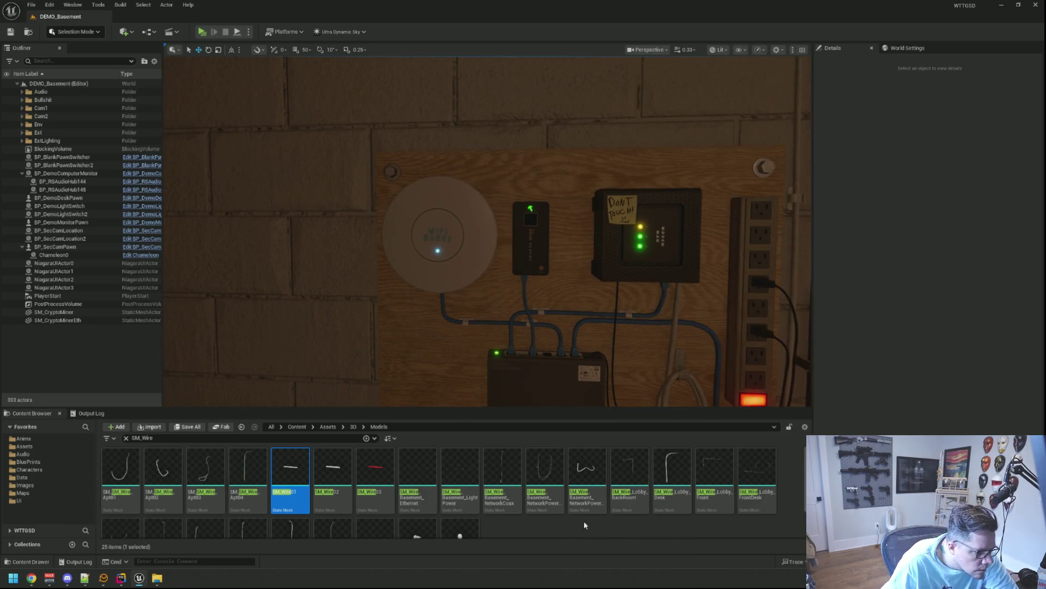
scroll(584, 525, down, 1)
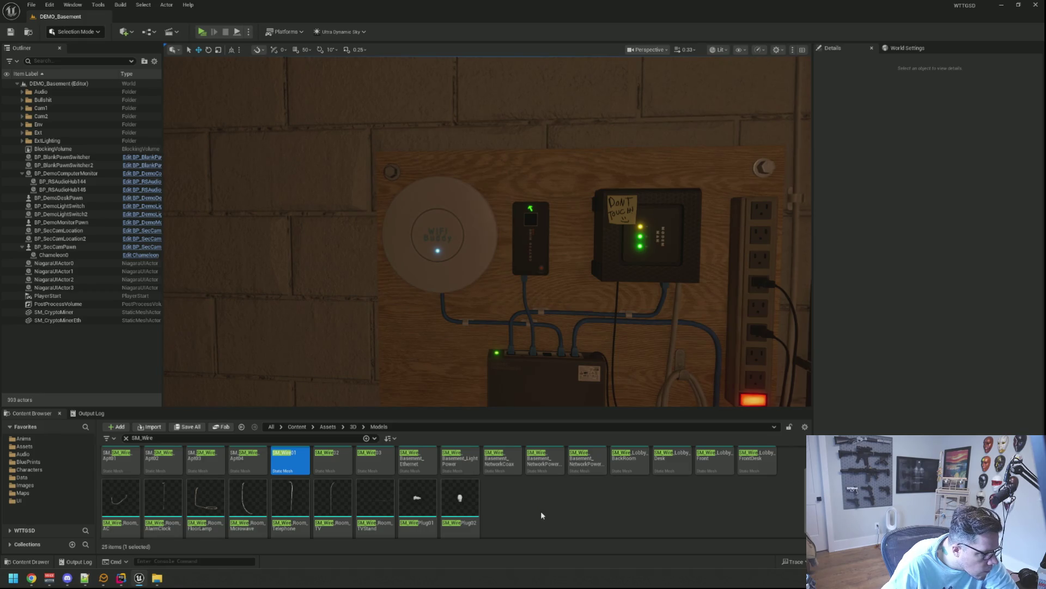
scroll(541, 515, up, 1)
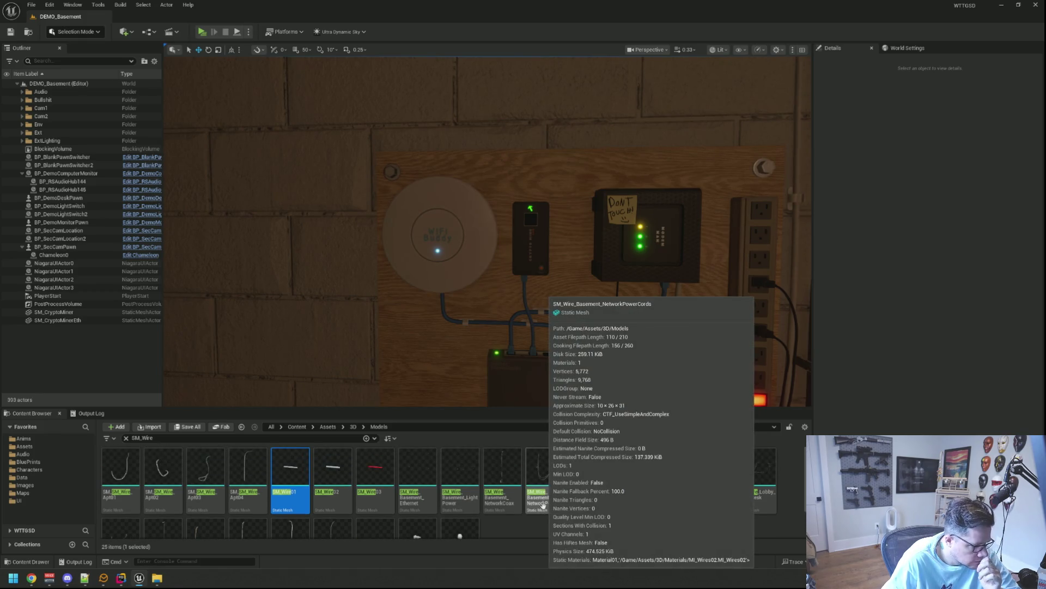
click(222, 438)
double_click(169, 436)
key(BackSpace)
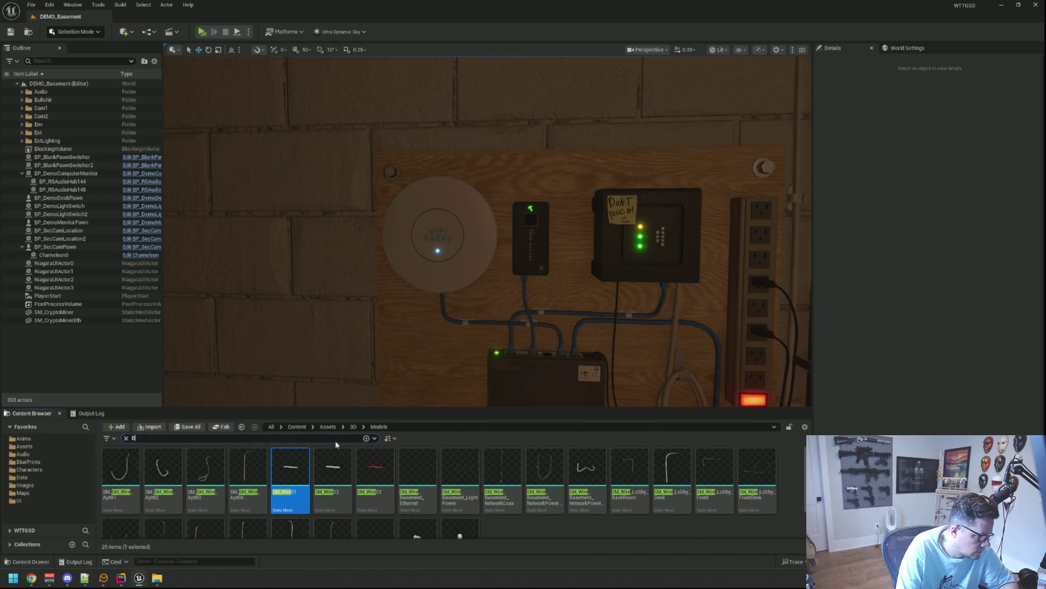
text(Basement_wire)
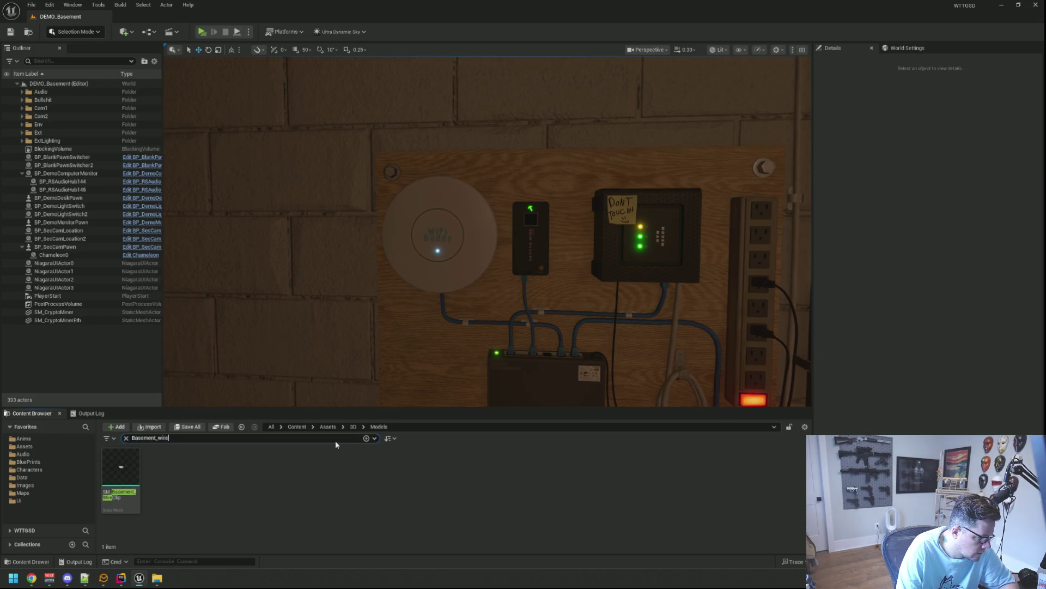
key(Escape)
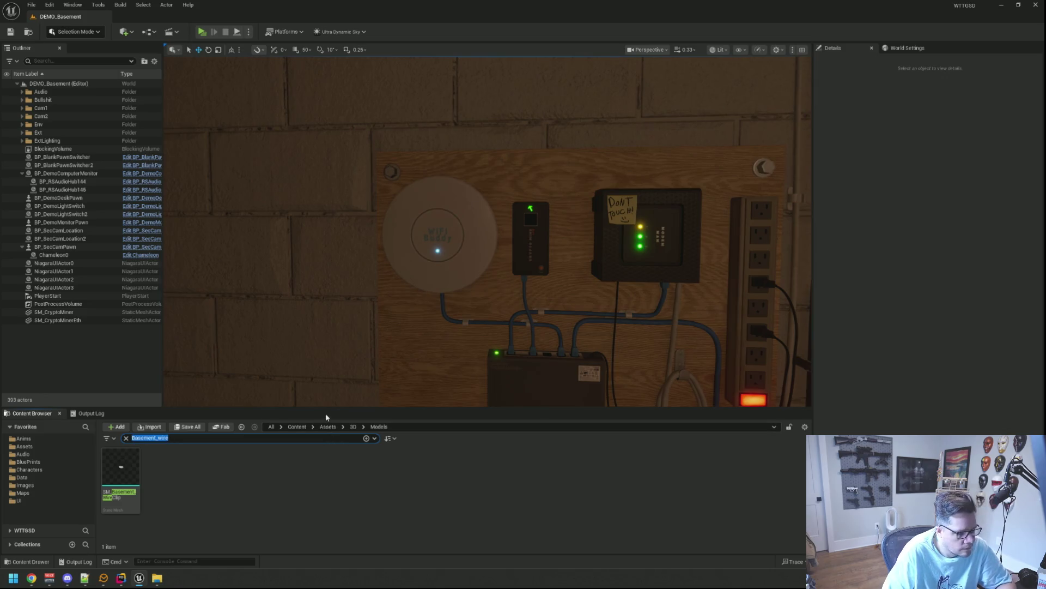
- Expand the WTTGSD folder tree to Assets and fly the view to the basement corner cables
scroll(409, 294, down, 3)
scroll(403, 275, down, 2)
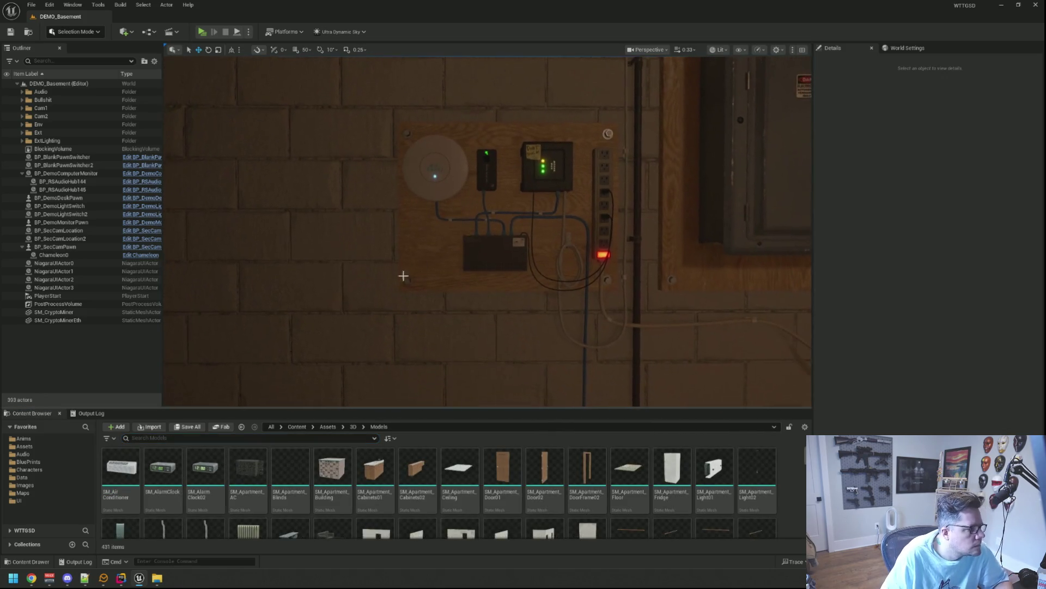
click(28, 530)
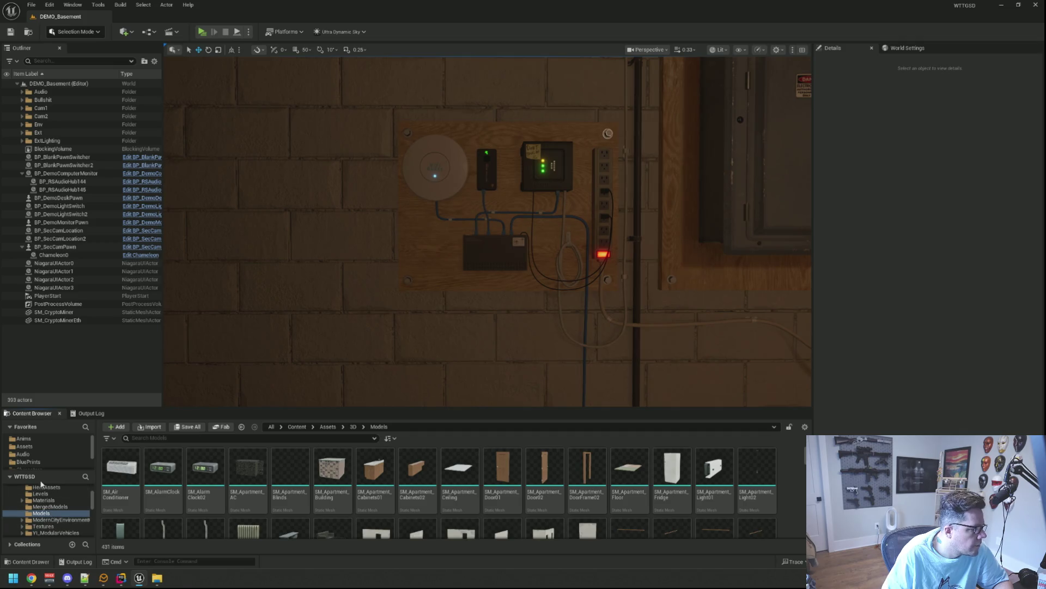
click(32, 427)
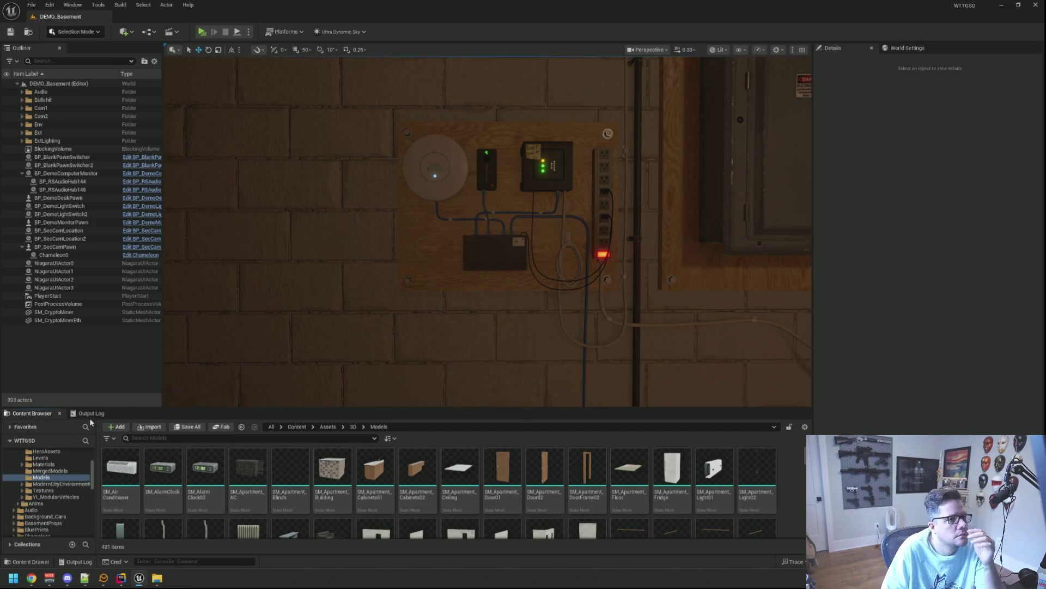
scroll(76, 468, up, 5)
click(55, 466)
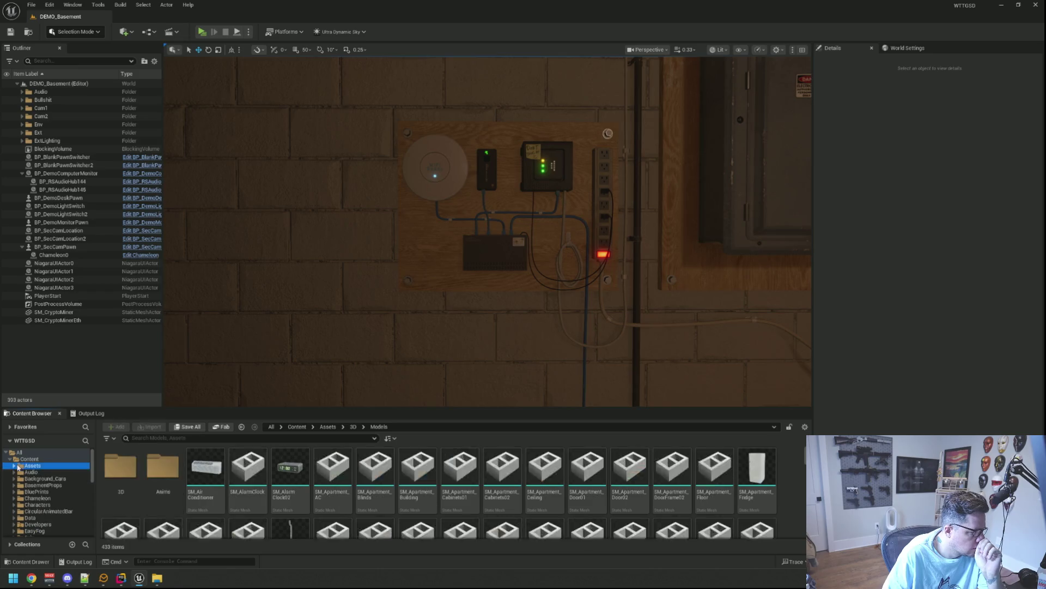
scroll(59, 491, down, 8)
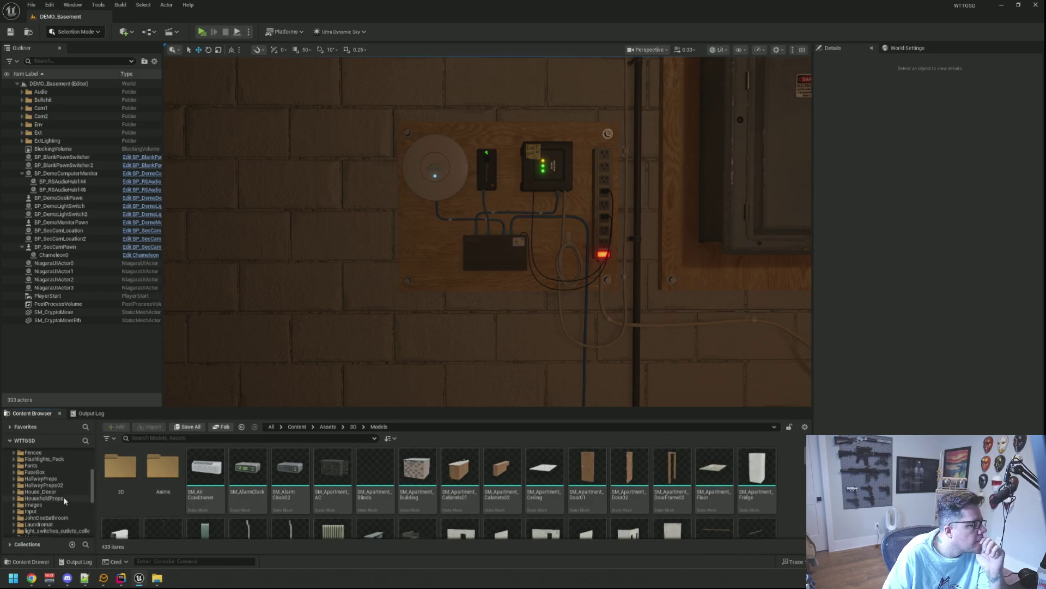
scroll(66, 499, down, 5)
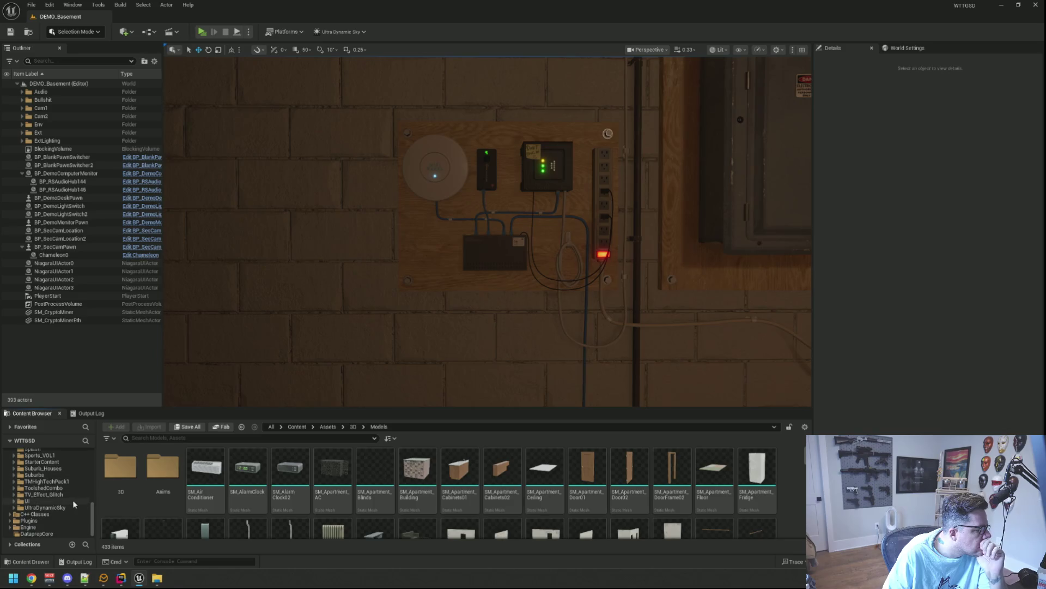
drag(382, 278, 382, 278)
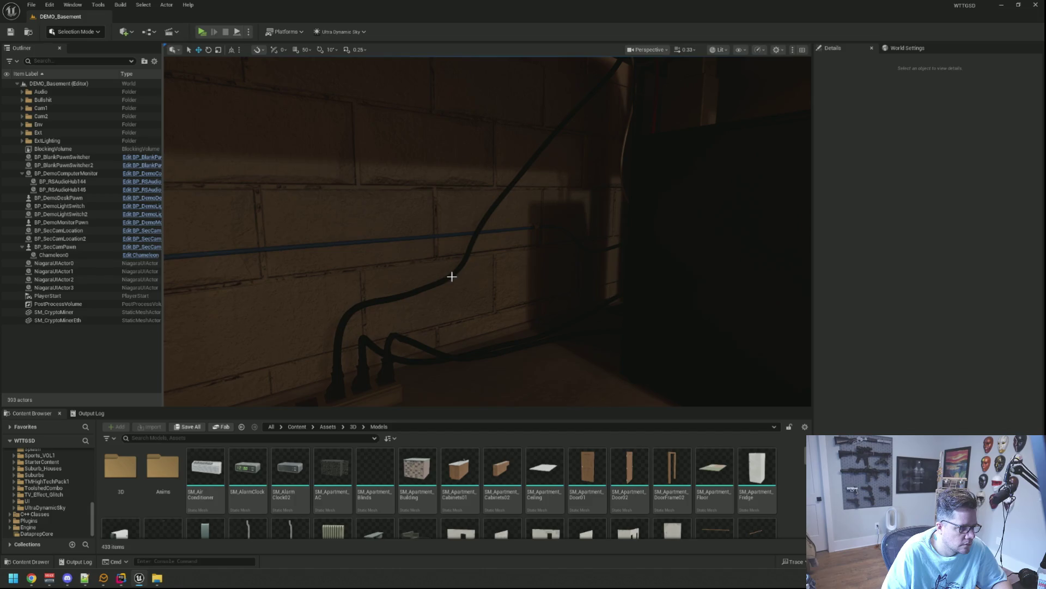
- Inspect the cables and frame the SM_PowerPlugA3 plug at the power strip
click(451, 276)
drag(567, 264, 621, 250)
key(Escape)
click(514, 247)
key(f)
key(Escape)
drag(544, 213, 544, 213)
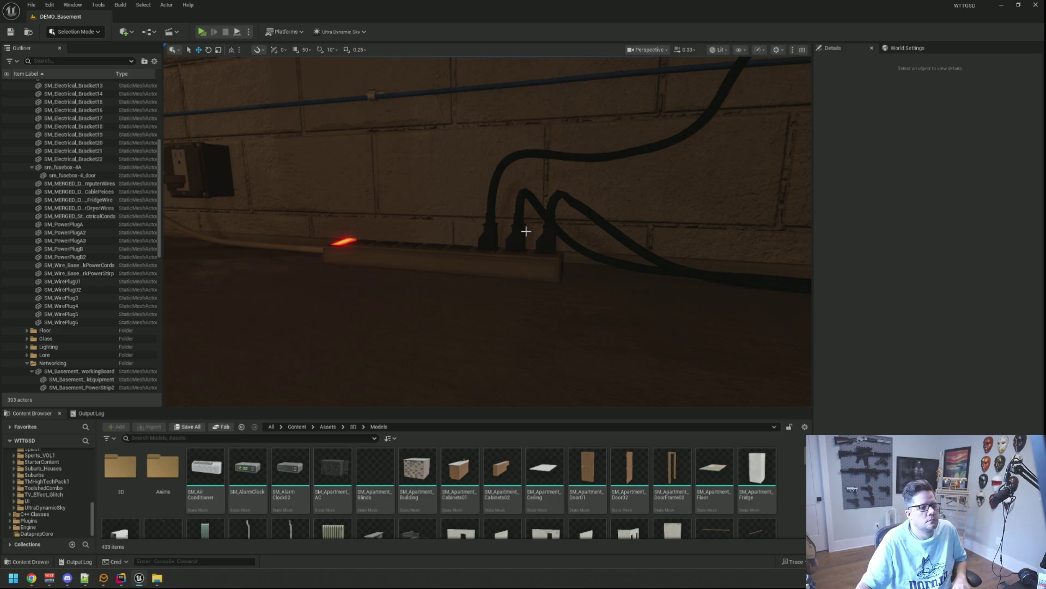
- Select the SM_MERGED_DEMO_ComputerWires cable and locate its mesh in the MergedModels folder
mouse_move(619, 194)
mouse_down()
mouse_move(654, 196)
mouse_move(582, 173)
mouse_move(545, 180)
mouse_move(599, 174)
mouse_move(581, 170)
mouse_up()
click(561, 267)
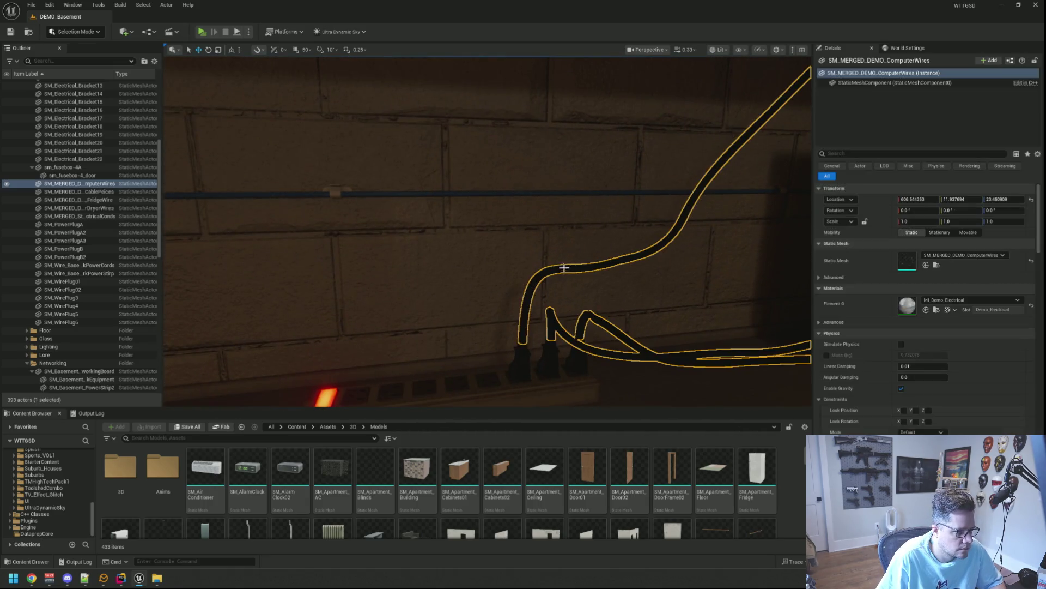
click(937, 265)
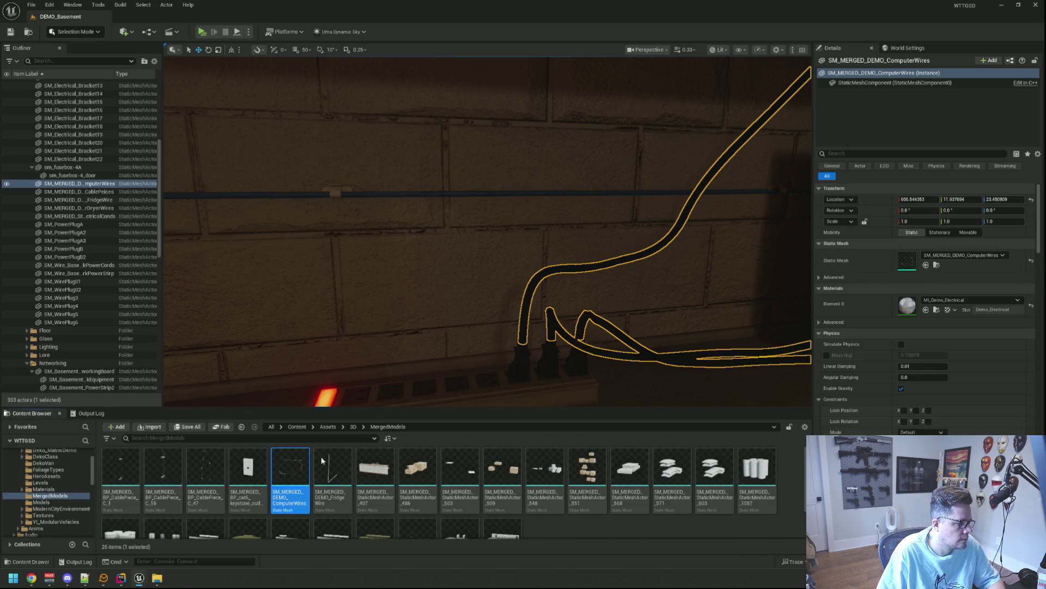
double_click(290, 468)
scroll(387, 335, up, 10)
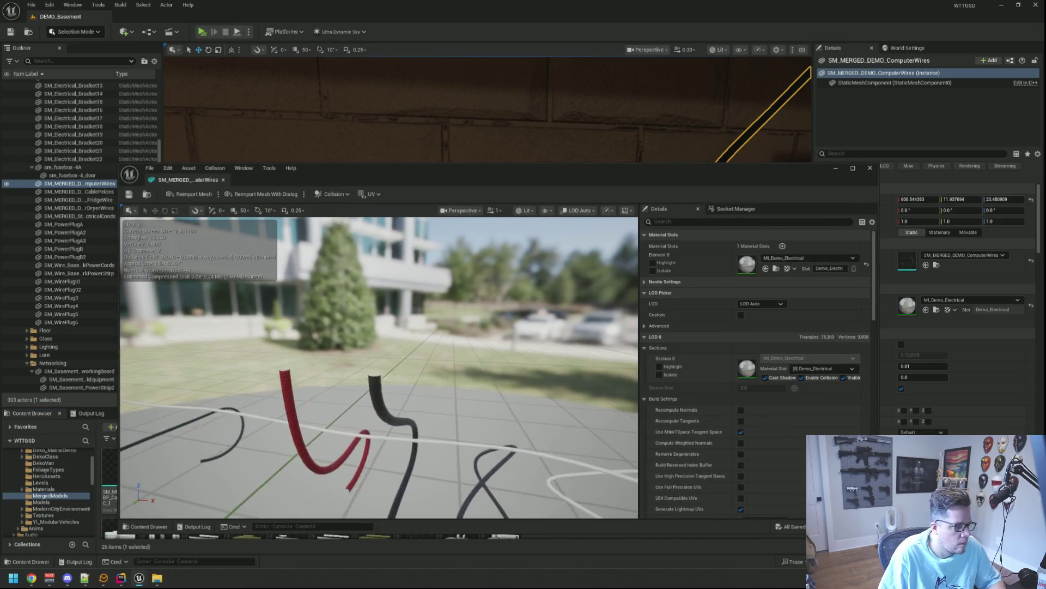
scroll(407, 376, up, 10)
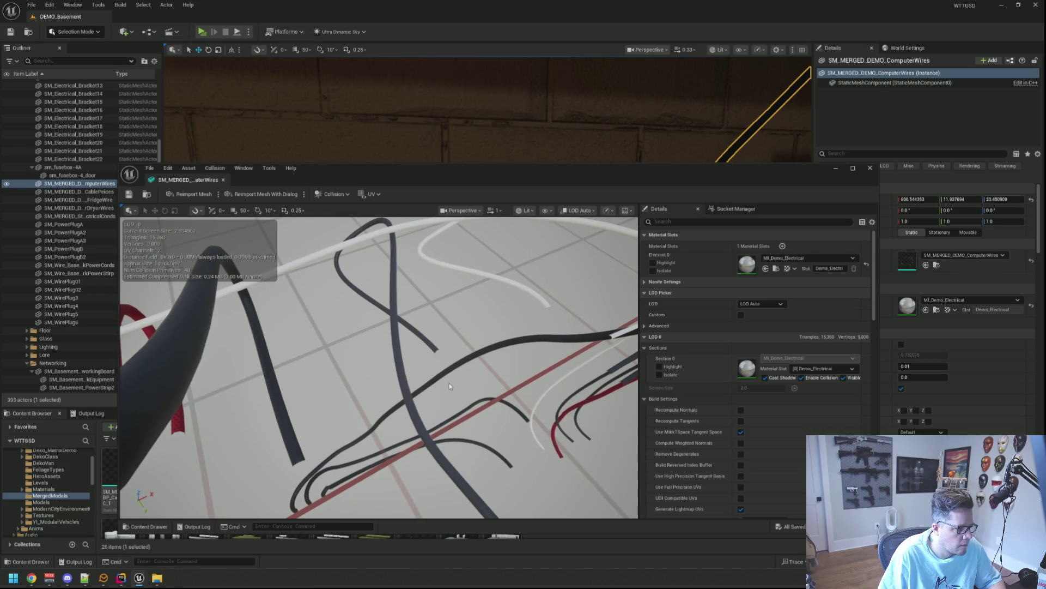
scroll(449, 386, up, 10)
scroll(379, 368, up, 10)
scroll(379, 368, up, 10)
scroll(379, 367, up, 10)
scroll(468, 349, up, 10)
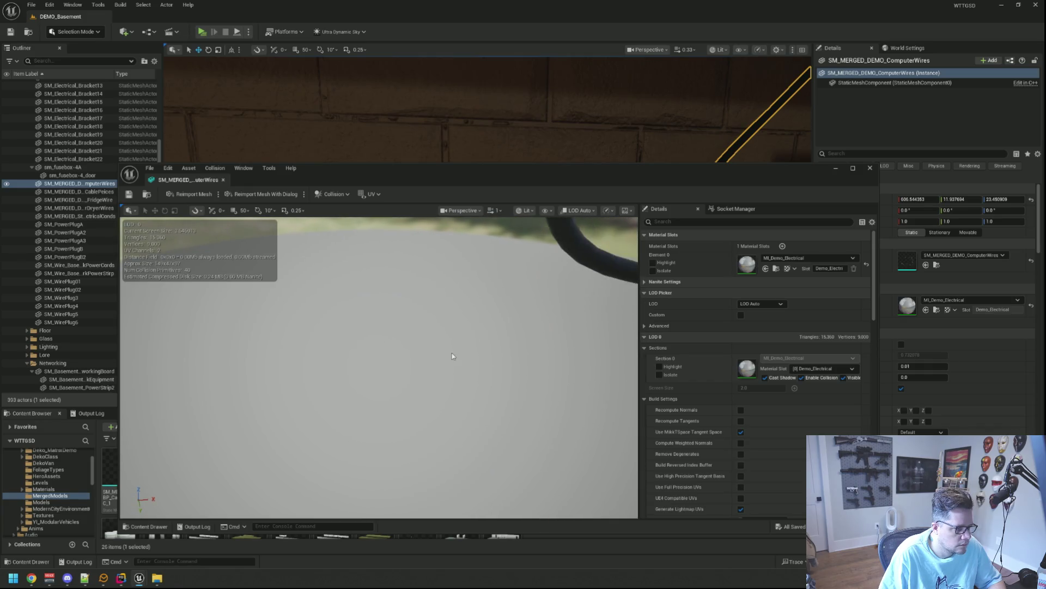
scroll(452, 355, down, 10)
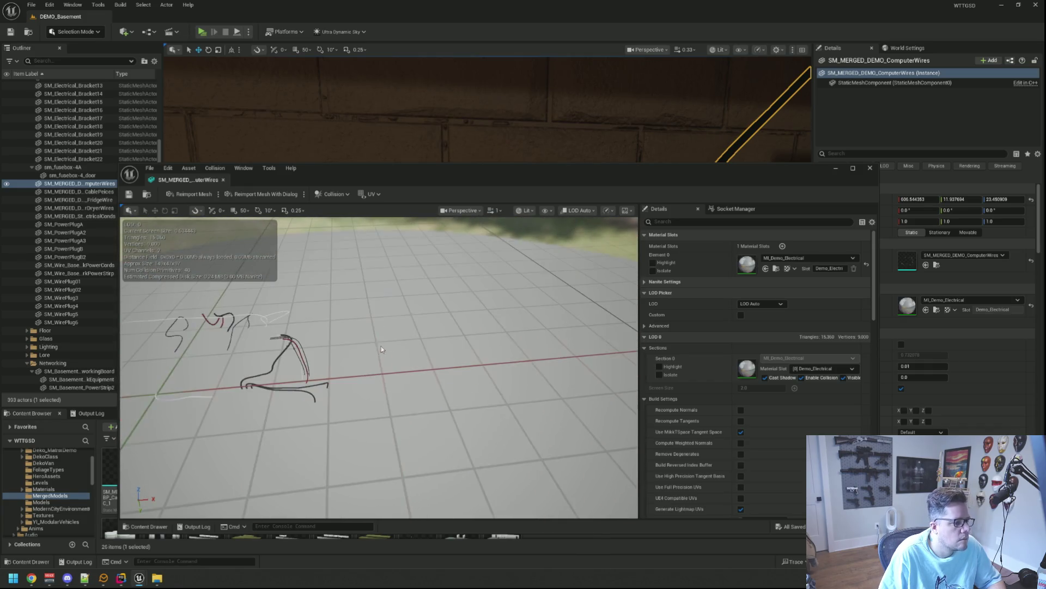
scroll(381, 346, down, 3)
click(222, 180)
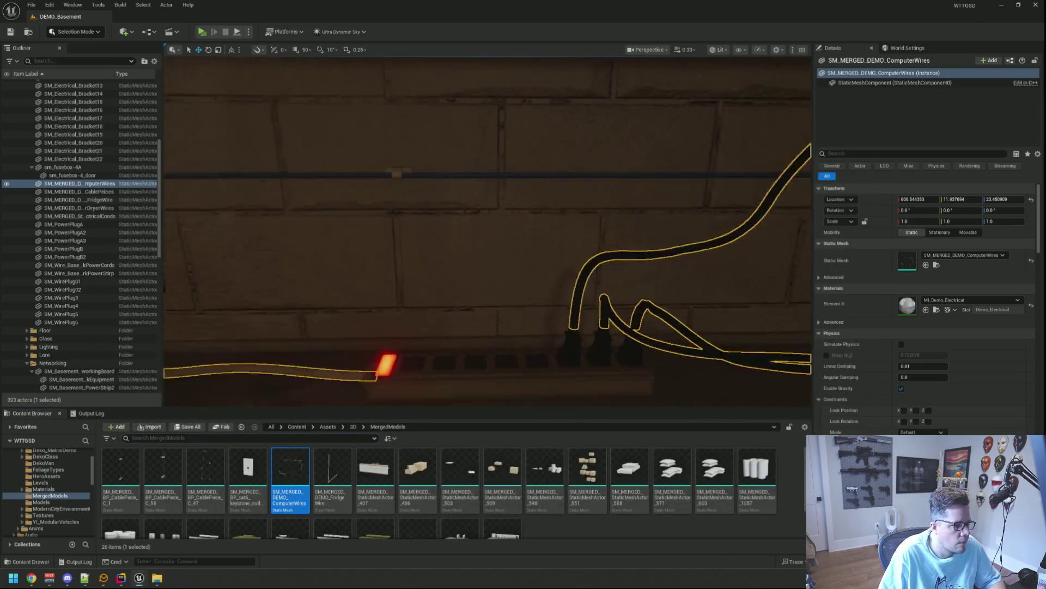
- Return the view to the networking board and search the Content Browser for 'Demo', then 'Wire', then clear it
key(Escape)
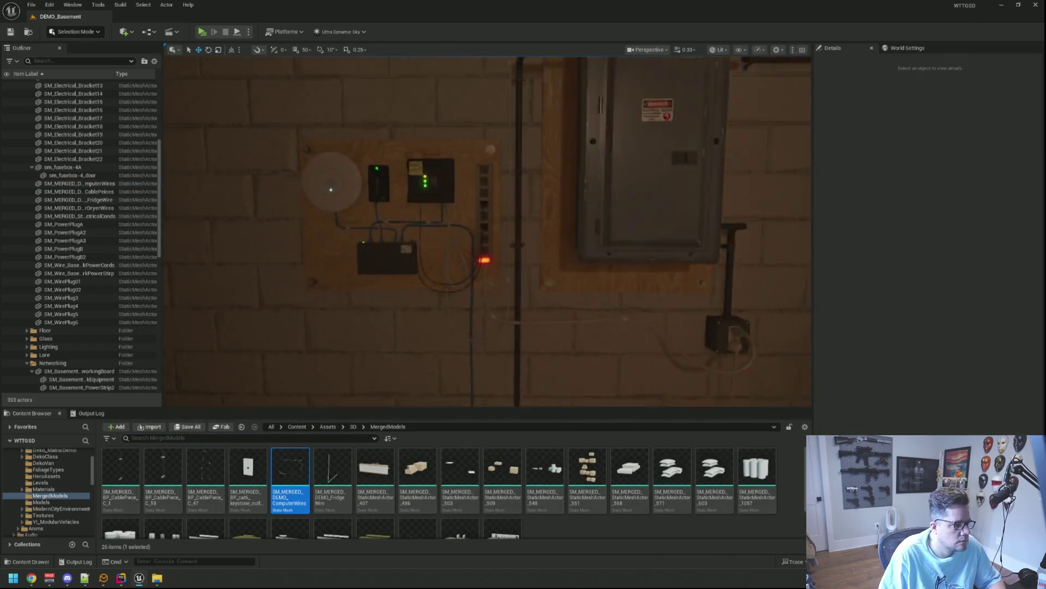
click(192, 439)
text(Demo)
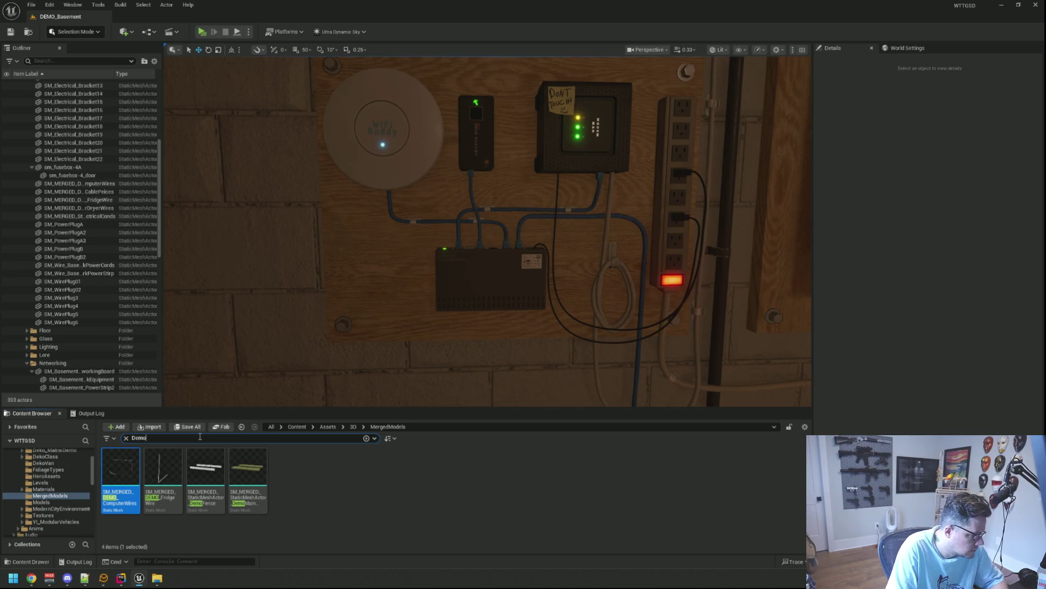
key(ctrl+a)
text(Wire)
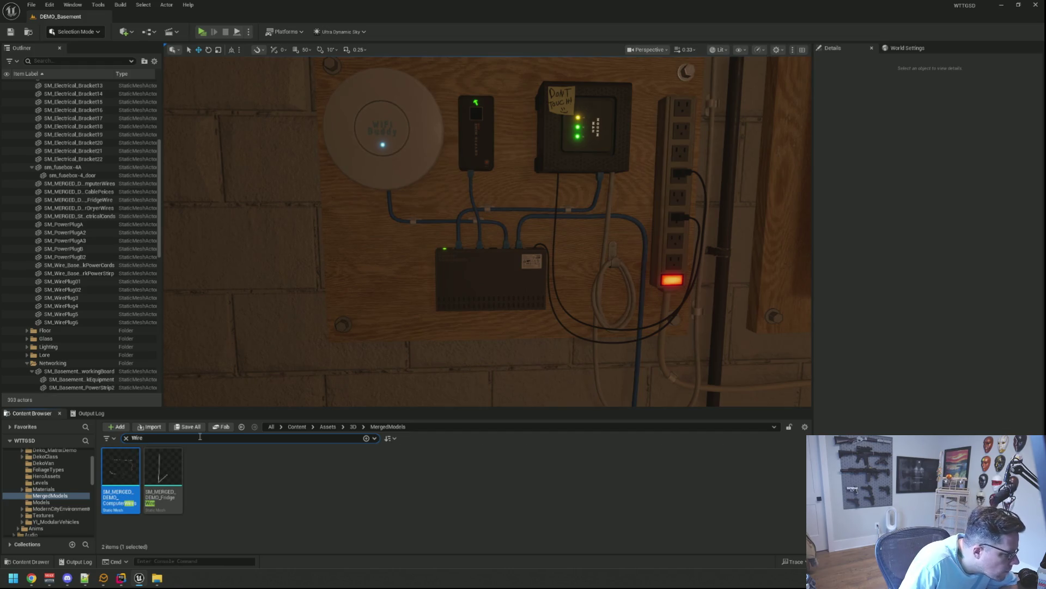
click(126, 438)
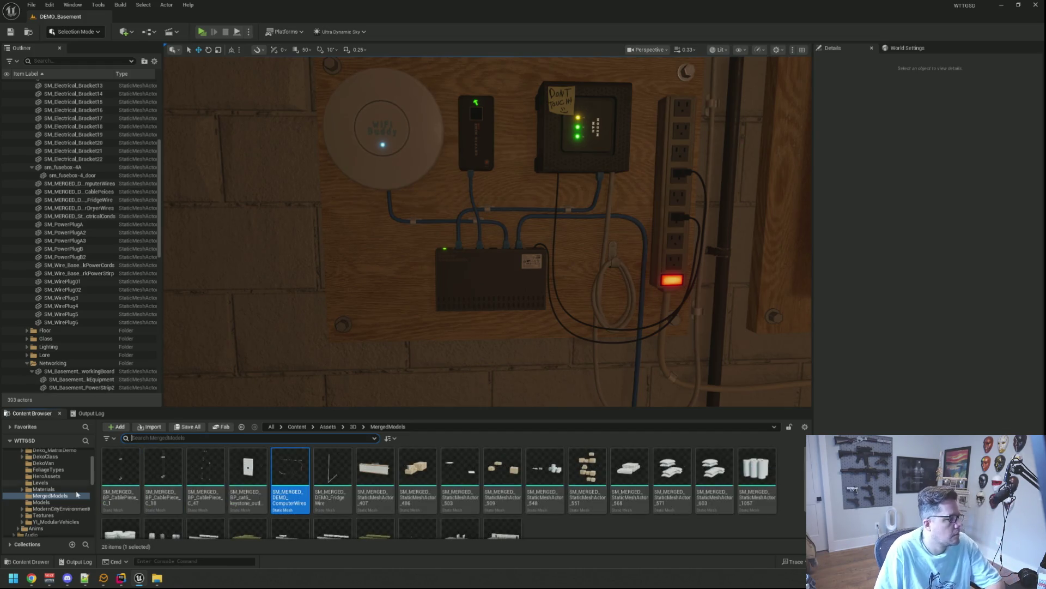
- Open the Assets/3D/Models folder with its 431 assets
scroll(68, 466, up, 3)
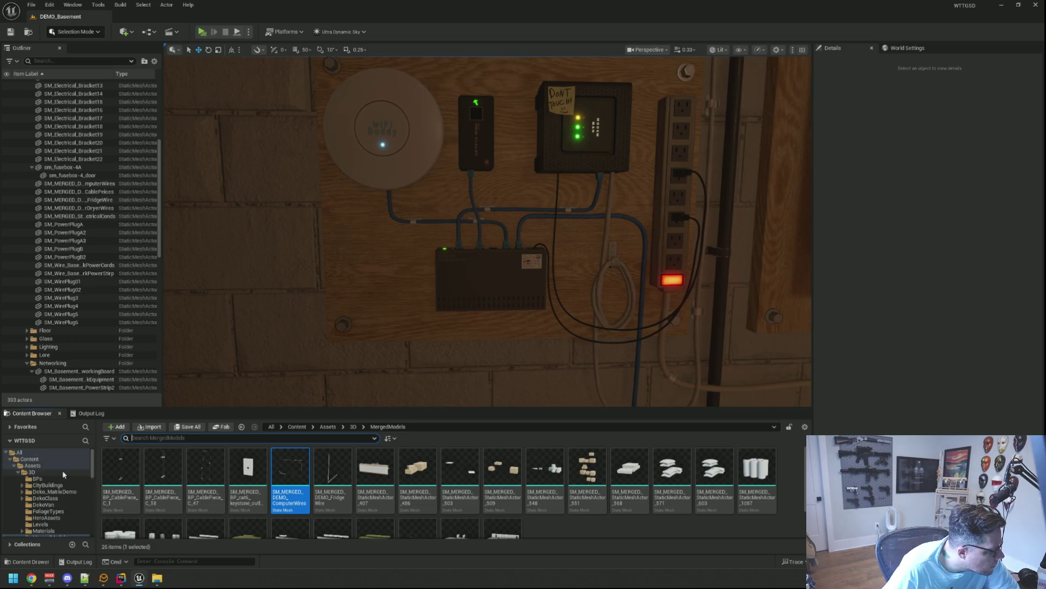
click(66, 472)
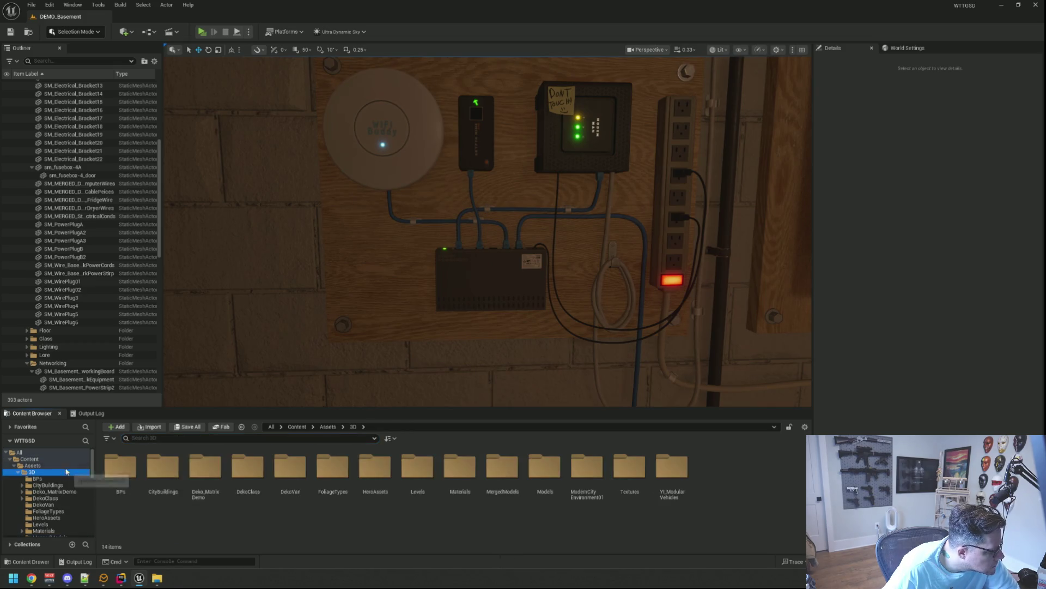
double_click(544, 474)
mouse_move(618, 464)
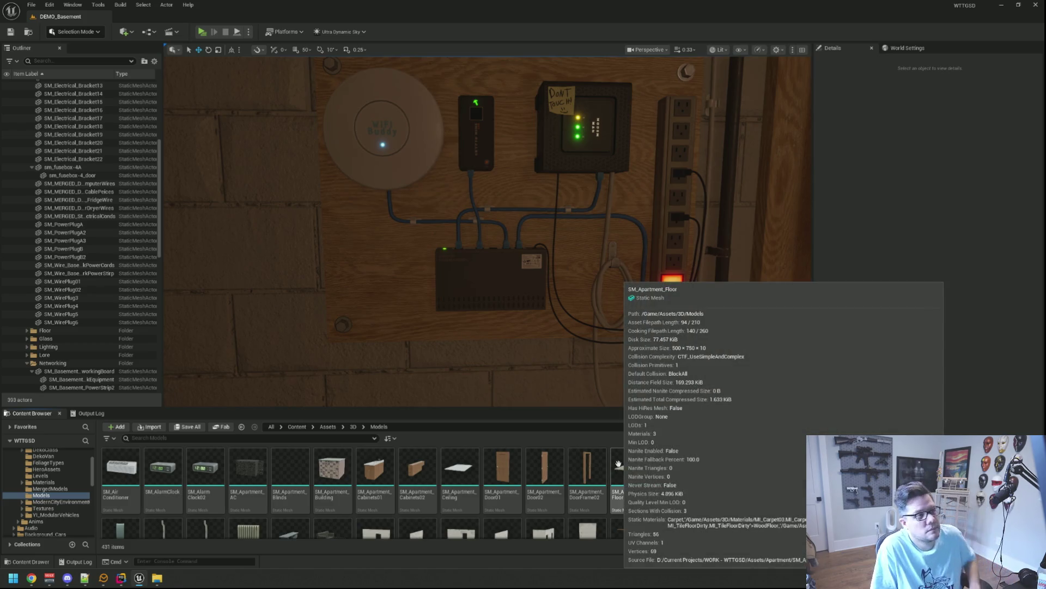
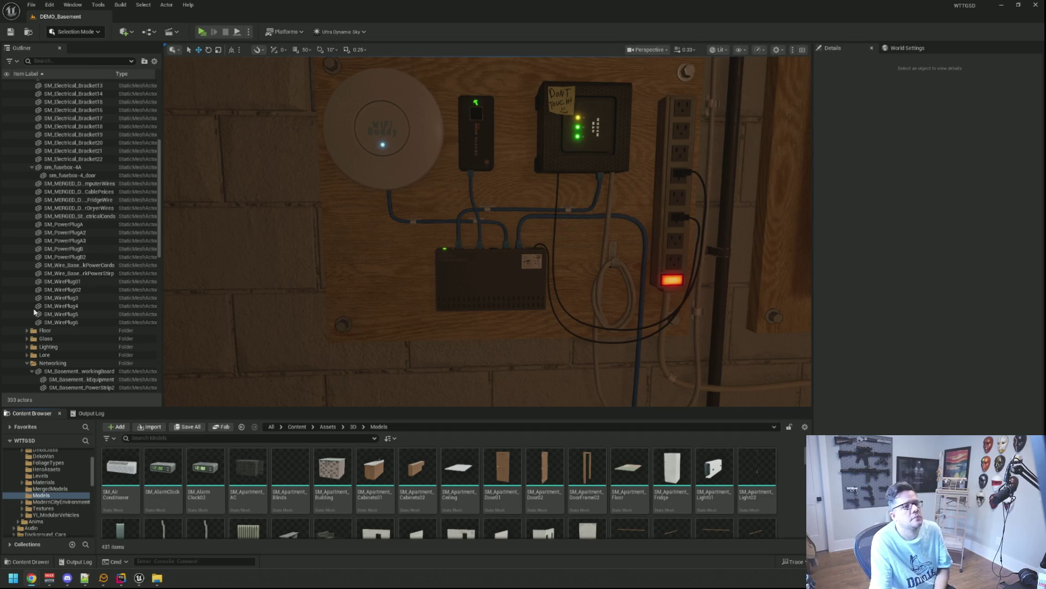
- Search the Content Browser for 'Demo', then change the search to 'wire' and browse the 40 results
drag(358, 285, 361, 284)
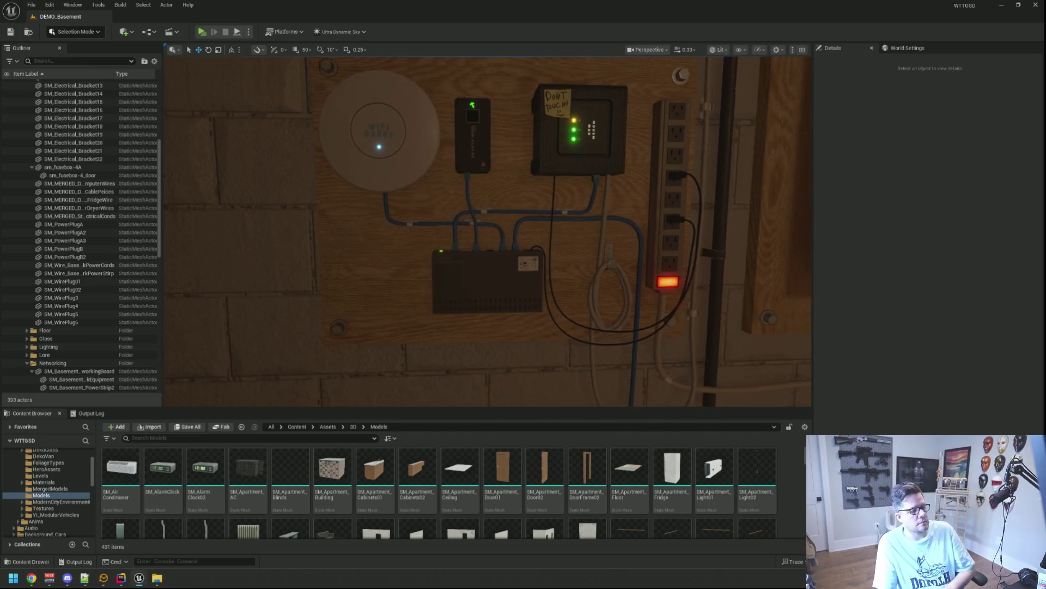
click(214, 437)
text(Demo)
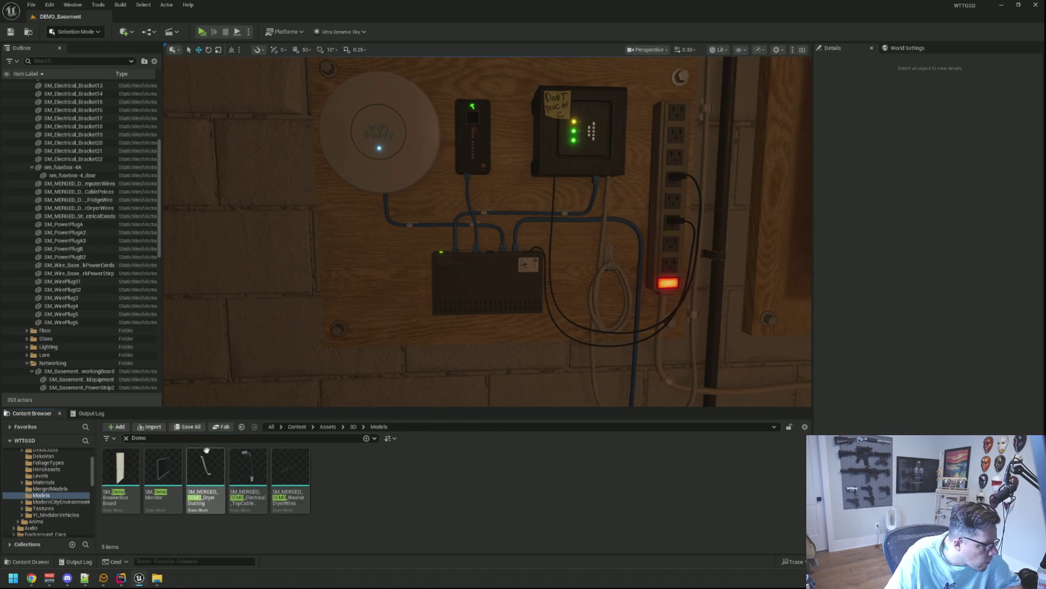
click(186, 440)
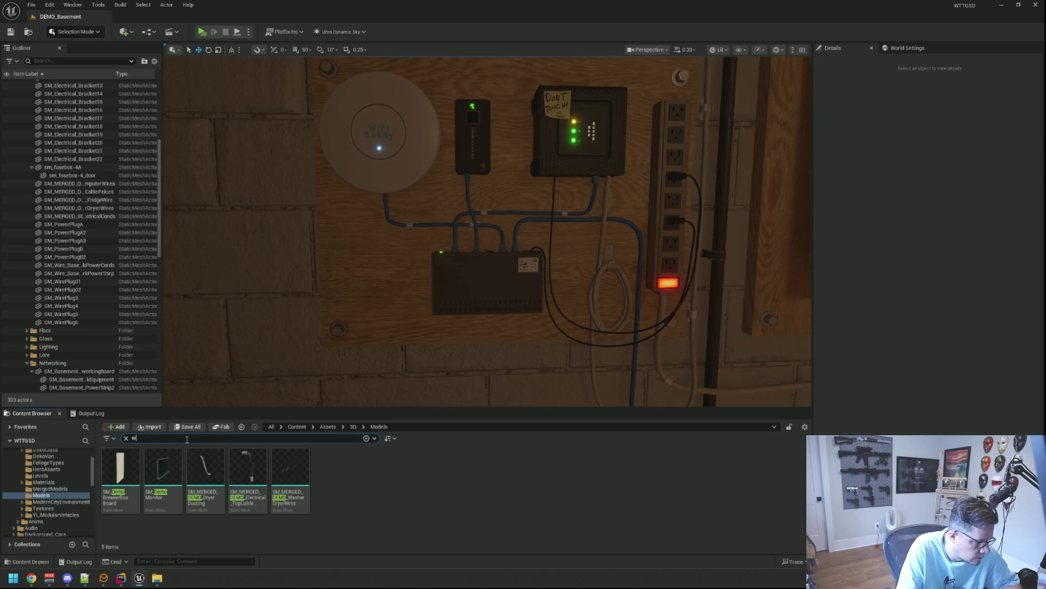
text(ire)
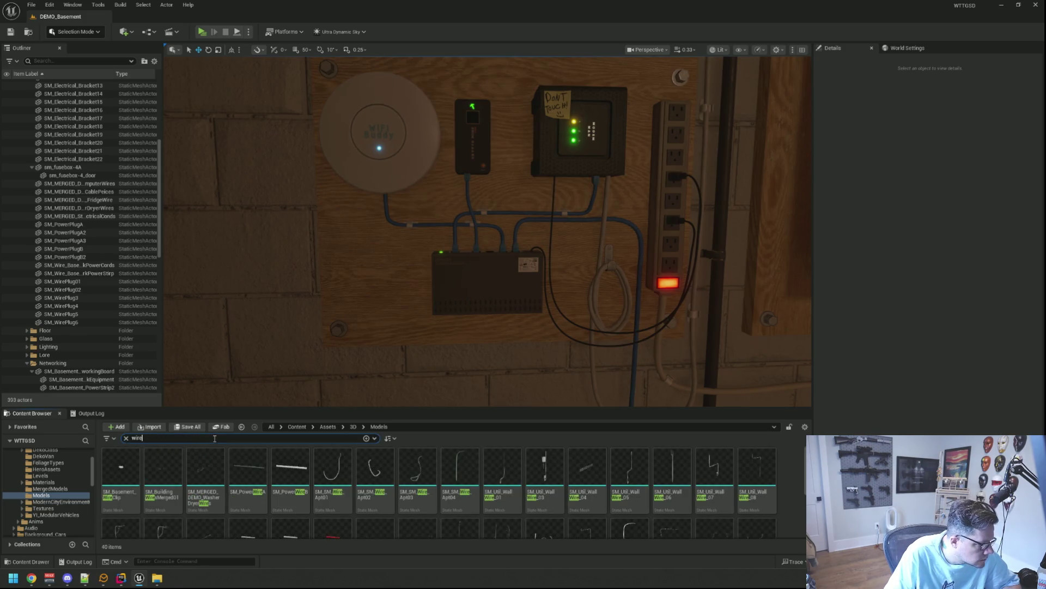
scroll(477, 513, down, 2)
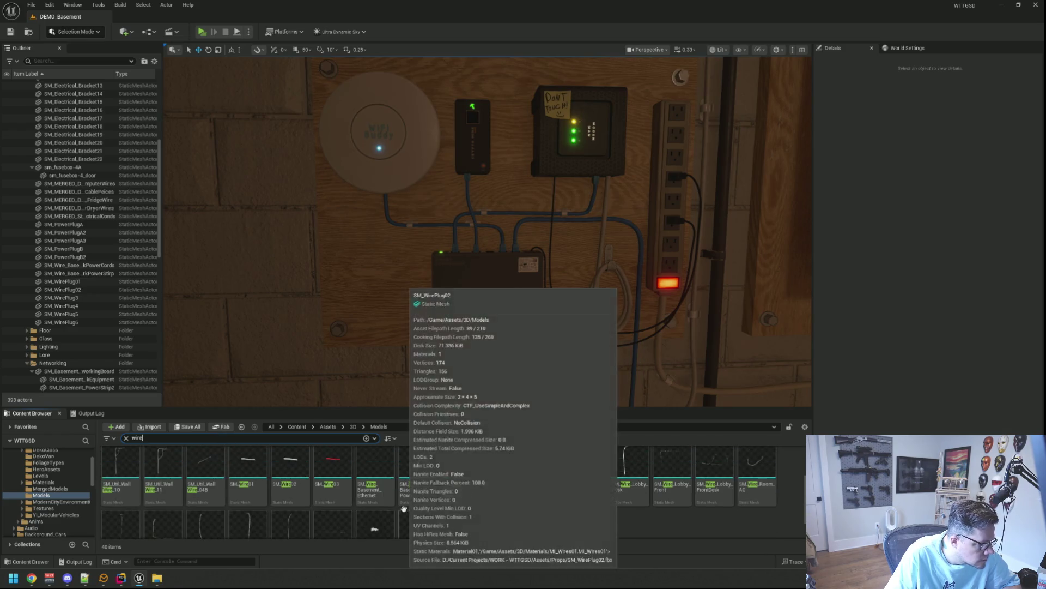
scroll(476, 518, down, 2)
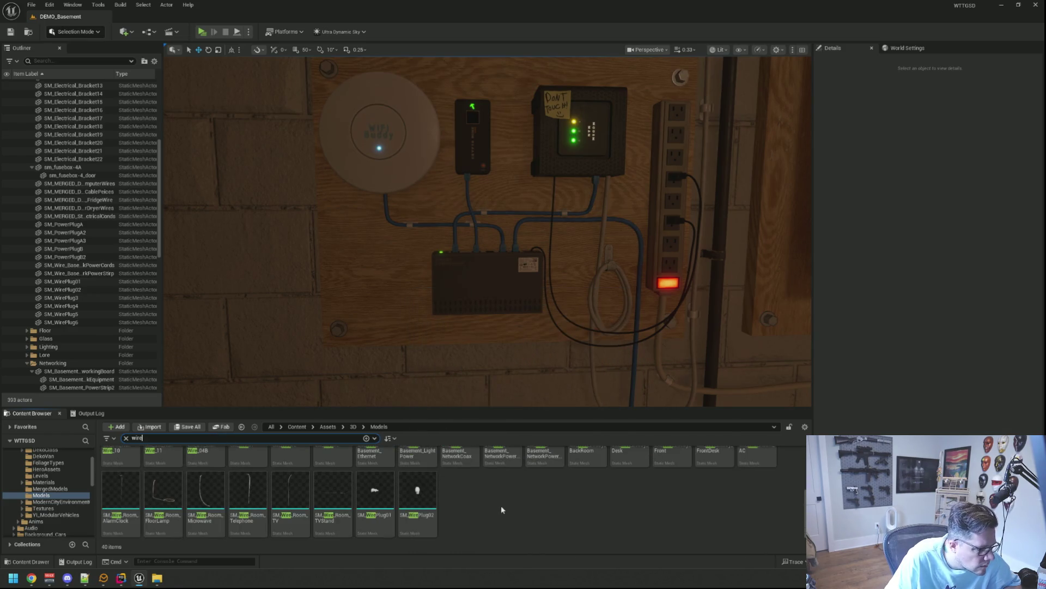
scroll(501, 506, up, 1)
scroll(501, 511, up, 2)
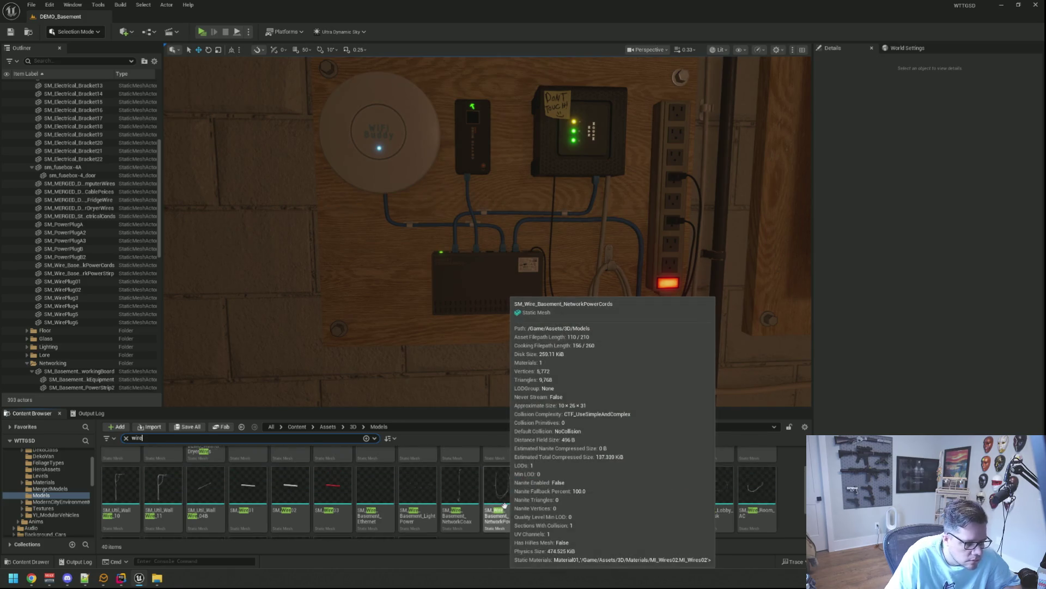
mouse_move(290, 463)
mouse_down()
mouse_move(465, 385)
mouse_move(465, 398)
mouse_up()
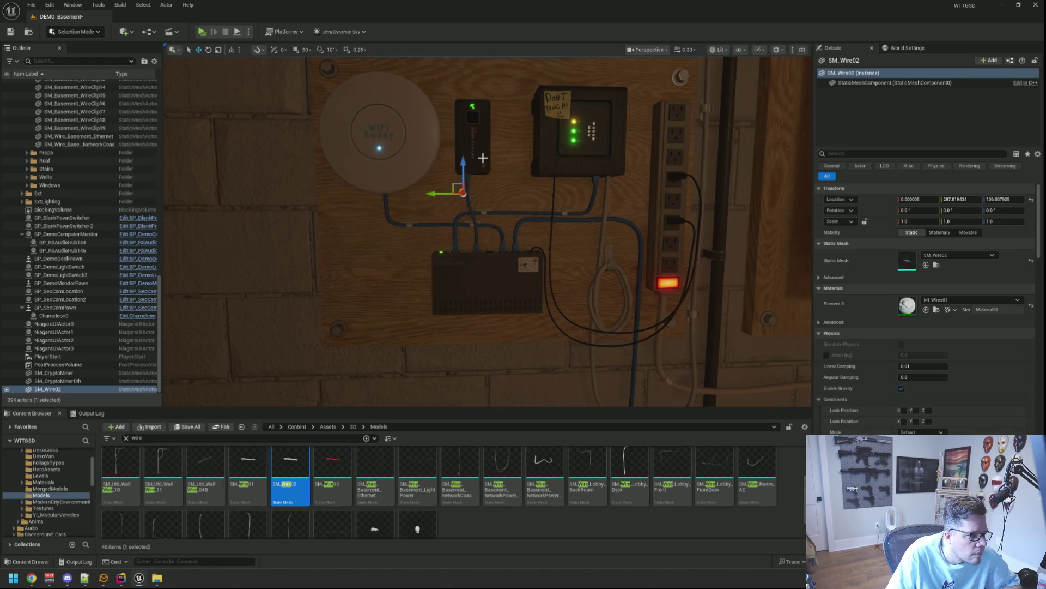
key(f)
mouse_move(502, 180)
mouse_down()
mouse_move(461, 202)
mouse_move(464, 254)
mouse_up()
key(e)
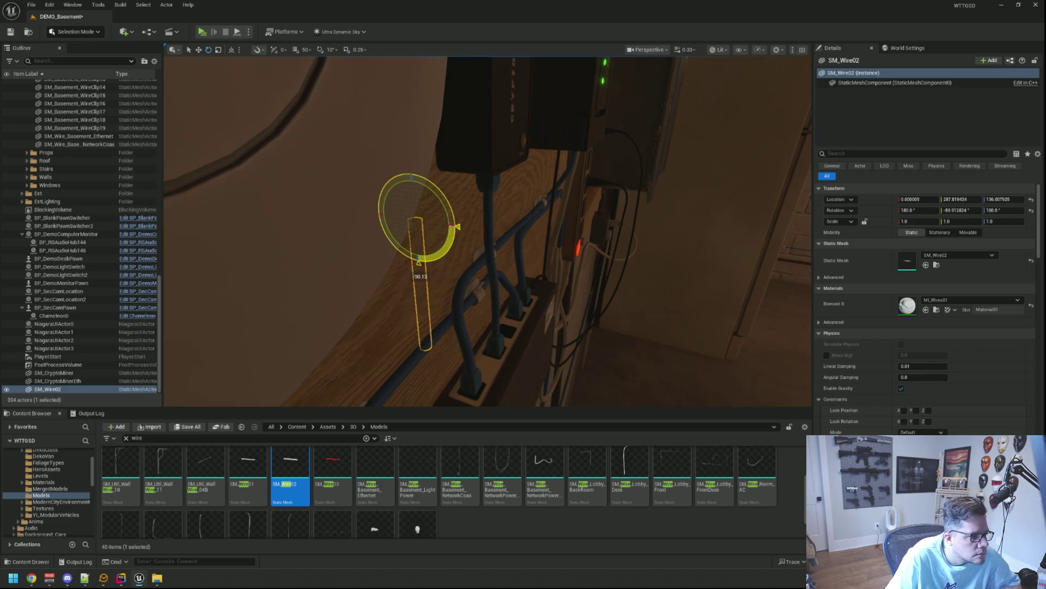
key(w)
mouse_move(406, 225)
mouse_down()
mouse_move(493, 177)
mouse_move(436, 185)
mouse_up()
mouse_move(602, 170)
mouse_down()
mouse_move(601, 156)
mouse_move(573, 164)
mouse_move(526, 207)
mouse_up()
drag(599, 218, 611, 204)
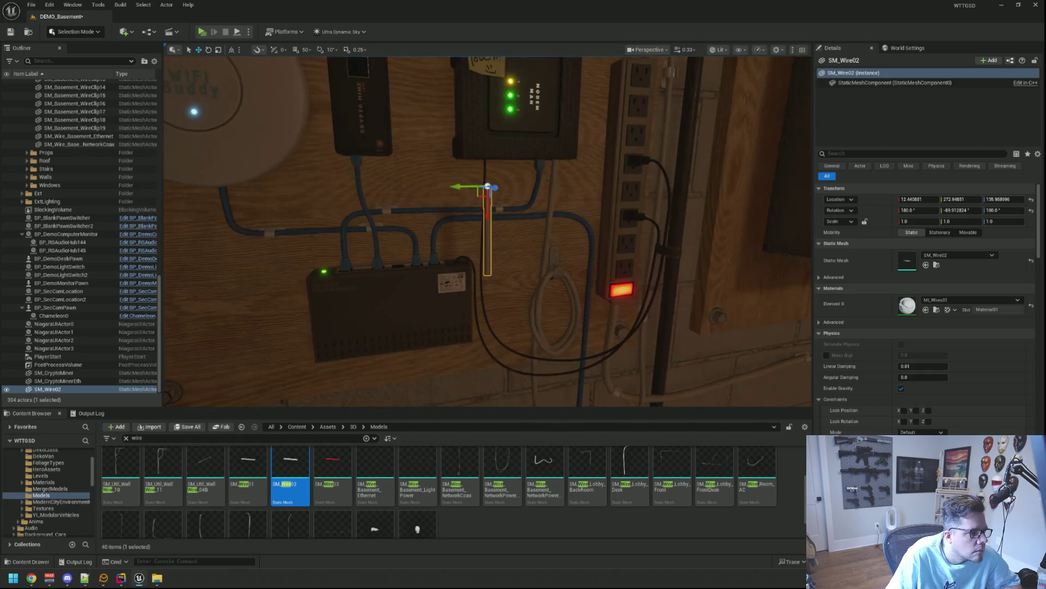
mouse_move(348, 182)
mouse_down()
mouse_move(550, 152)
mouse_move(518, 163)
mouse_move(487, 156)
mouse_up()
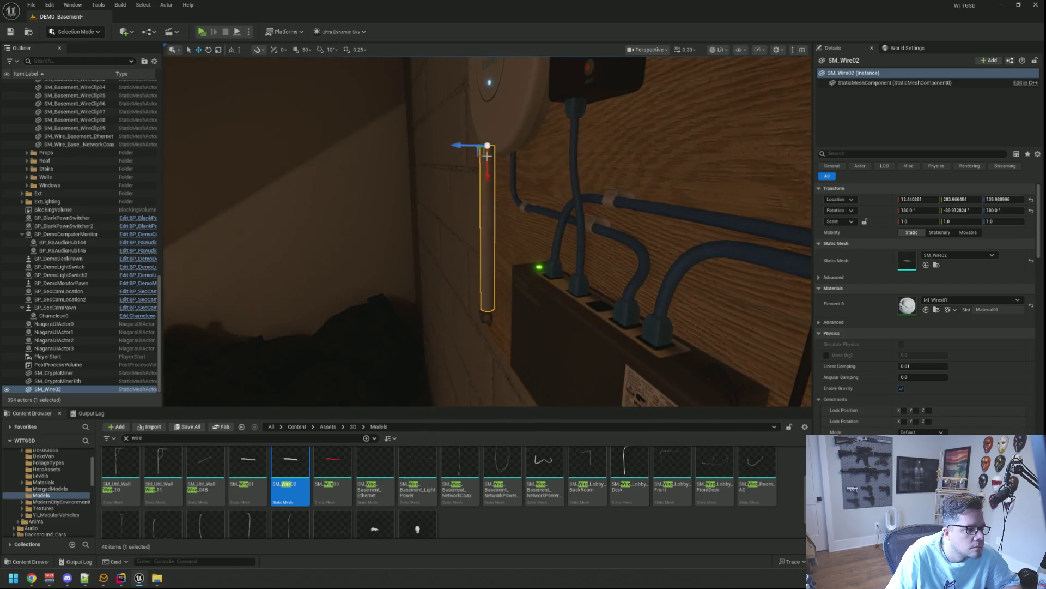
mouse_move(586, 128)
mouse_down()
mouse_move(598, 121)
mouse_move(489, 158)
mouse_move(545, 183)
mouse_move(578, 180)
mouse_up()
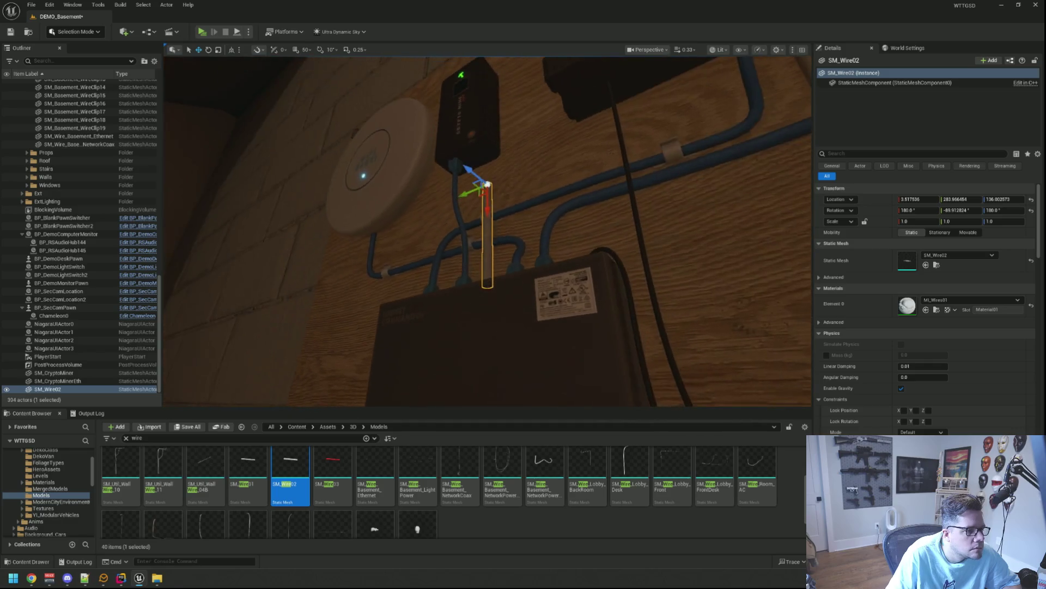
mouse_move(481, 173)
mouse_down()
mouse_move(537, 187)
mouse_move(515, 177)
mouse_up()
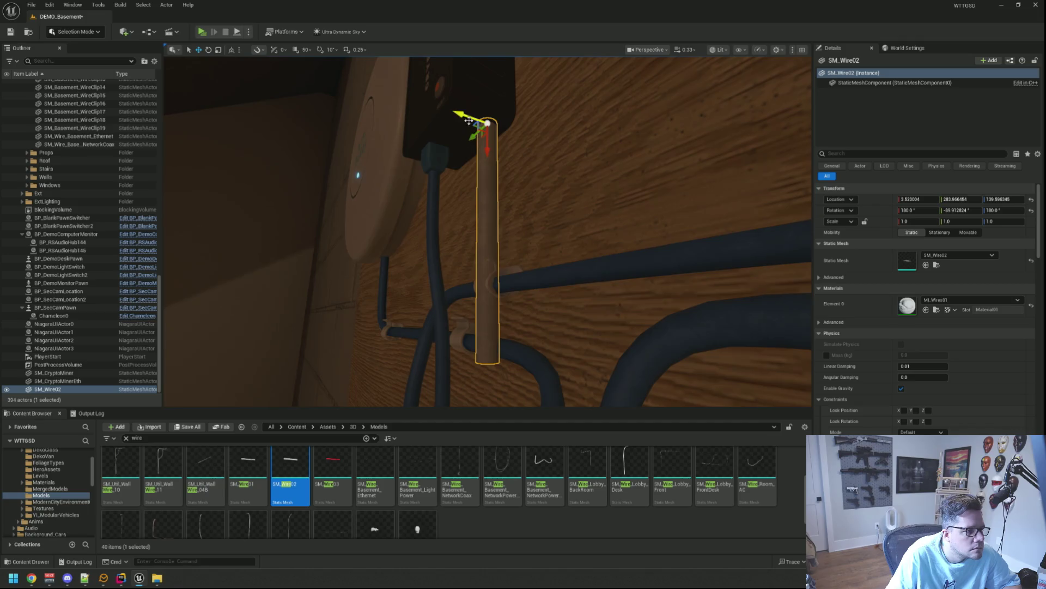
drag(436, 118, 449, 170)
scroll(450, 171, up, 5)
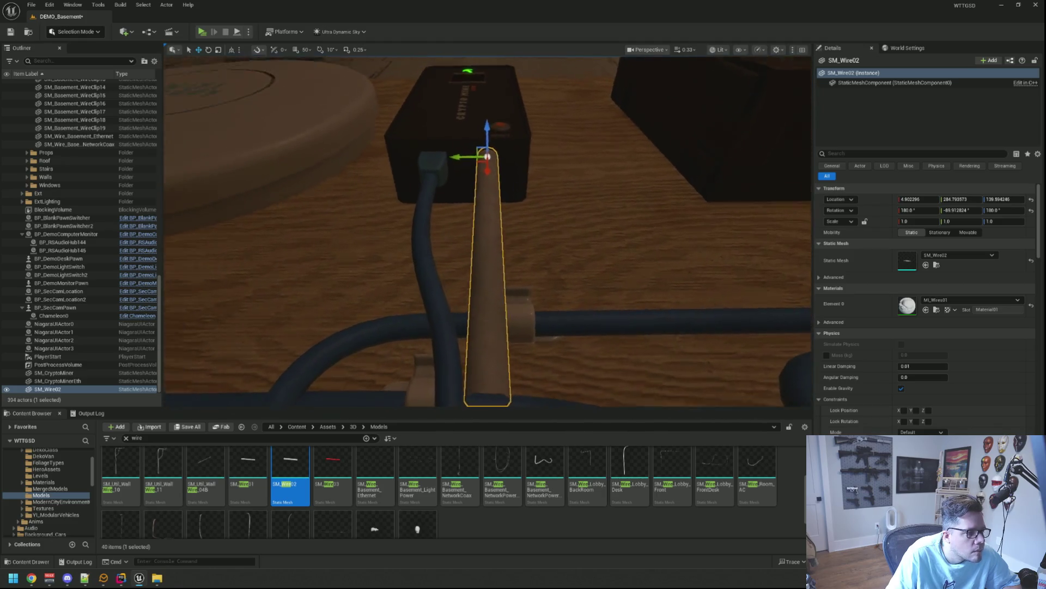
drag(537, 188, 537, 188)
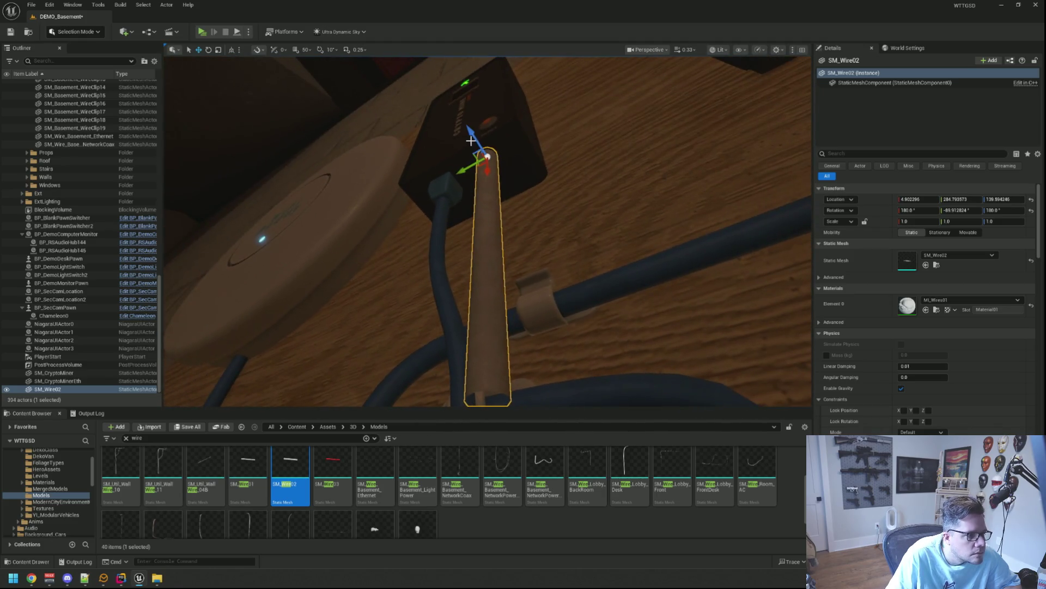
scroll(471, 141, down, 5)
mouse_move(497, 175)
mouse_down()
mouse_move(491, 185)
mouse_move(532, 168)
mouse_up()
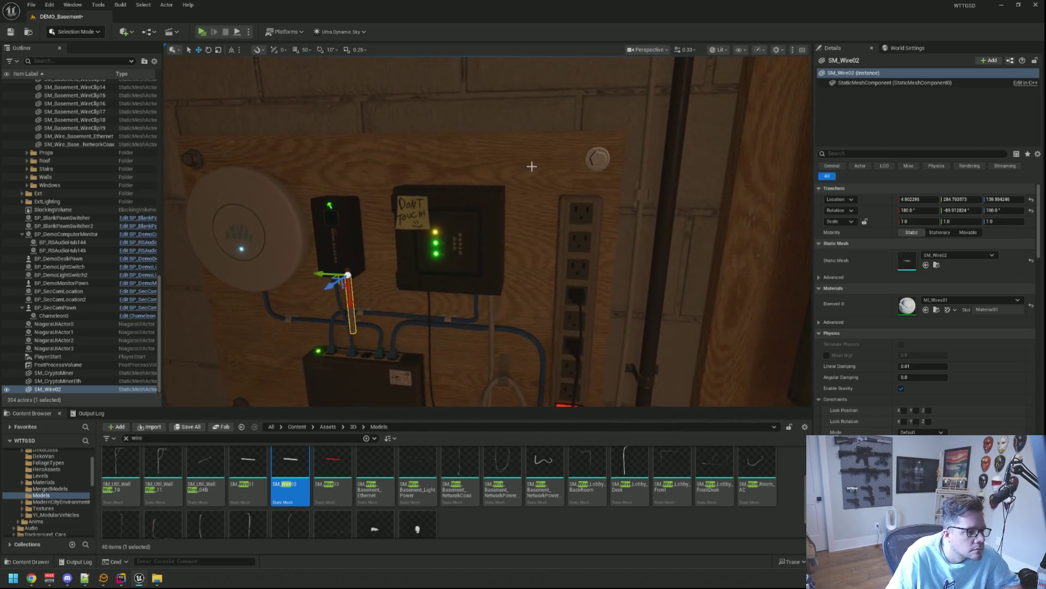
scroll(533, 168, up, 5)
scroll(530, 155, down, 3)
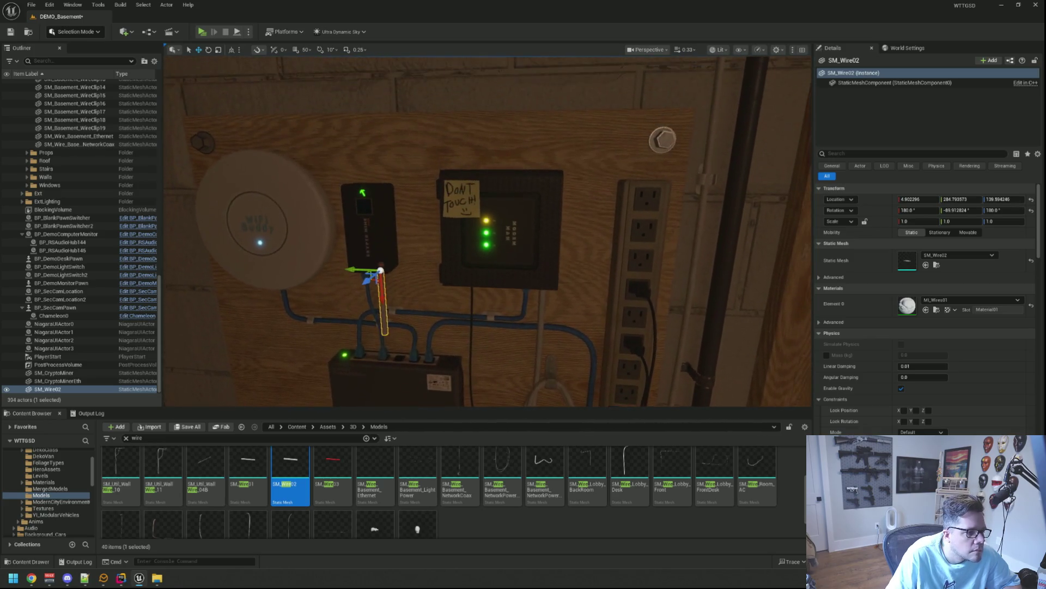
scroll(530, 157, up, 3)
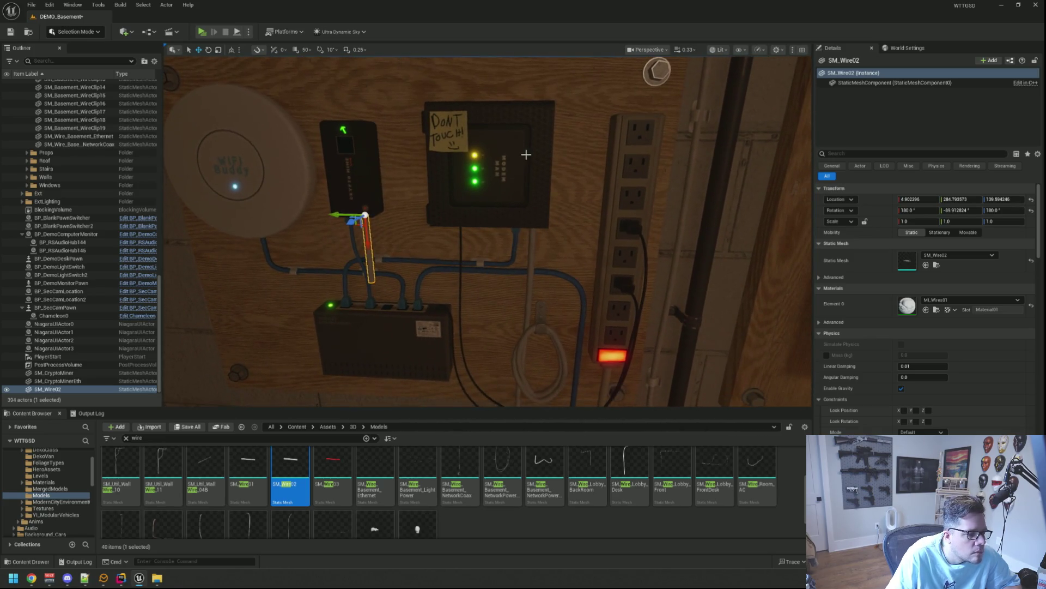
scroll(526, 158, up, 1)
drag(490, 142, 490, 142)
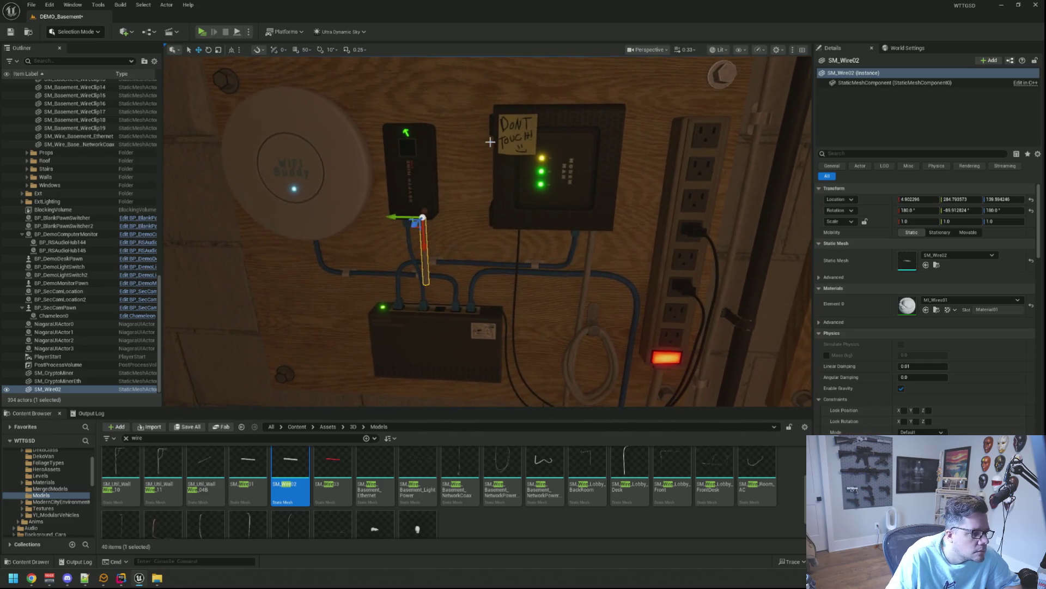
key(Delete)
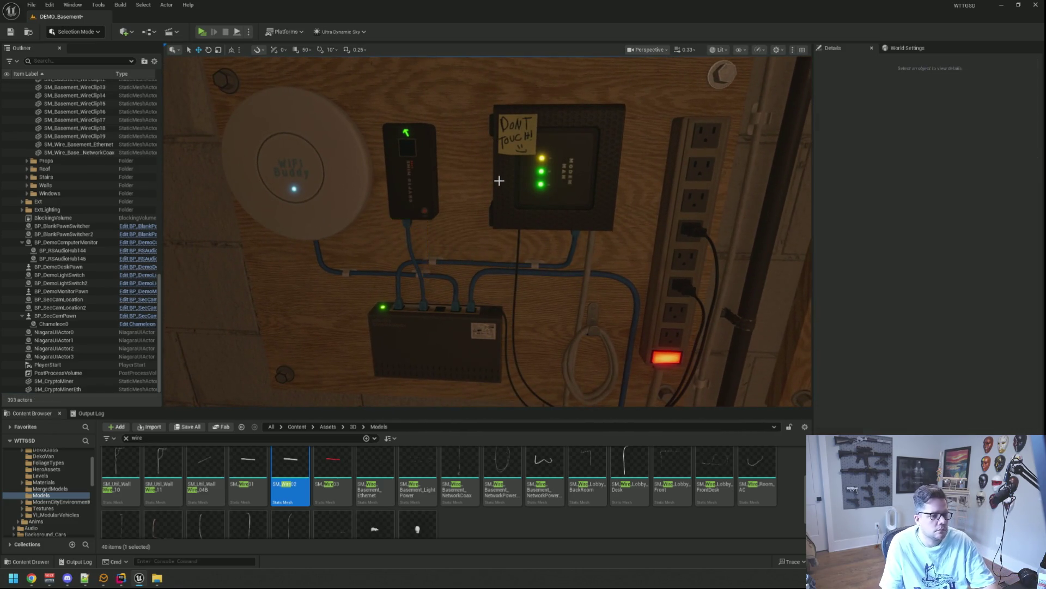
scroll(286, 453, up, 2)
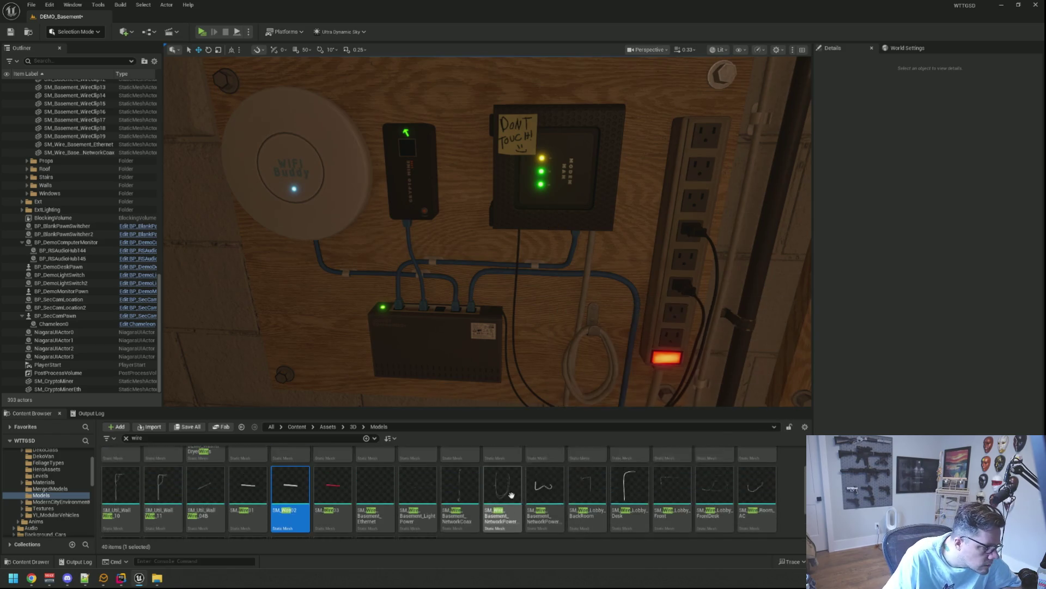
click(285, 439)
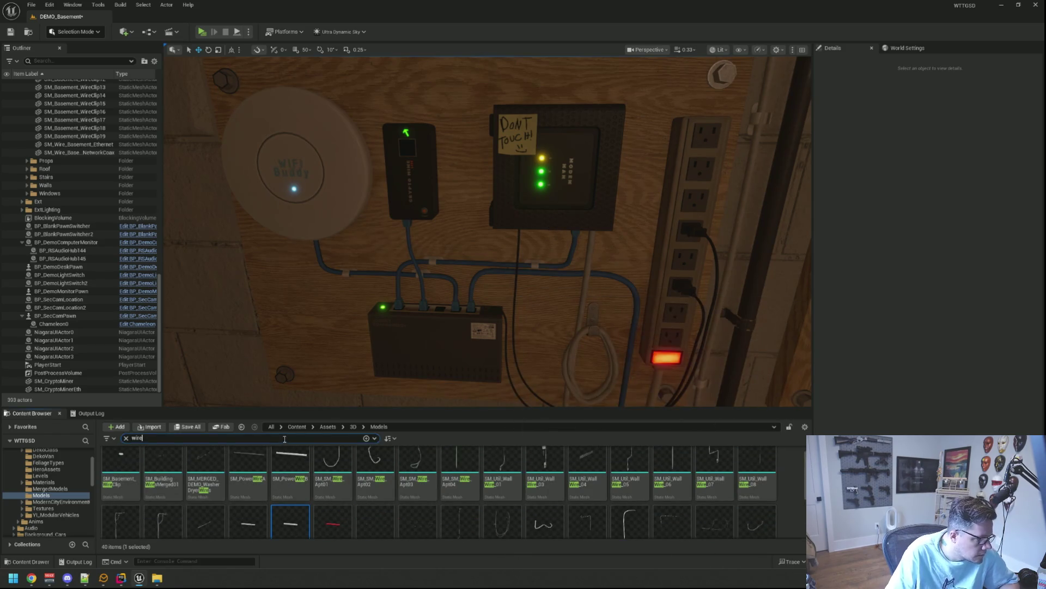
text(powerplug)
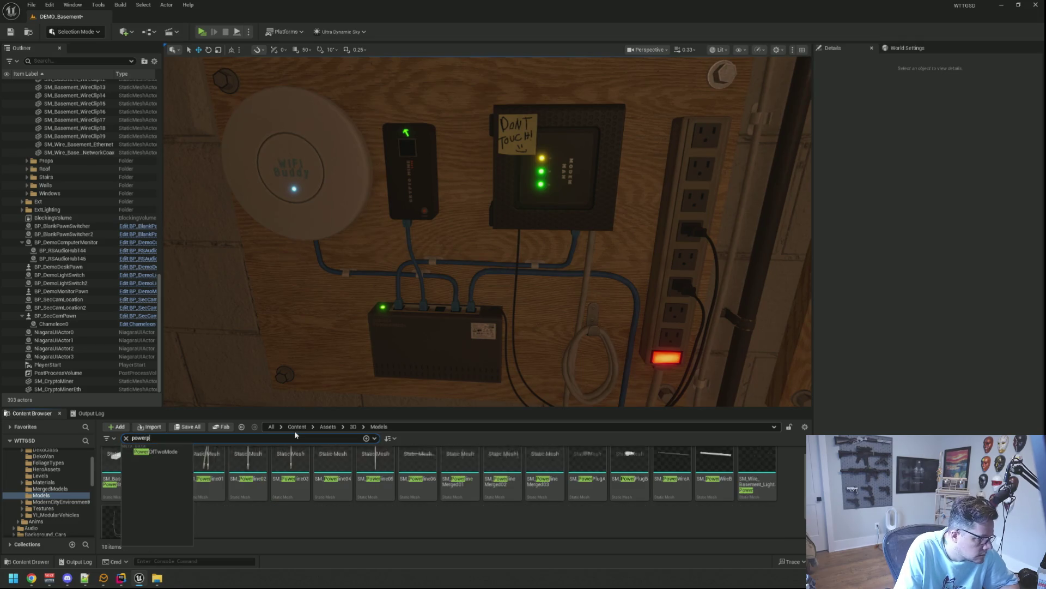
drag(121, 470, 306, 381)
scroll(327, 327, down, 5)
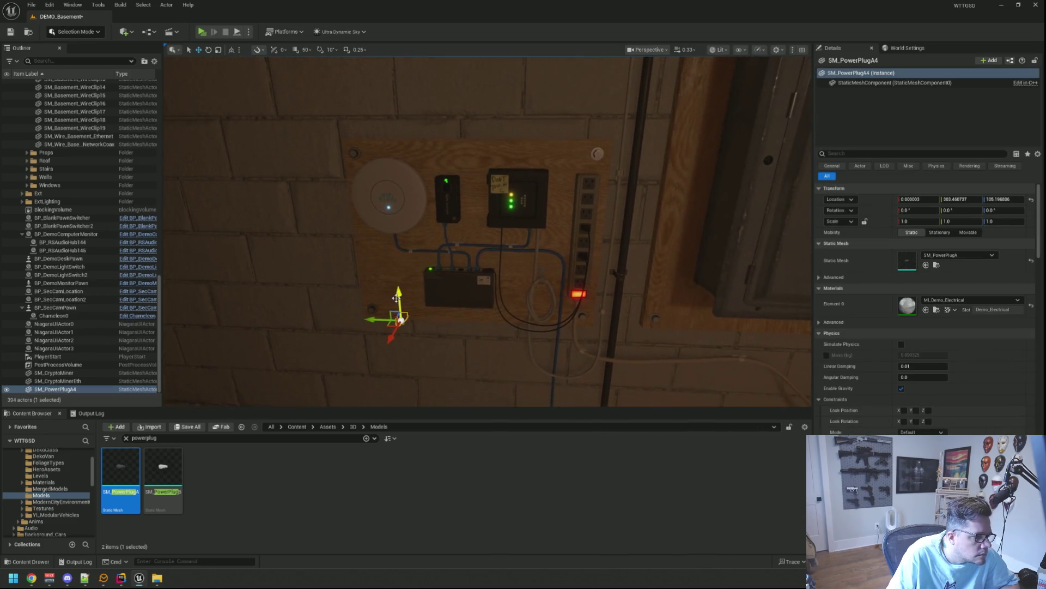
key(f)
scroll(474, 196, down, 5)
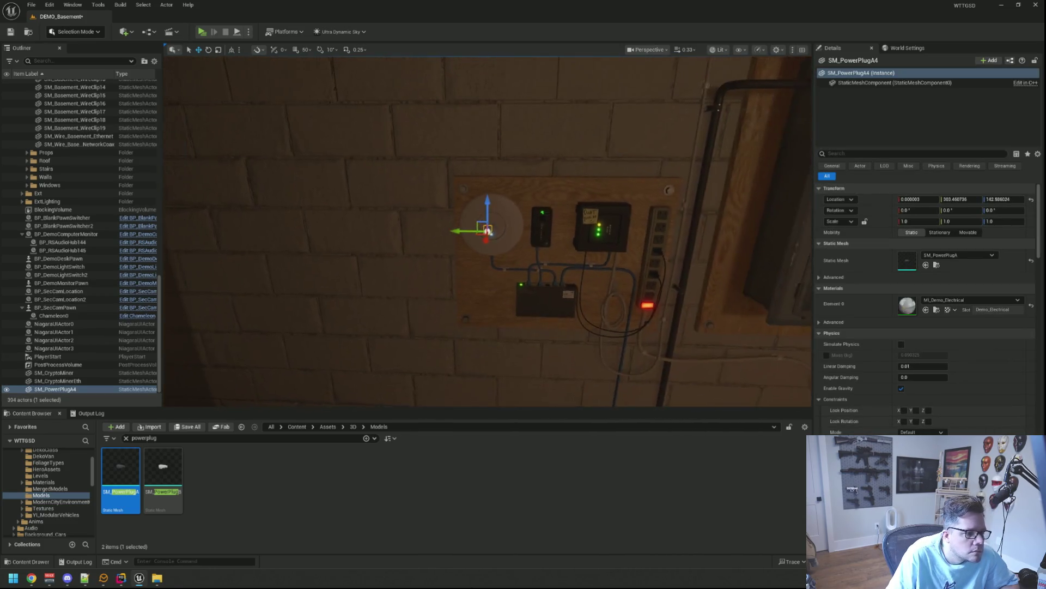
drag(462, 229, 462, 229)
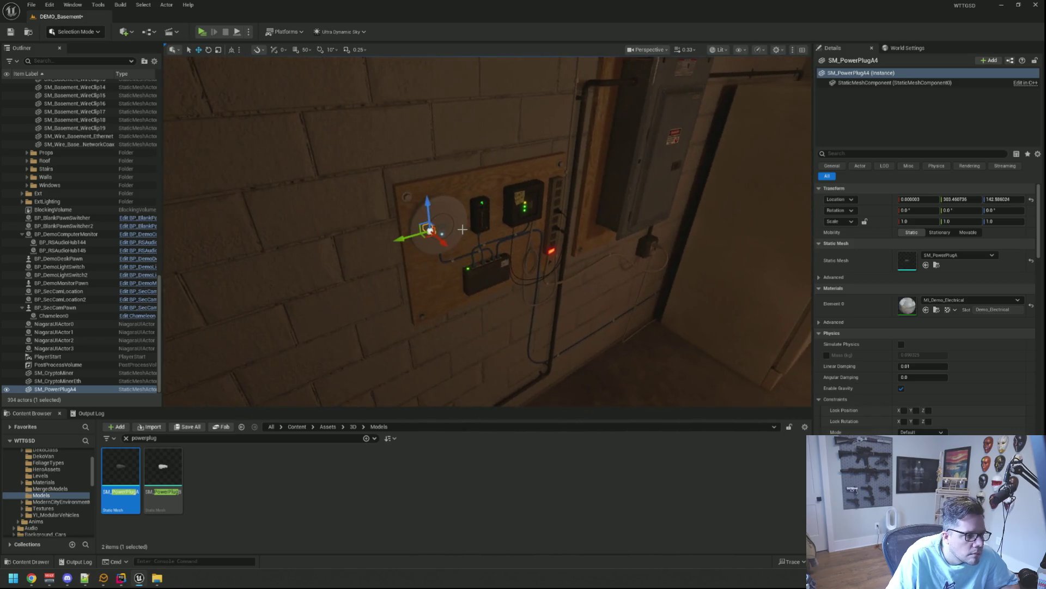
key(f)
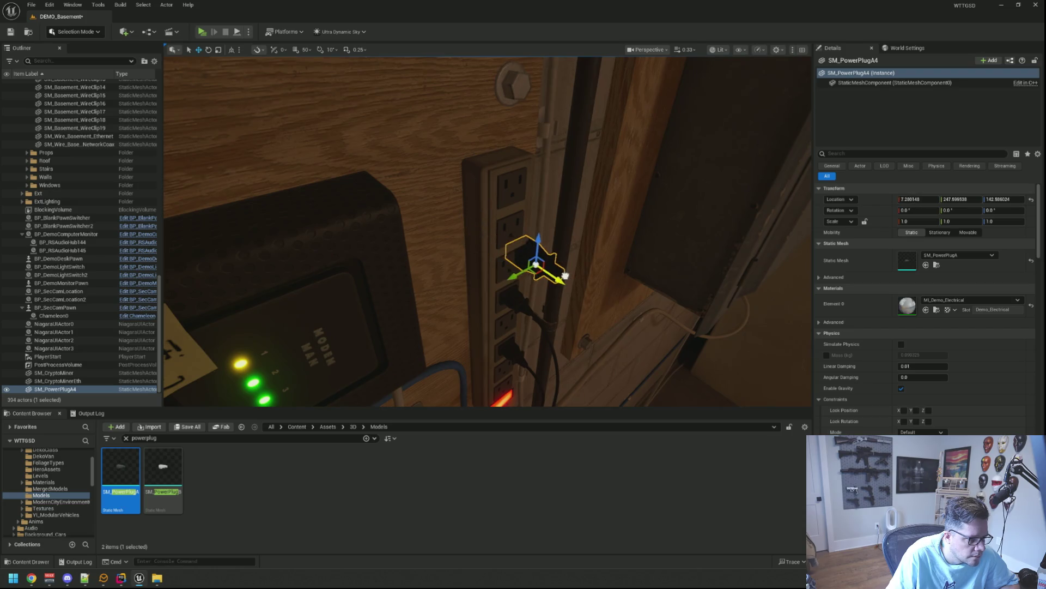
drag(588, 213, 587, 213)
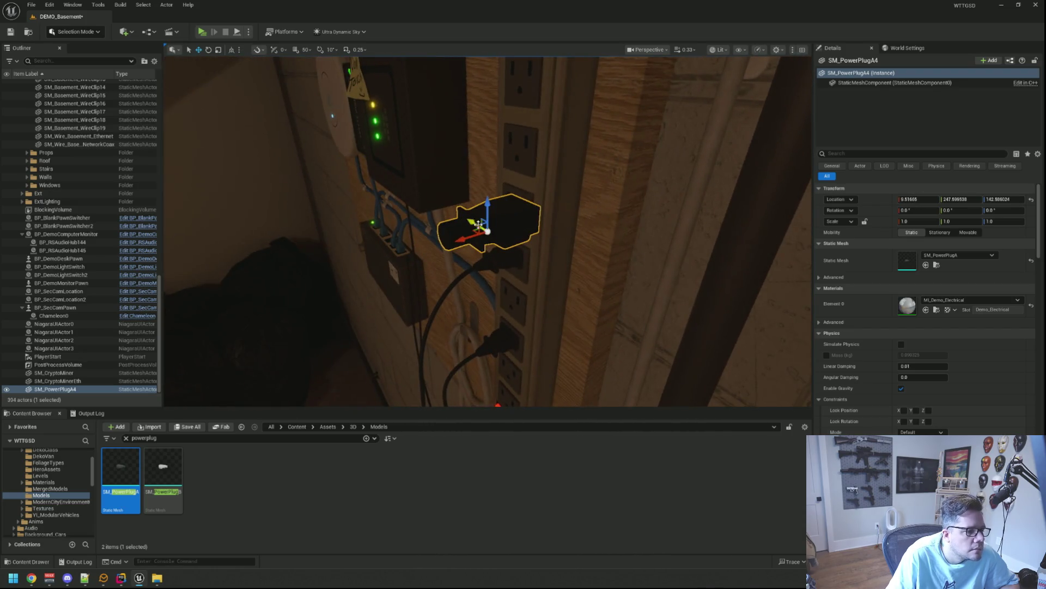
drag(456, 210, 540, 170)
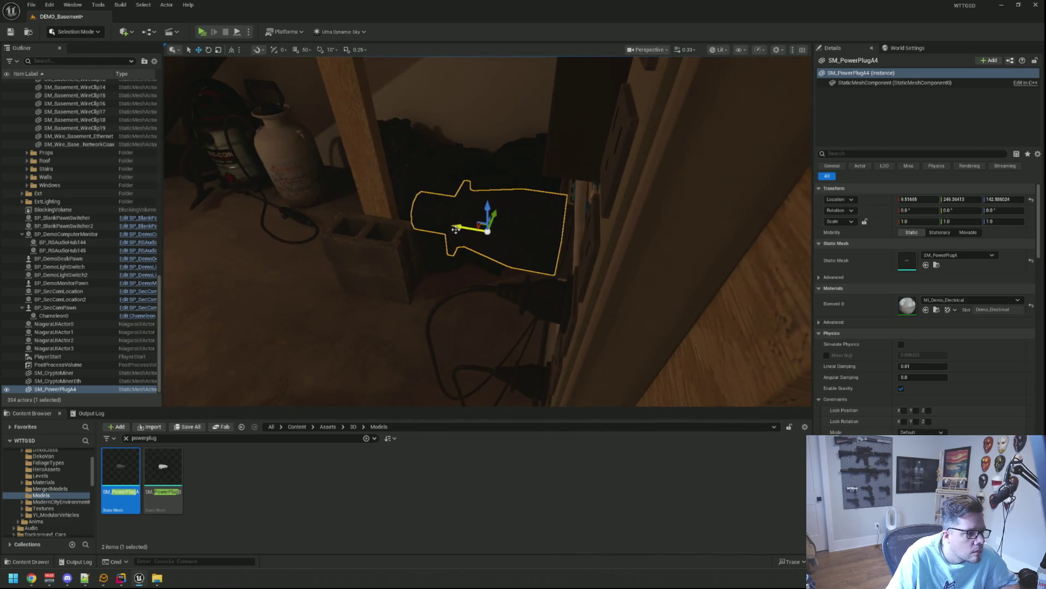
key(f)
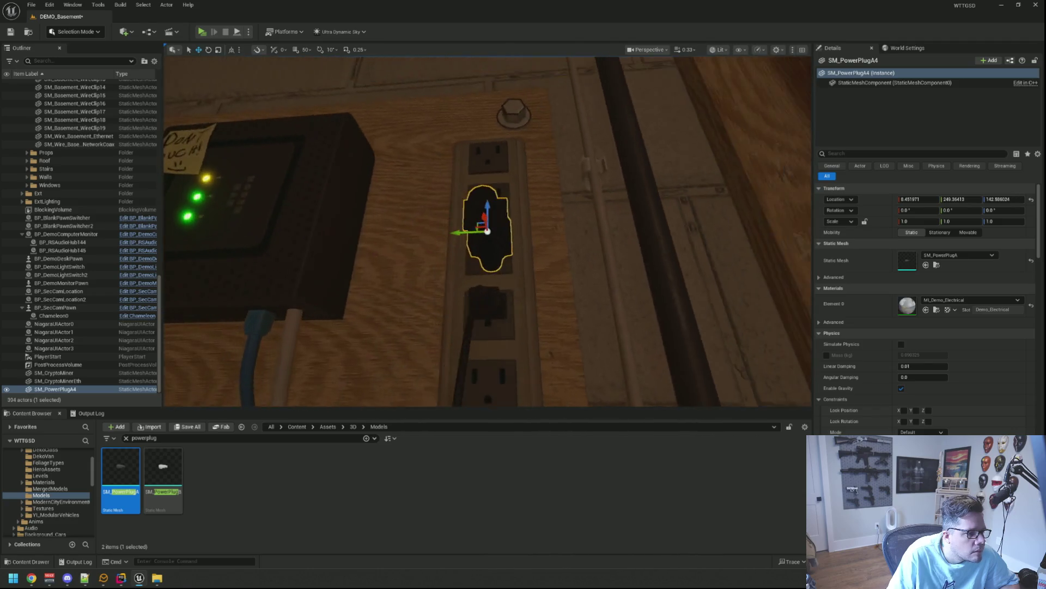
scroll(488, 231, up, 2)
drag(540, 274, 540, 274)
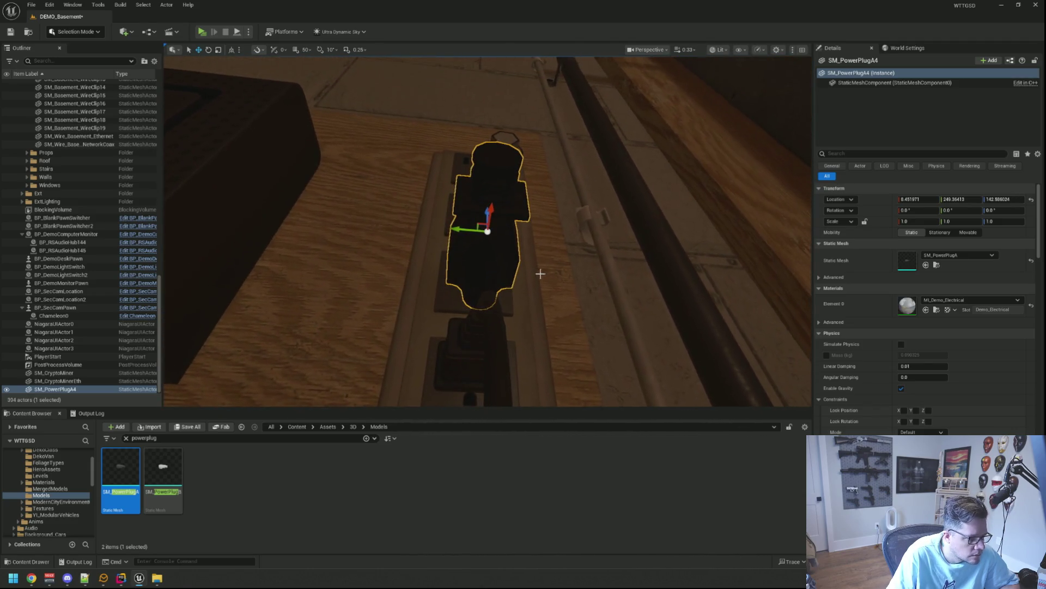
drag(549, 224, 549, 224)
drag(483, 217, 483, 216)
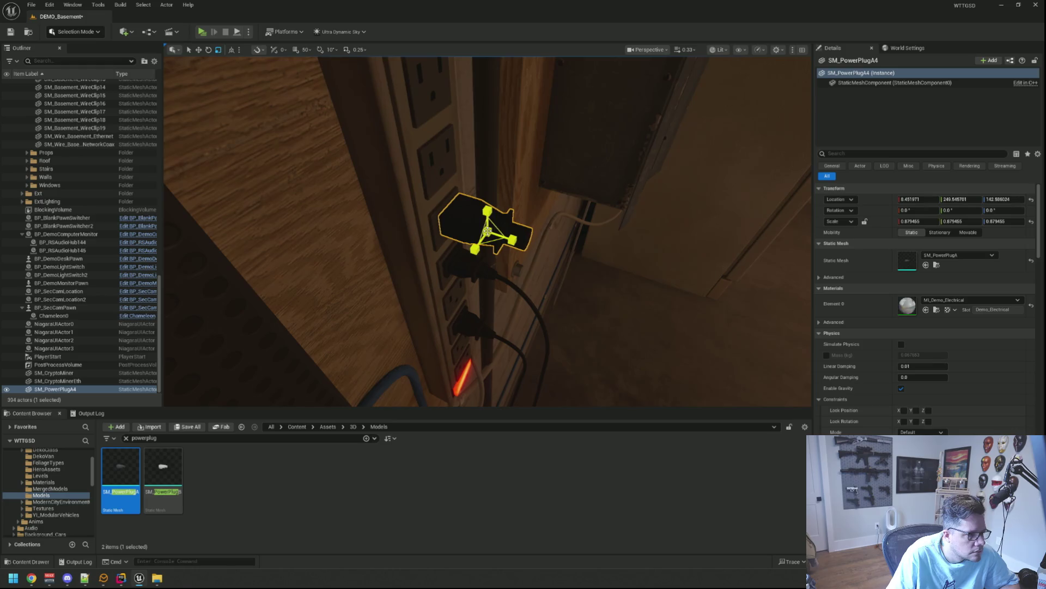
drag(488, 200, 505, 211)
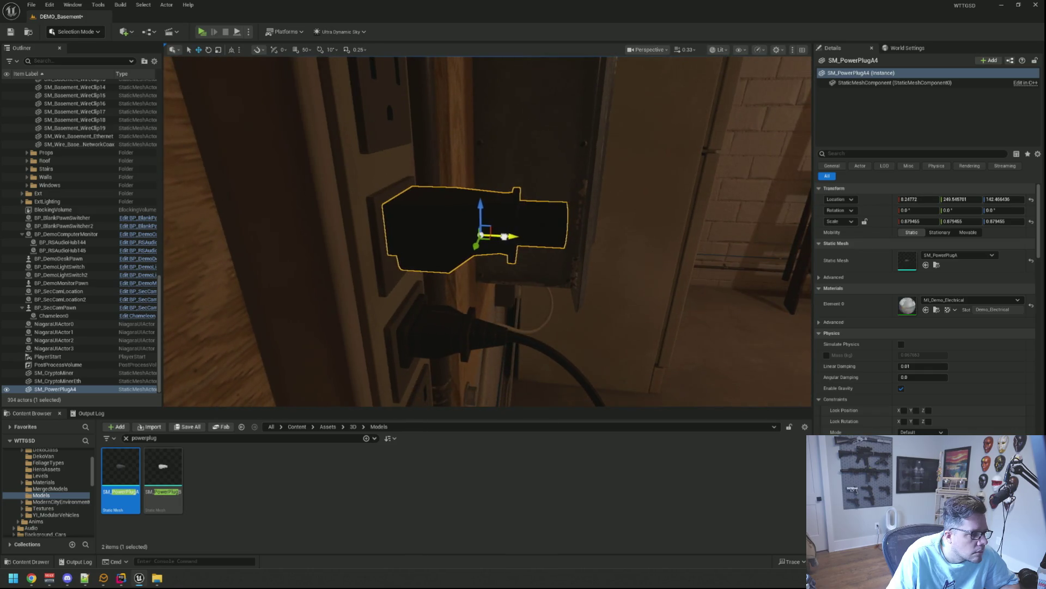
drag(571, 214, 570, 214)
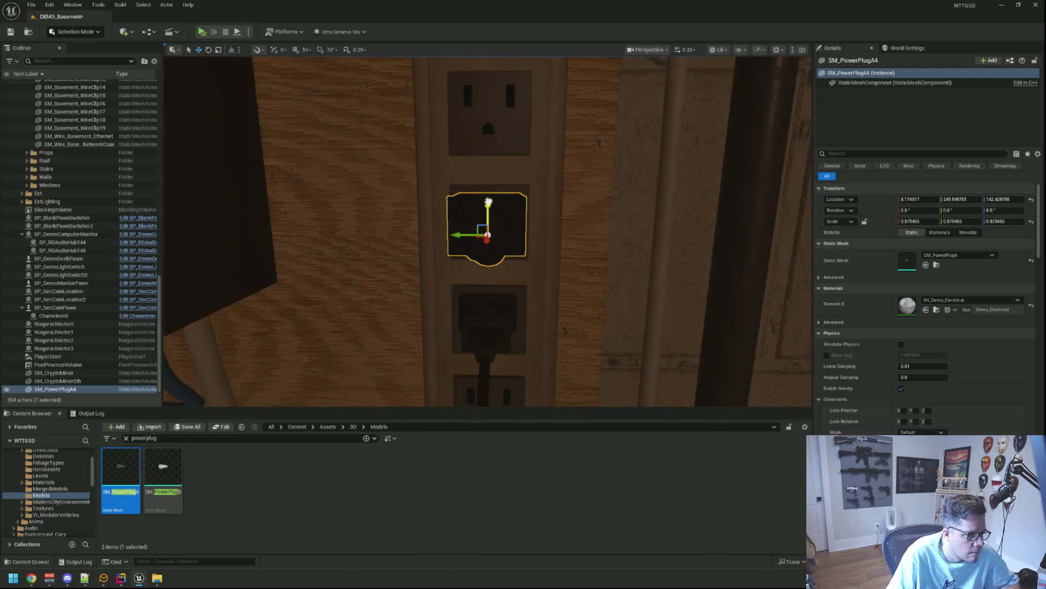
scroll(595, 200, down, 5)
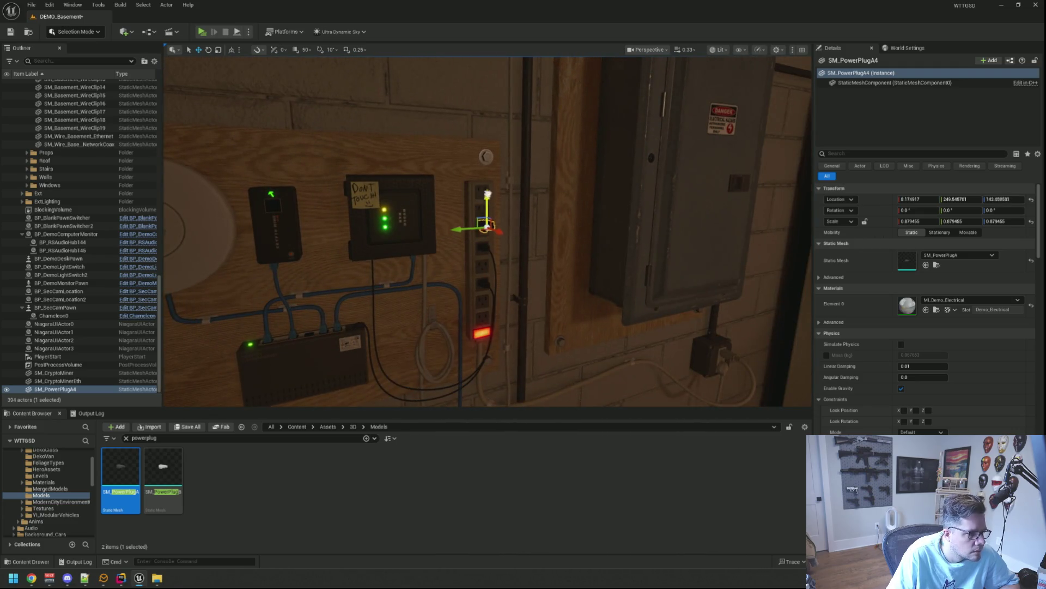
scroll(488, 161, up, 5)
mouse_move(488, 161)
mouse_down()
mouse_move(469, 205)
mouse_move(484, 195)
mouse_move(436, 201)
mouse_up()
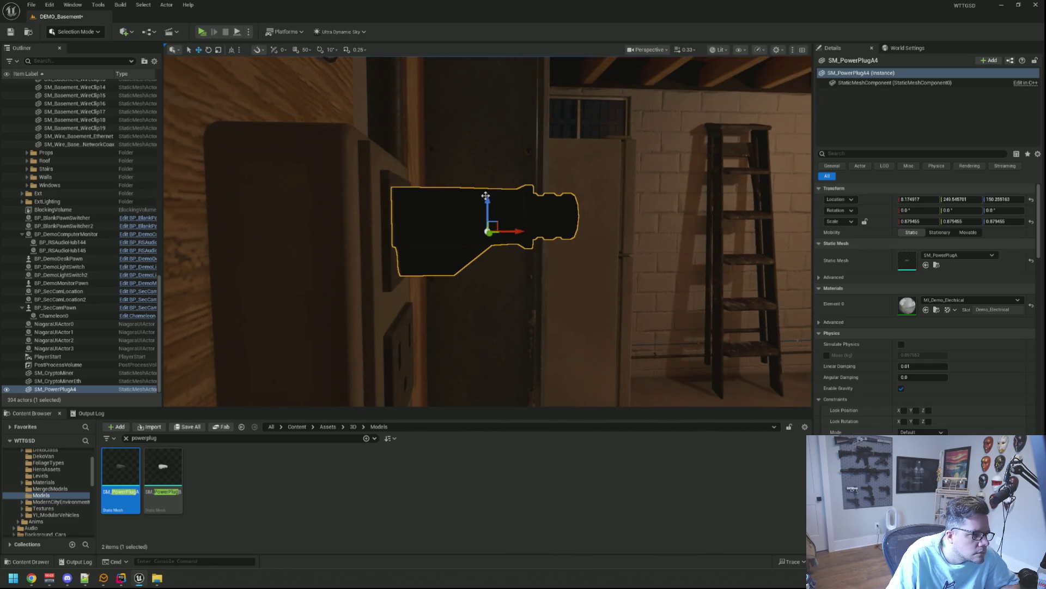
click(549, 257)
- Orbit and zoom the viewport around the basement network board
mouse_move(549, 257)
mouse_down()
mouse_move(531, 251)
mouse_move(540, 264)
mouse_move(535, 255)
mouse_move(492, 297)
mouse_up()
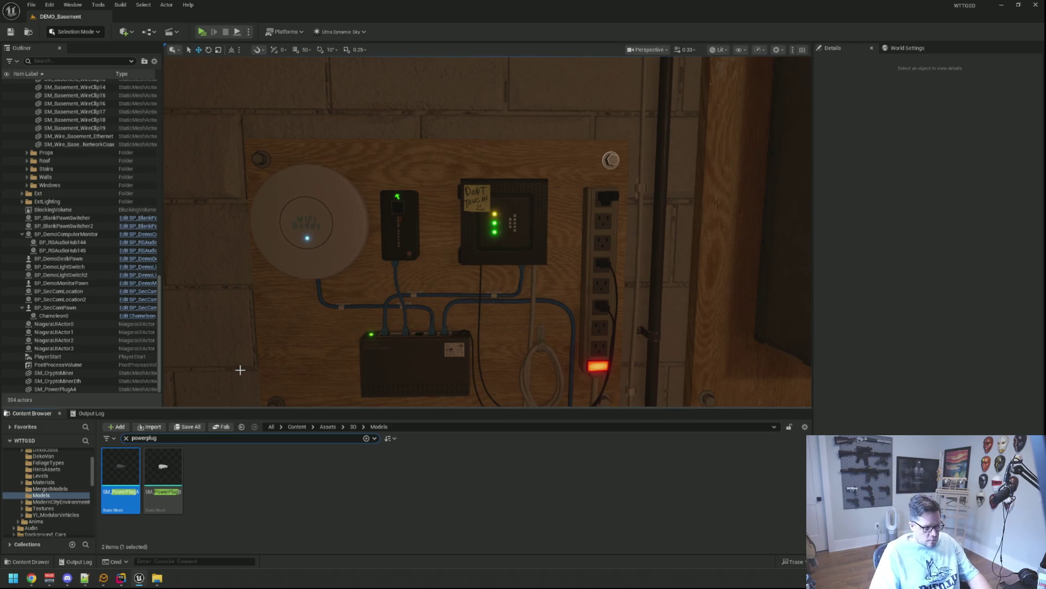
scroll(440, 225, down, 5)
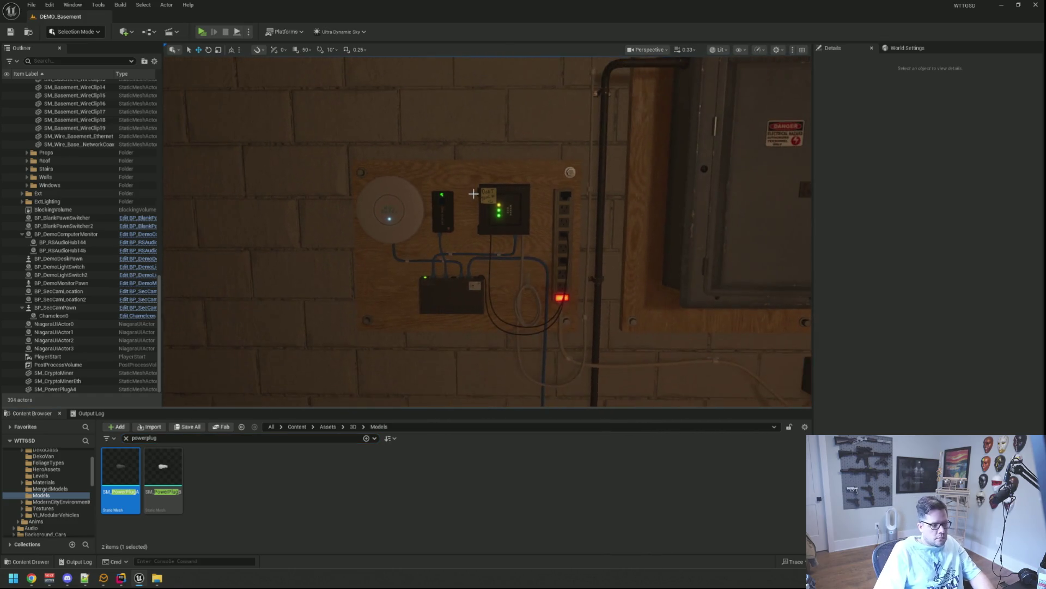
scroll(467, 240, up, 5)
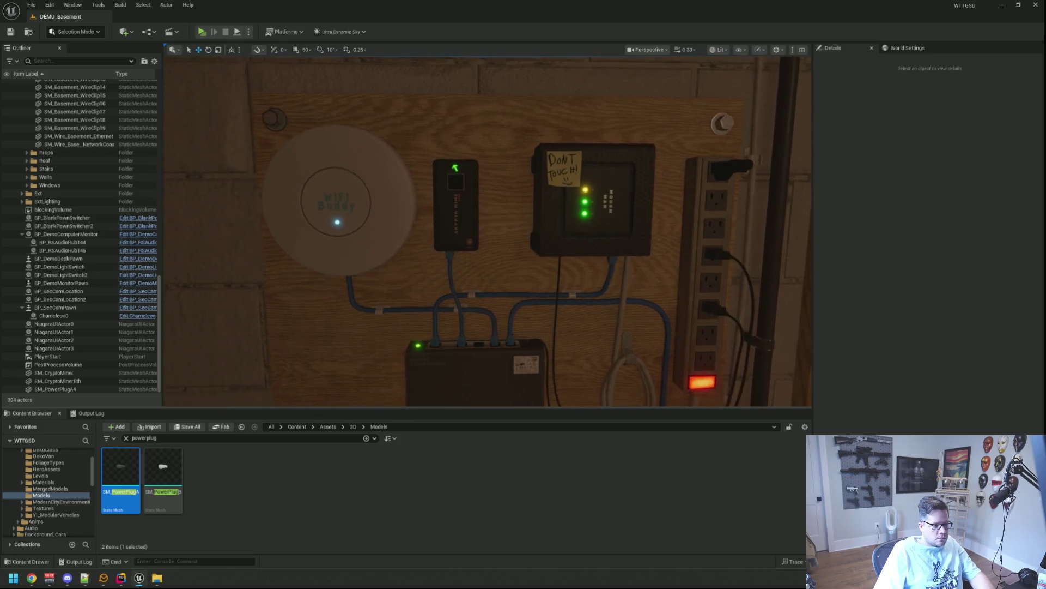
scroll(467, 240, down, 5)
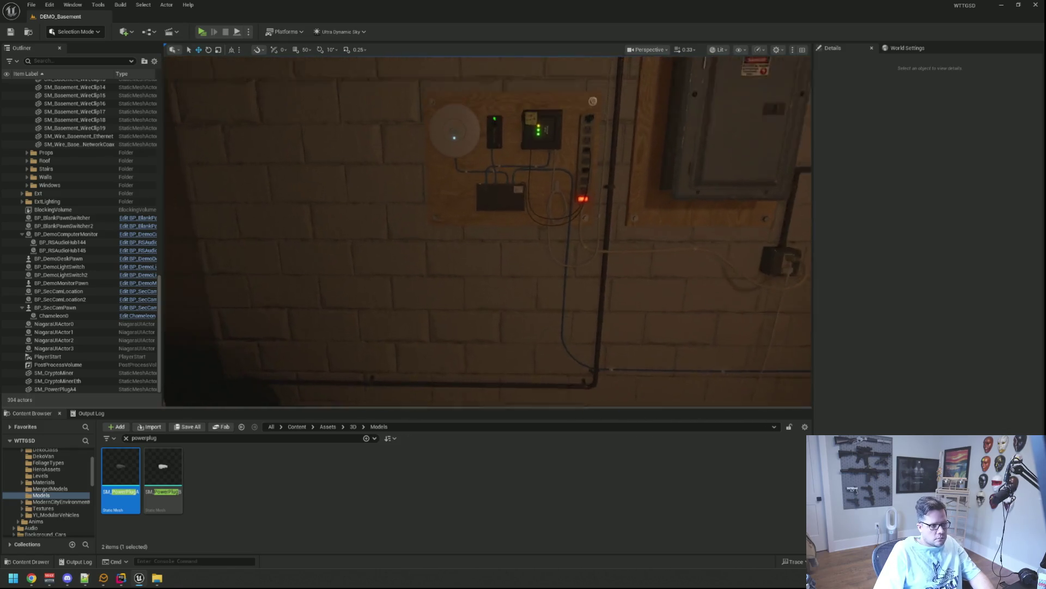
mouse_move(467, 240)
mouse_down()
mouse_move(436, 234)
mouse_move(467, 240)
mouse_up()
scroll(488, 148, up, 5)
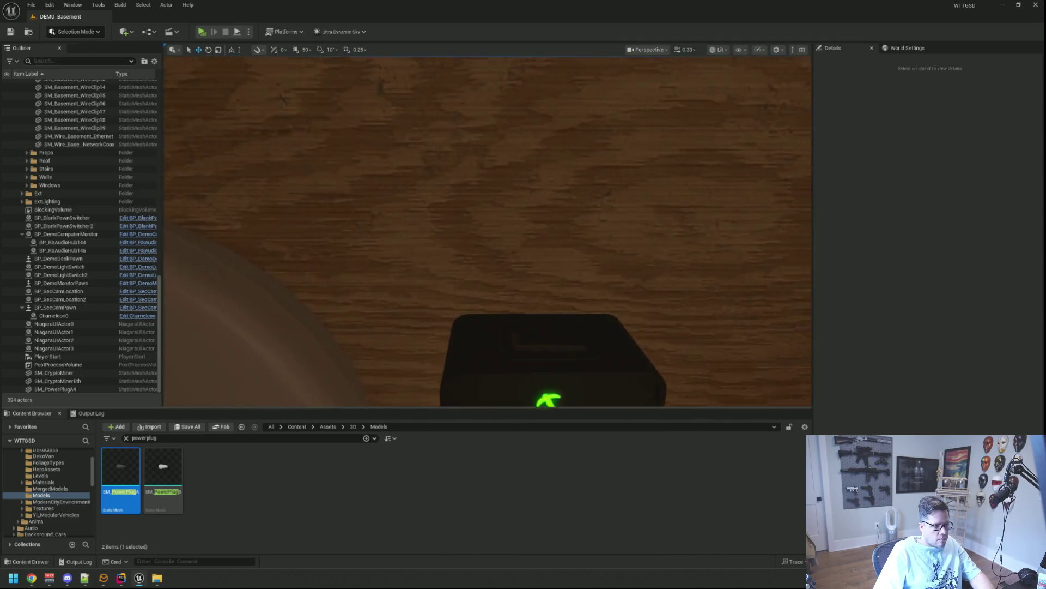
scroll(488, 149, up, 3)
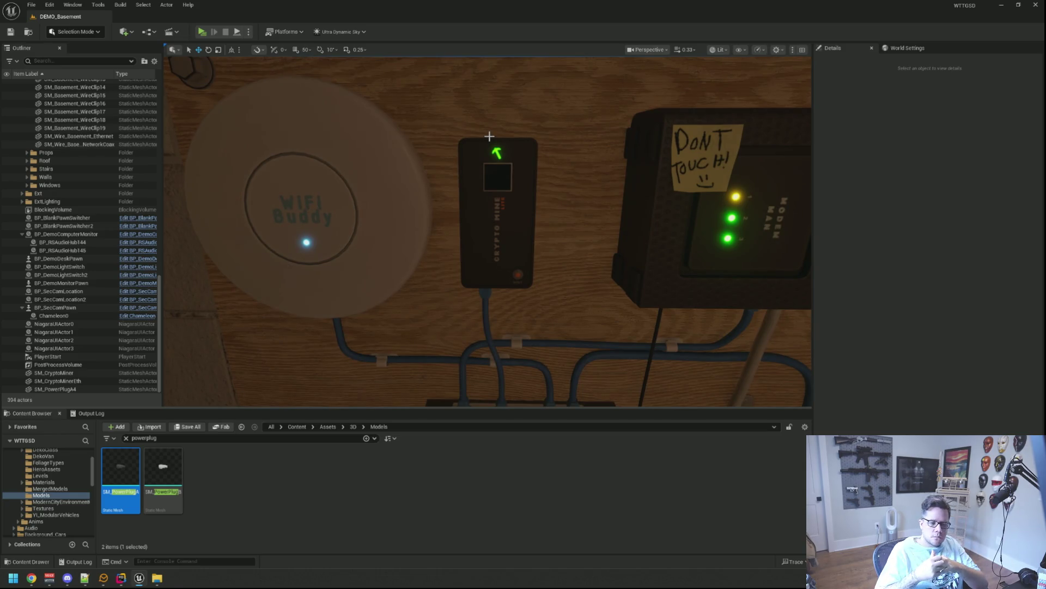
scroll(502, 125, down, 5)
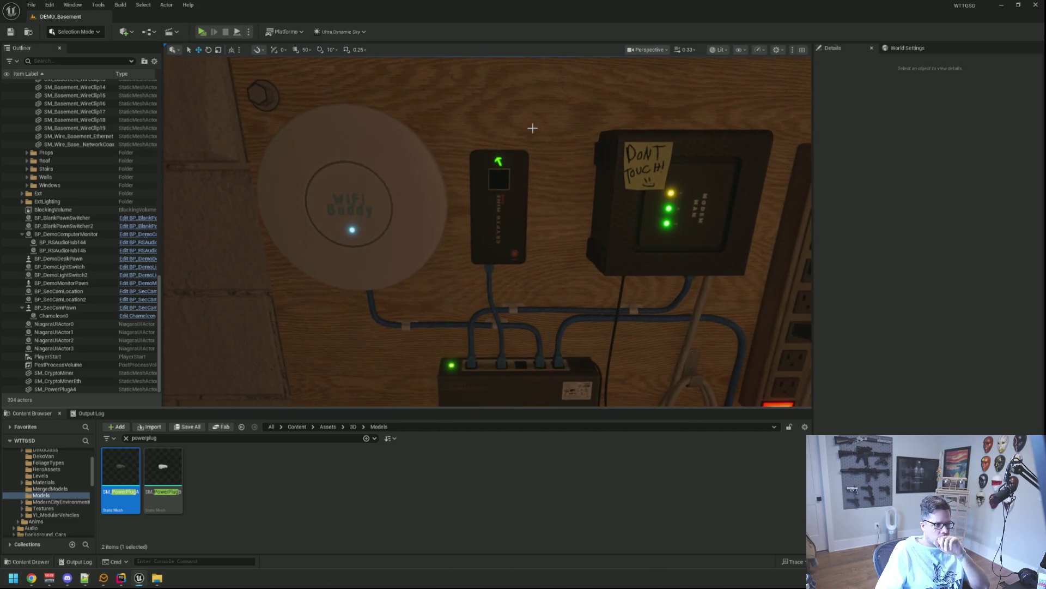
scroll(532, 128, down, 2)
scroll(532, 130, up, 1)
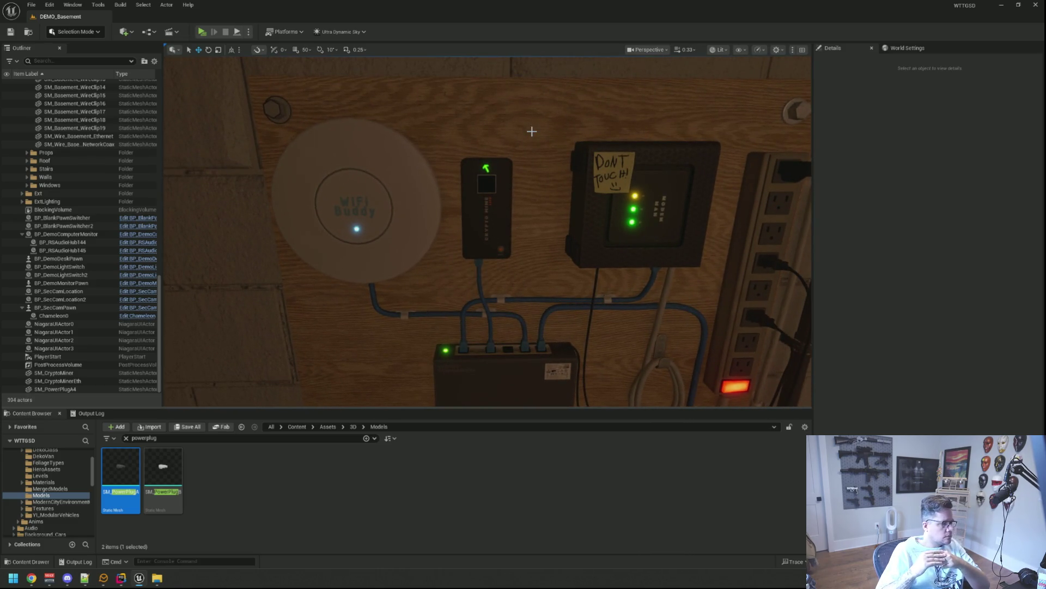
scroll(529, 130, down, 3)
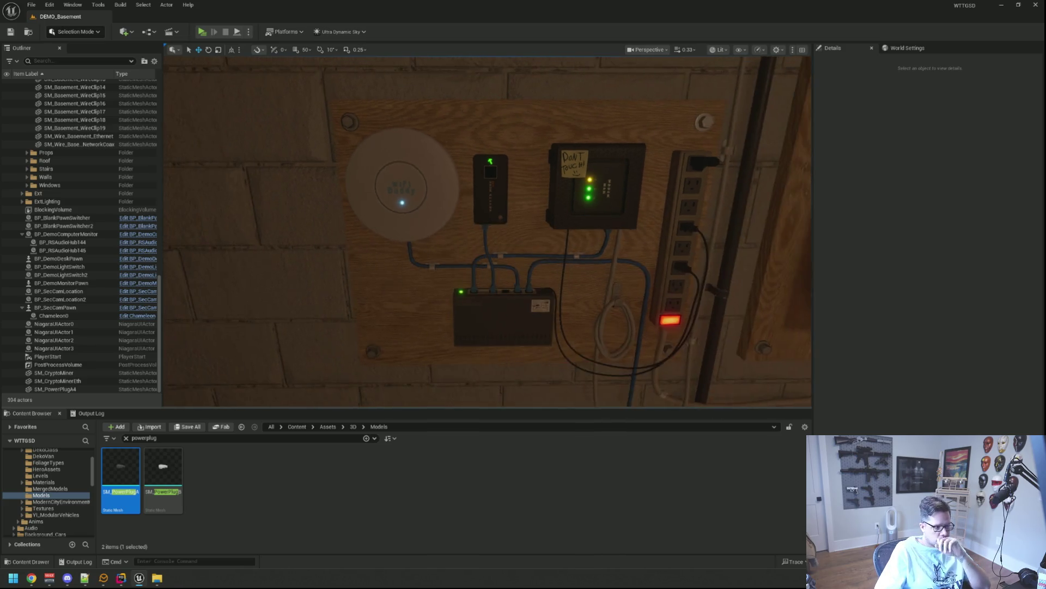
scroll(527, 126, up, 2)
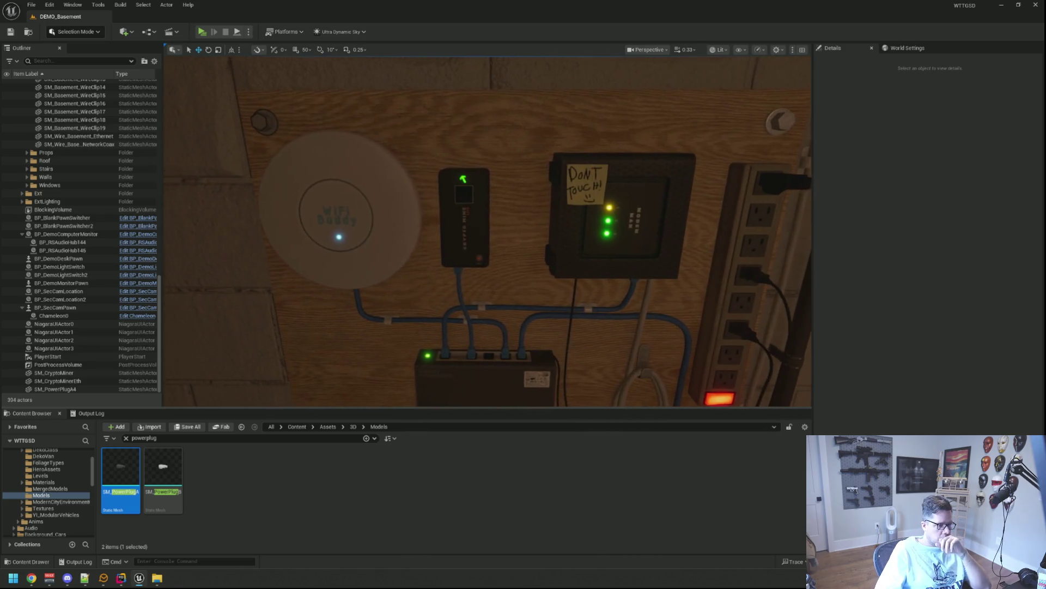
scroll(540, 145, down, 2)
scroll(539, 144, up, 1)
scroll(539, 145, down, 2)
scroll(528, 153, down, 2)
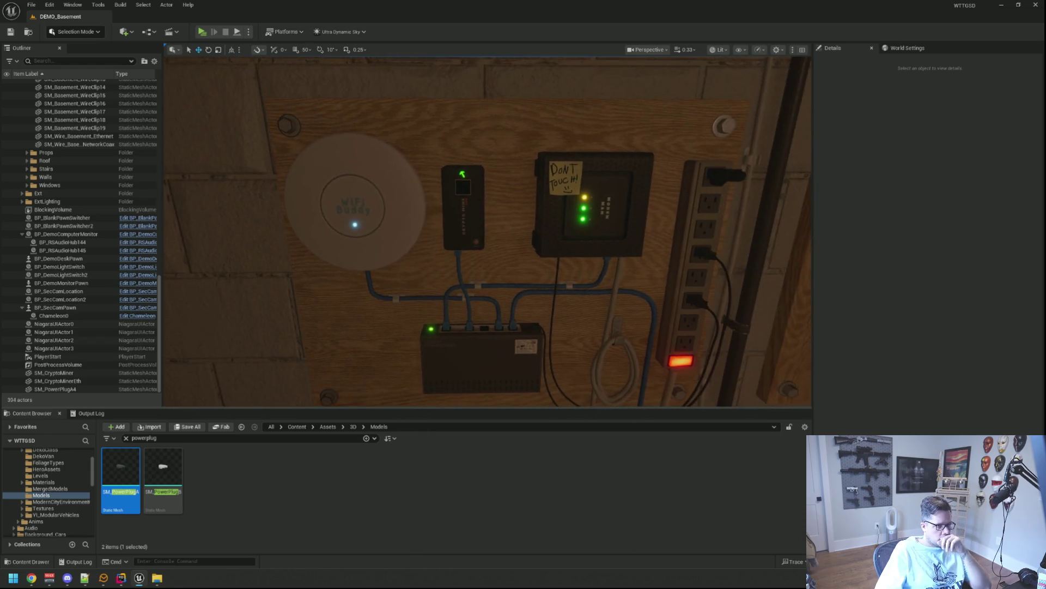
scroll(529, 153, down, 1)
- Deselect the power plug and clear the powerplug search so all 431 Models assets show
mouse_move(492, 141)
mouse_down()
mouse_move(534, 120)
mouse_move(469, 147)
mouse_move(460, 163)
mouse_up()
scroll(496, 140, down, 1)
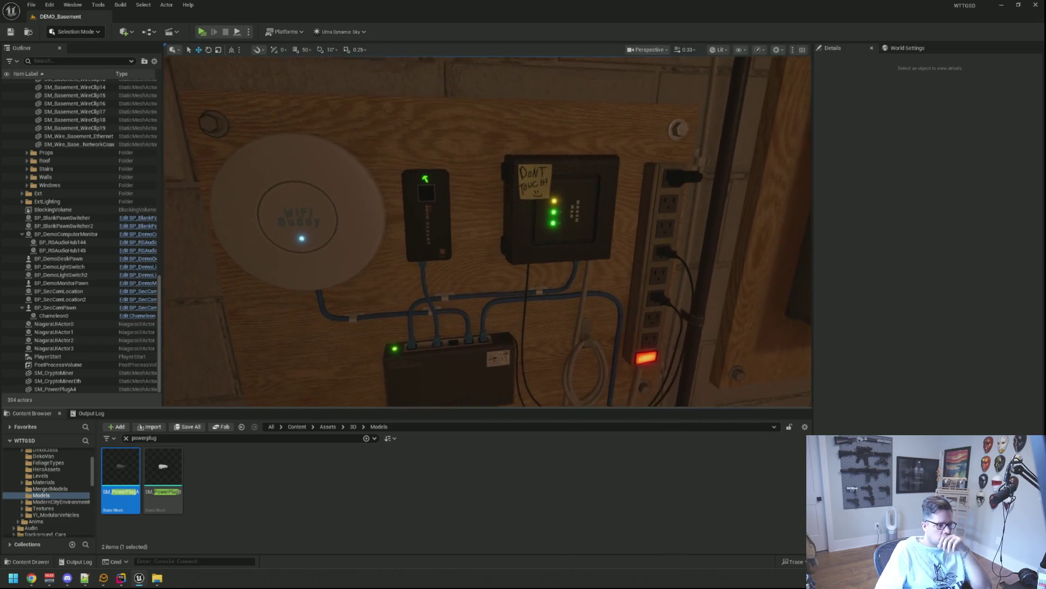
scroll(496, 141, down, 2)
click(369, 468)
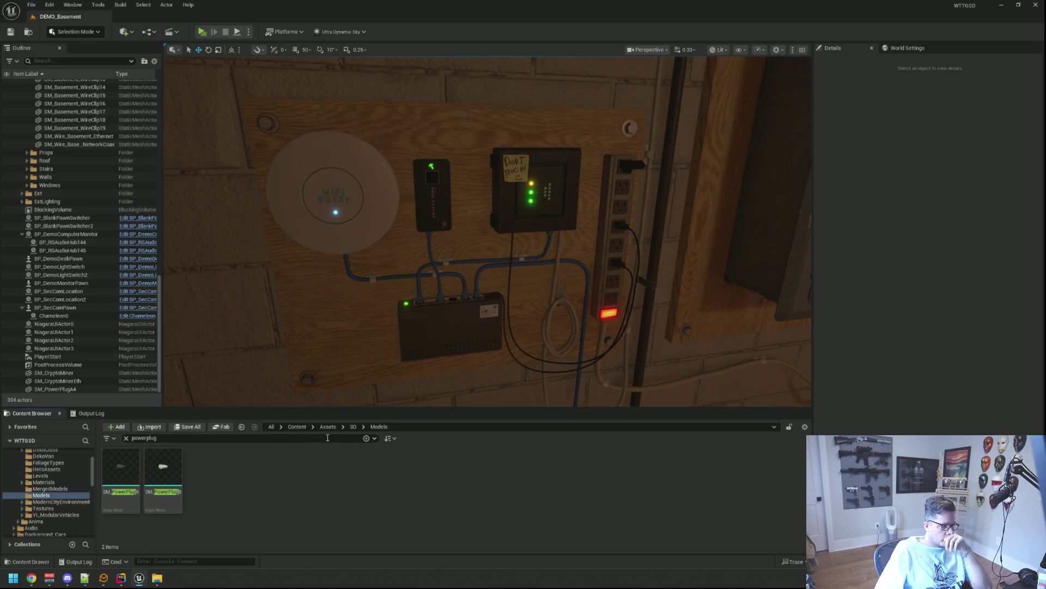
click(126, 439)
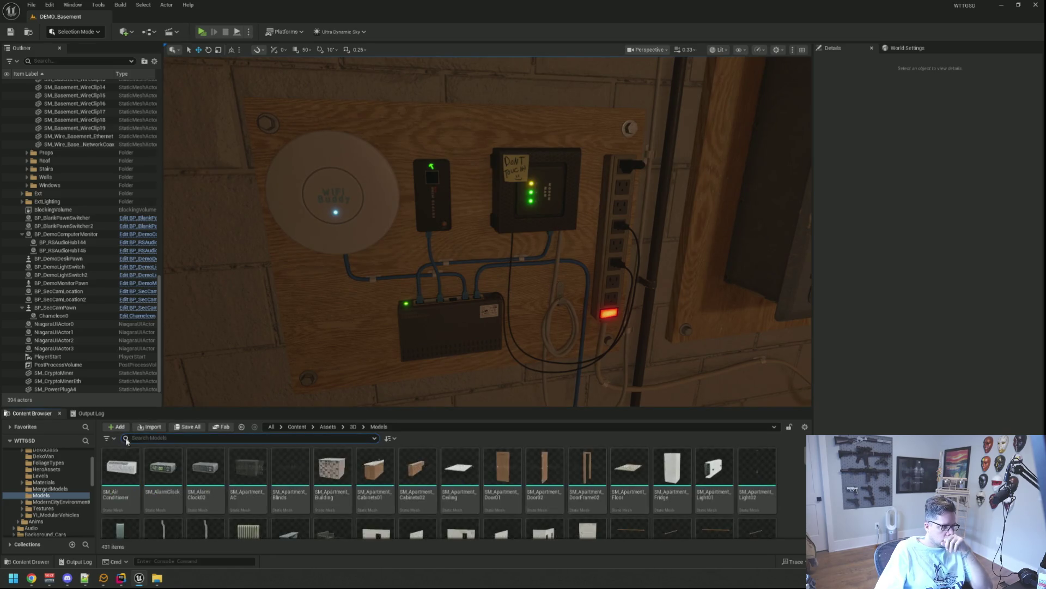
- Drag BP_NVSplineMesh_Child from NVSplineTools > Blueprints into the level by the wall
scroll(44, 485, up, 3)
double_click(30, 465)
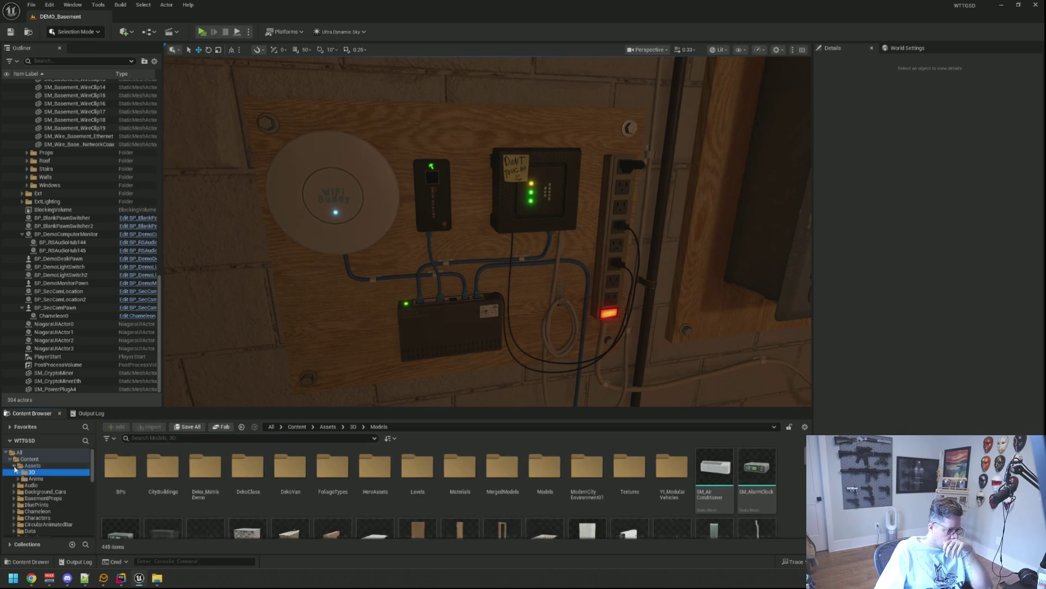
scroll(56, 481, down, 5)
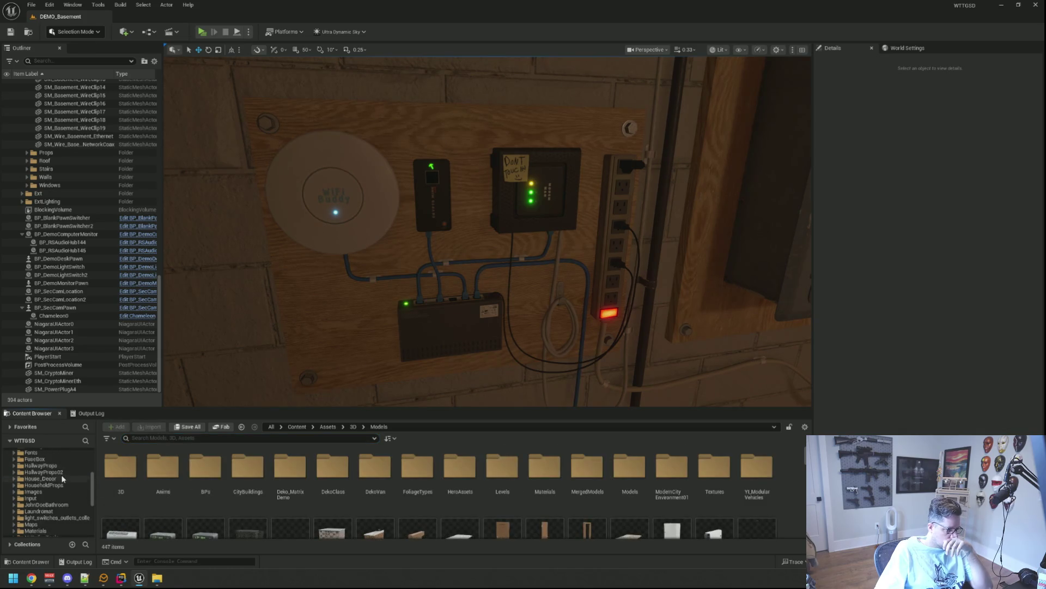
click(44, 498)
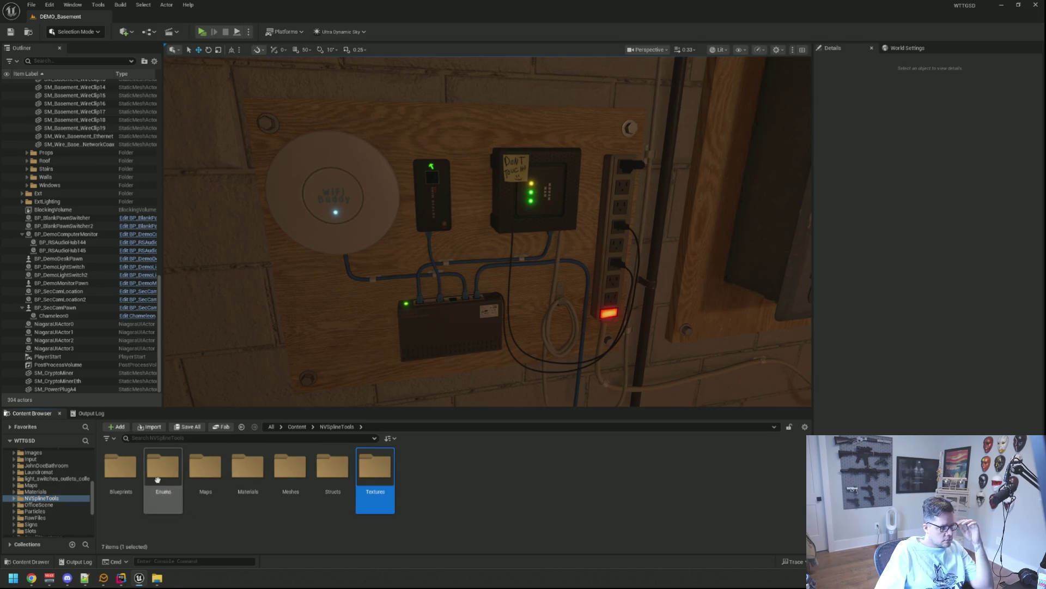
double_click(121, 466)
mouse_move(205, 469)
mouse_down()
mouse_move(335, 417)
mouse_move(347, 369)
mouse_up()
- Position the spline actor beside the wall panel, with Y at 277.8
scroll(423, 244, down, 5)
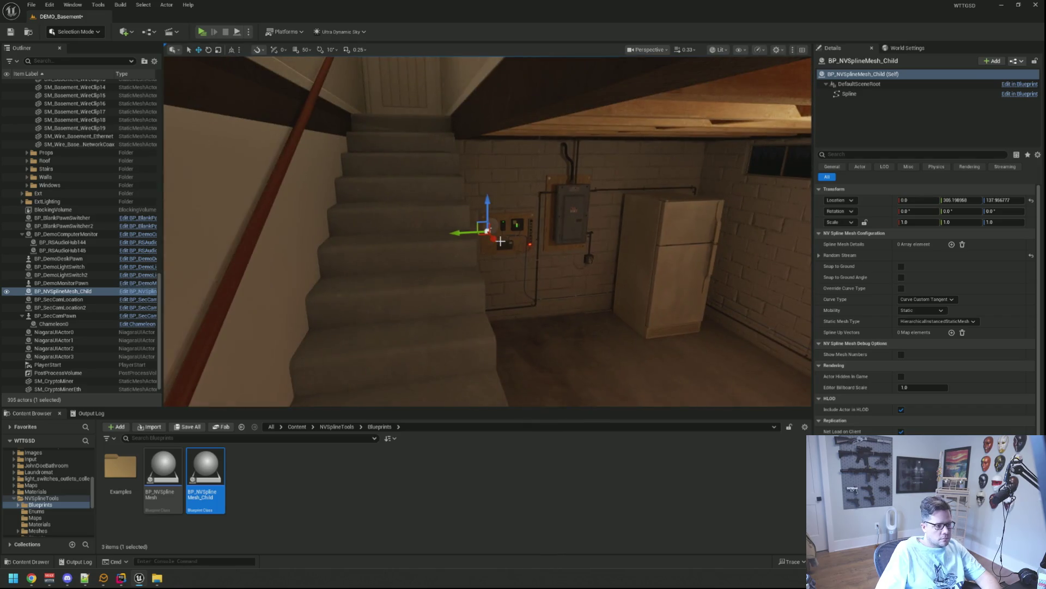
drag(522, 271, 530, 274)
key(f)
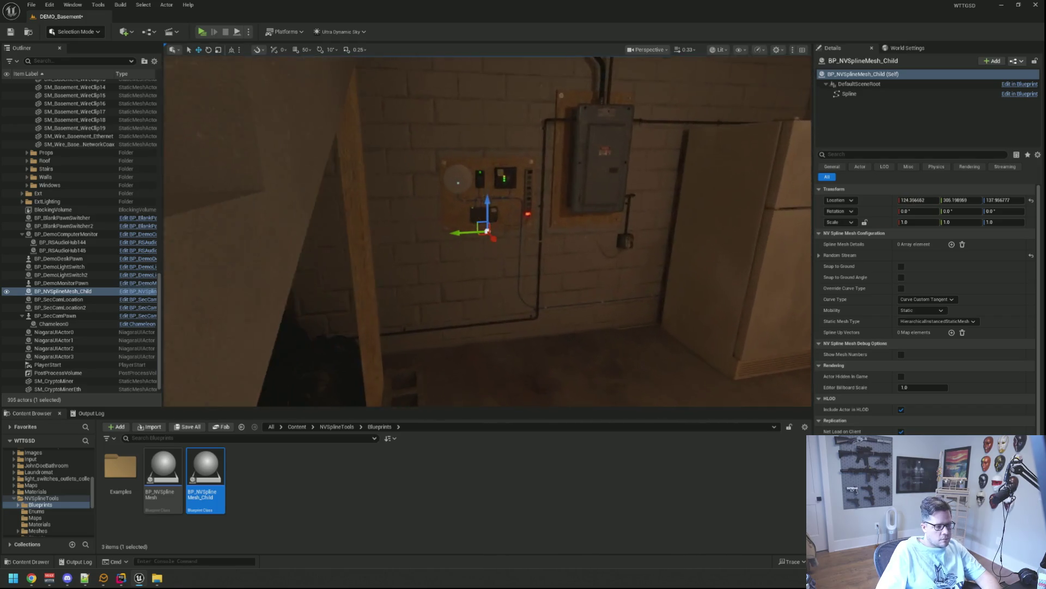
scroll(537, 278, up, 2)
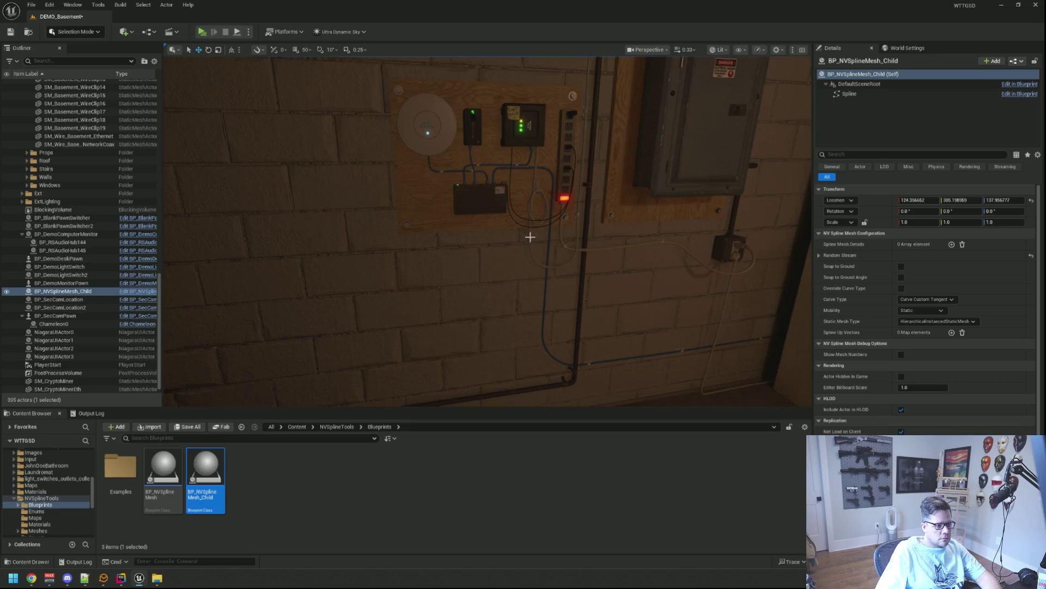
key(f)
scroll(543, 243, up, 4)
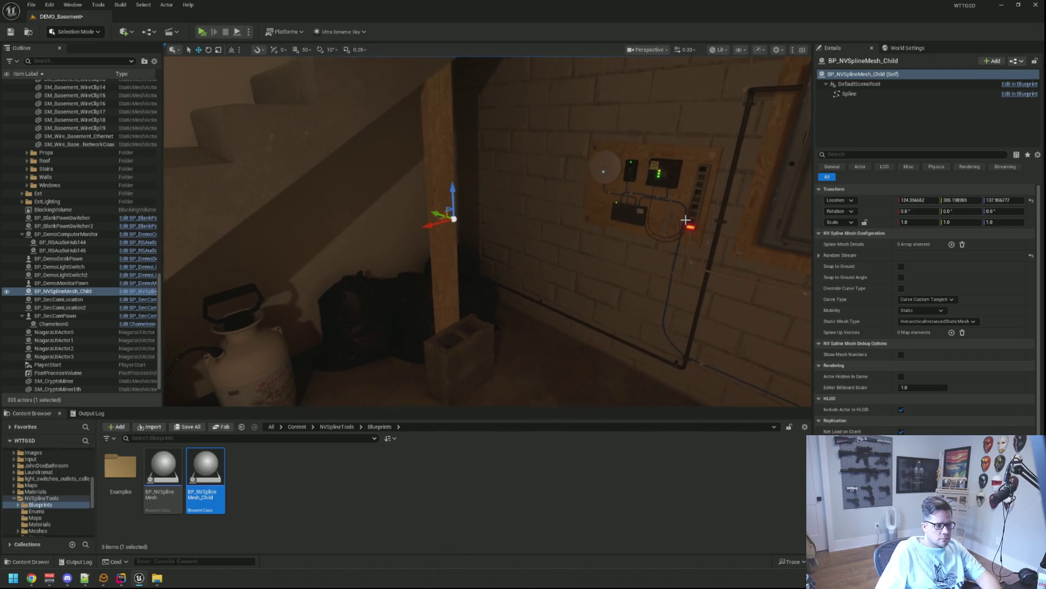
drag(581, 213, 491, 214)
mouse_move(390, 221)
mouse_down()
mouse_move(514, 217)
mouse_move(423, 231)
mouse_move(428, 215)
mouse_move(409, 198)
mouse_move(491, 207)
mouse_move(425, 210)
mouse_up()
- Add a Spline Mesh Details entry and set its start mesh to SM_Wire02
click(951, 245)
click(825, 256)
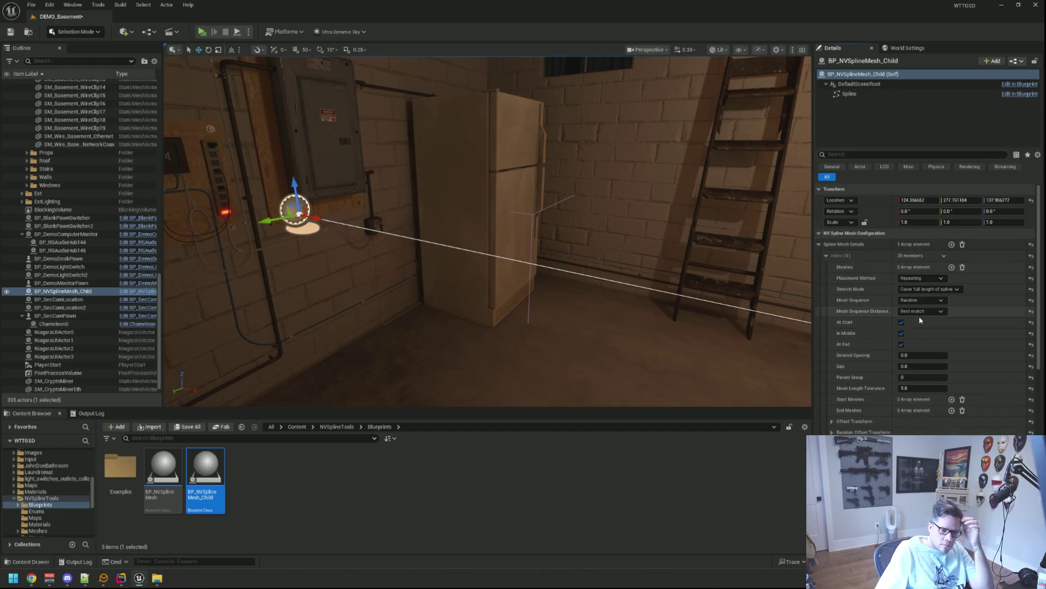
click(952, 399)
click(946, 407)
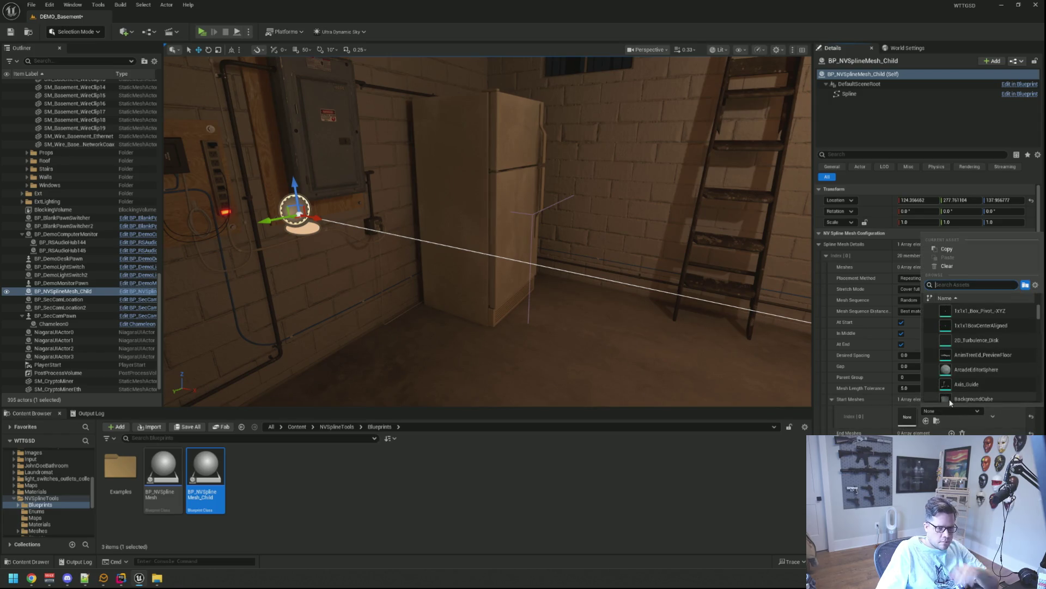
text(SM_Wired)
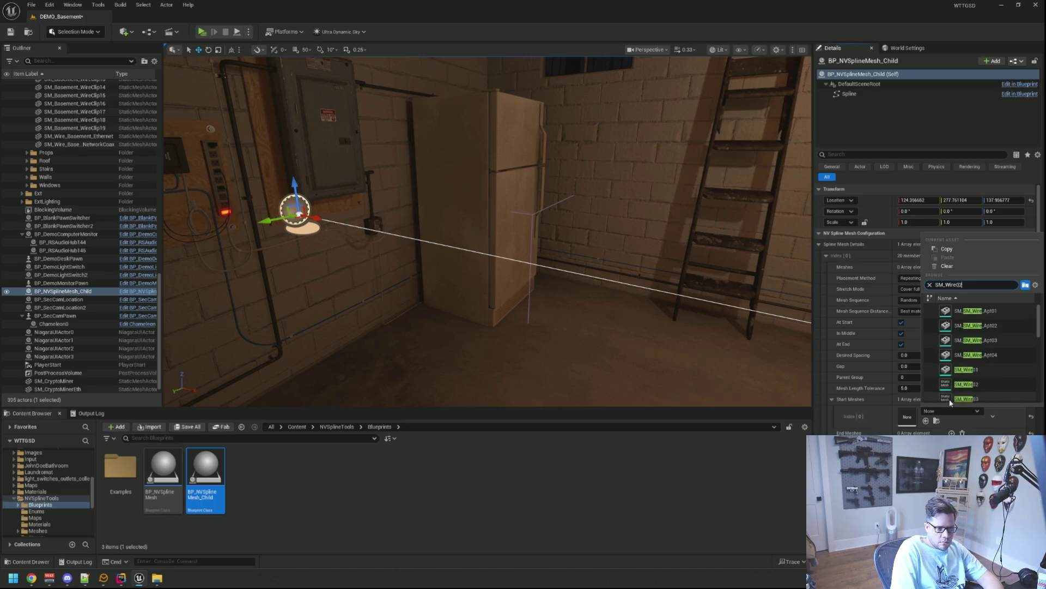
click(971, 313)
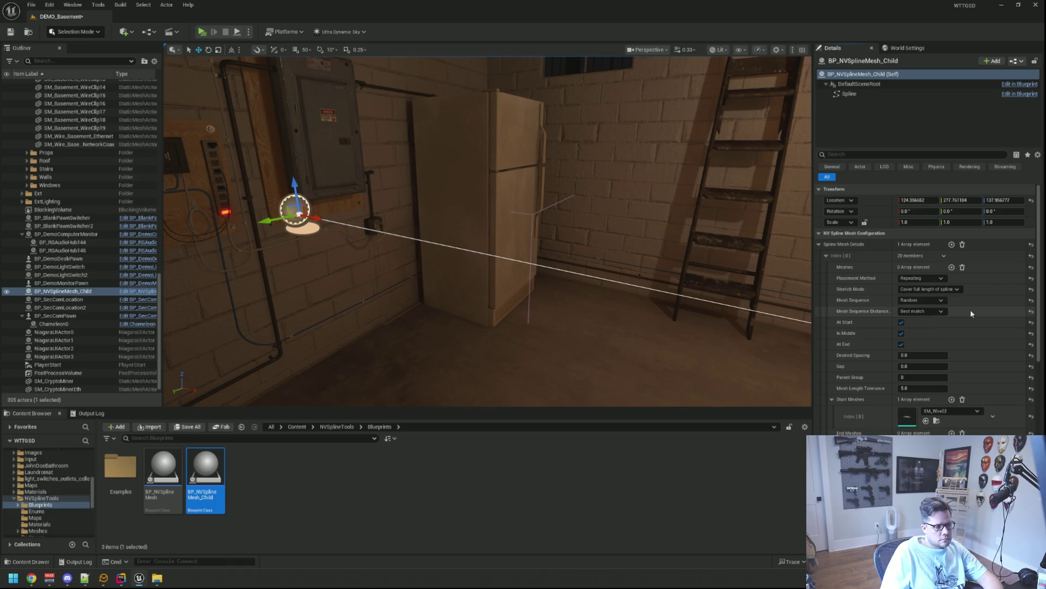
drag(674, 285, 720, 296)
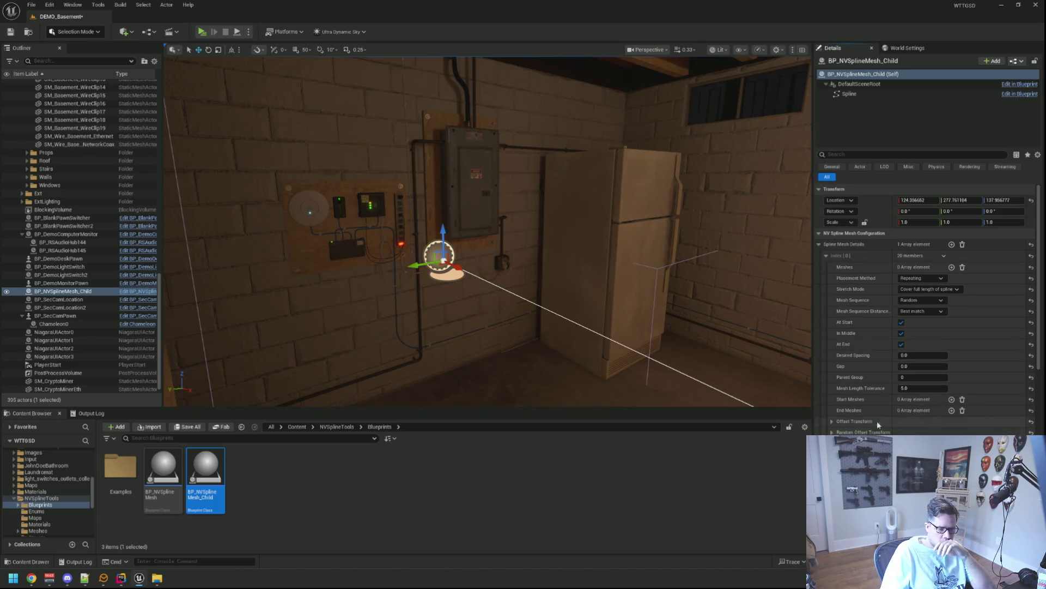
- Set Meshes Index[0] to SM_Wire02 so the wire follows the spline, then frame it
click(951, 267)
click(939, 279)
text(SM_Wire)
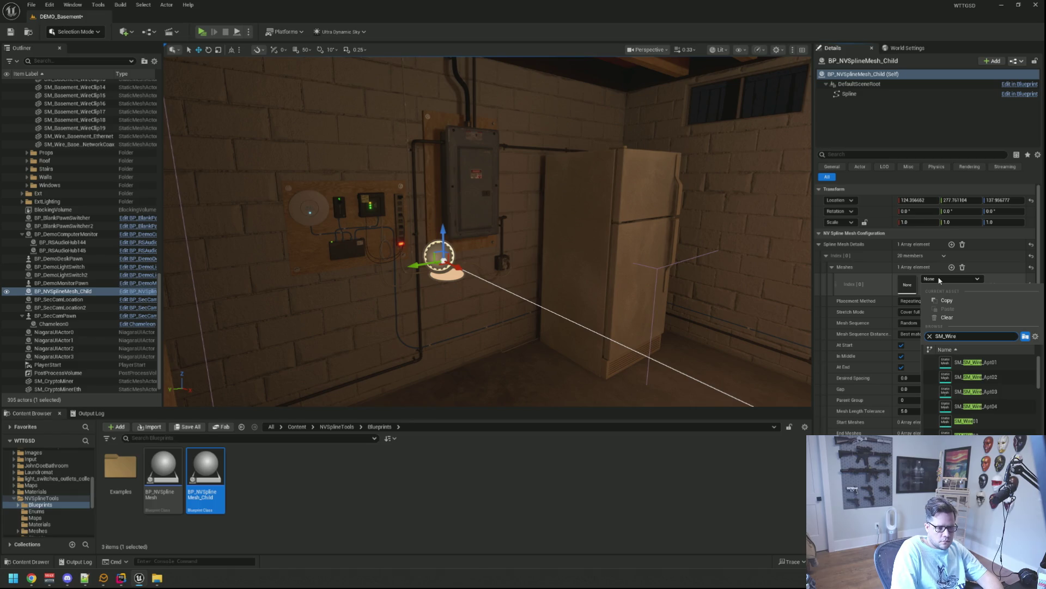
text(02)
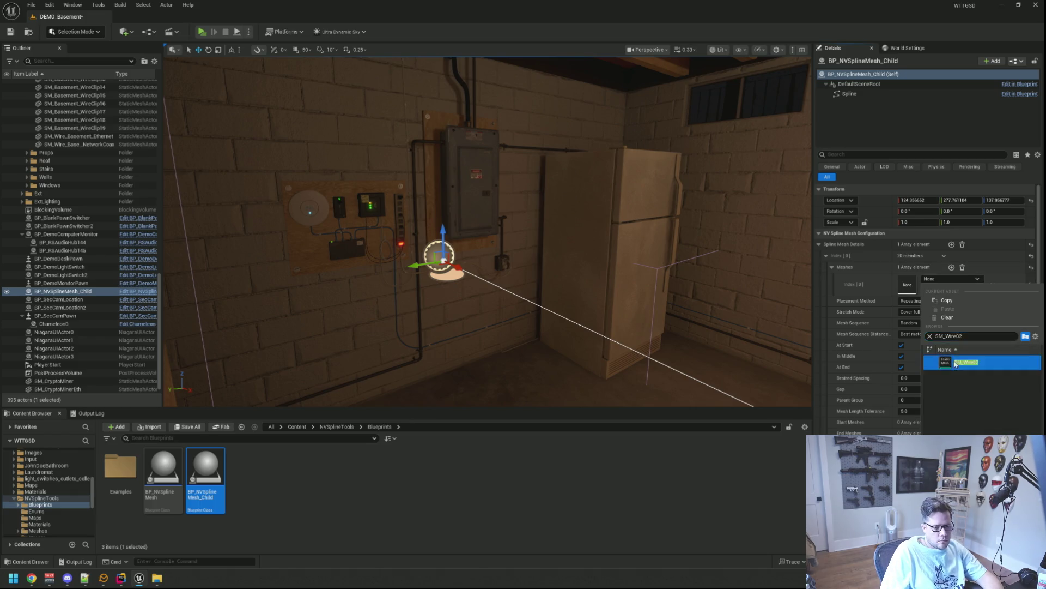
click(955, 364)
mouse_move(463, 216)
mouse_down()
mouse_move(540, 216)
mouse_move(520, 192)
mouse_move(524, 218)
mouse_move(416, 273)
mouse_up()
click(395, 293)
key(f)
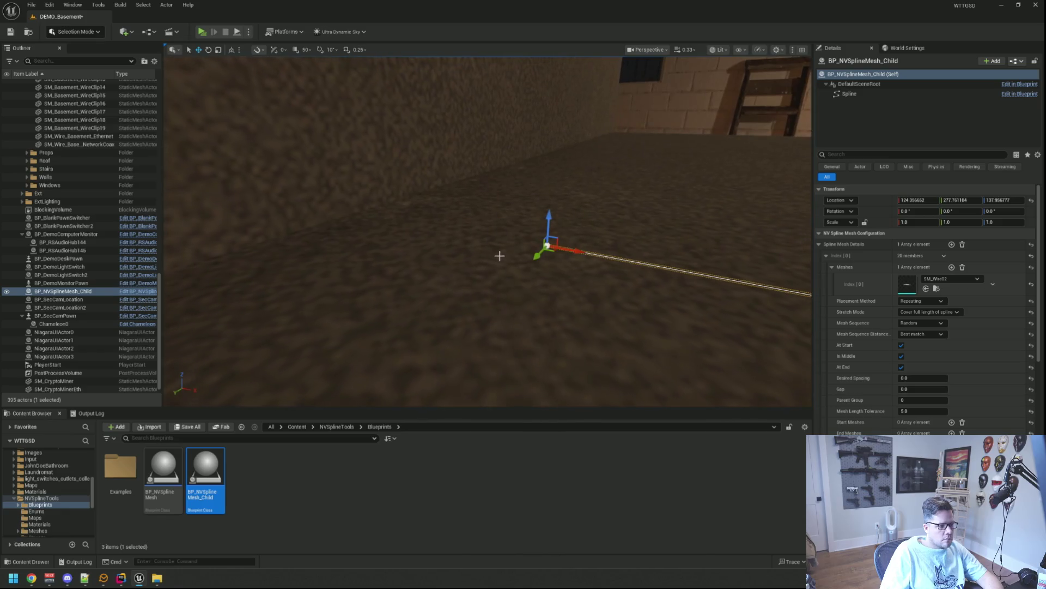
- Move the wire spline onto the wall panel and rotate it -90 degrees on Y
mouse_move(466, 228)
mouse_down()
mouse_move(344, 203)
mouse_move(376, 207)
mouse_move(354, 197)
mouse_move(349, 229)
mouse_move(375, 213)
mouse_move(448, 255)
mouse_move(440, 271)
mouse_up()
key(e)
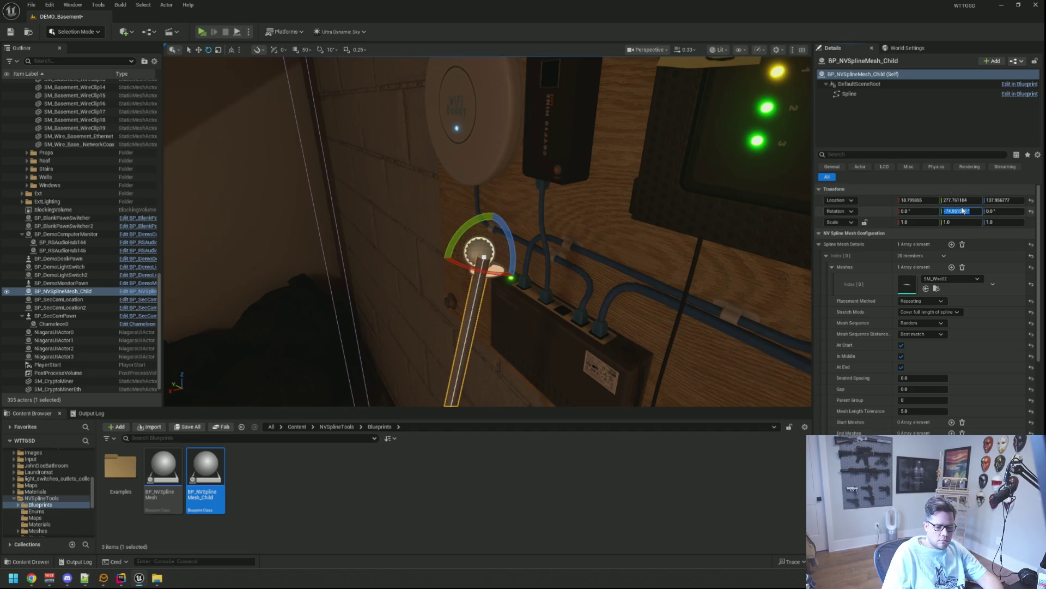
key(Return)
key(f)
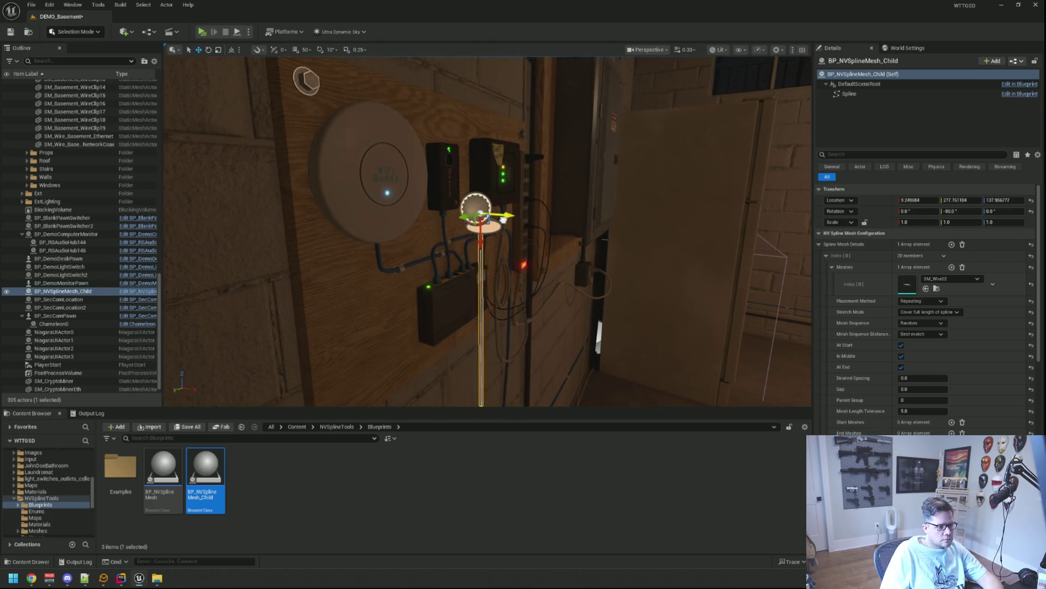
- Pull the spline end point up the wall to 16.17 units, shortening the wire
mouse_move(480, 218)
mouse_down()
mouse_move(462, 194)
mouse_move(490, 206)
mouse_move(518, 240)
mouse_move(516, 258)
mouse_up()
scroll(490, 206, up, 5)
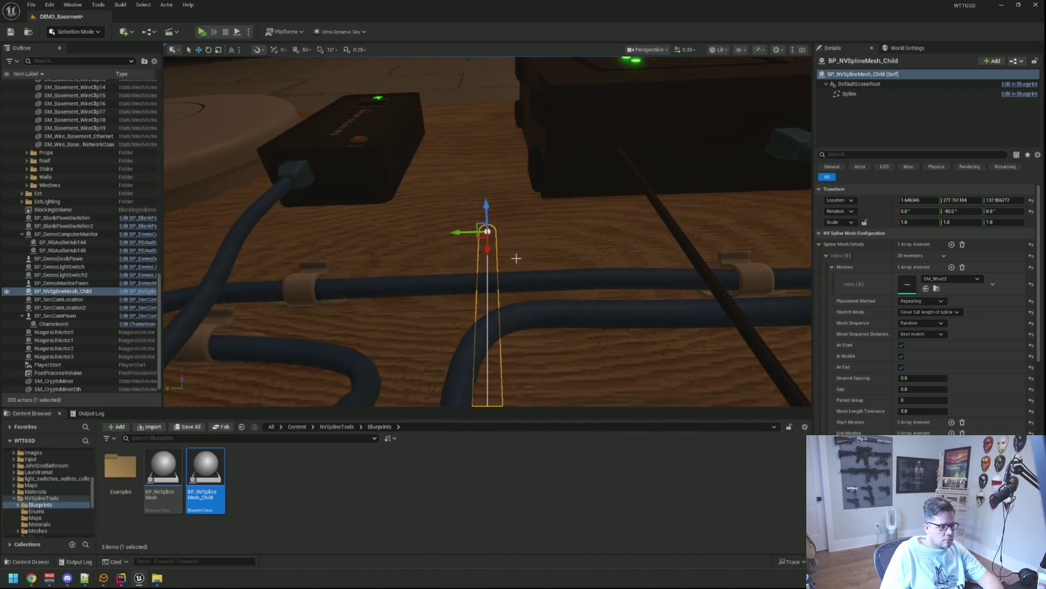
mouse_move(488, 208)
mouse_down()
mouse_move(480, 142)
mouse_move(335, 172)
mouse_move(422, 267)
mouse_move(387, 289)
mouse_up()
scroll(336, 172, up, 5)
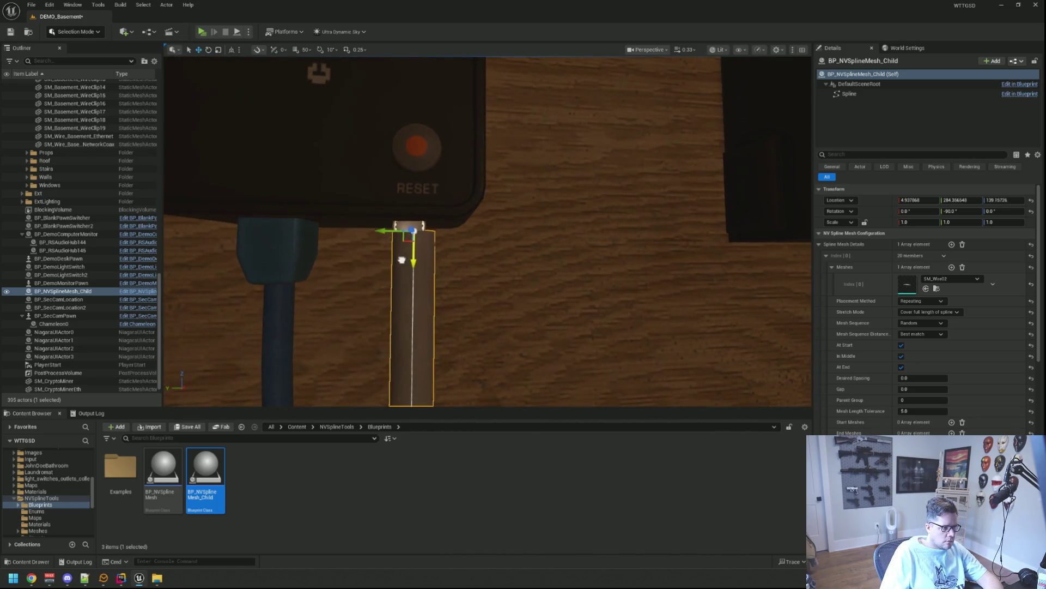
drag(428, 247, 516, 262)
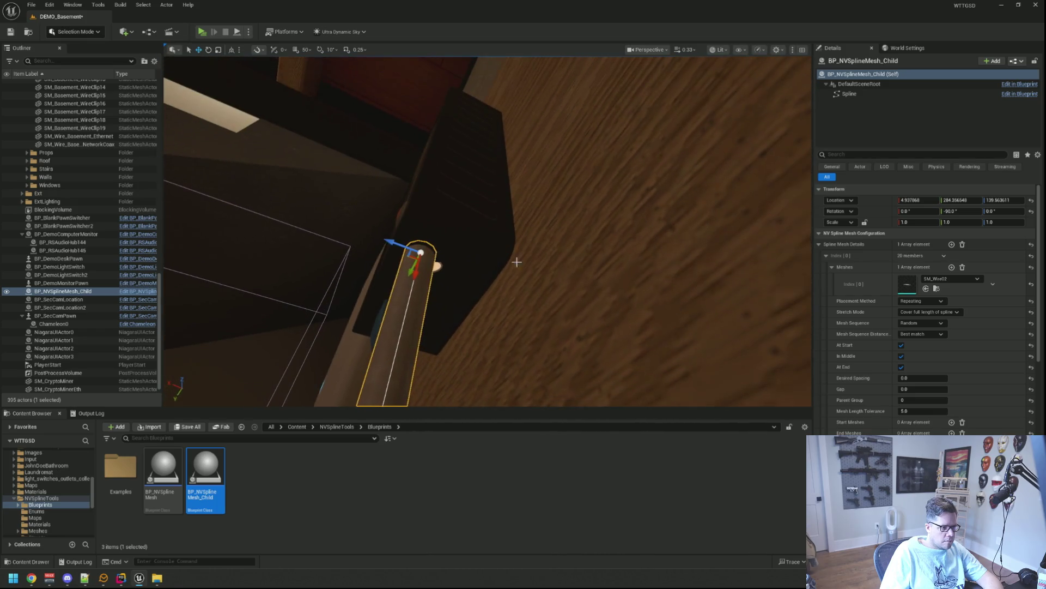
mouse_move(410, 269)
mouse_down()
mouse_move(390, 262)
mouse_move(430, 229)
mouse_move(441, 250)
mouse_move(463, 218)
mouse_move(481, 306)
mouse_up()
click(484, 295)
click(480, 150)
- Move the wire's lower spline point up toward the network devices
key(f)
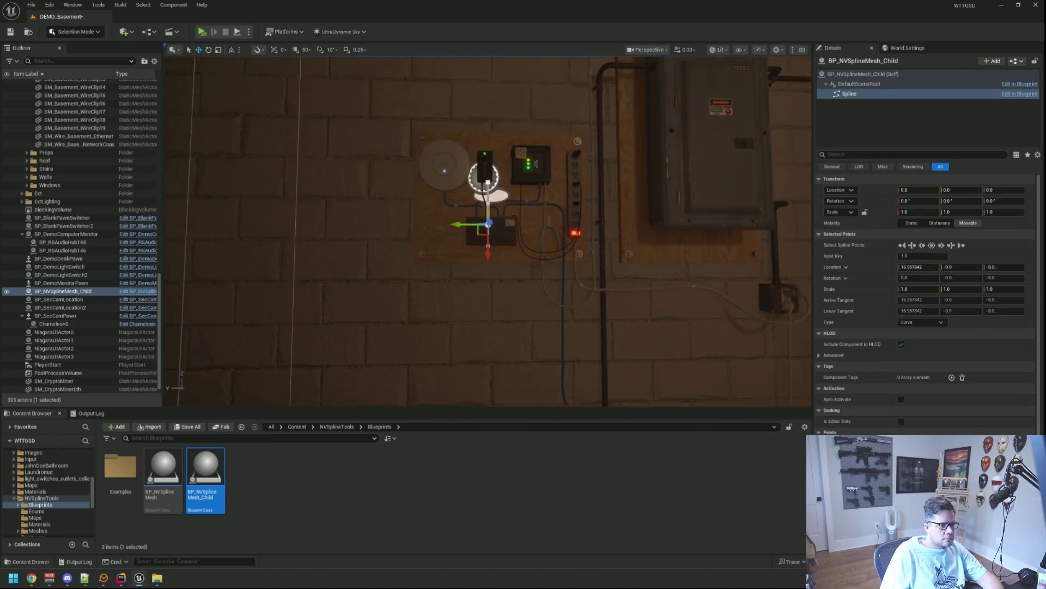
scroll(482, 284, down, 5)
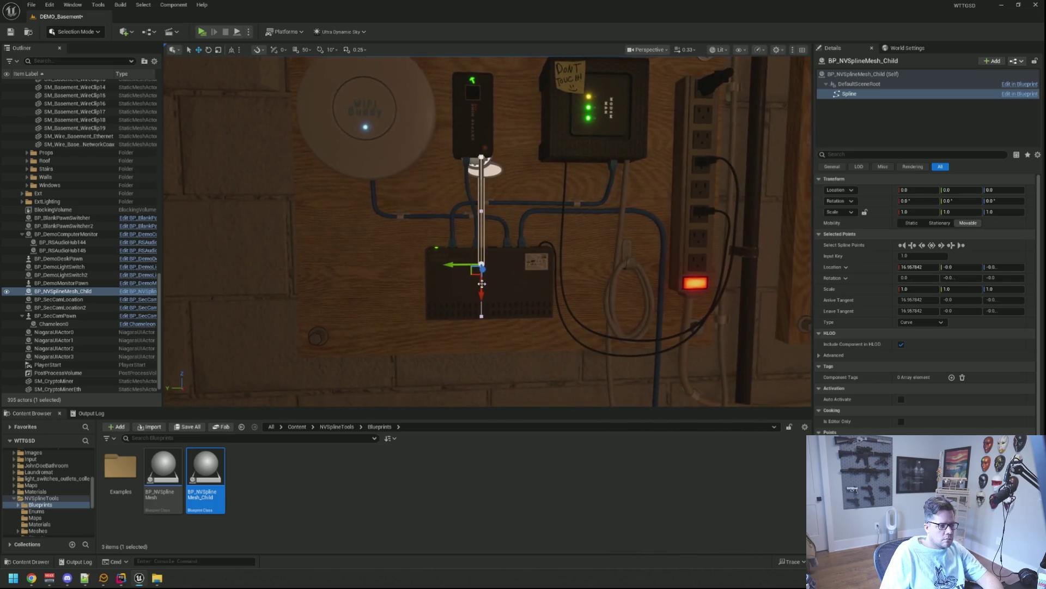
mouse_move(481, 284)
mouse_down()
mouse_move(472, 199)
mouse_move(474, 215)
mouse_up()
click(475, 199)
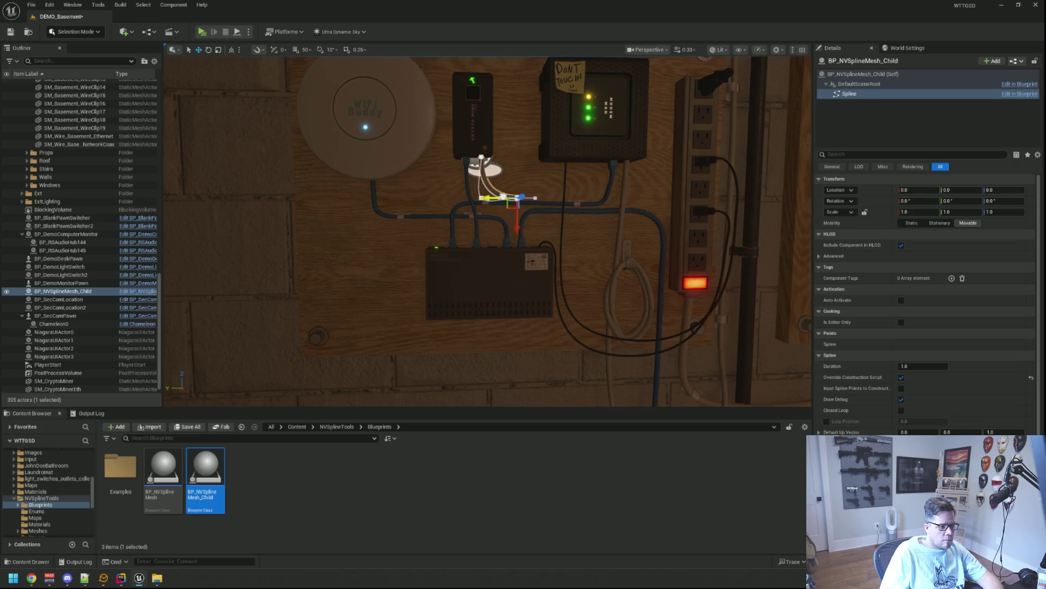
click(527, 198)
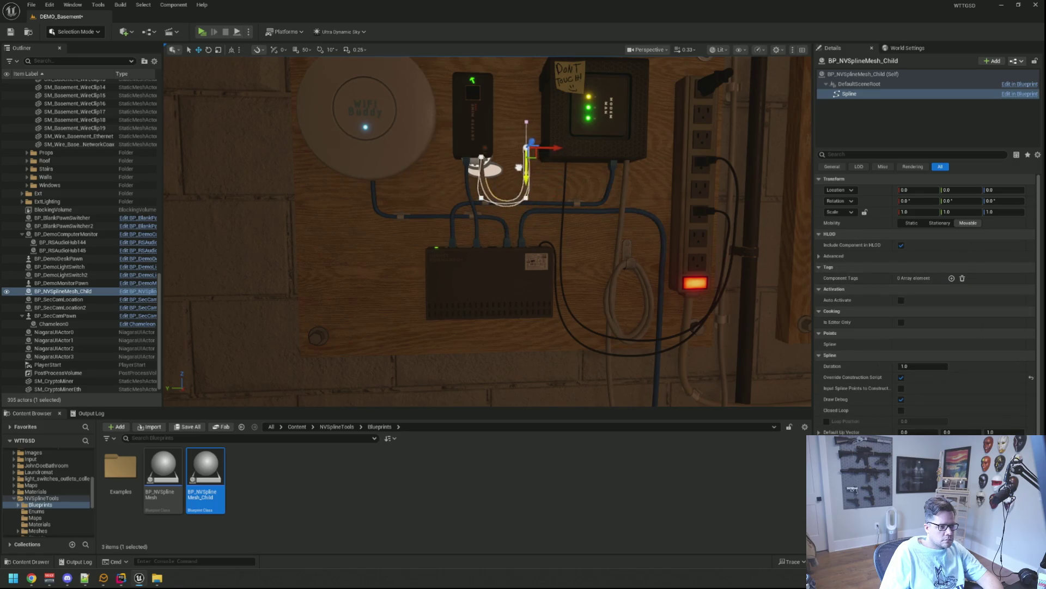
- Raise the top point above the modem, add points toward the power strip, and rotate the end point
click(525, 80)
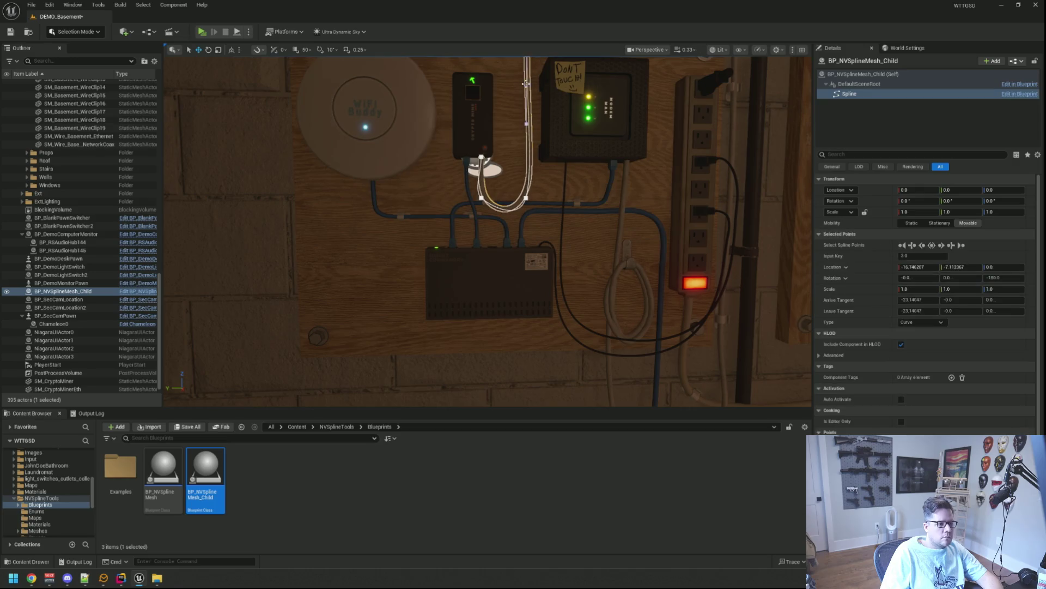
key(f)
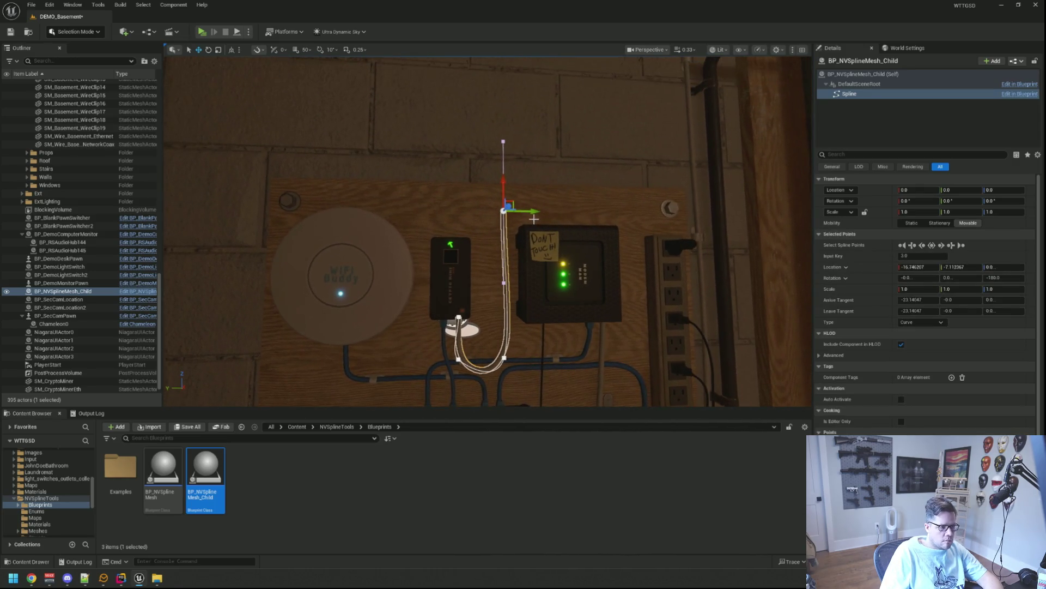
mouse_move(504, 182)
mouse_down()
mouse_move(506, 161)
mouse_move(533, 193)
mouse_move(641, 192)
mouse_move(490, 205)
mouse_move(487, 225)
mouse_move(688, 245)
mouse_up()
key(f)
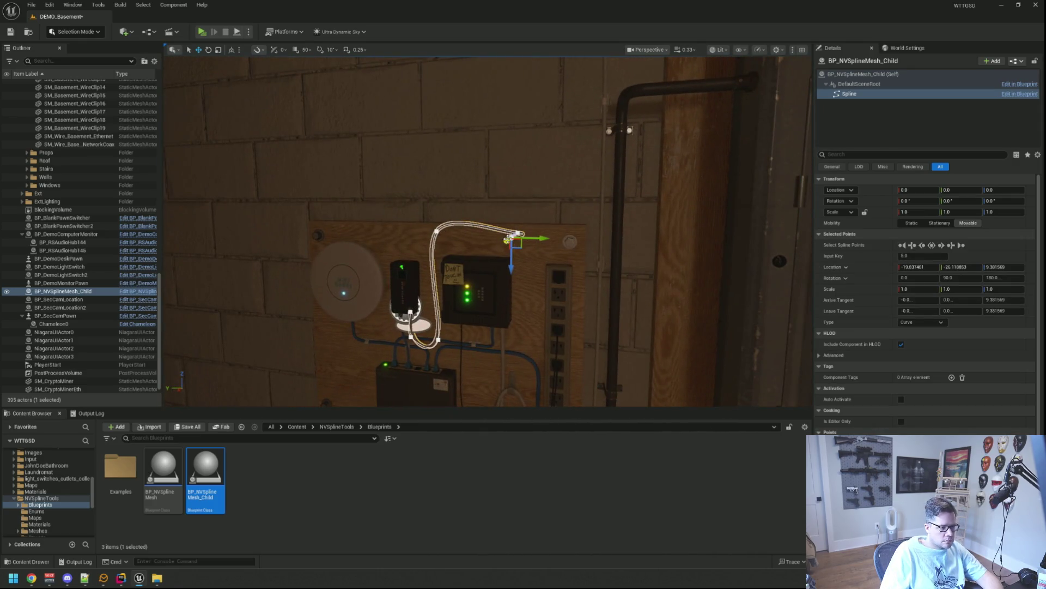
drag(513, 252, 515, 289)
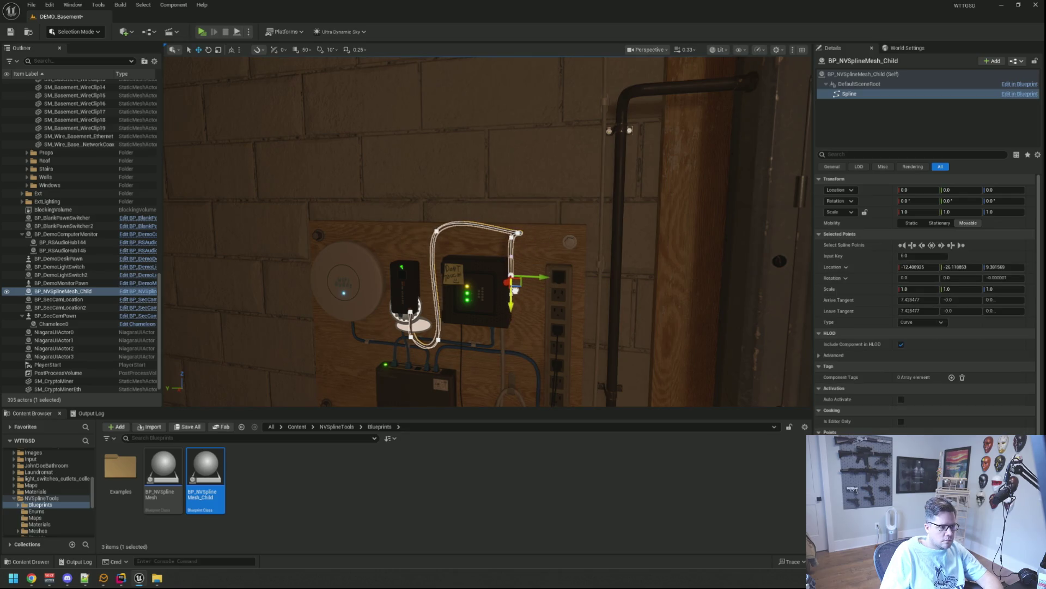
drag(490, 278, 562, 277)
scroll(532, 279, up, 6)
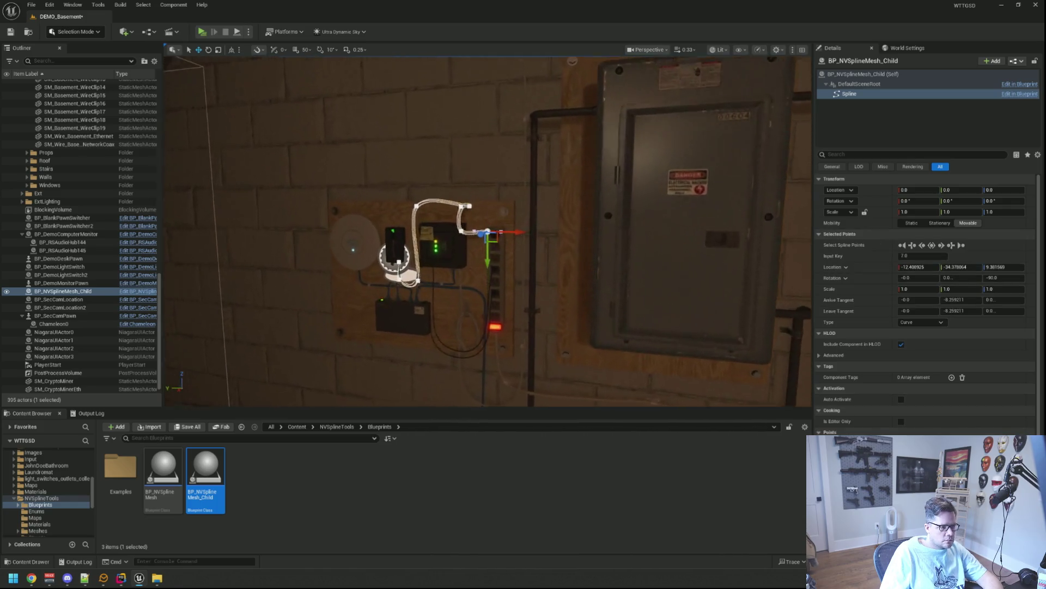
drag(479, 207, 526, 195)
drag(477, 257, 525, 252)
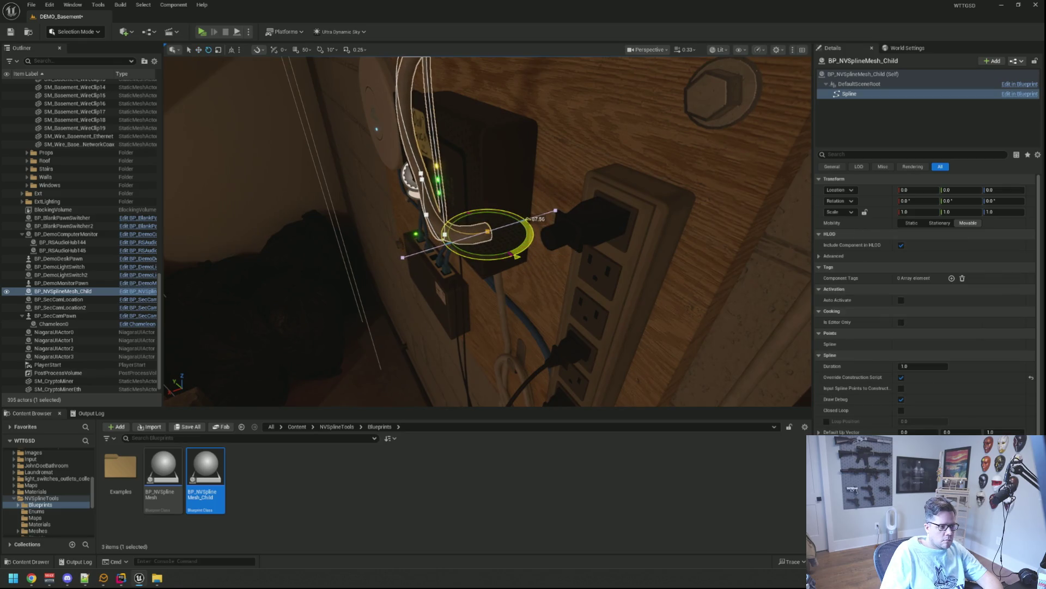
key(w)
drag(492, 250, 499, 315)
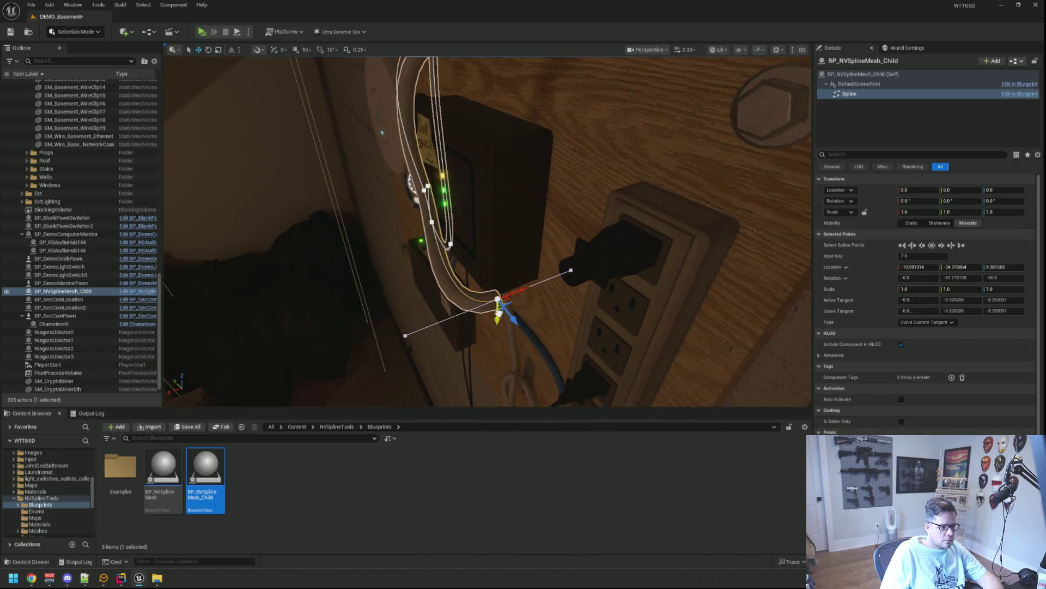
- Shift the wire end right and lift it up near the power strip
mouse_move(493, 253)
mouse_down()
mouse_move(482, 267)
mouse_move(489, 255)
mouse_up()
drag(533, 322, 510, 190)
drag(535, 286, 526, 266)
mouse_move(500, 342)
mouse_down()
mouse_move(489, 295)
mouse_move(556, 269)
mouse_up()
mouse_move(508, 238)
mouse_down()
mouse_move(496, 233)
mouse_move(494, 202)
mouse_move(480, 232)
mouse_up()
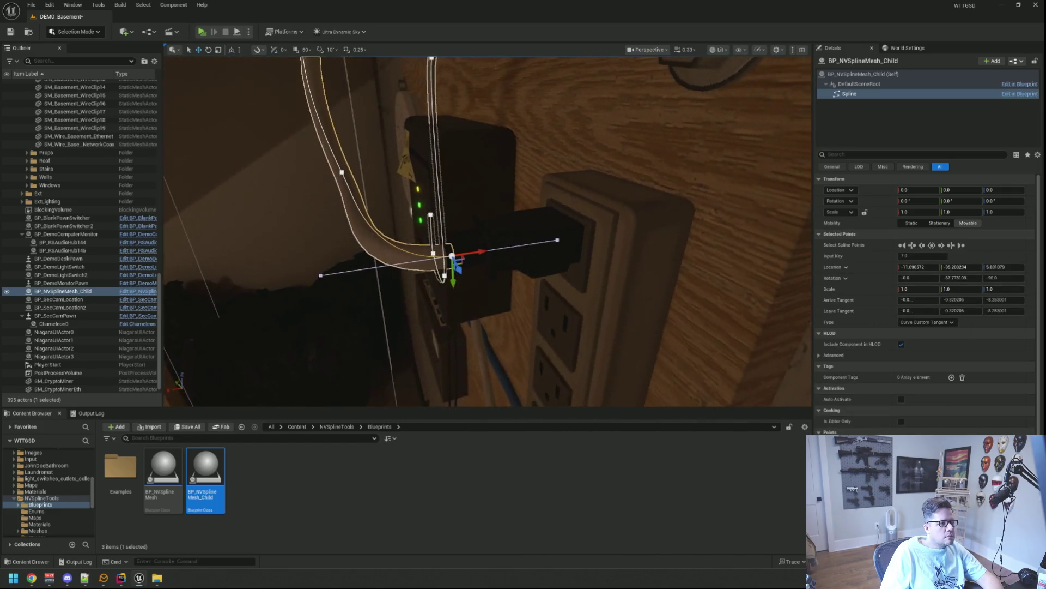
- Pull the previous wire point's bend down and to the left
click(341, 172)
key(f)
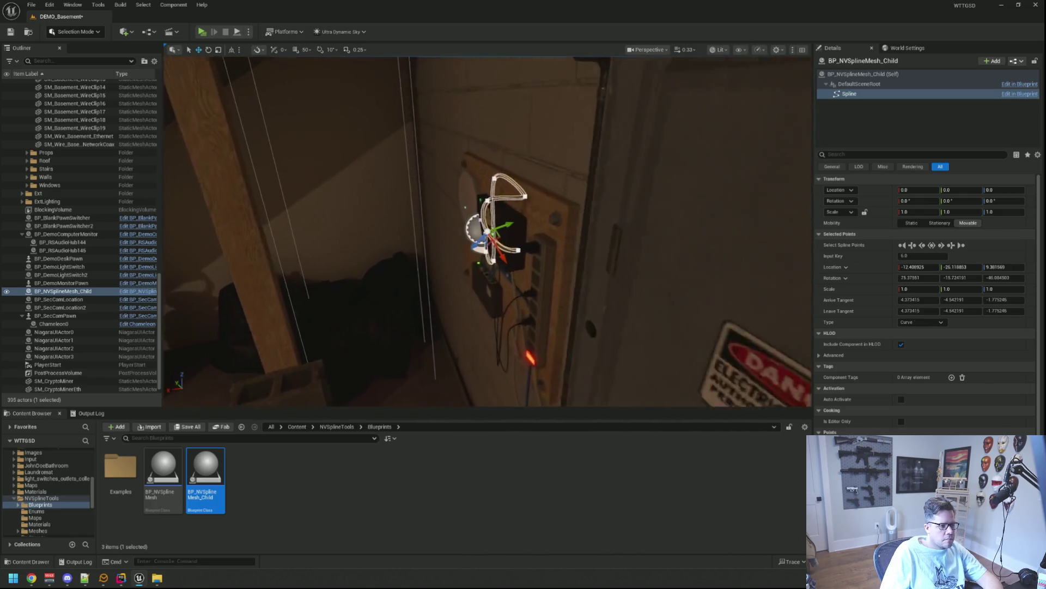
drag(487, 231, 430, 236)
mouse_move(477, 210)
mouse_down()
mouse_move(466, 212)
mouse_move(478, 210)
mouse_up()
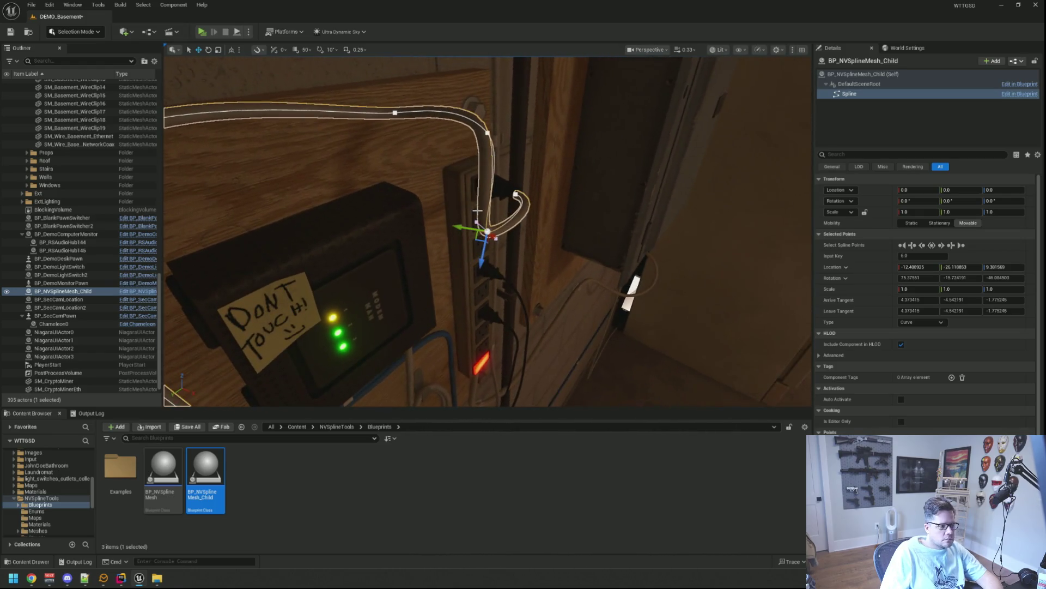
mouse_move(489, 131)
mouse_down()
mouse_move(463, 137)
mouse_move(474, 135)
mouse_move(493, 249)
mouse_move(440, 213)
mouse_up()
drag(454, 159, 411, 215)
- Move the bottom bend point up and left so the wire reaches the power strip
click(488, 357)
click(489, 359)
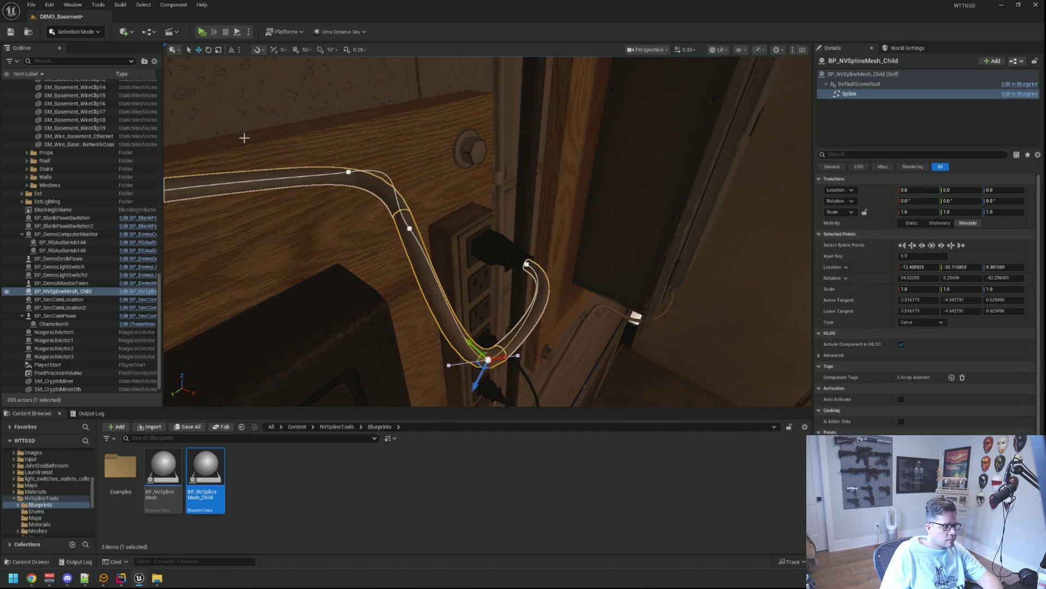
drag(511, 376, 420, 313)
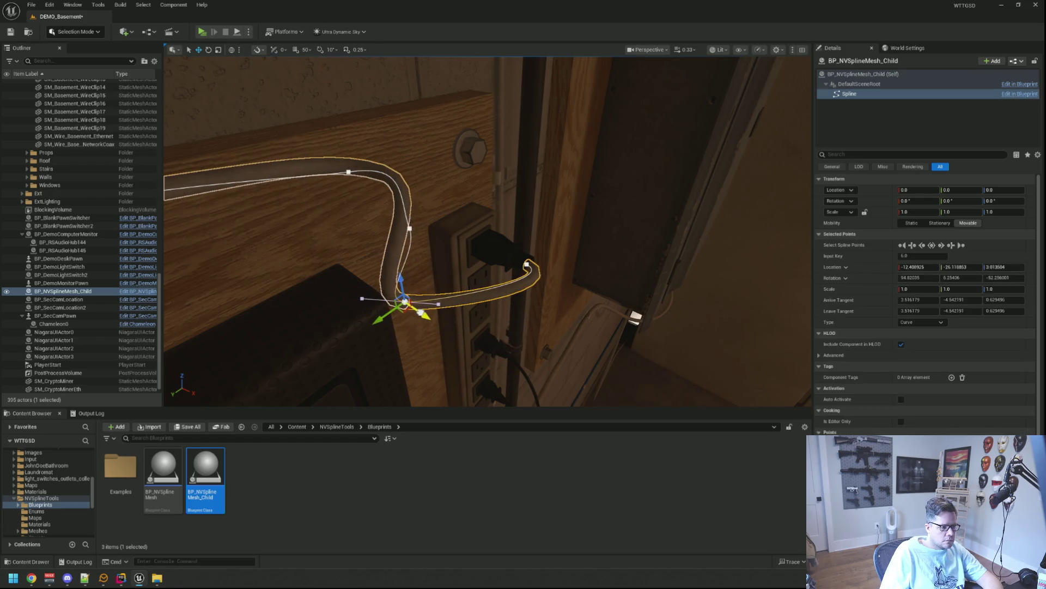
key(f)
mouse_move(509, 244)
mouse_down()
mouse_move(642, 187)
mouse_move(721, 178)
mouse_move(687, 190)
mouse_move(708, 185)
mouse_move(464, 142)
mouse_up()
key(f)
click(469, 118)
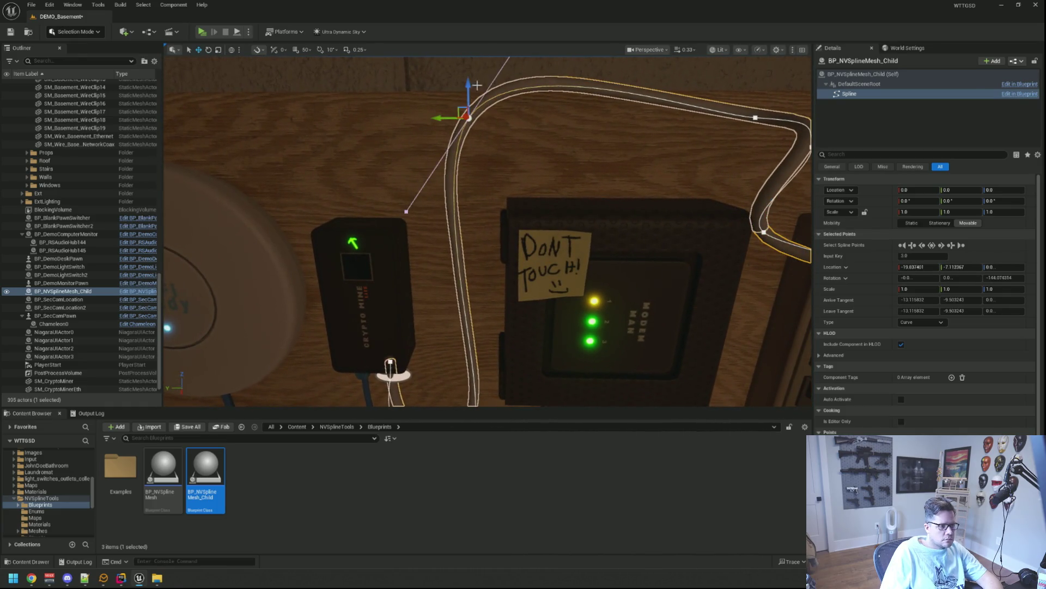
- Lower the wire point above the modem and adjust its tangent to smooth the bend
mouse_move(470, 82)
mouse_down()
mouse_move(470, 70)
mouse_move(472, 144)
mouse_move(535, 137)
mouse_up()
drag(491, 166, 404, 158)
mouse_move(473, 209)
mouse_down()
mouse_move(444, 213)
mouse_move(580, 165)
mouse_up()
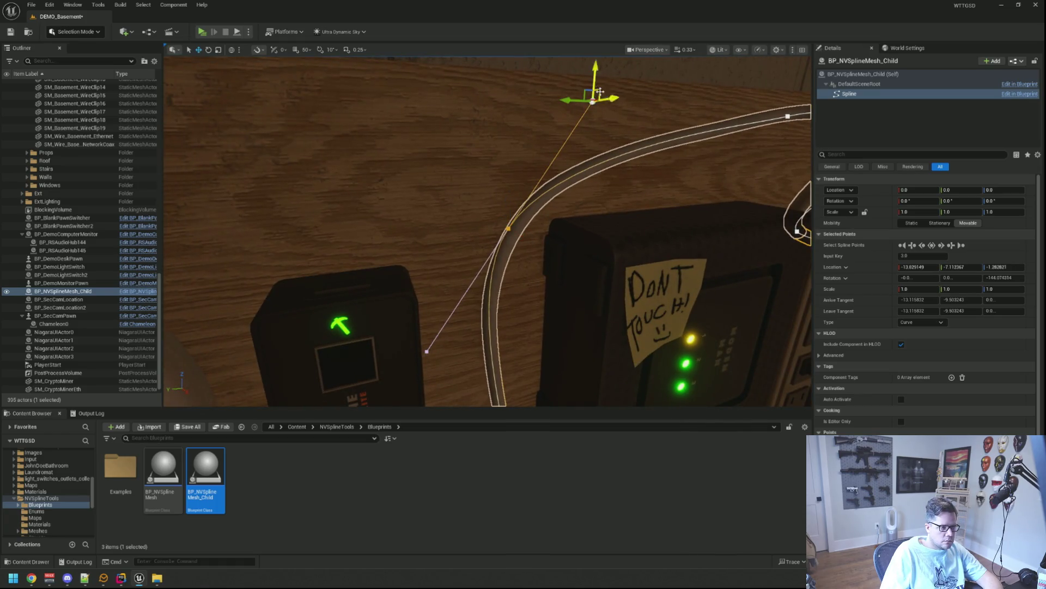
mouse_move(600, 71)
mouse_down()
mouse_move(597, 157)
mouse_move(528, 180)
mouse_move(523, 240)
mouse_move(577, 397)
mouse_up()
mouse_move(652, 186)
mouse_down()
mouse_move(643, 207)
mouse_move(660, 196)
mouse_move(652, 186)
mouse_up()
- Move the next wire point left over the modem to tidy the cable loop
click(652, 163)
mouse_move(628, 162)
mouse_down()
mouse_move(474, 166)
mouse_move(507, 181)
mouse_up()
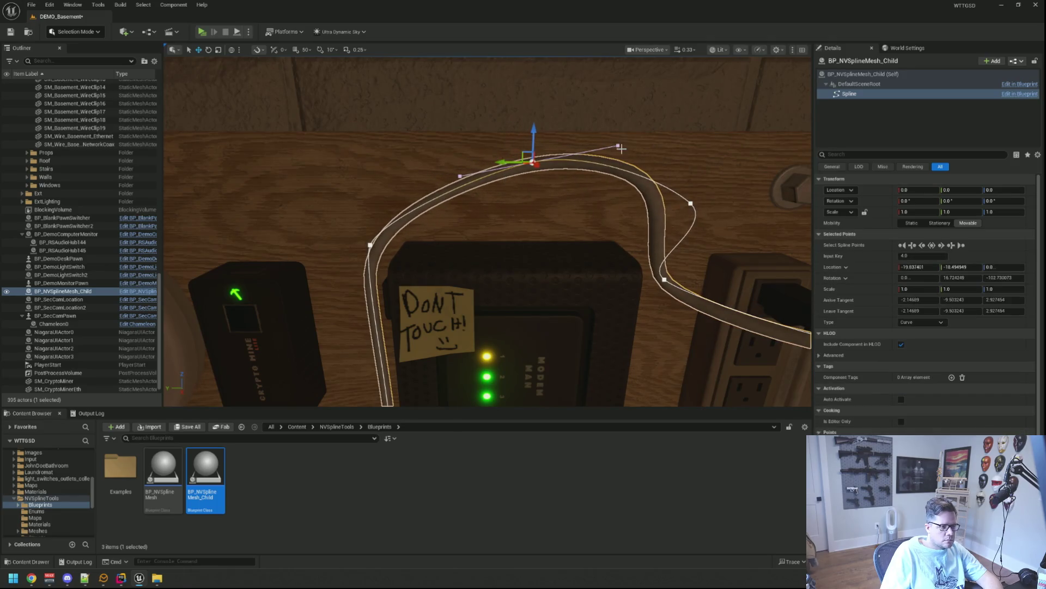
mouse_move(617, 112)
mouse_down()
mouse_move(613, 131)
mouse_move(617, 121)
mouse_up()
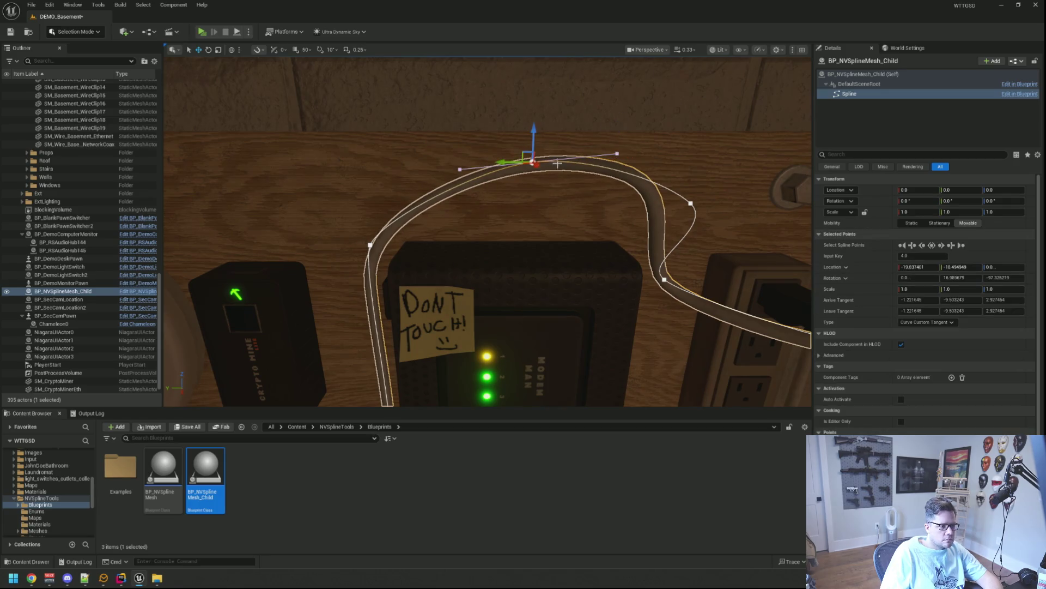
drag(520, 160, 404, 173)
drag(488, 232, 469, 234)
mouse_move(454, 161)
mouse_down()
mouse_move(458, 272)
mouse_move(467, 207)
mouse_move(381, 221)
mouse_up()
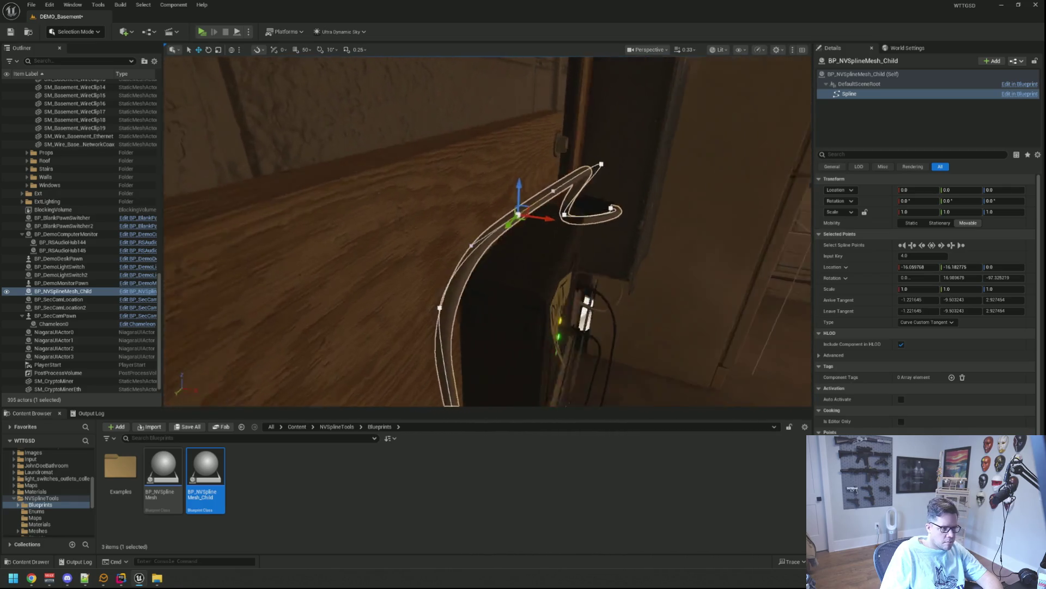
drag(463, 234, 448, 234)
mouse_move(544, 221)
mouse_down()
mouse_move(526, 218)
mouse_move(603, 224)
mouse_move(674, 213)
mouse_up()
- Move the last wire point so the cable ends plugged into the power strip outlet
click(581, 211)
drag(585, 212, 602, 192)
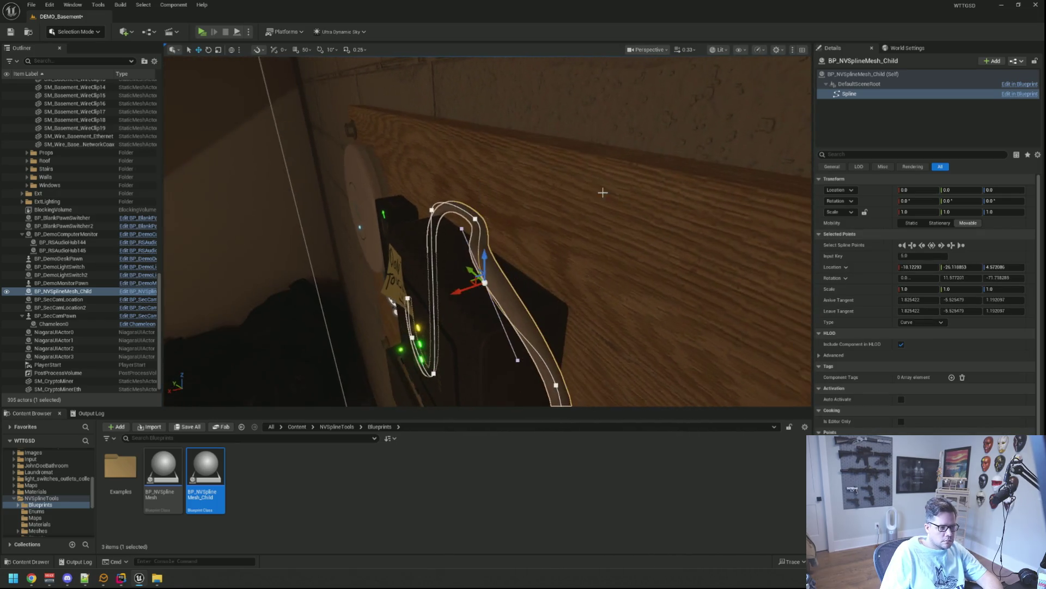
mouse_move(460, 289)
mouse_down()
mouse_move(568, 240)
mouse_move(605, 252)
mouse_move(592, 265)
mouse_move(545, 248)
mouse_up()
mouse_move(612, 186)
mouse_down()
mouse_move(632, 177)
mouse_move(663, 200)
mouse_move(649, 182)
mouse_move(690, 191)
mouse_move(500, 268)
mouse_move(455, 275)
mouse_move(447, 203)
mouse_move(451, 216)
mouse_up()
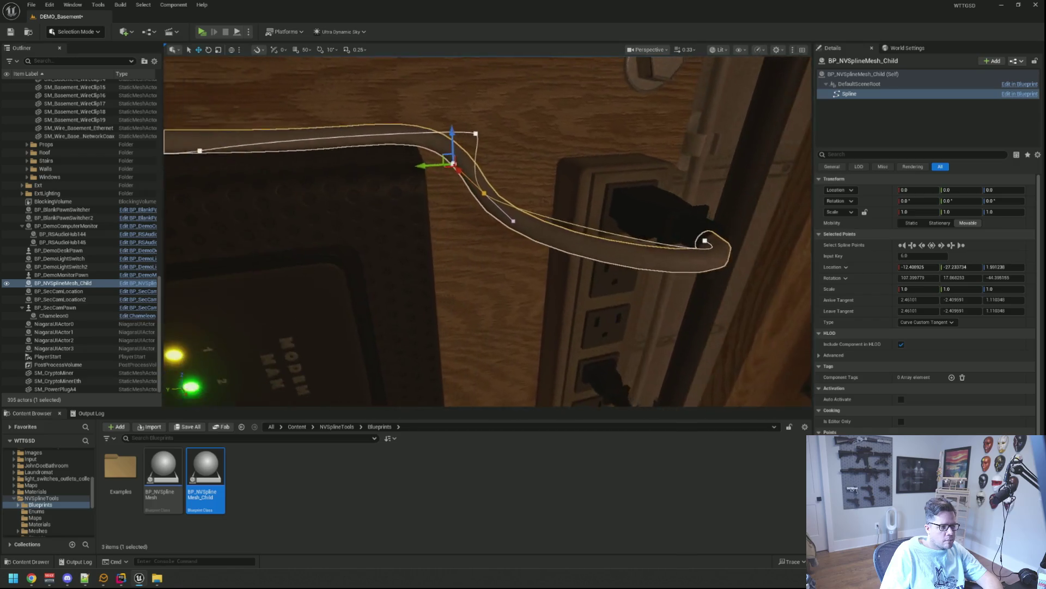
key(Escape)
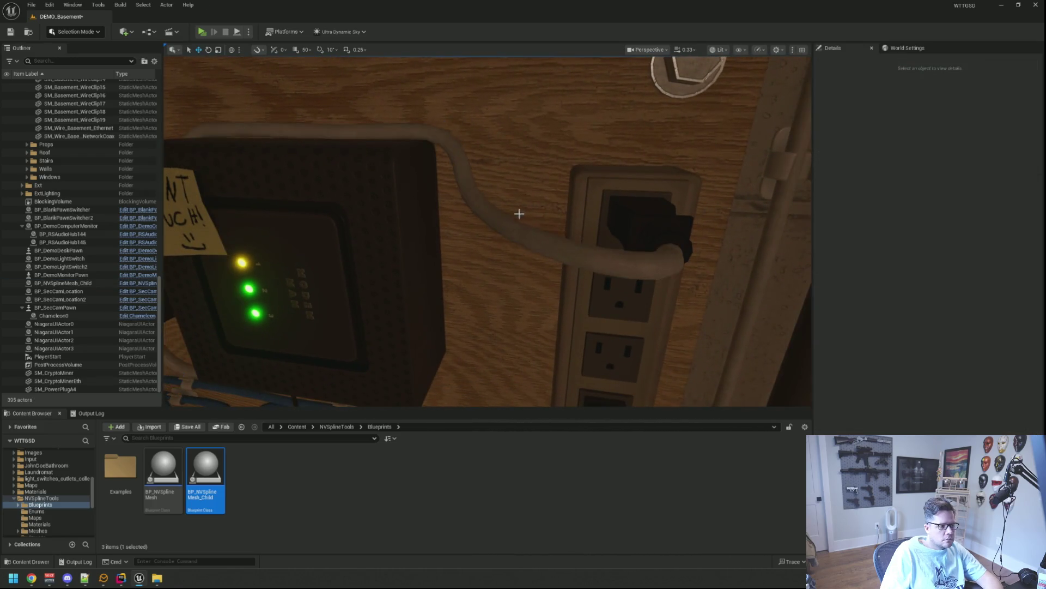
- Fly the camera around the modem wall to view the modem, router and power strip
scroll(519, 214, down, 5)
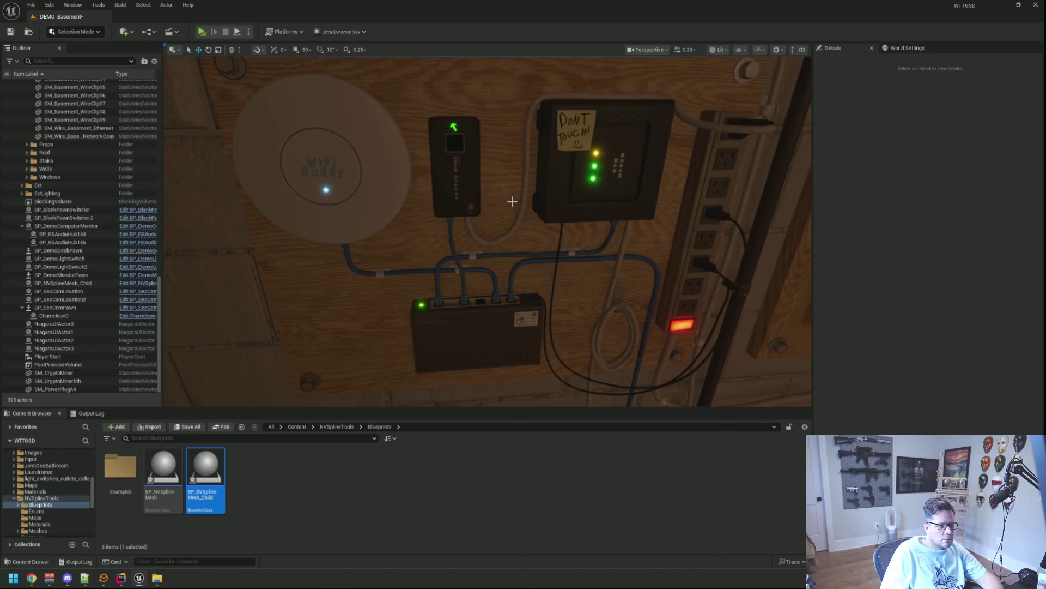
key(d)
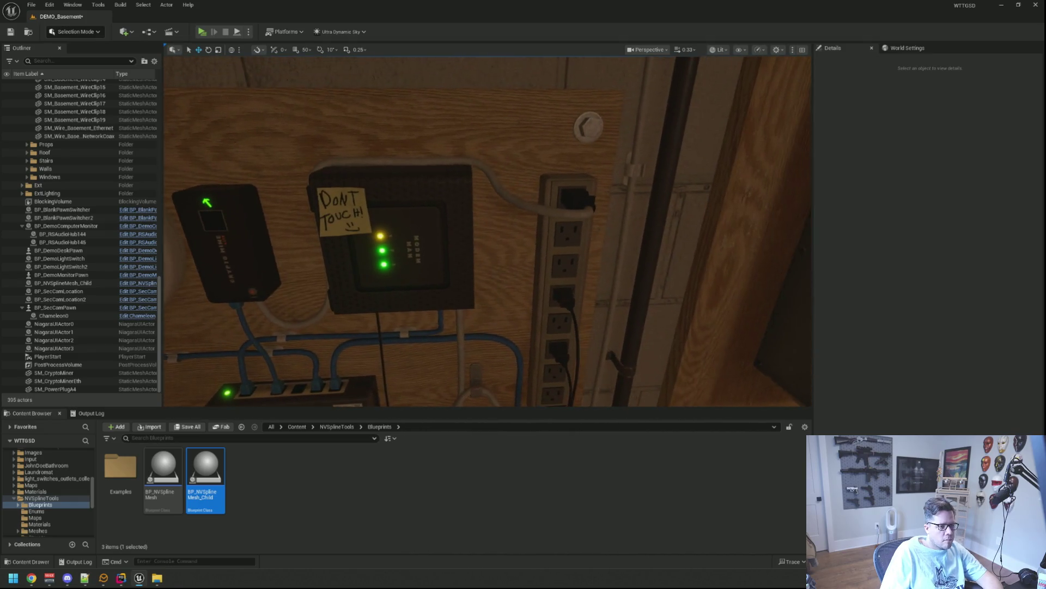
key(d)
key(w)
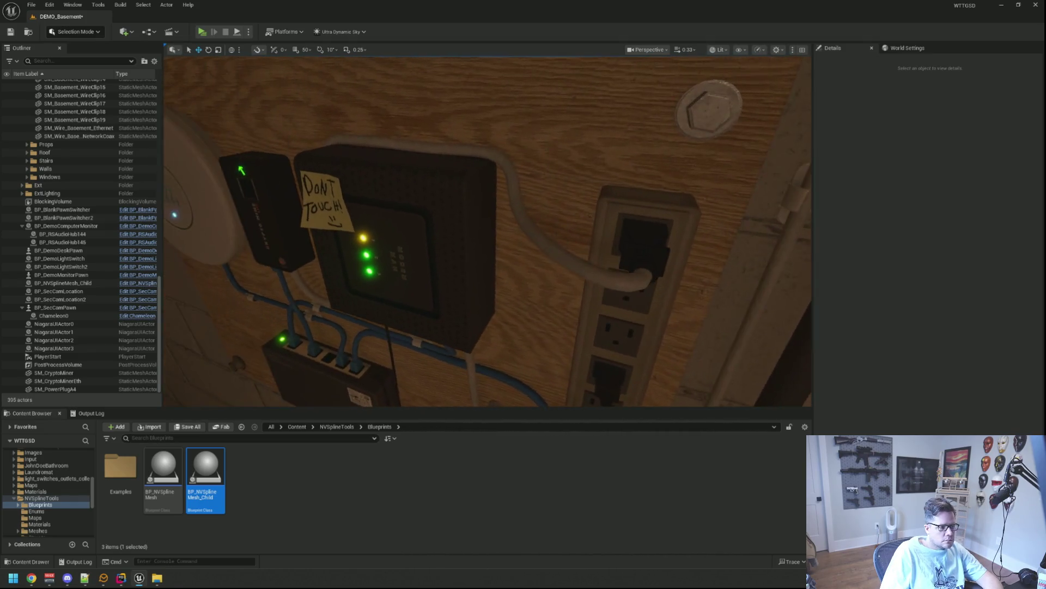
key(w)
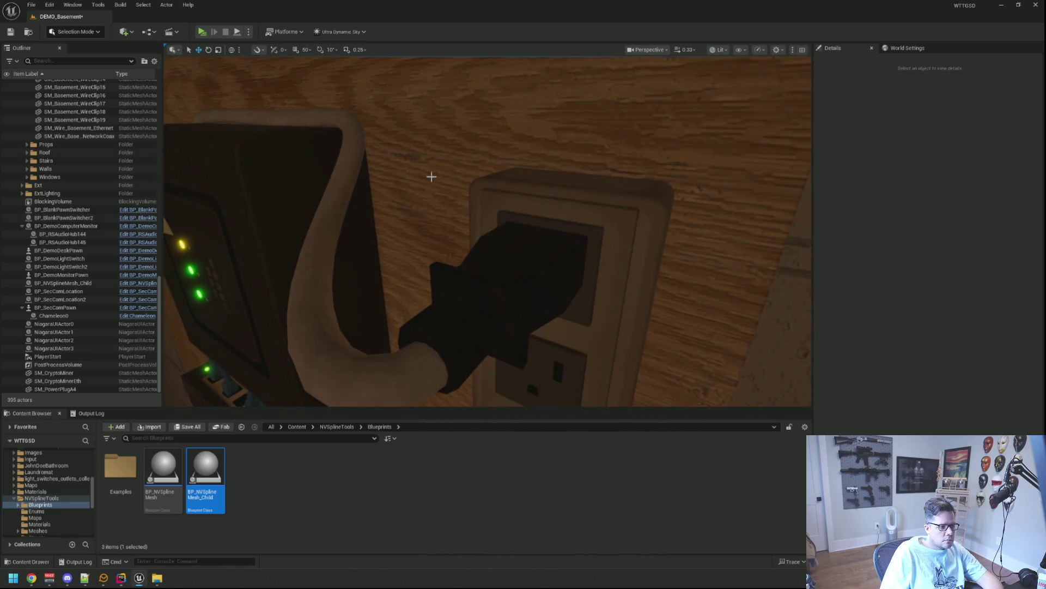
key(s)
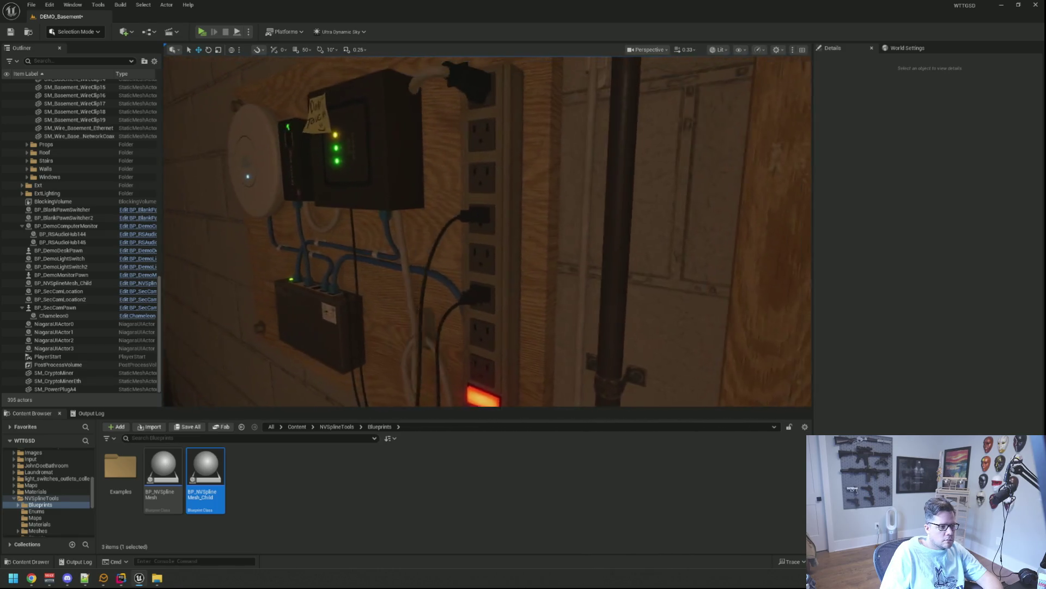
key(d)
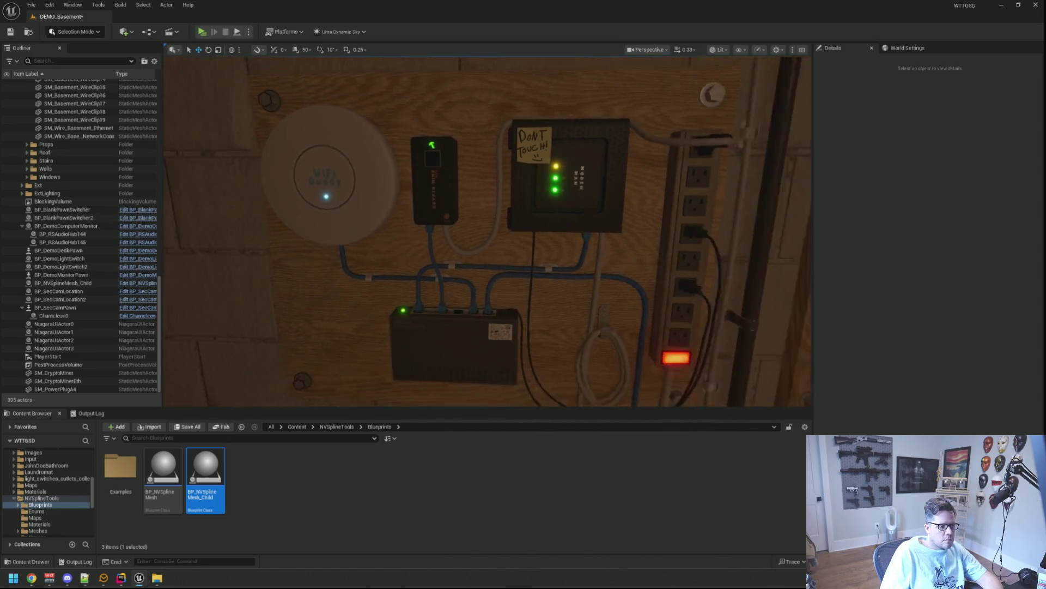
key(w)
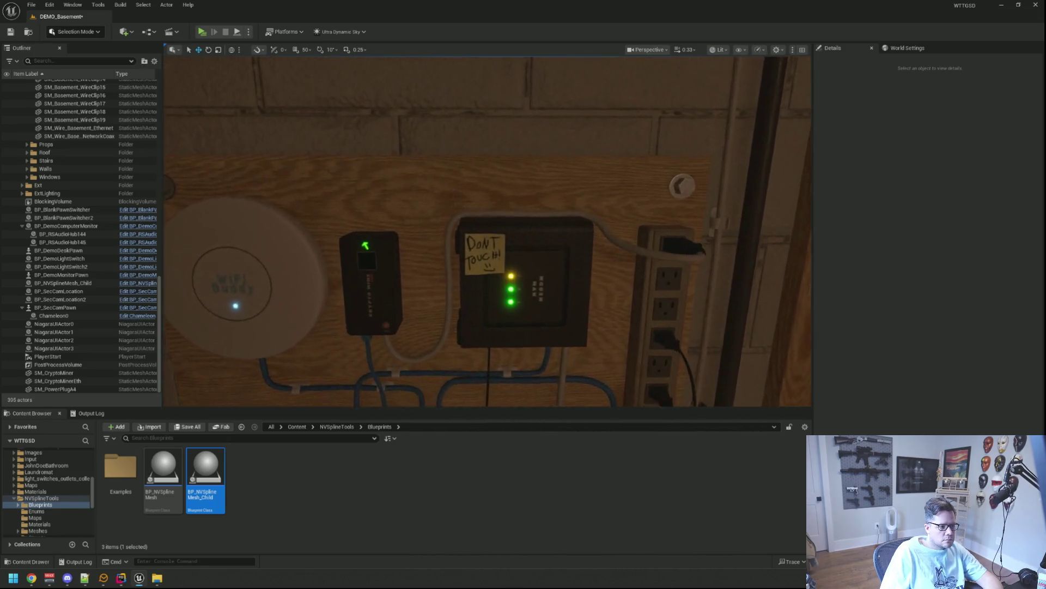
key(s)
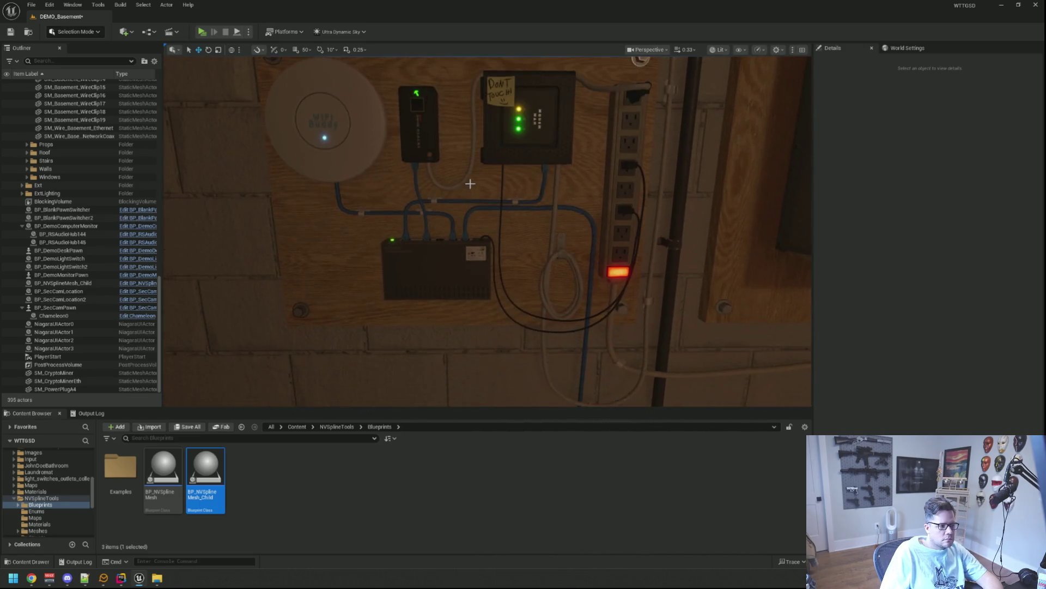
key(s)
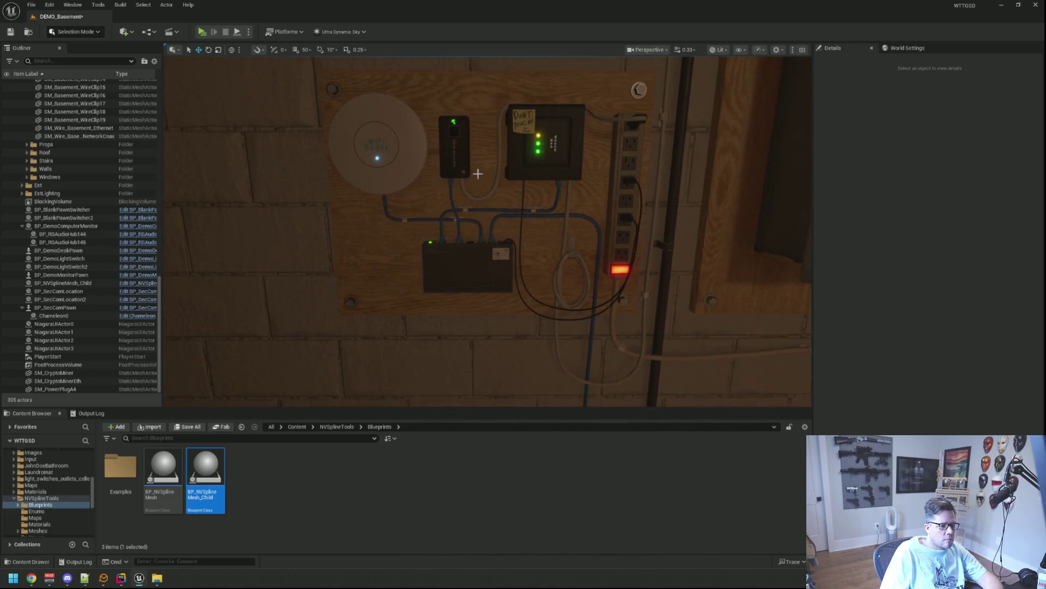
key(w)
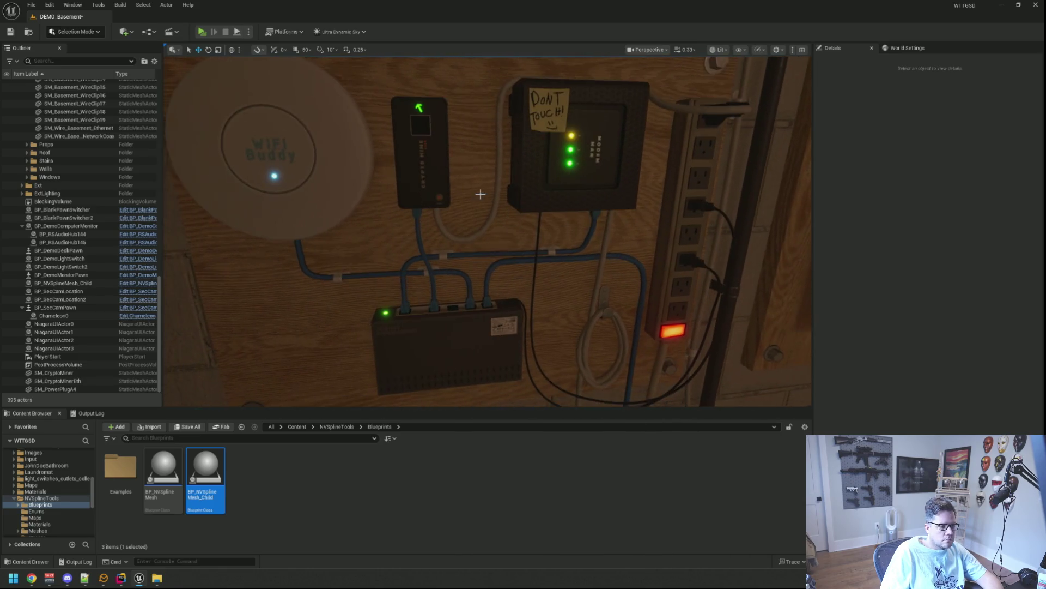
- Select the BP_NVSplineMesh_Child spline cable running to the modem
click(498, 178)
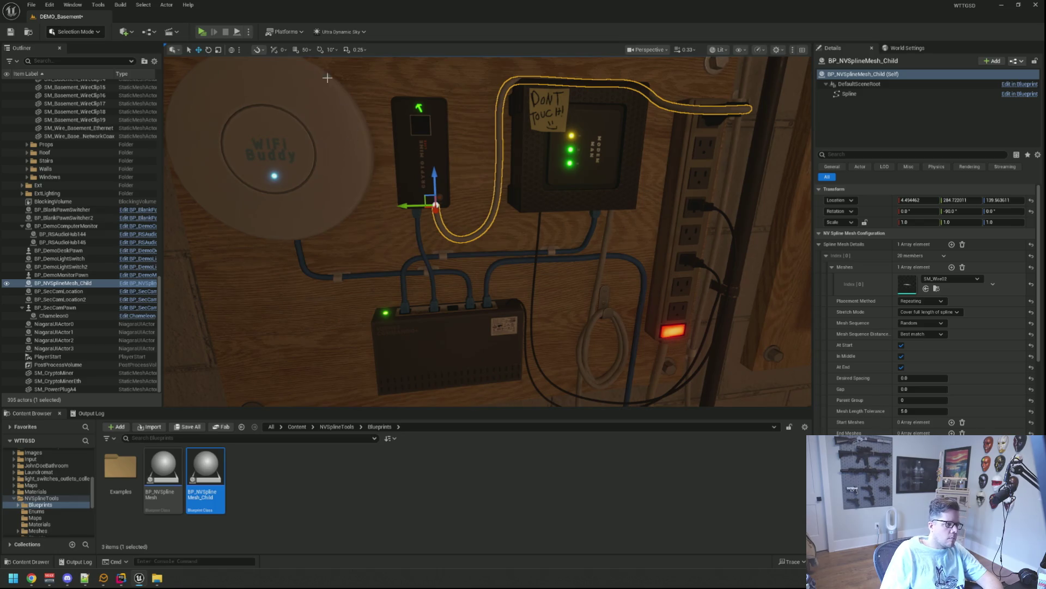
click(448, 478)
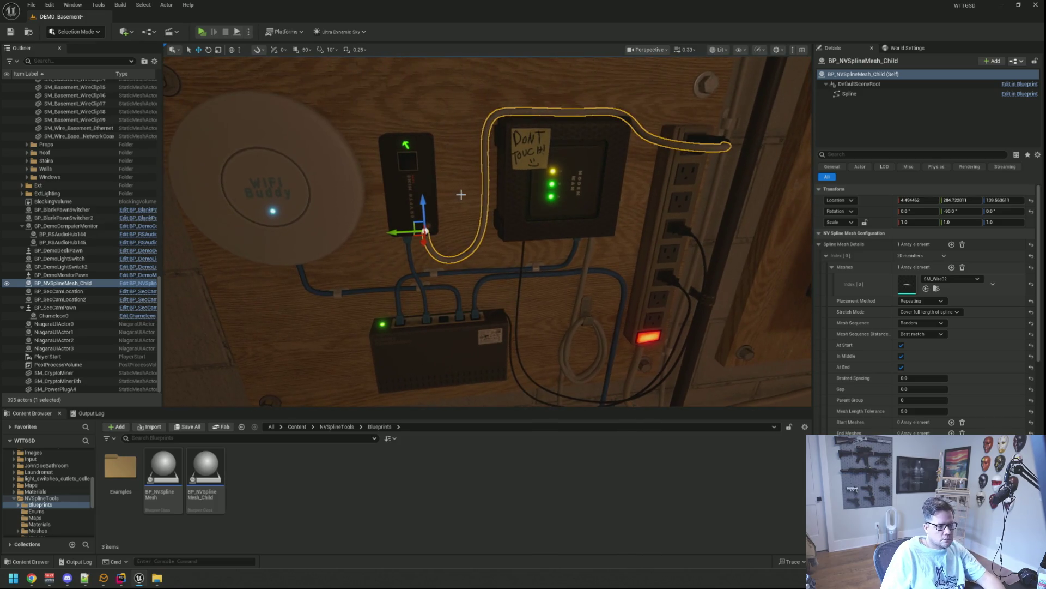
key(Escape)
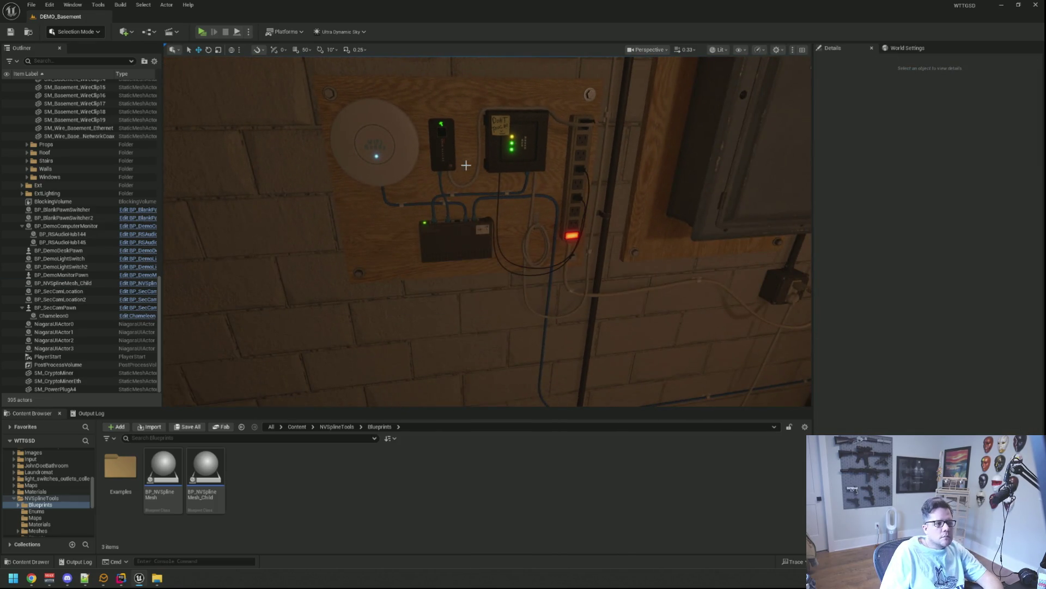
drag(488, 232, 488, 207)
drag(459, 161, 459, 149)
mouse_move(493, 235)
mouse_down()
mouse_move(497, 224)
mouse_move(482, 232)
mouse_move(490, 214)
mouse_up()
click(494, 203)
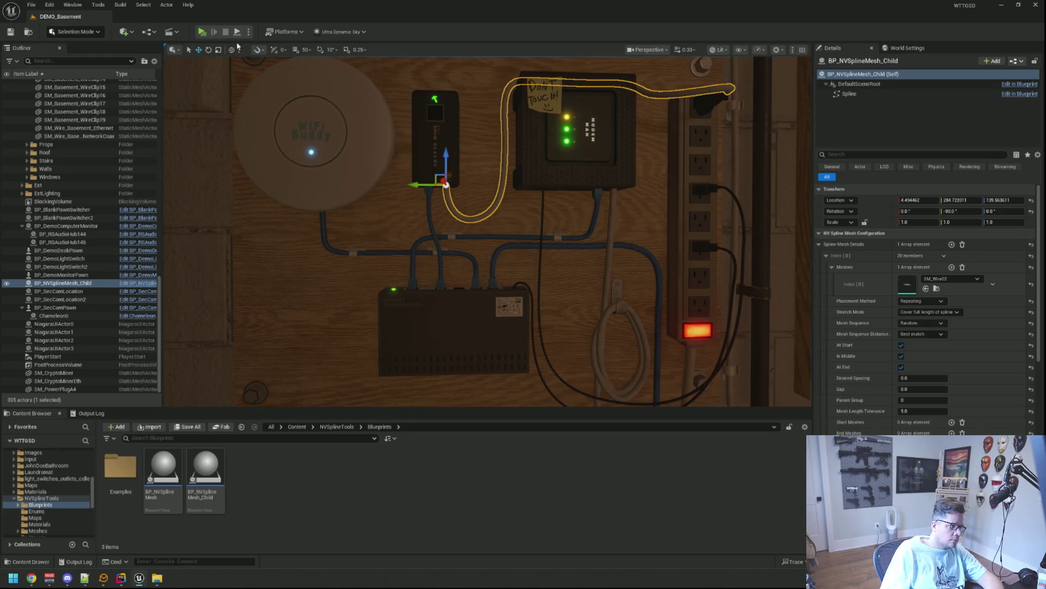
click(174, 7)
- Merge the cable into MERGED_Basement_CryptoMinerCord, saved in Assets/3D/MergedModels
mouse_move(275, 281)
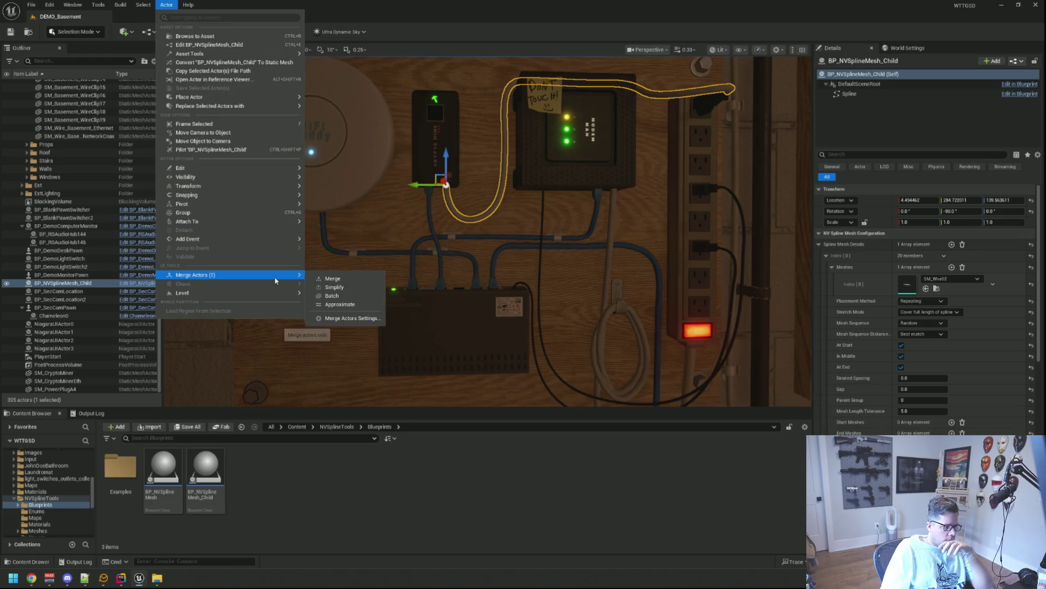
click(349, 318)
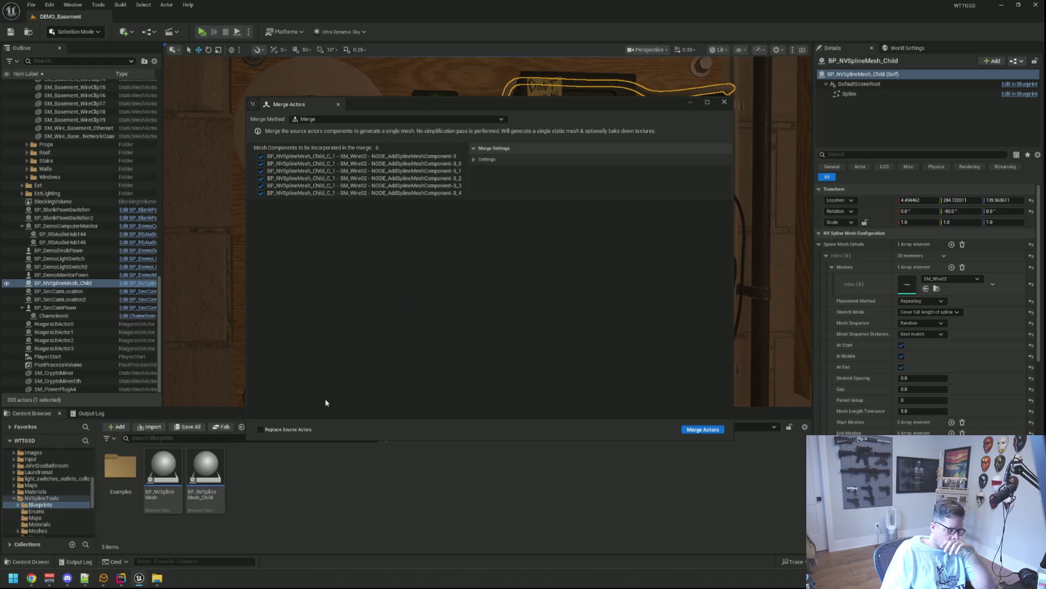
click(712, 432)
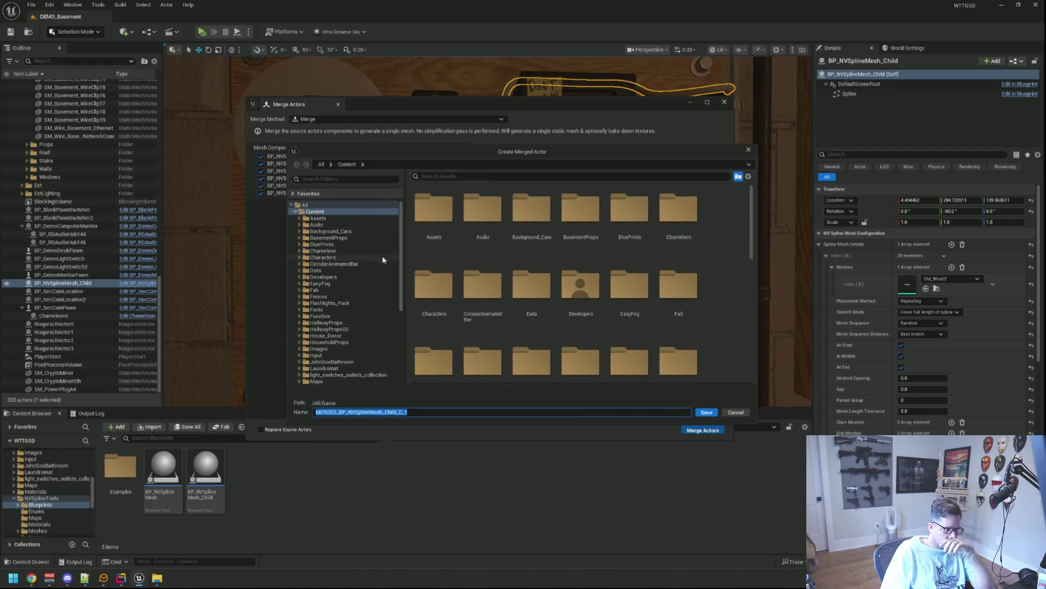
double_click(352, 218)
click(352, 224)
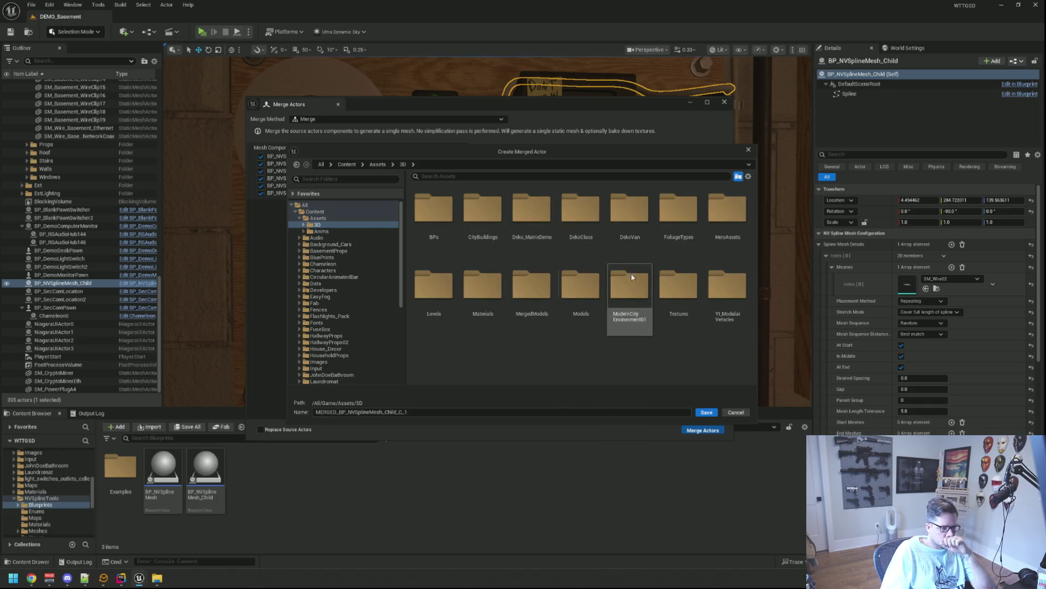
double_click(534, 285)
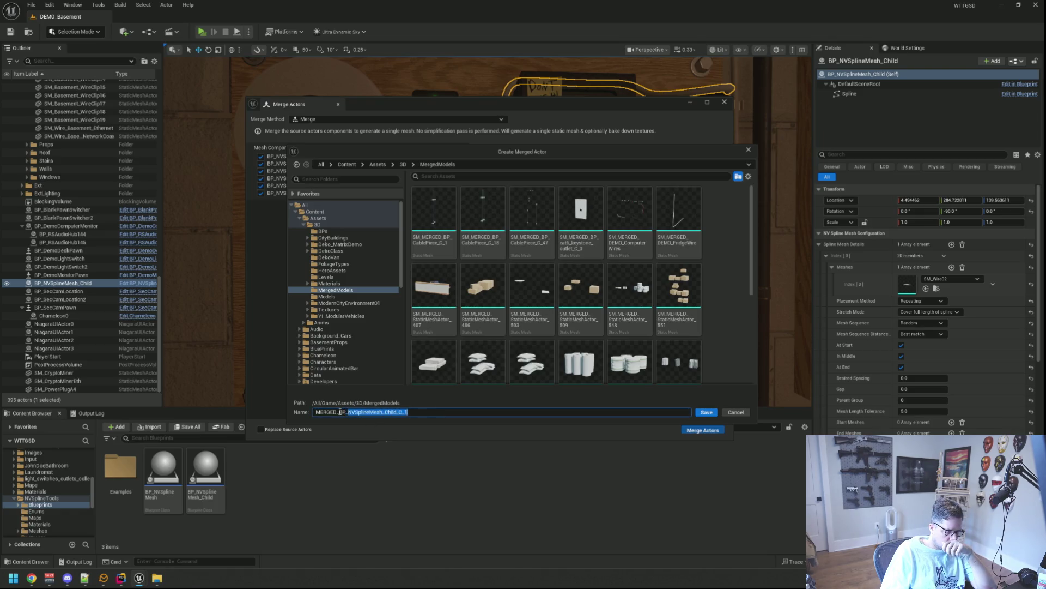
text(Basement_)
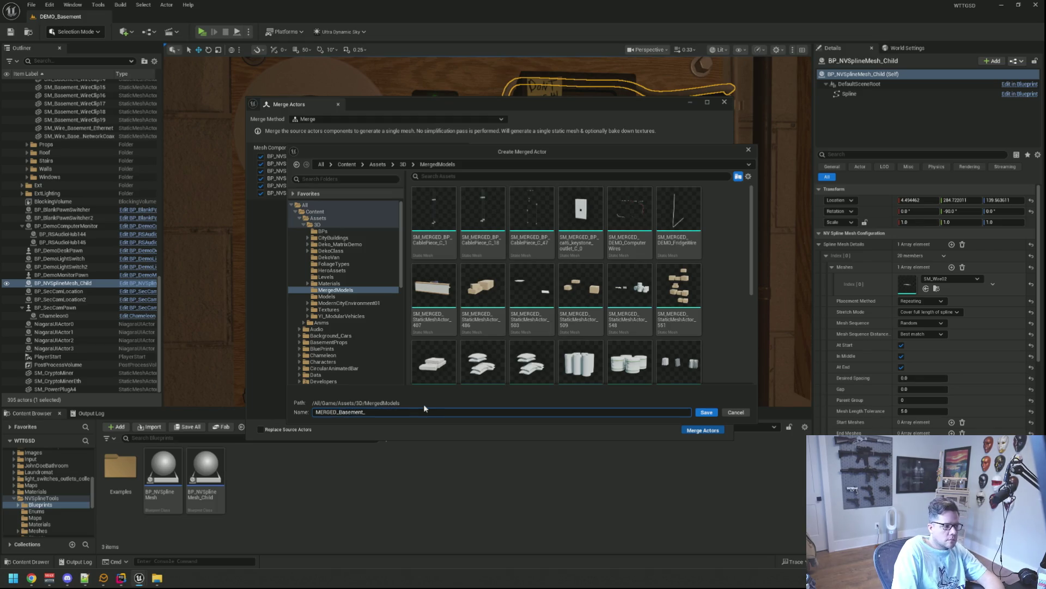
text(CryptoMinerCord)
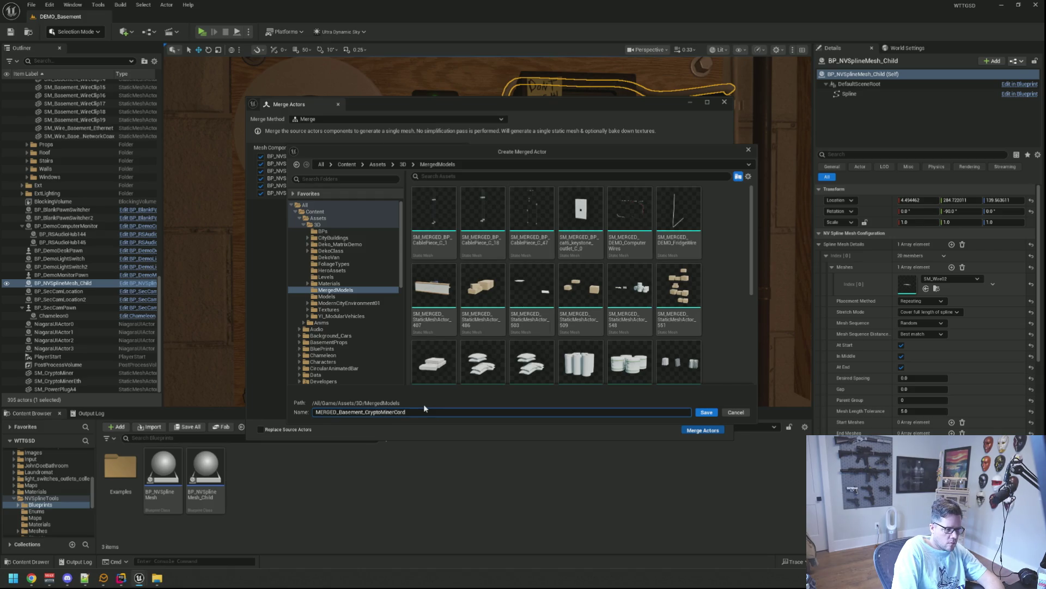
key(Return)
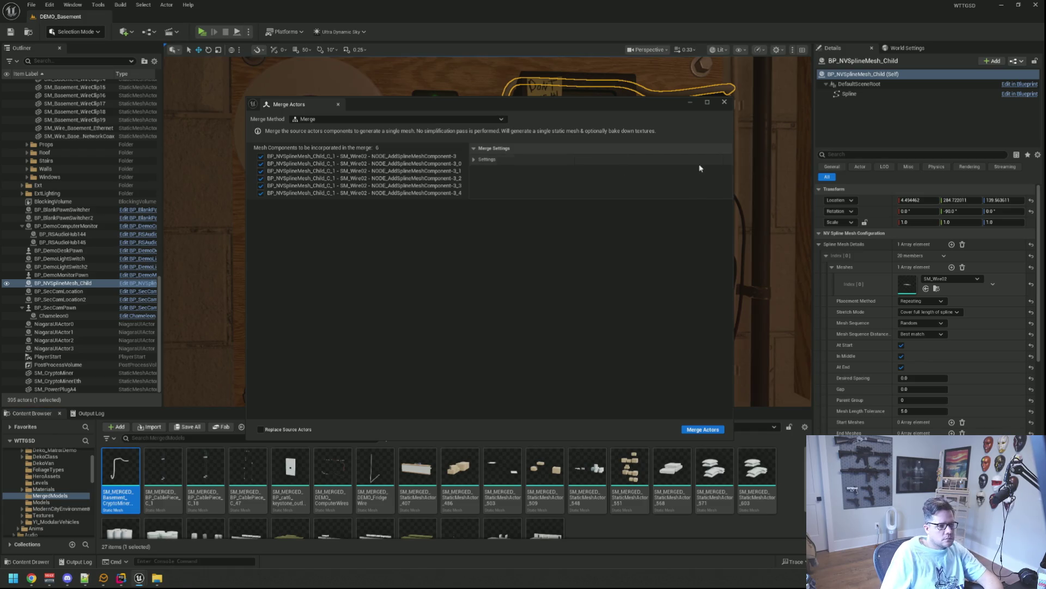
click(725, 102)
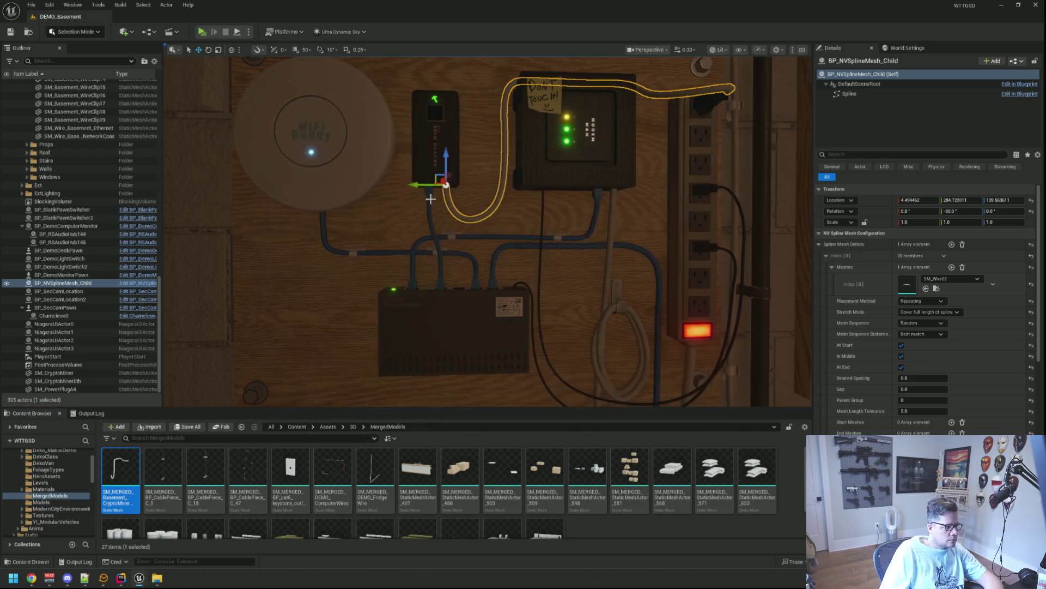
- Hide the original spline cable and paste its location onto the merged cord actor
click(6, 284)
scroll(178, 283, down, 3)
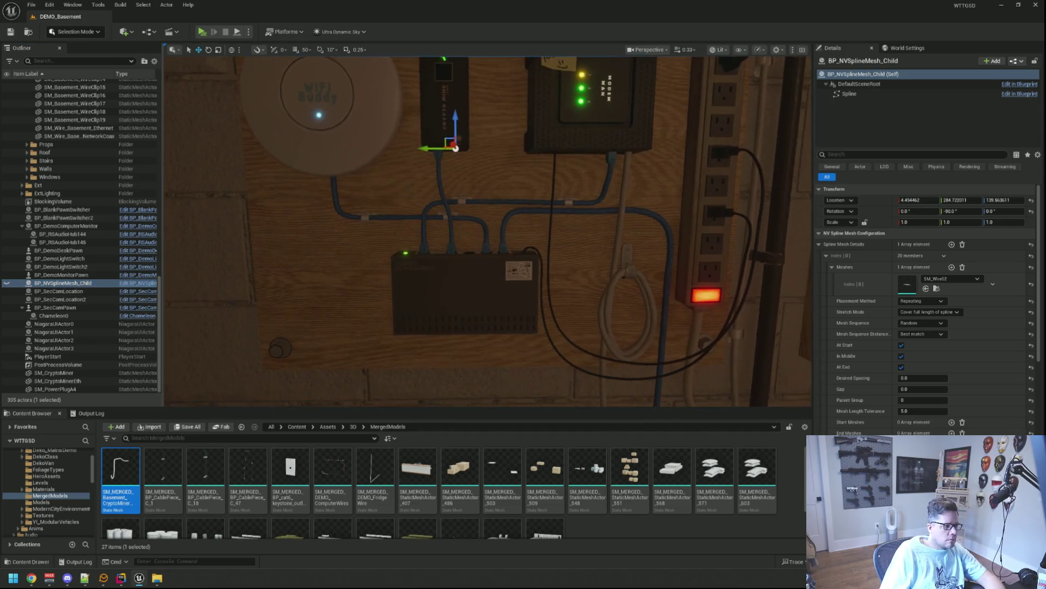
scroll(368, 268, down, 5)
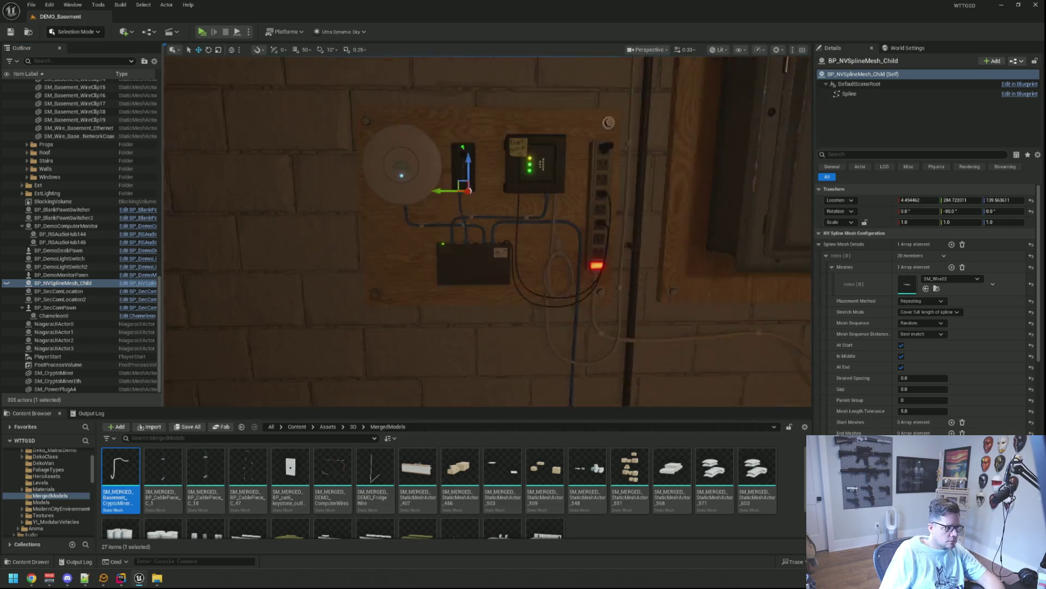
click(394, 291)
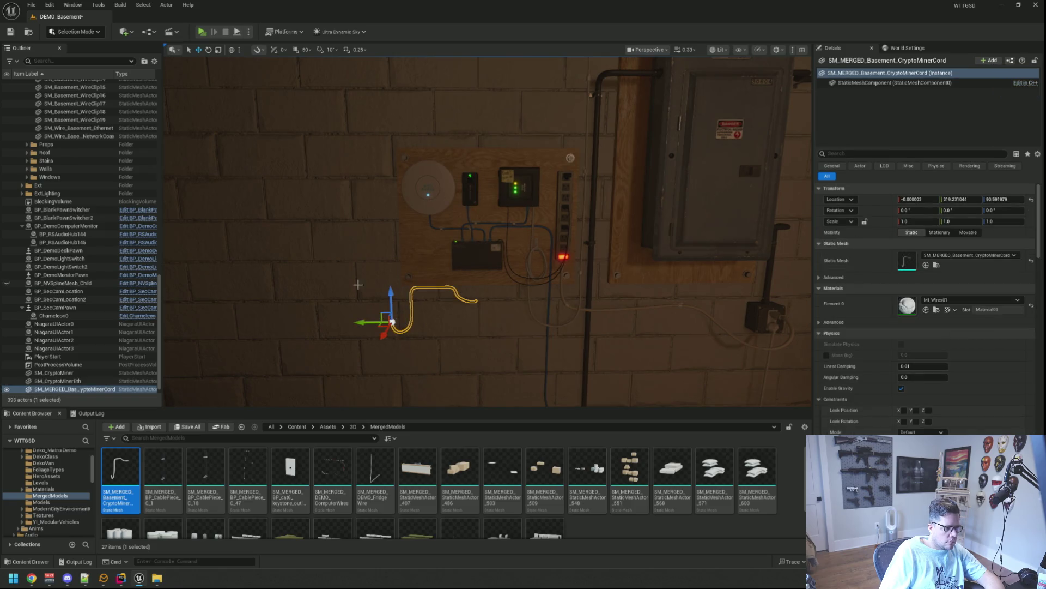
click(92, 283)
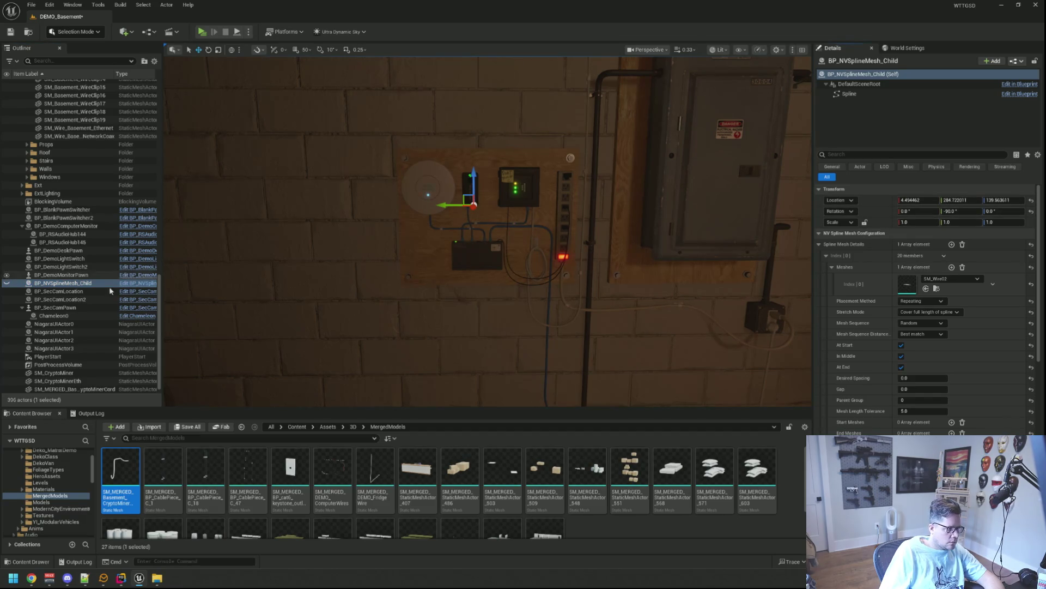
scroll(83, 312, down, 1)
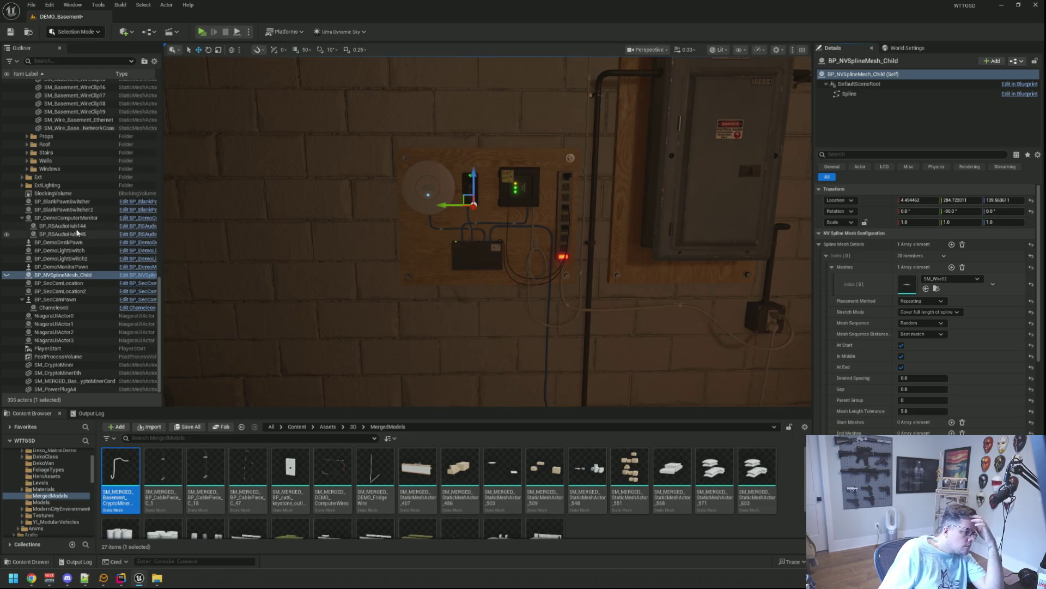
click(23, 218)
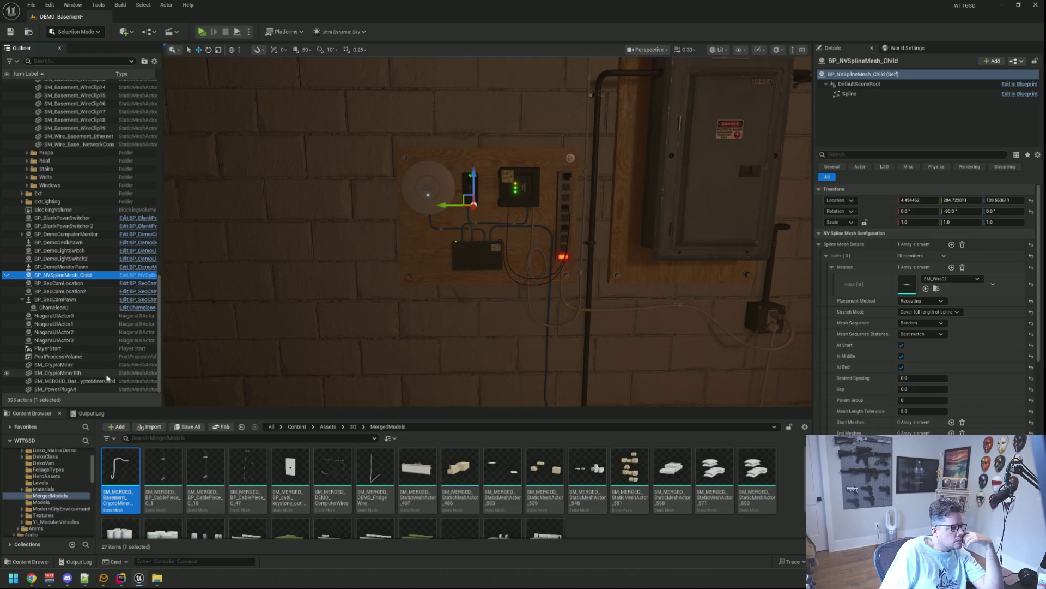
click(109, 381)
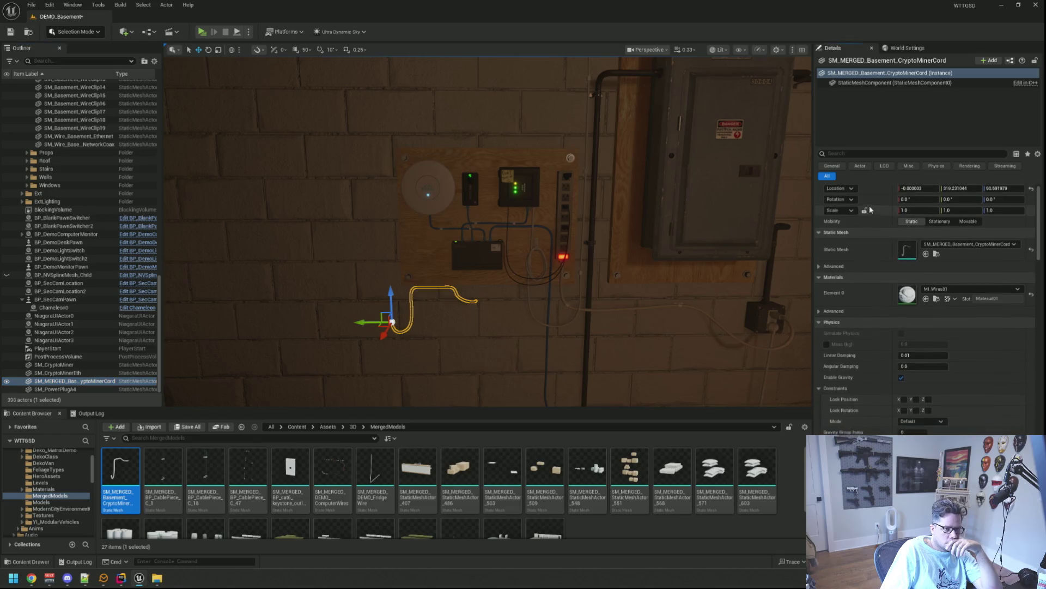
right_click(876, 200)
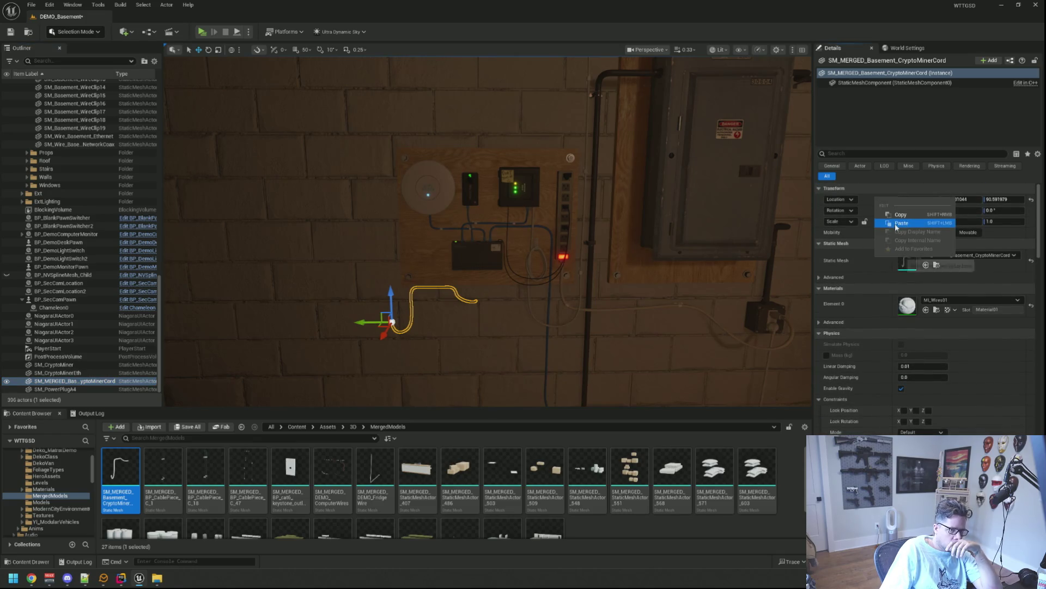
click(888, 215)
key(f)
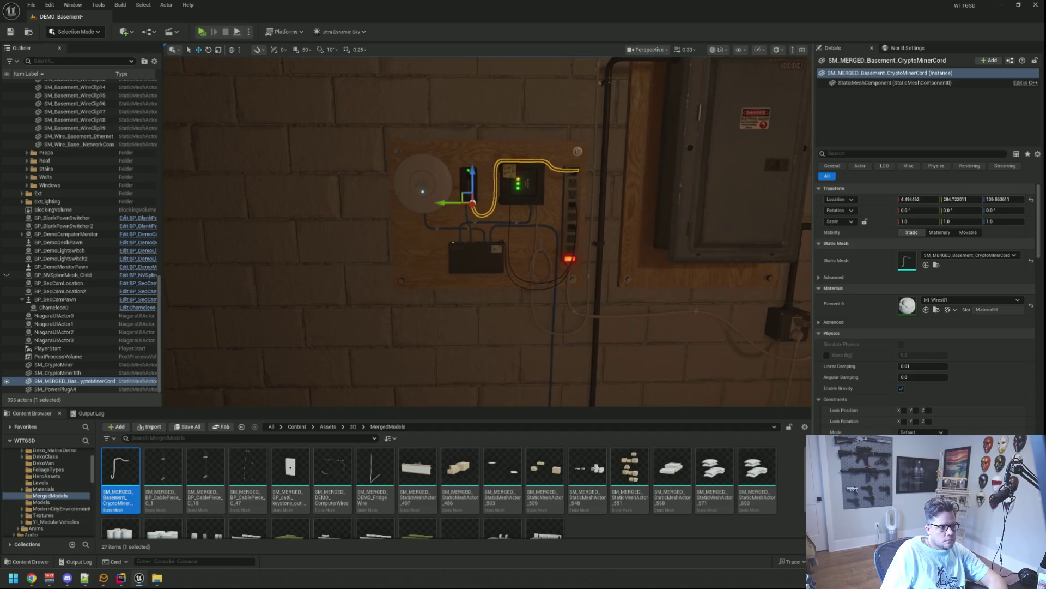
drag(538, 235, 682, 236)
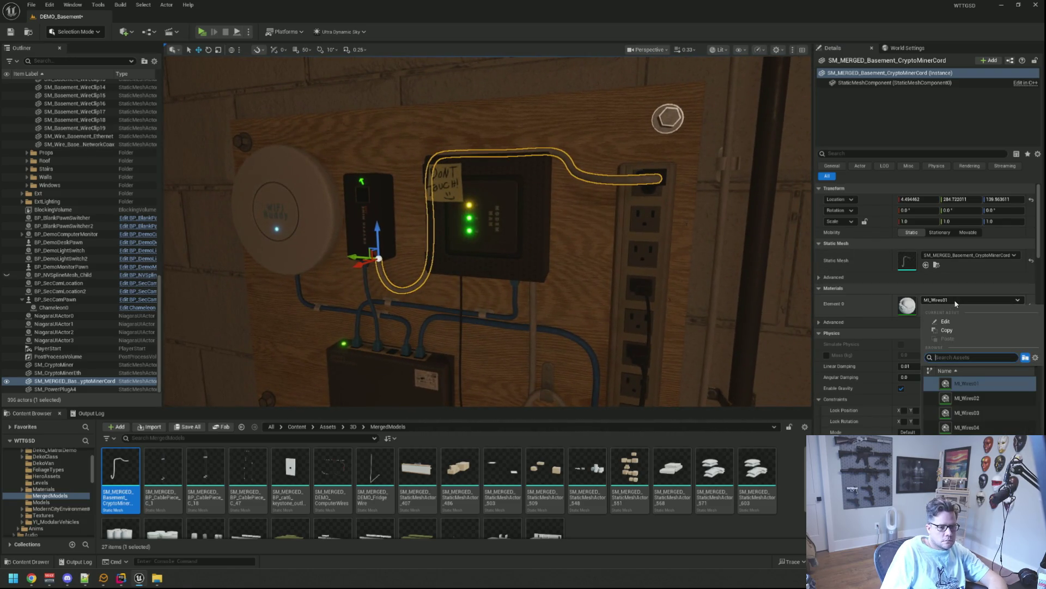
- Apply the MI_Wires02 material to the merged crypto miner cord
click(936, 310)
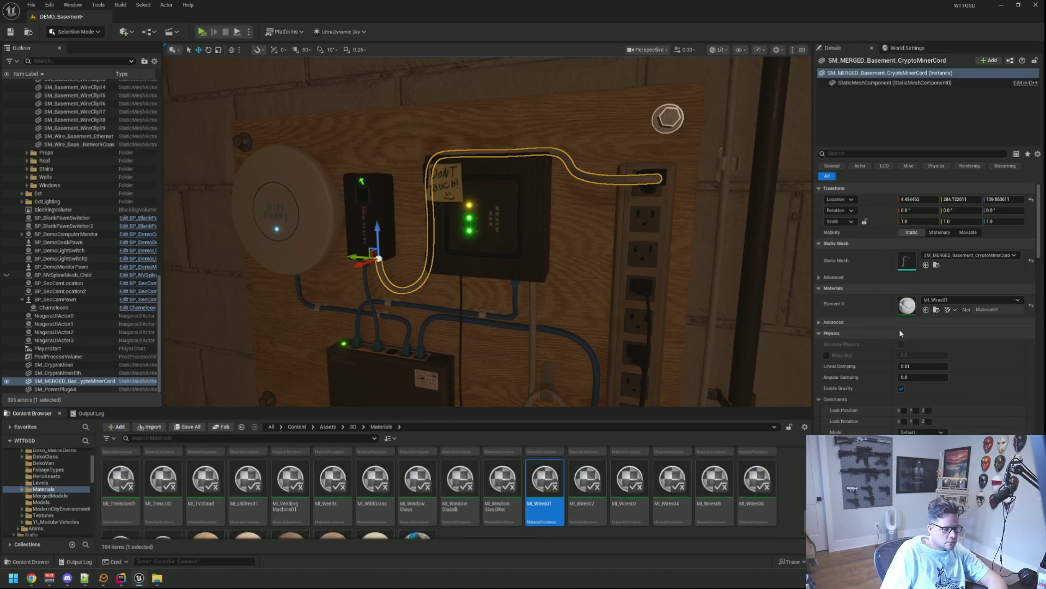
drag(593, 477, 907, 306)
key(Escape)
mouse_move(585, 277)
mouse_down()
mouse_move(539, 275)
mouse_move(539, 307)
mouse_move(503, 265)
mouse_up()
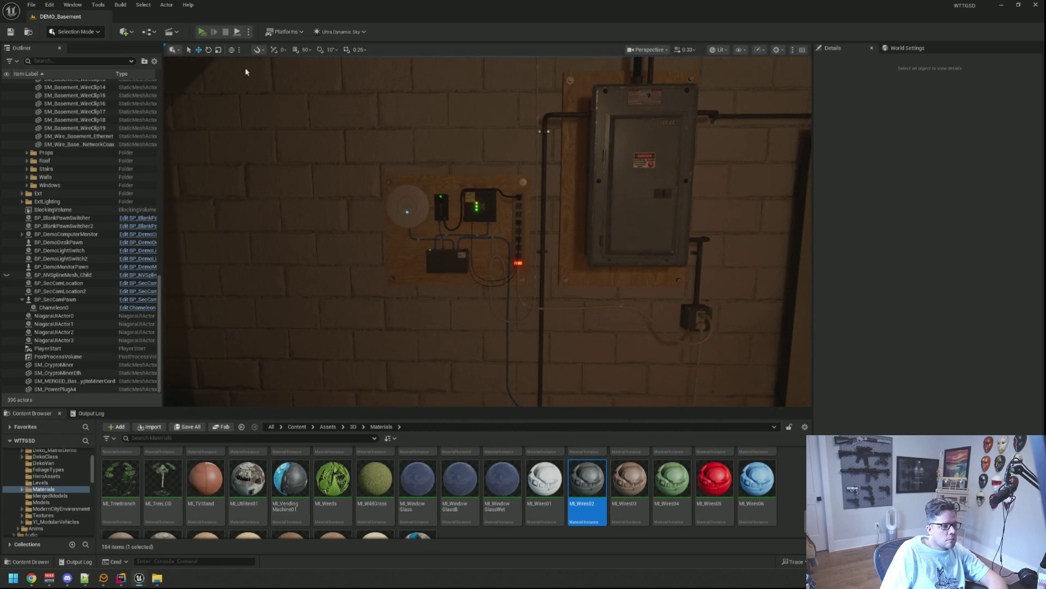
- Run a quick Play test, then delete the BP_NVSplineMesh_Child actor from the Outliner
click(202, 32)
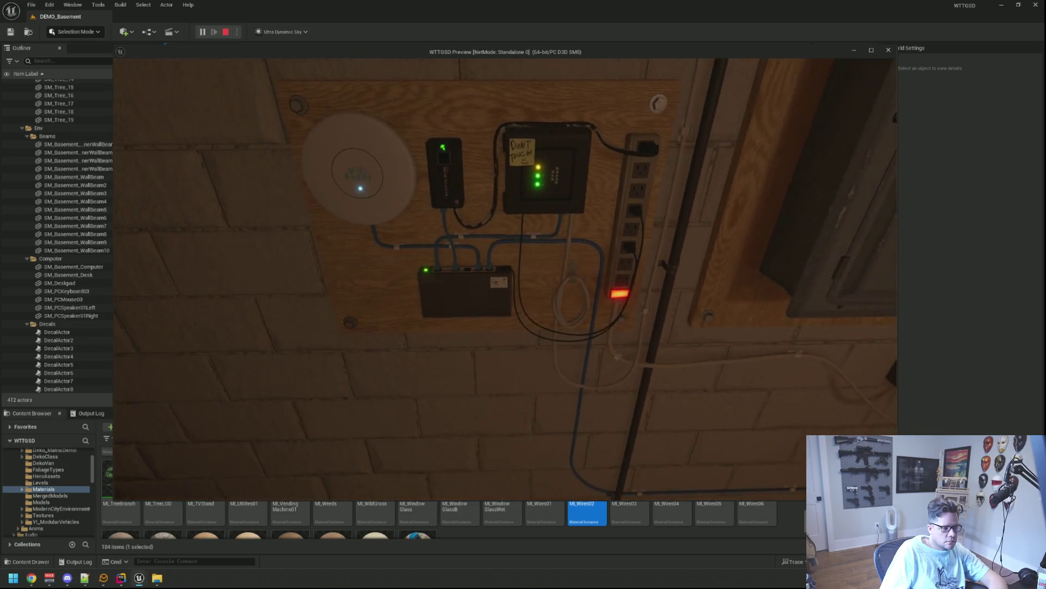
key(Escape)
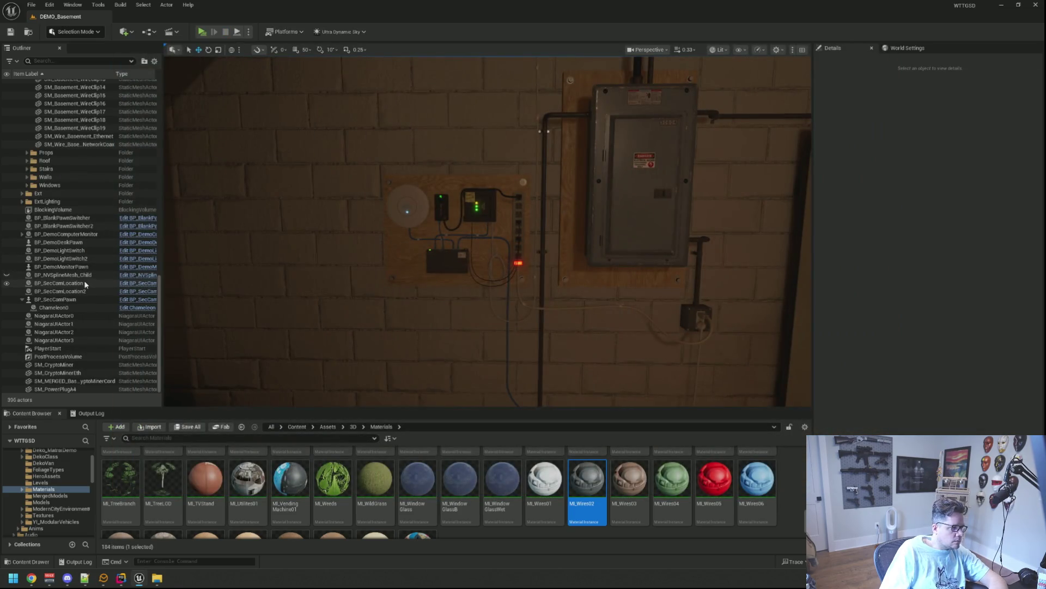
click(85, 275)
key(Delete)
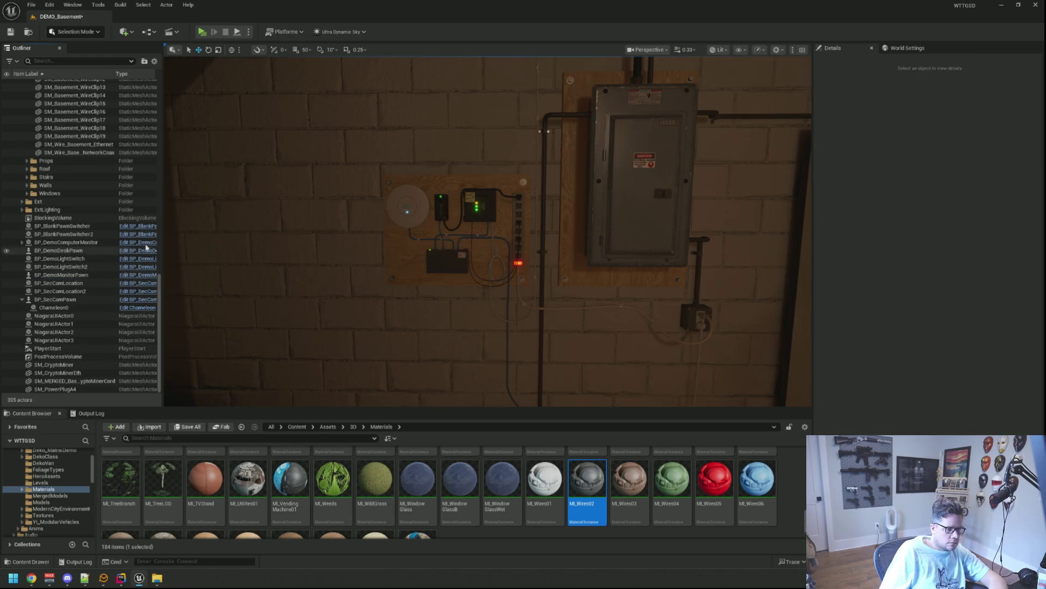
scroll(488, 232, up, 5)
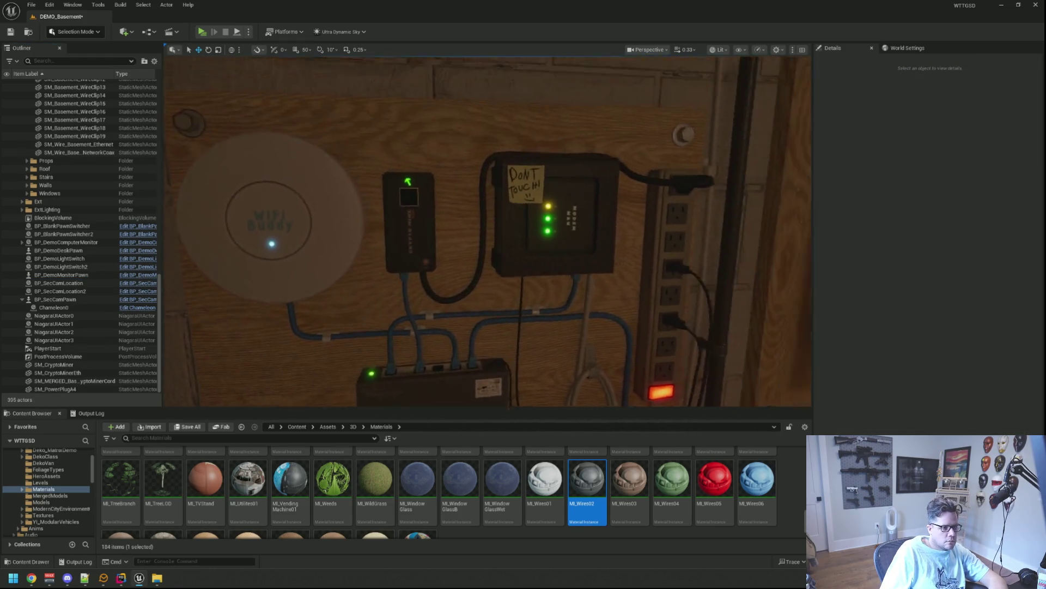
scroll(488, 232, up, 5)
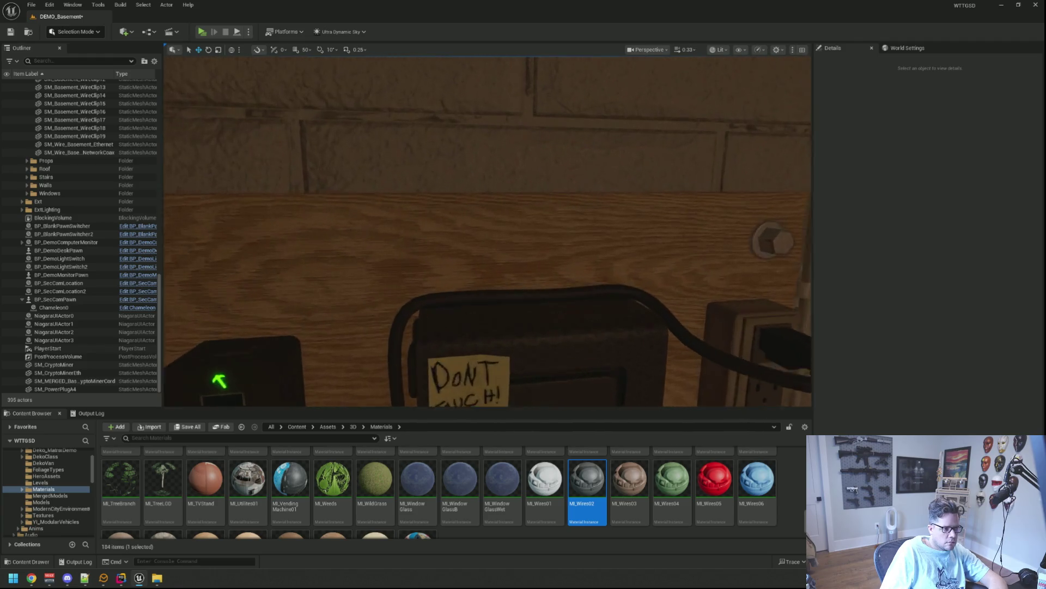
scroll(465, 241, down, 5)
- Save DEMO_Basement, run it as a Standalone Game preview, then exit the preview
key(ctrl+s)
click(213, 30)
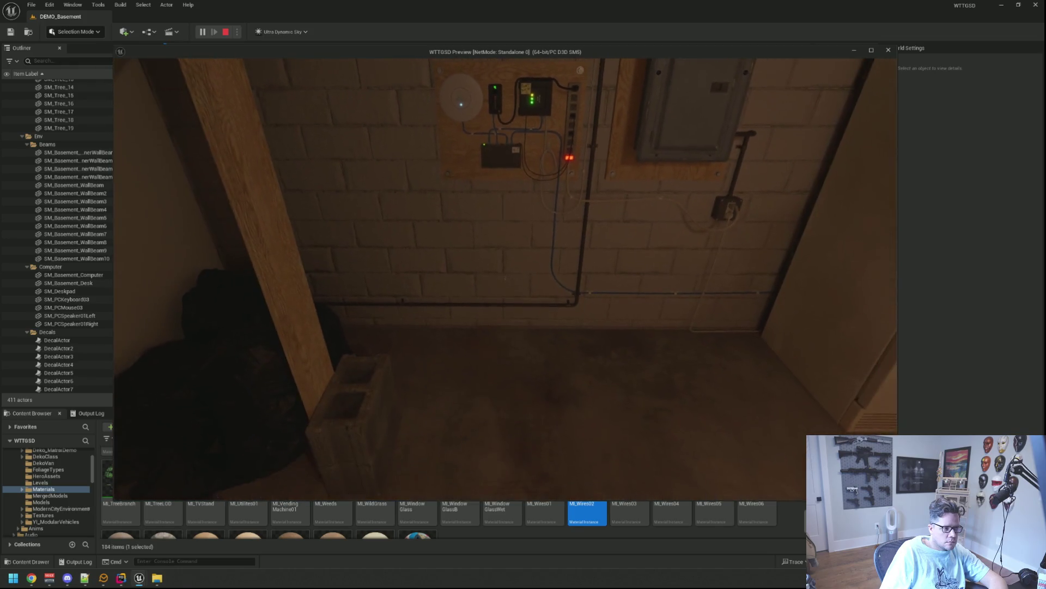
key(Escape)
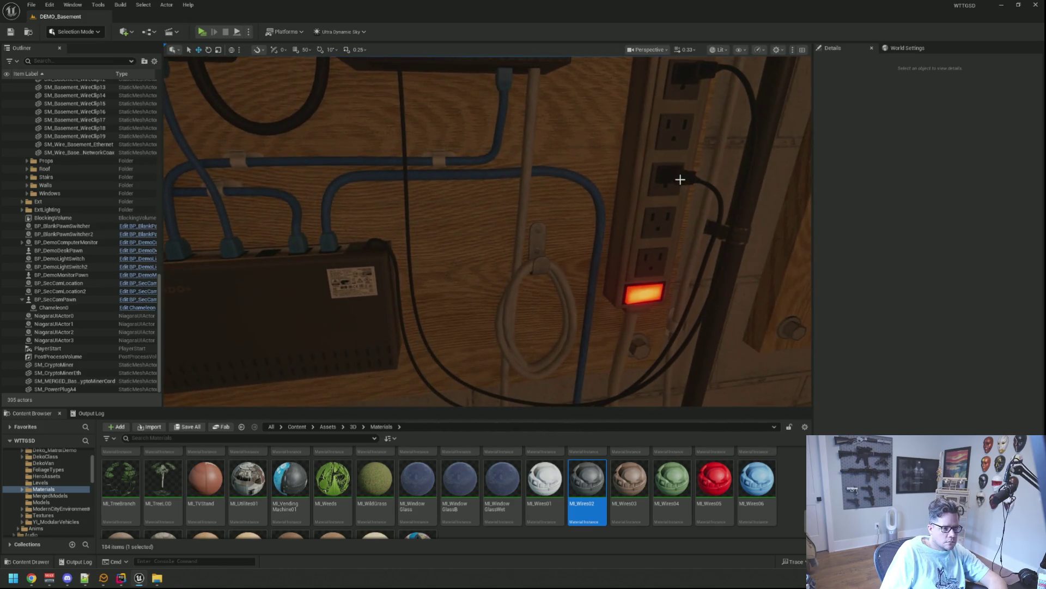
- Drop a new SM_WirePlug01 into the level beside the power strip
click(680, 180)
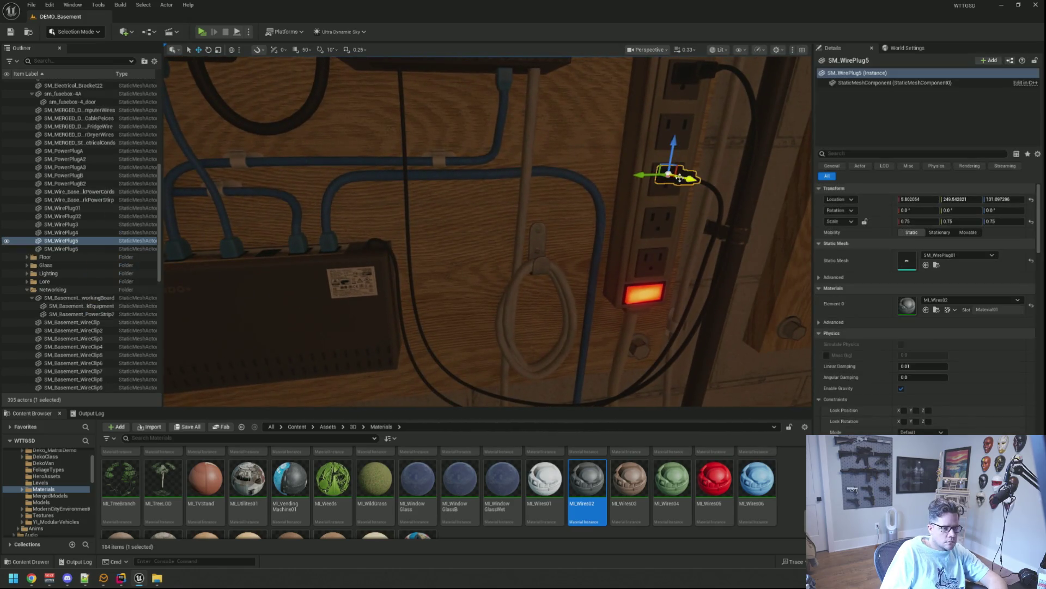
click(937, 267)
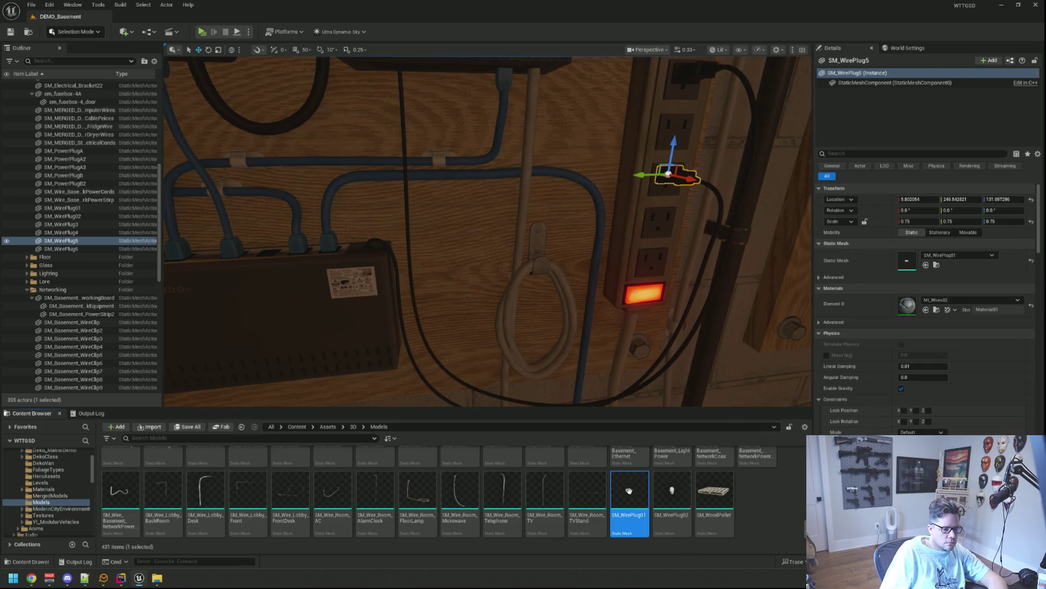
mouse_move(629, 494)
mouse_down()
mouse_move(656, 504)
mouse_move(639, 298)
mouse_move(631, 327)
mouse_move(649, 239)
mouse_move(610, 235)
mouse_up()
mouse_move(482, 229)
mouse_down()
mouse_move(360, 235)
mouse_move(471, 200)
mouse_up()
key(f)
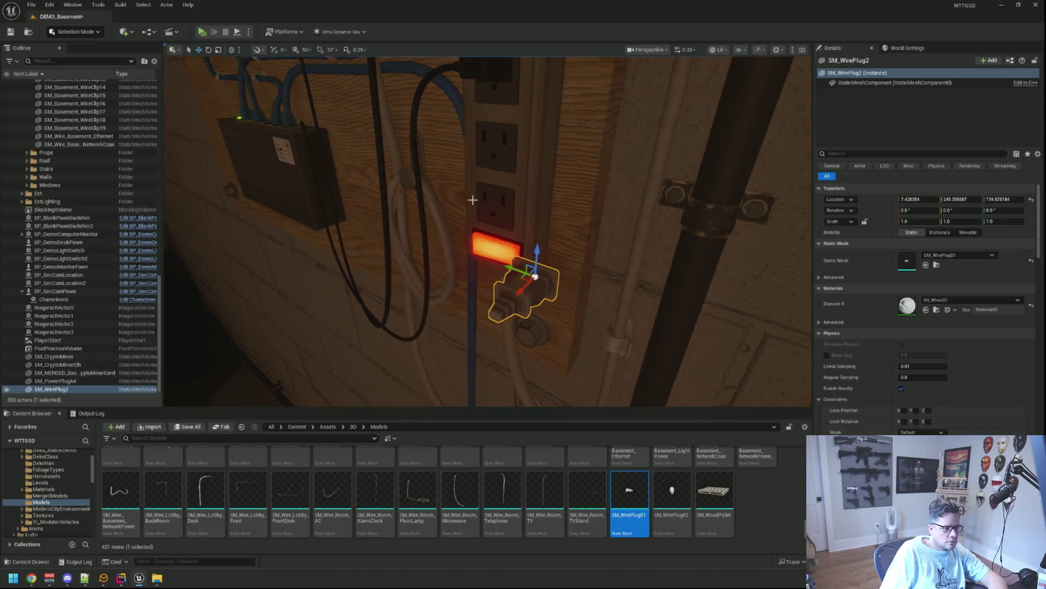
- Push the new plug into a power-strip outlet and scale it down to about 0.81
drag(537, 252, 543, 125)
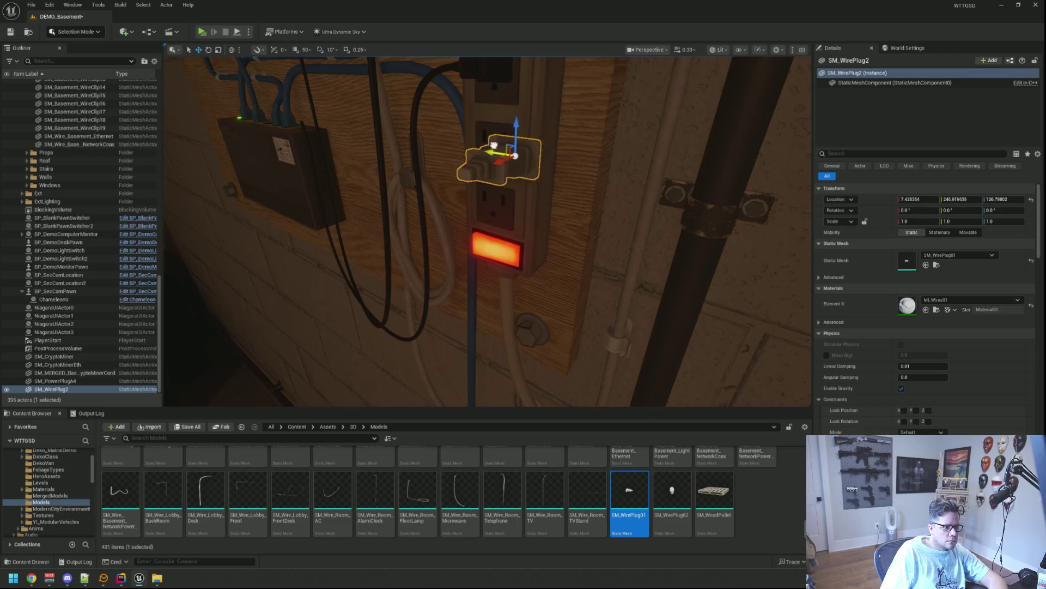
mouse_move(472, 135)
mouse_down()
mouse_move(459, 157)
mouse_move(451, 150)
mouse_up()
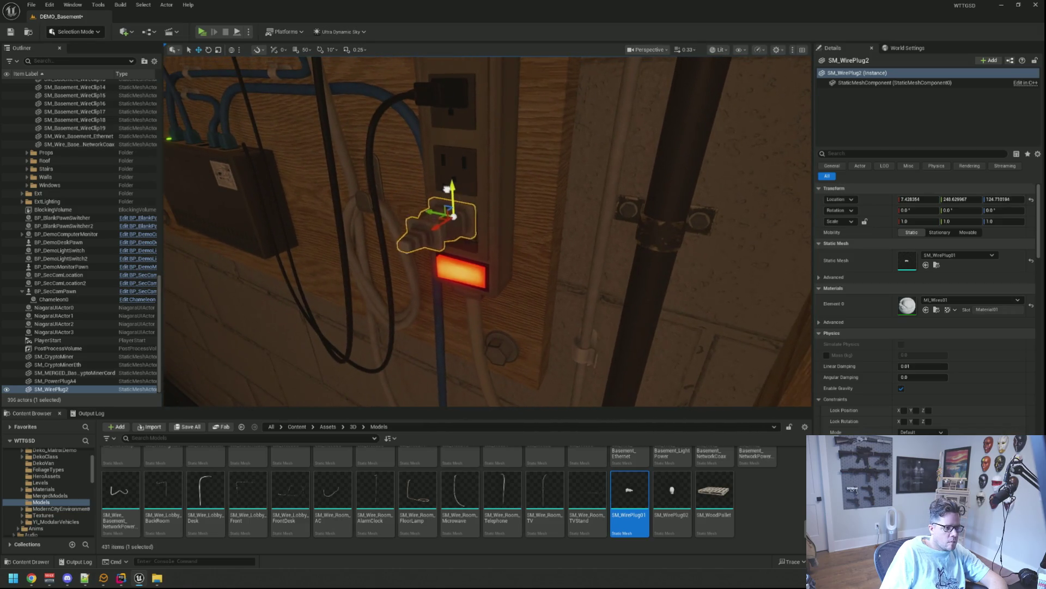
mouse_move(419, 212)
mouse_down()
mouse_move(428, 205)
mouse_move(420, 213)
mouse_up()
drag(508, 205, 536, 186)
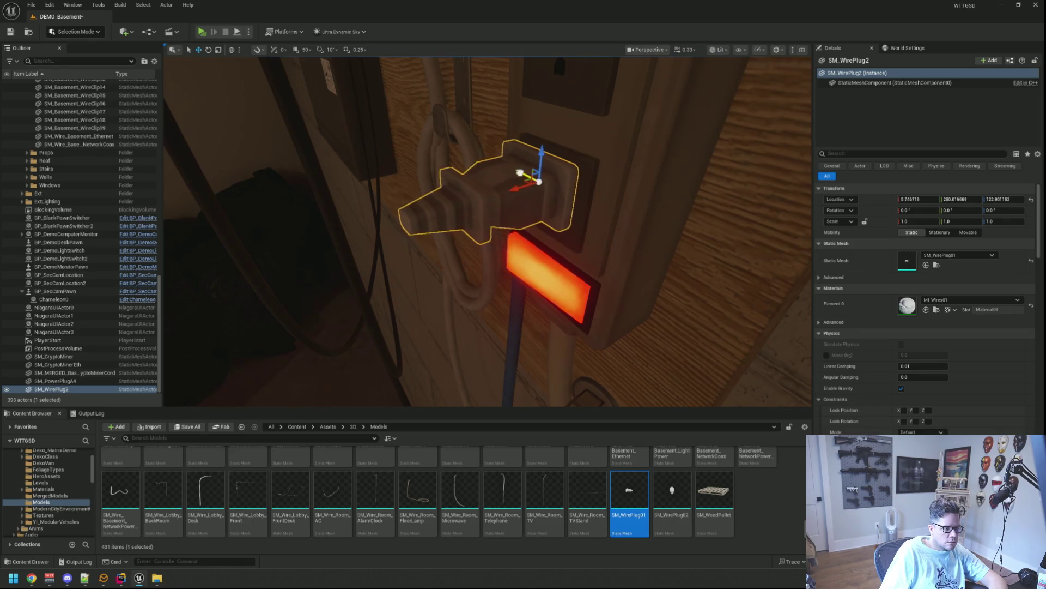
scroll(526, 176, down, 5)
scroll(525, 163, up, 5)
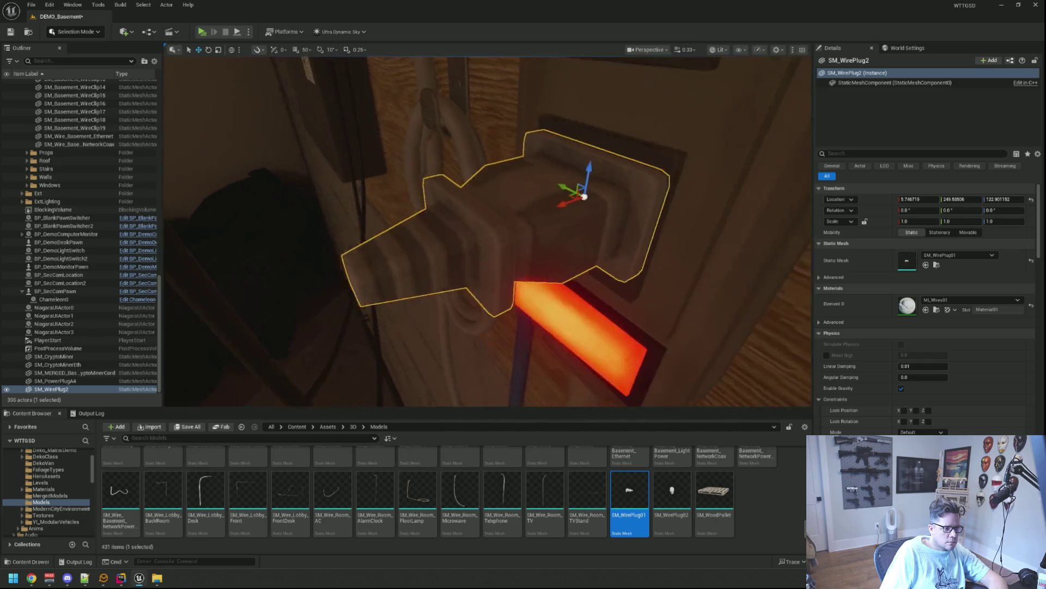
mouse_move(526, 158)
mouse_down()
mouse_move(520, 224)
mouse_move(496, 252)
mouse_move(496, 285)
mouse_up()
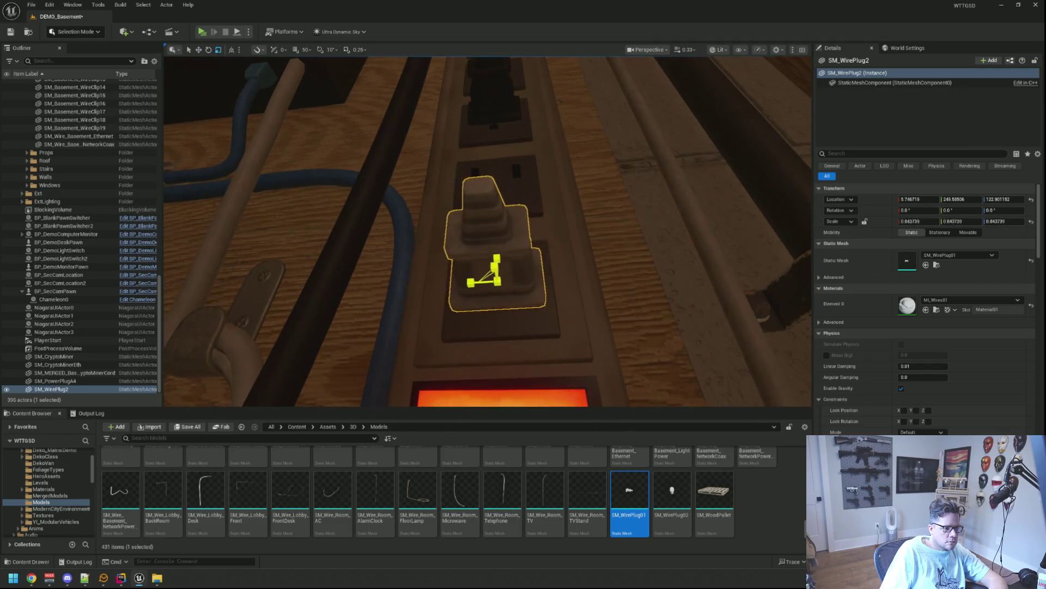
key(w)
scroll(513, 306, up, 5)
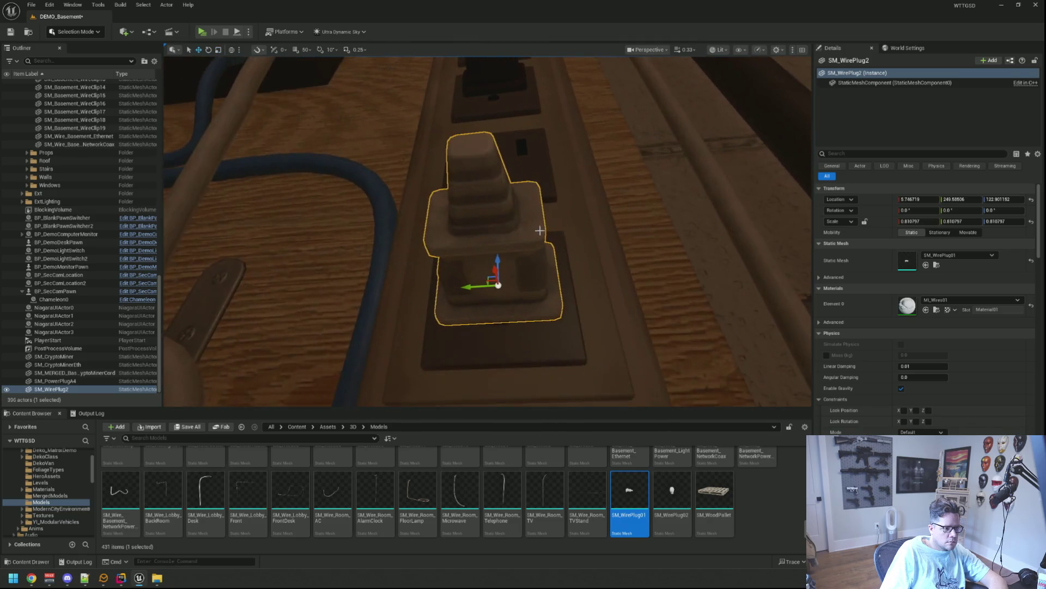
mouse_move(513, 307)
mouse_down()
mouse_move(474, 315)
mouse_move(431, 293)
mouse_move(416, 253)
mouse_move(487, 143)
mouse_move(577, 184)
mouse_move(568, 198)
mouse_up()
key(Escape)
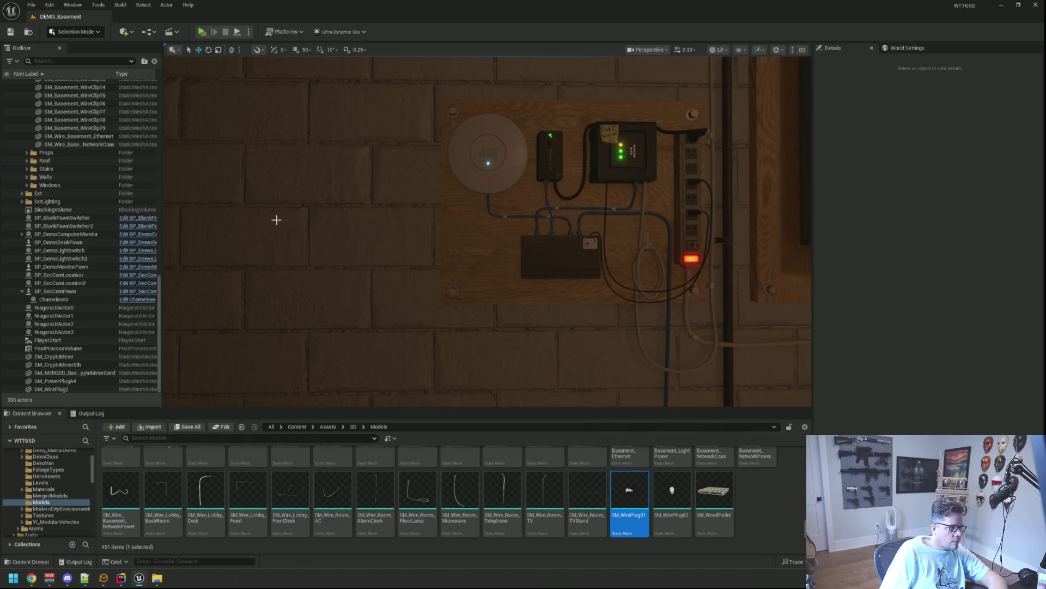
- Collapse the Env folder in the Outliner and turn the view toward the power strip
scroll(113, 195, up, 4)
scroll(113, 195, up, 15)
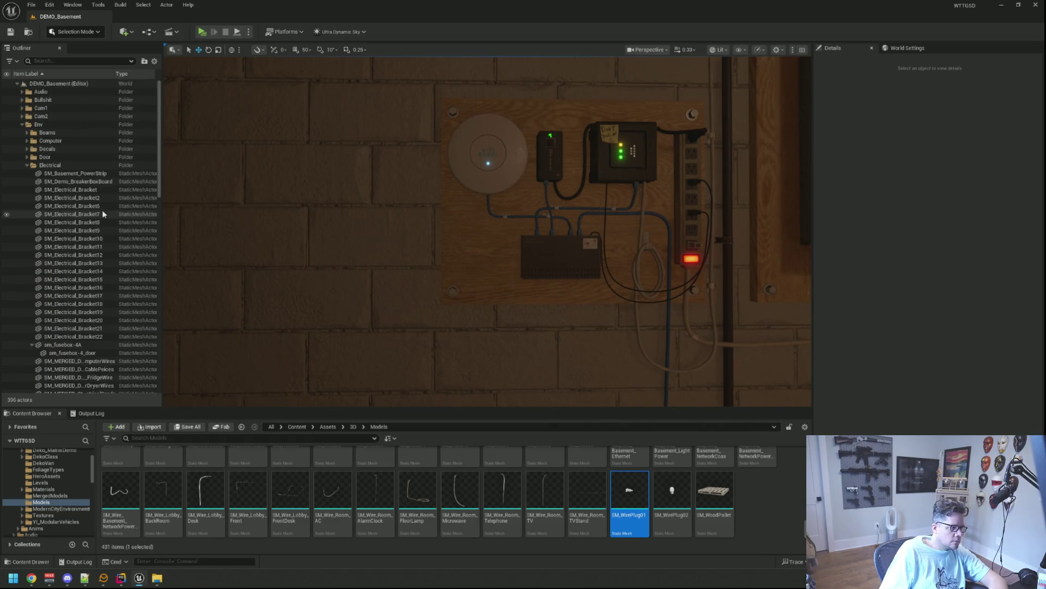
click(22, 124)
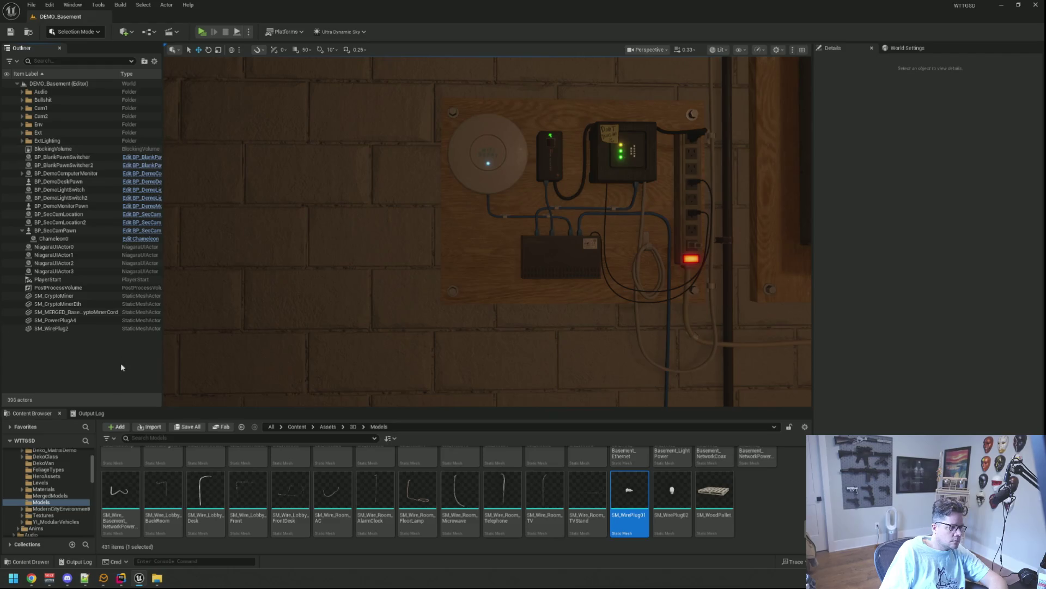
scroll(438, 283, up, 5)
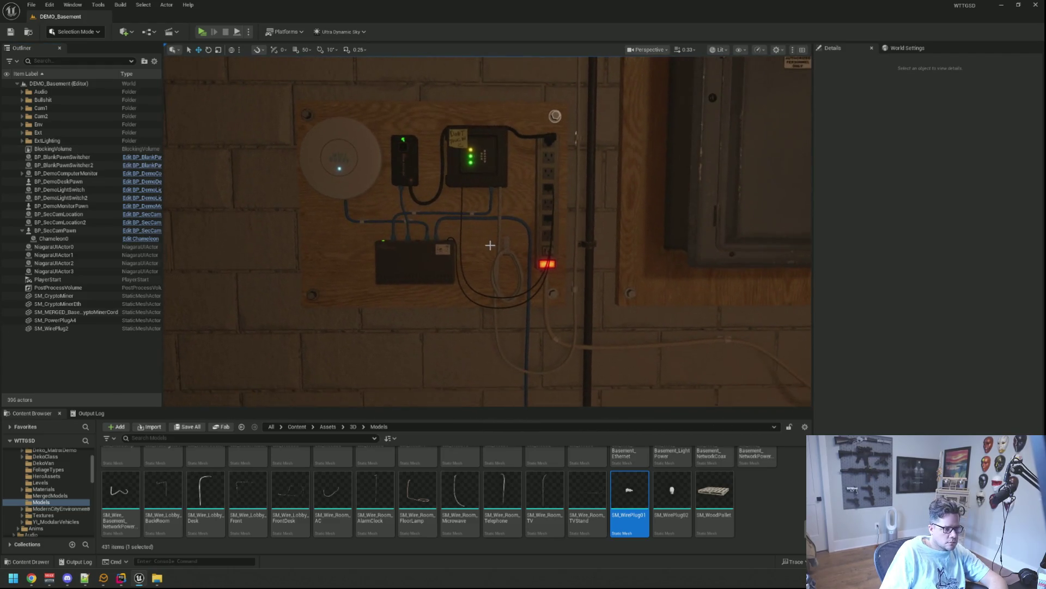
scroll(480, 240, up, 4)
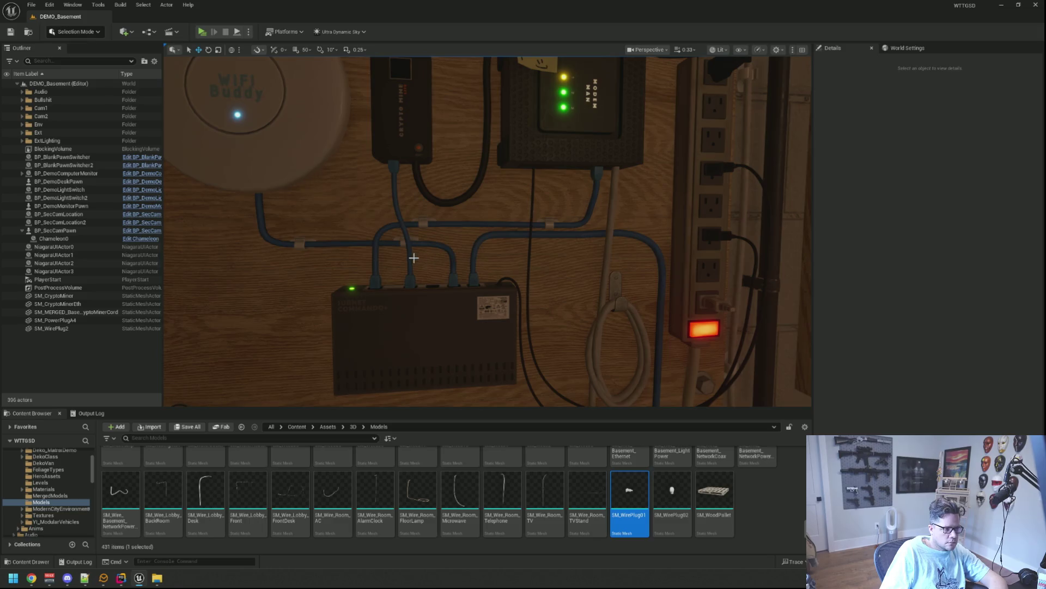
mouse_move(411, 265)
mouse_down()
mouse_move(395, 248)
mouse_move(399, 289)
mouse_move(423, 305)
mouse_move(427, 292)
mouse_up()
scroll(399, 289, up, 4)
scroll(404, 298, up, 3)
scroll(404, 298, down, 4)
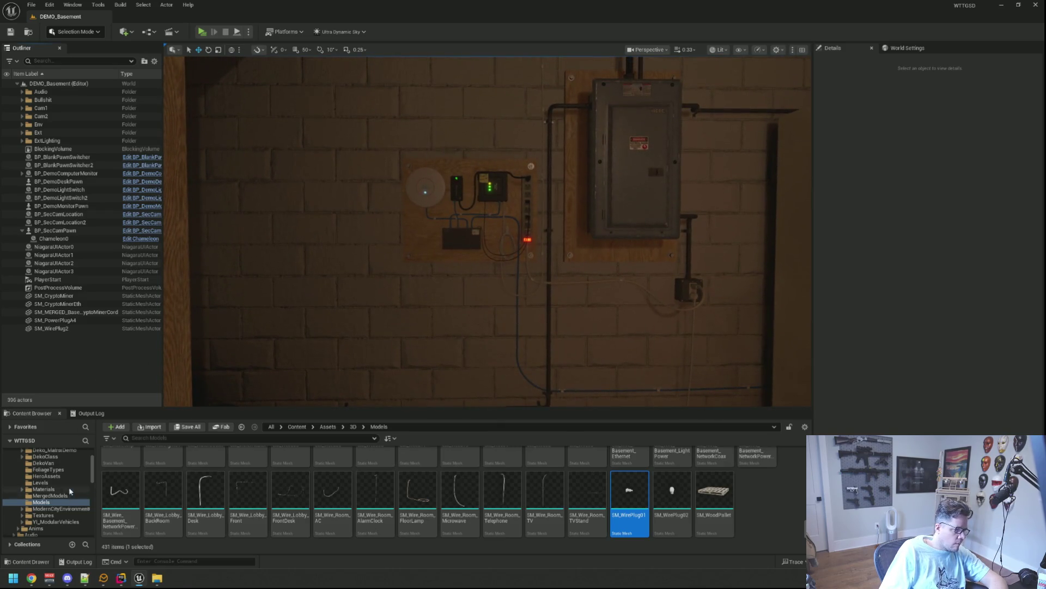
scroll(63, 494, up, 3)
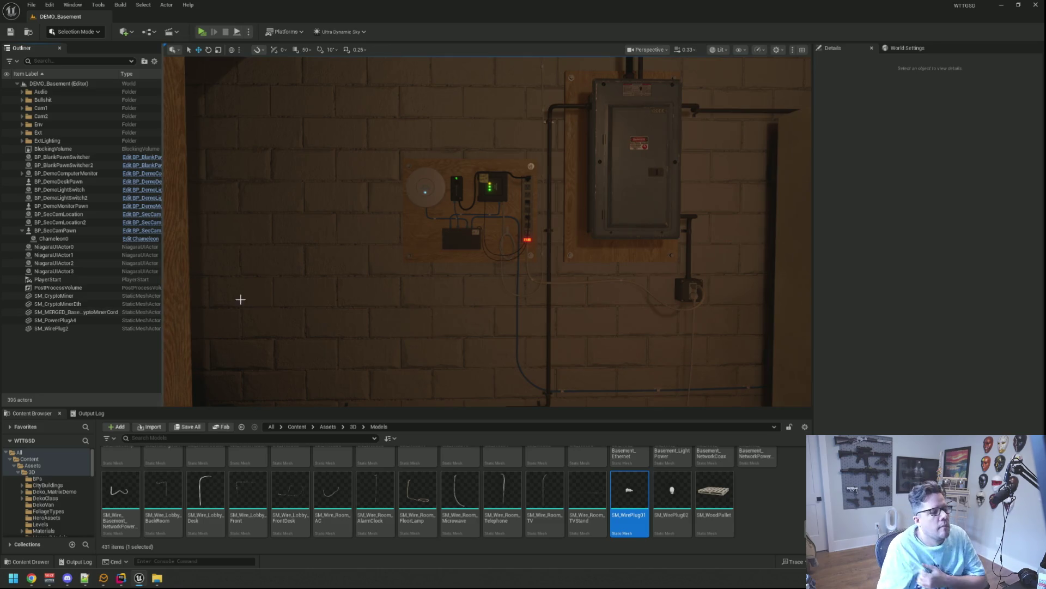
scroll(441, 255, up, 2)
scroll(442, 255, up, 10)
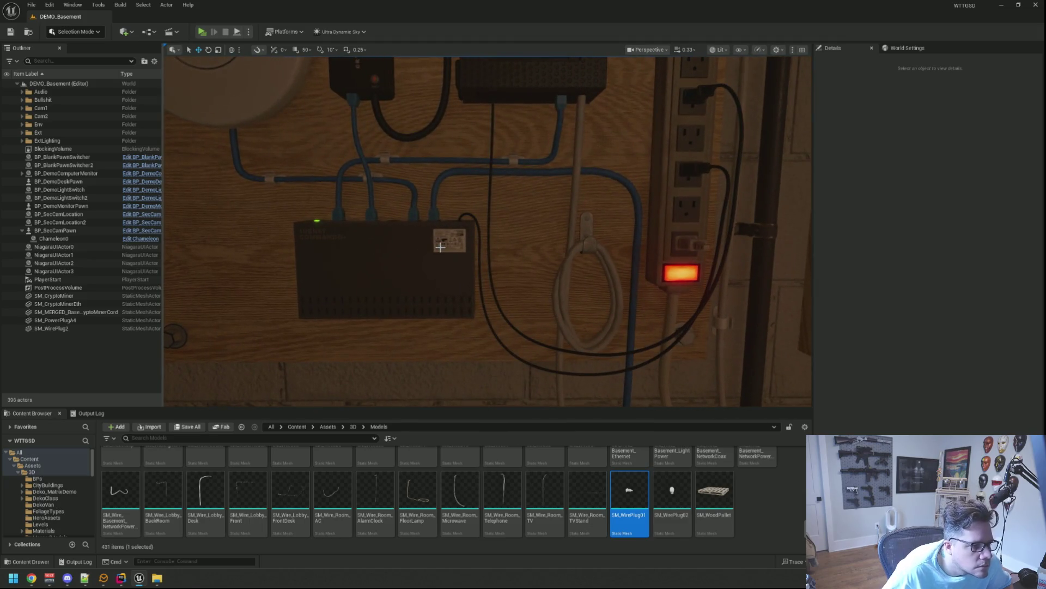
mouse_move(431, 235)
mouse_down()
mouse_move(474, 231)
mouse_move(467, 264)
mouse_move(425, 222)
mouse_move(427, 233)
mouse_move(468, 233)
mouse_move(435, 257)
mouse_move(457, 252)
mouse_move(428, 251)
mouse_move(499, 228)
mouse_up()
scroll(499, 229, up, 5)
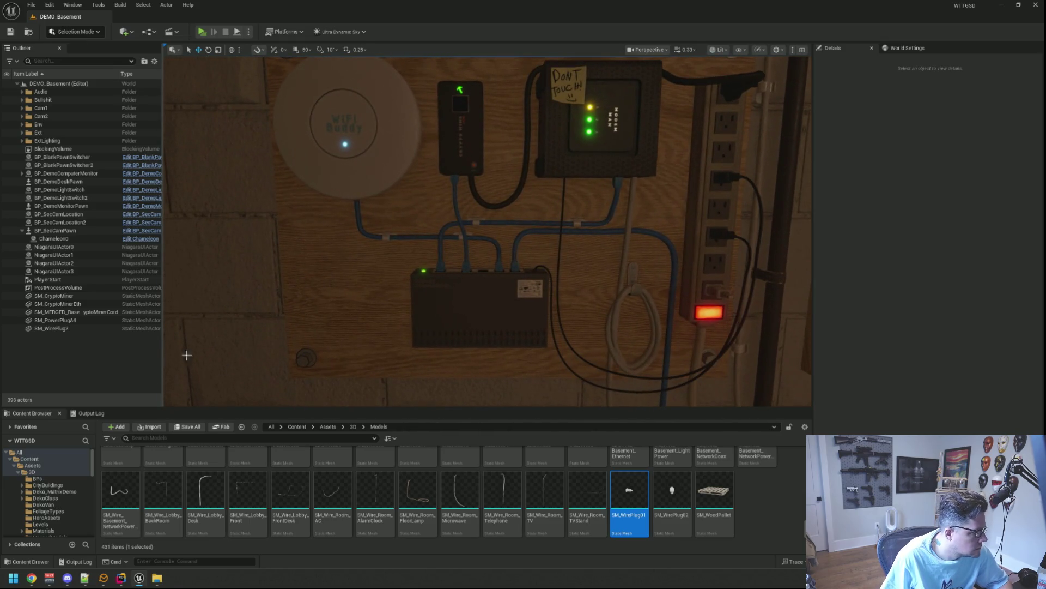
scroll(72, 478, down, 5)
scroll(72, 478, down, 1)
- Place a BP_NVSplineMesh_Child from NVSplineTools/Blueprints on the basement floor
click(42, 498)
double_click(120, 469)
mouse_move(206, 470)
mouse_down()
mouse_move(218, 478)
mouse_move(235, 381)
mouse_up()
scroll(236, 382, down, 3)
mouse_move(488, 232)
mouse_down()
mouse_move(349, 288)
mouse_move(403, 363)
mouse_move(515, 276)
mouse_move(474, 262)
mouse_move(574, 303)
mouse_up()
scroll(351, 286, up, 5)
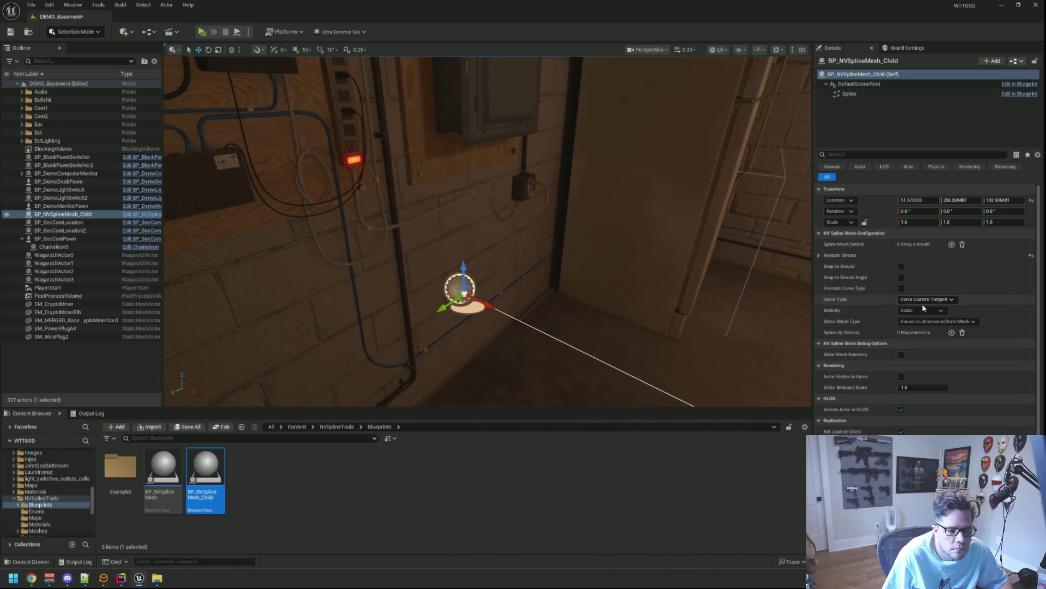
- Add a spline mesh entry and assign SM_Wire02 as its mesh
click(951, 245)
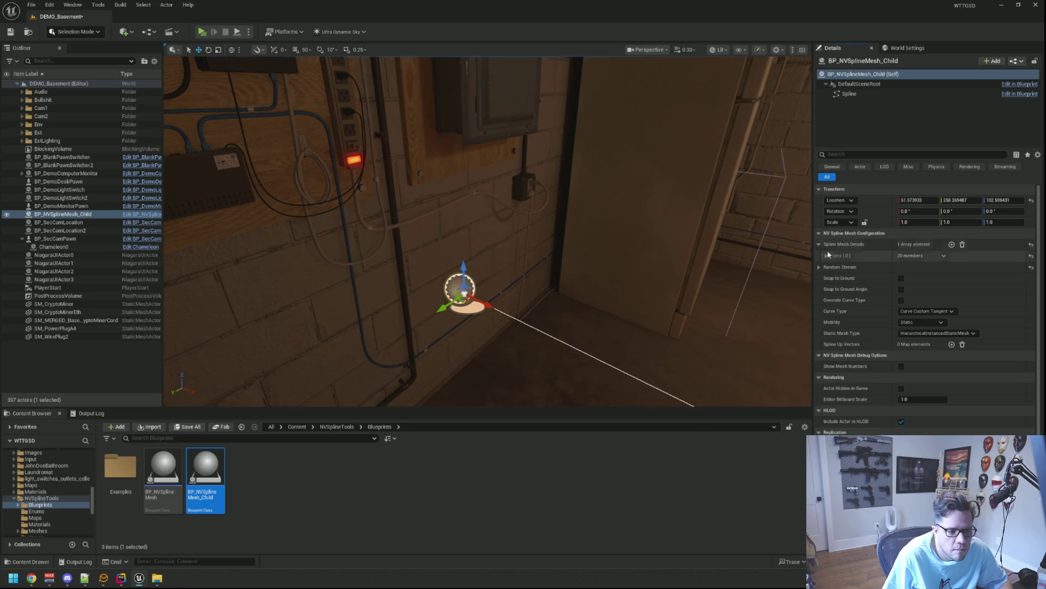
click(827, 255)
click(951, 267)
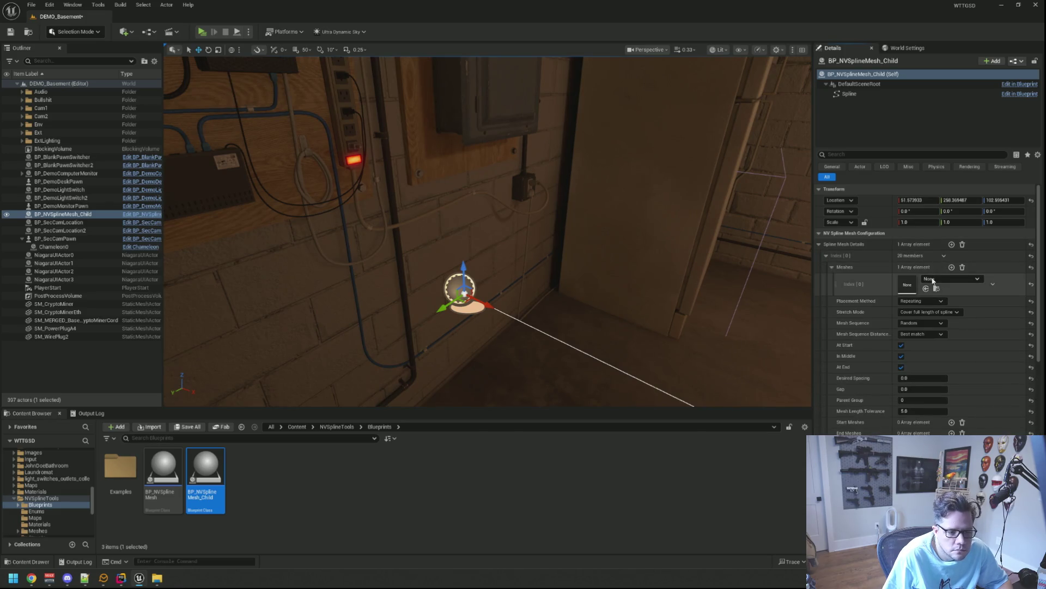
click(938, 279)
text(Wire02)
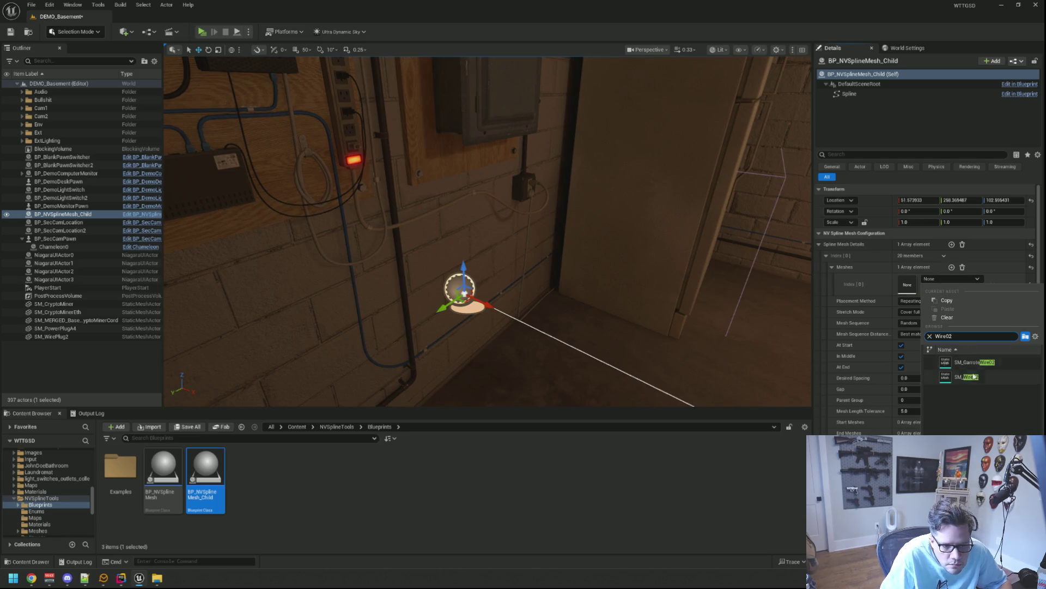
click(967, 377)
- Pull the wire's end point back to shorten the spline, then reselect the actor
drag(699, 307, 678, 299)
click(562, 262)
mouse_move(561, 262)
mouse_down()
mouse_move(399, 203)
mouse_move(496, 250)
mouse_move(402, 223)
mouse_up()
click(401, 223)
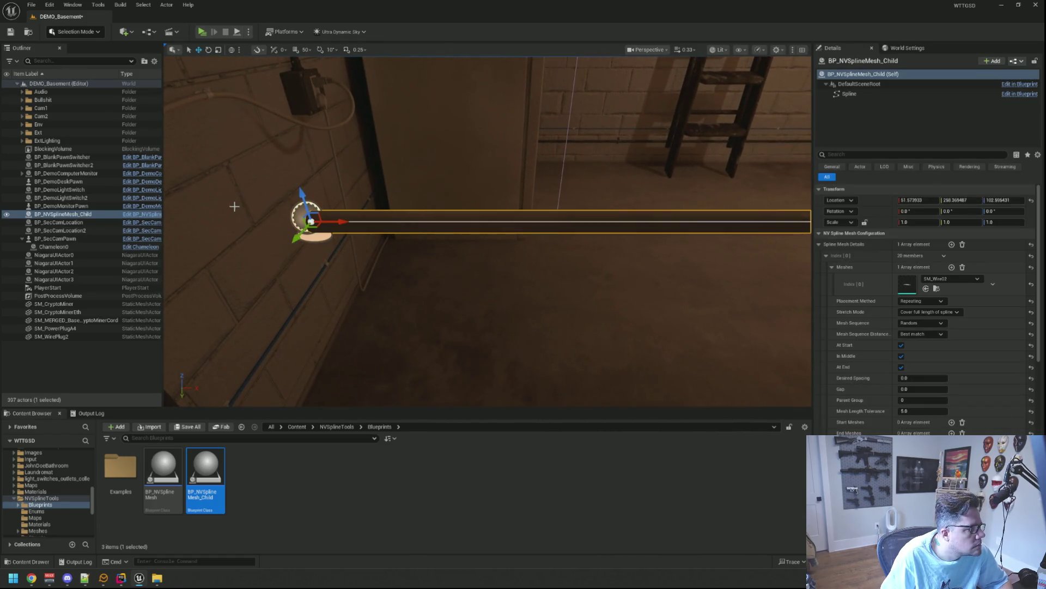
drag(495, 192, 490, 227)
click(506, 327)
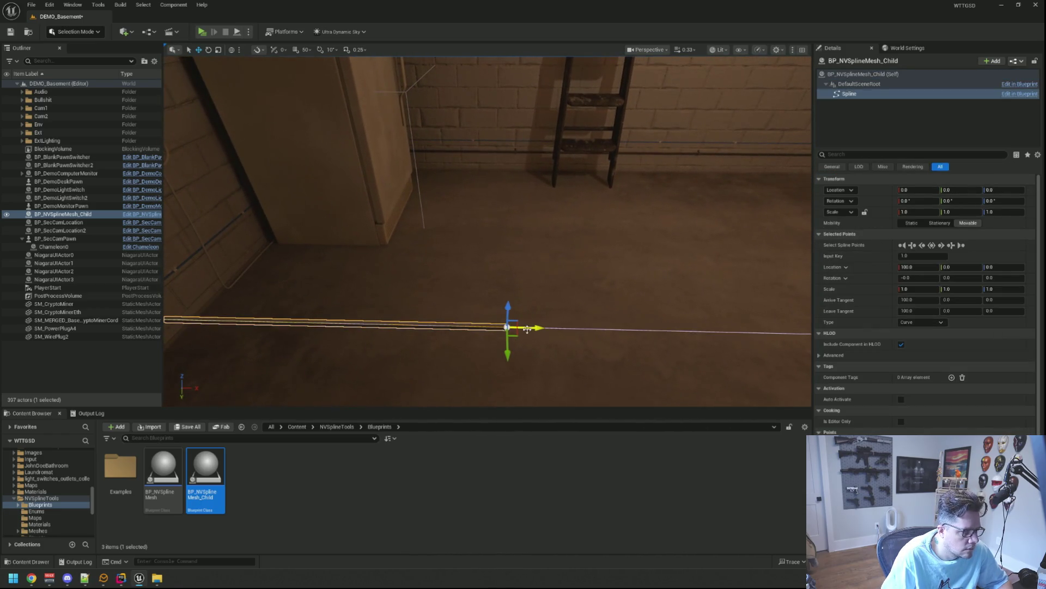
drag(533, 299, 698, 266)
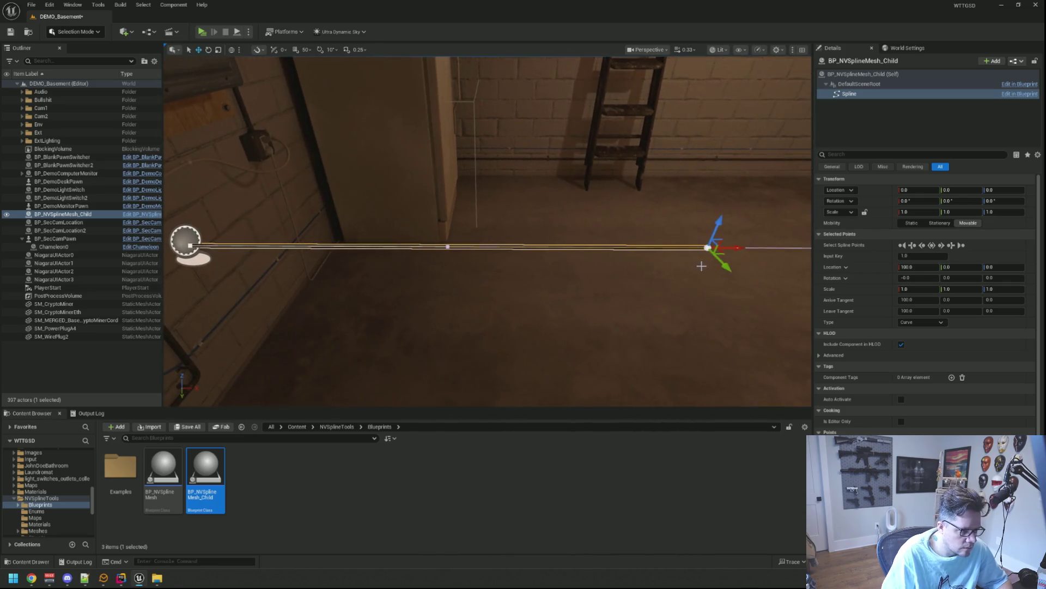
key(ctrl+z)
mouse_move(307, 244)
mouse_down()
mouse_move(228, 232)
mouse_move(405, 260)
mouse_up()
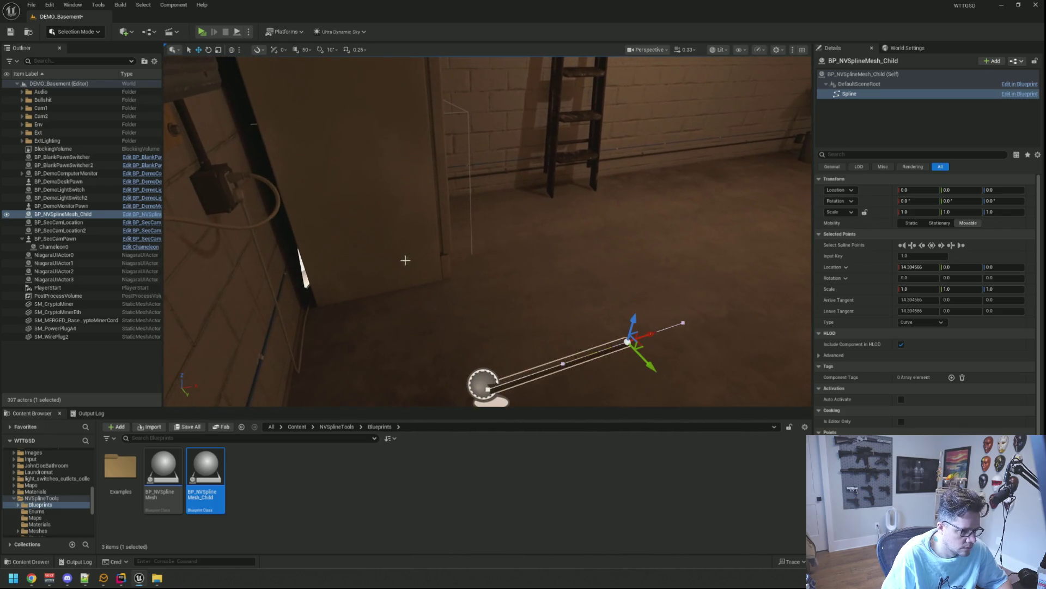
click(90, 215)
mouse_move(533, 310)
mouse_down()
mouse_move(515, 311)
mouse_move(520, 328)
mouse_up()
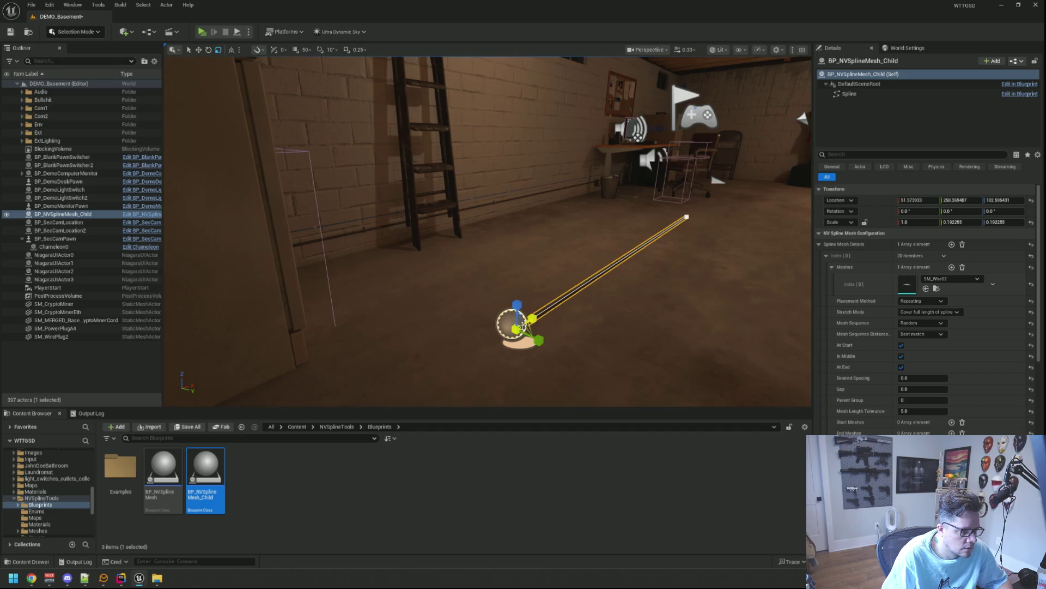
- Move the wire actor toward the wall and rotate it -90 degrees on Y
key(Escape)
drag(510, 305, 545, 291)
mouse_move(420, 221)
mouse_down()
mouse_move(420, 230)
mouse_move(420, 218)
mouse_move(535, 234)
mouse_move(523, 248)
mouse_move(370, 244)
mouse_move(351, 154)
mouse_up()
drag(388, 286, 616, 259)
key(e)
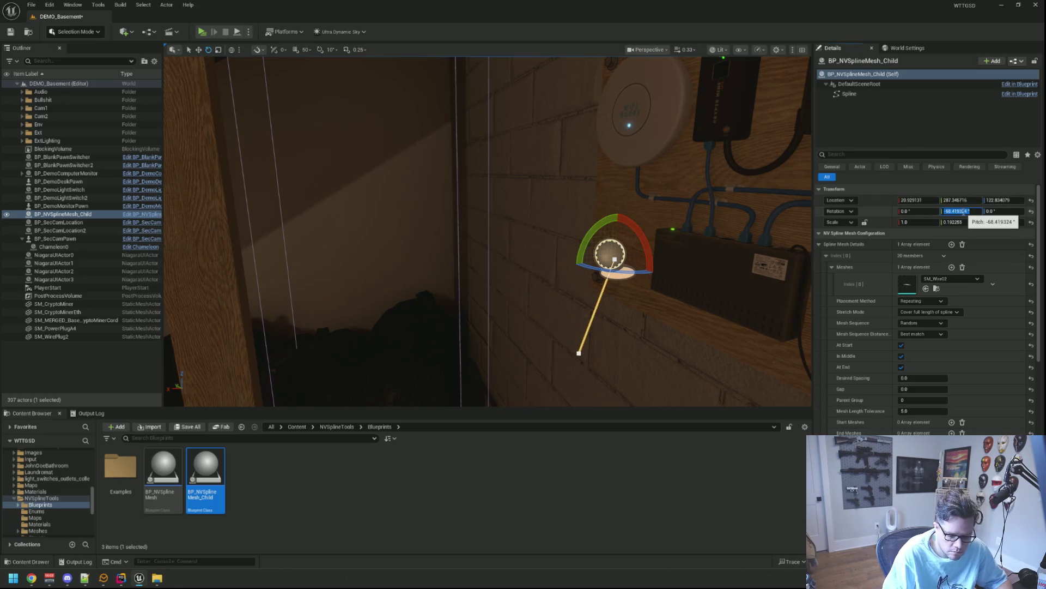
text(-90)
key(Return)
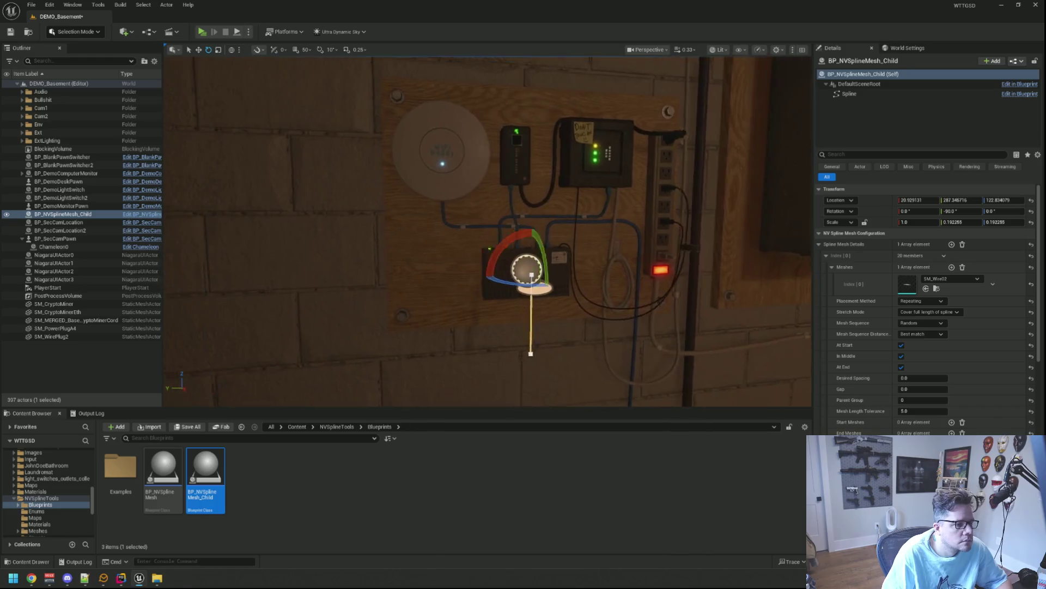
- Raise the wire tight against the wall beneath the WiFi puck
key(w)
drag(539, 218, 434, 221)
drag(541, 268, 407, 279)
mouse_move(376, 243)
mouse_down()
mouse_move(352, 118)
mouse_move(322, 97)
mouse_up()
mouse_move(439, 103)
mouse_down()
mouse_move(445, 136)
mouse_move(454, 106)
mouse_move(457, 122)
mouse_move(554, 114)
mouse_up()
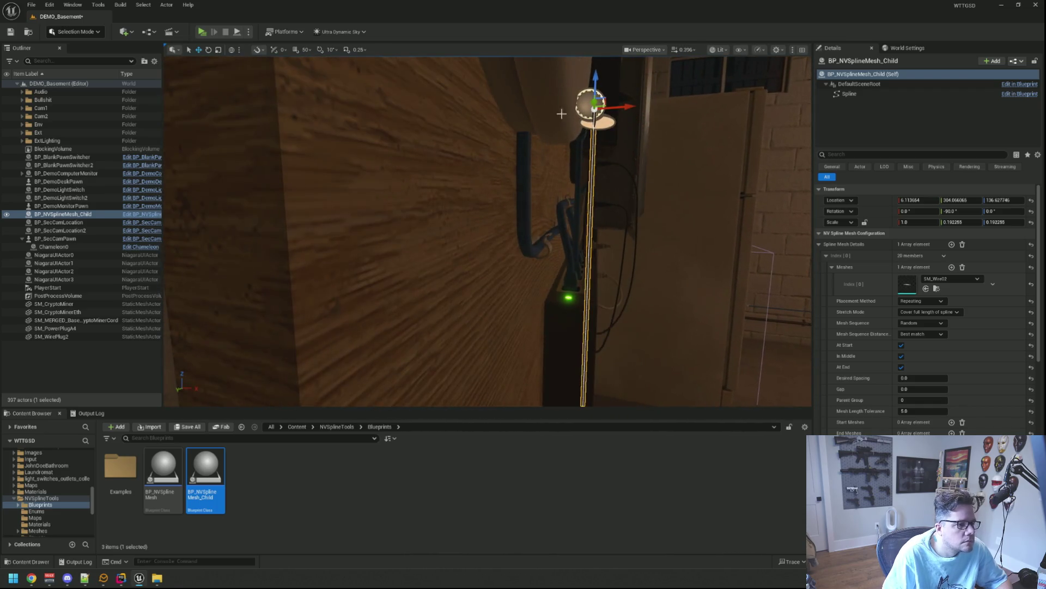
mouse_move(635, 108)
mouse_down()
mouse_move(553, 105)
mouse_move(420, 142)
mouse_move(510, 187)
mouse_up()
key(f)
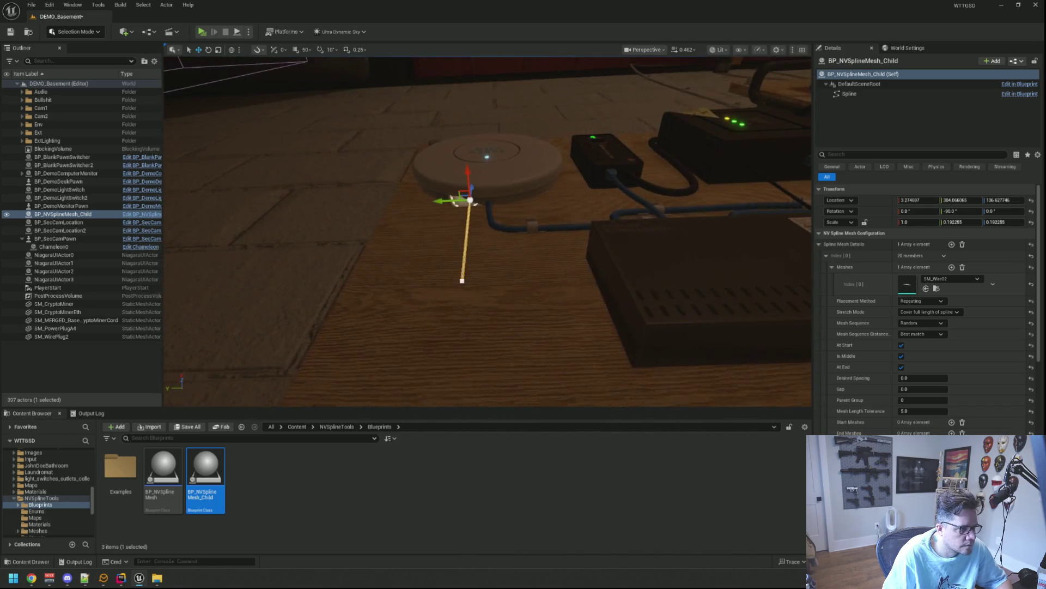
scroll(496, 203, up, 5)
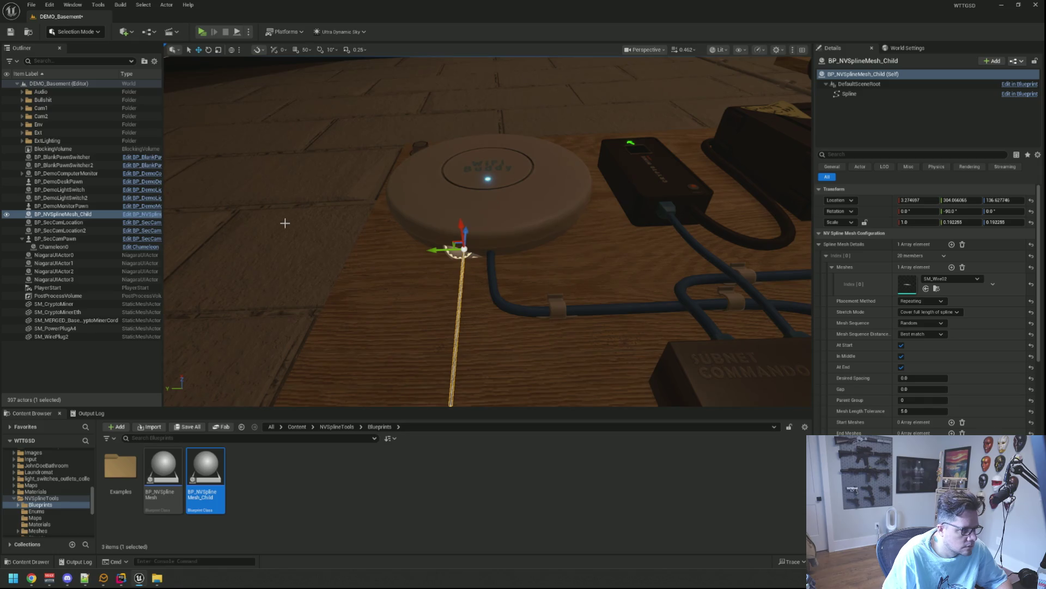
click(65, 213)
text(0.25)
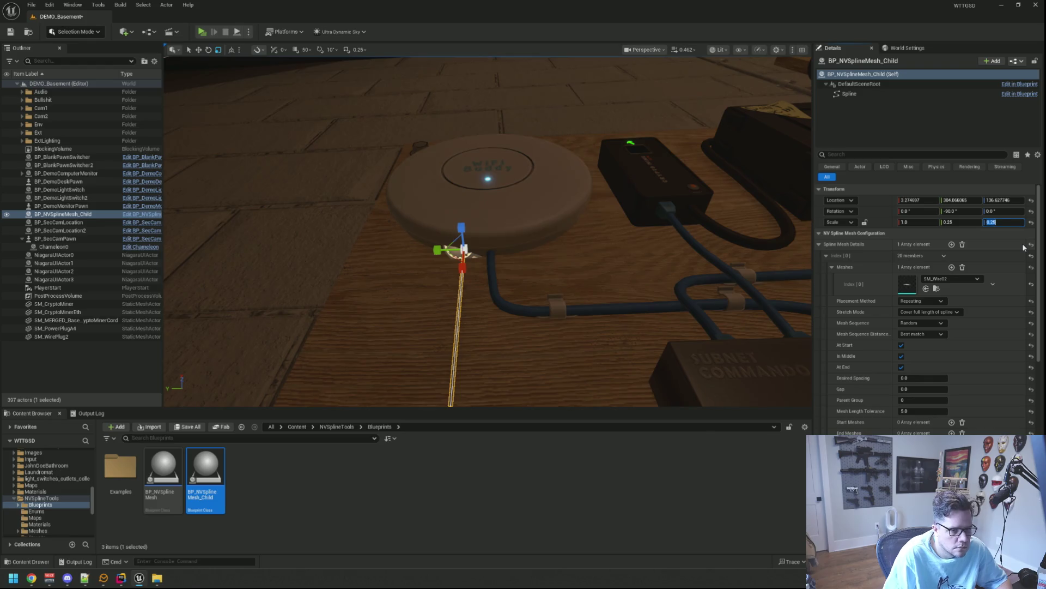
- Select the hanging wire beside the WiFi puck and set its Y and Z scale to 0.3
drag(637, 240, 637, 216)
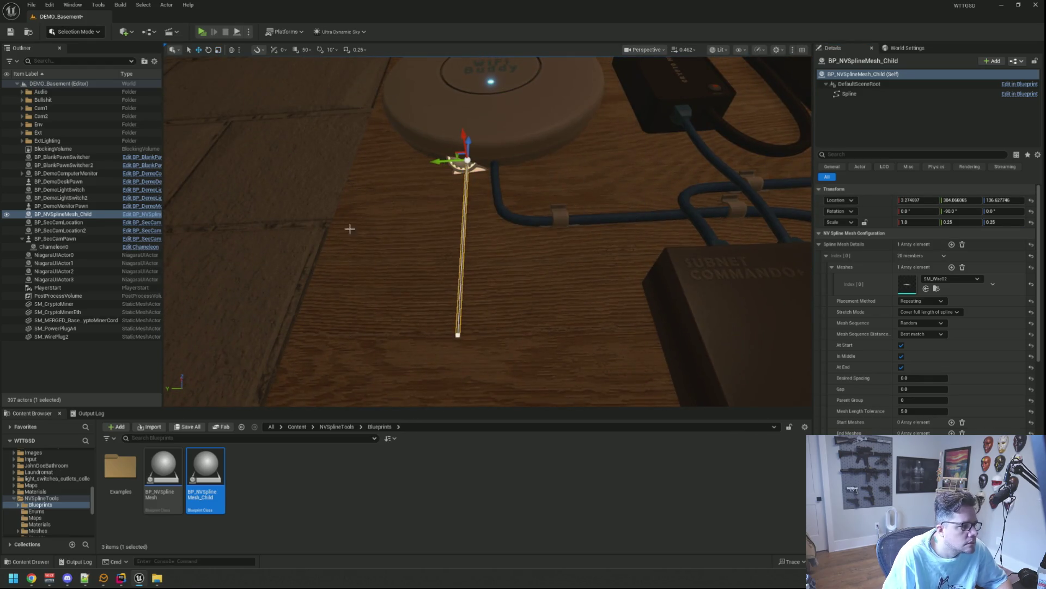
click(106, 366)
mouse_move(553, 204)
mouse_down()
mouse_move(553, 158)
mouse_move(537, 217)
mouse_move(518, 169)
mouse_move(528, 240)
mouse_move(526, 220)
mouse_up()
click(537, 189)
text(0.3)
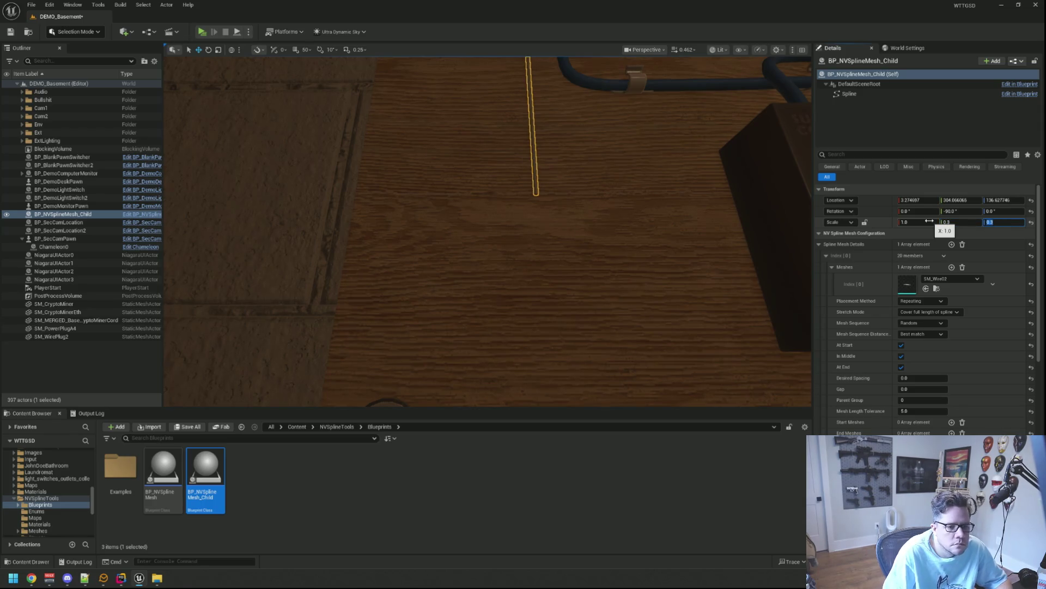
click(390, 238)
click(131, 213)
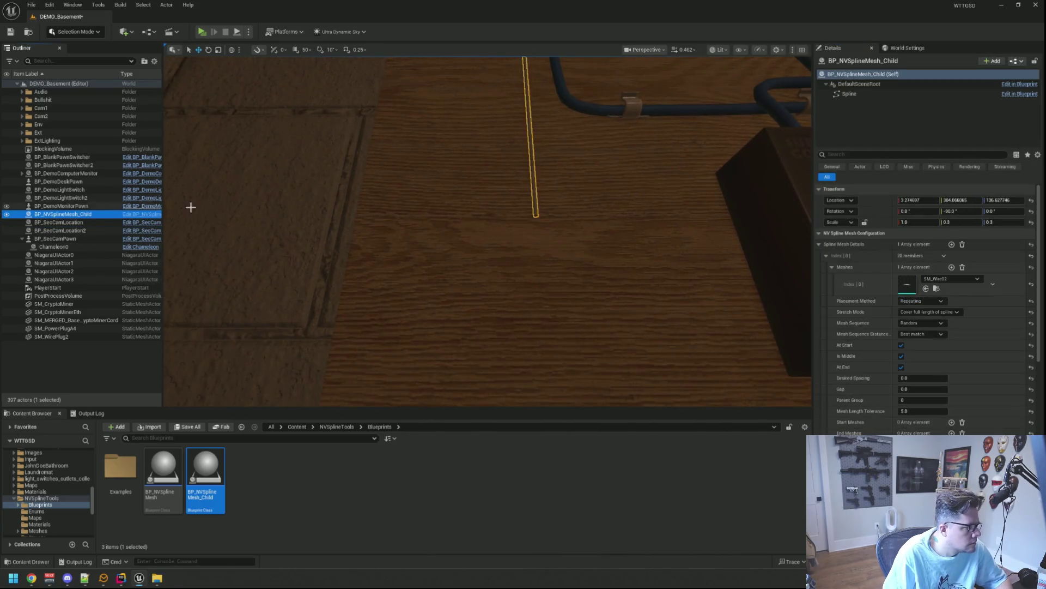
key(f)
click(510, 174)
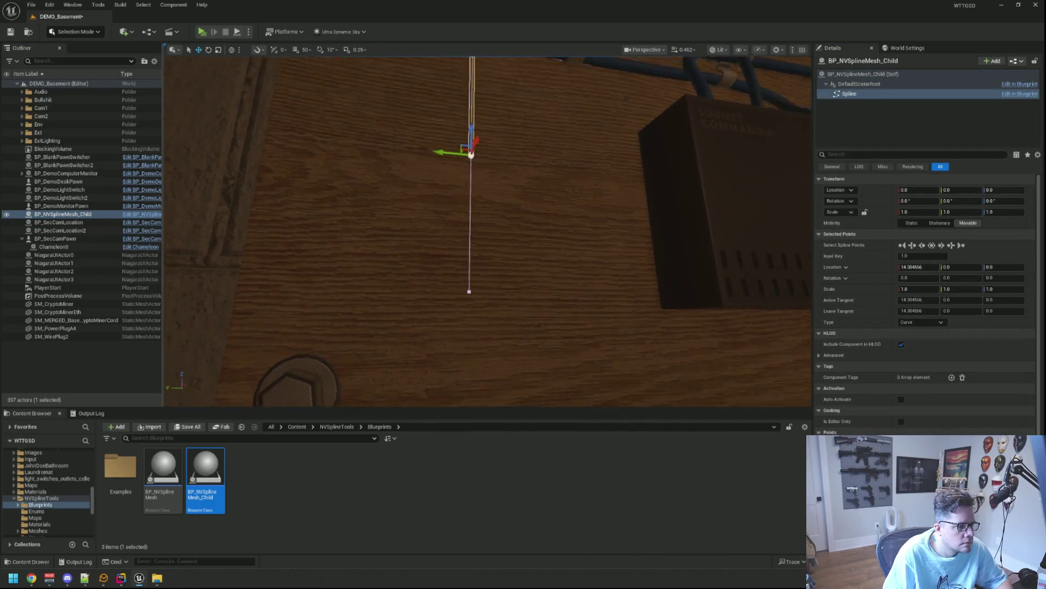
- Raise the wire's end point slightly near the WiFi puck
drag(542, 170, 542, 170)
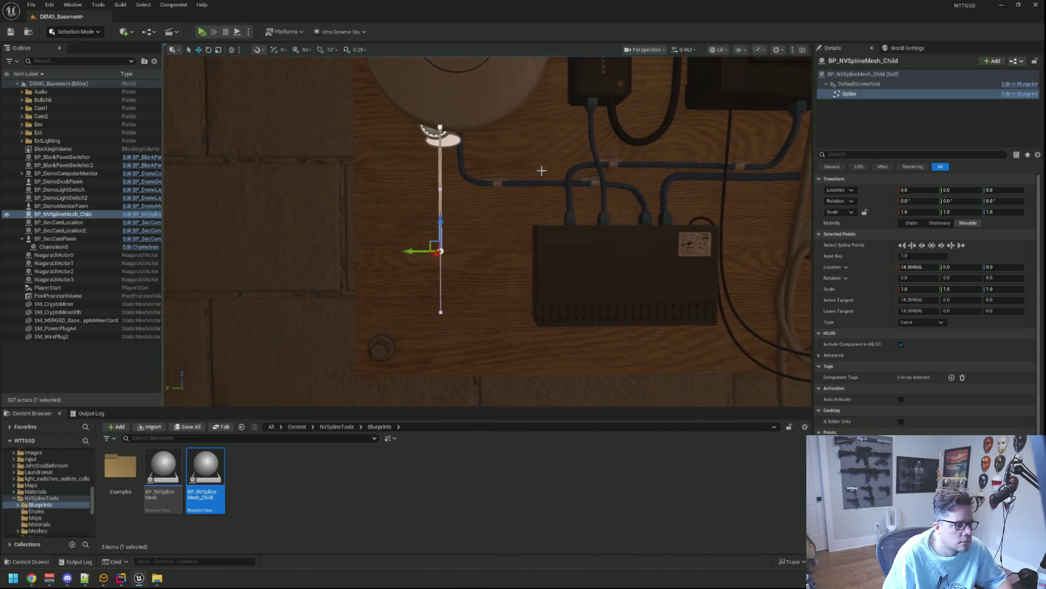
mouse_move(443, 186)
mouse_down()
mouse_move(409, 210)
mouse_move(441, 159)
mouse_up()
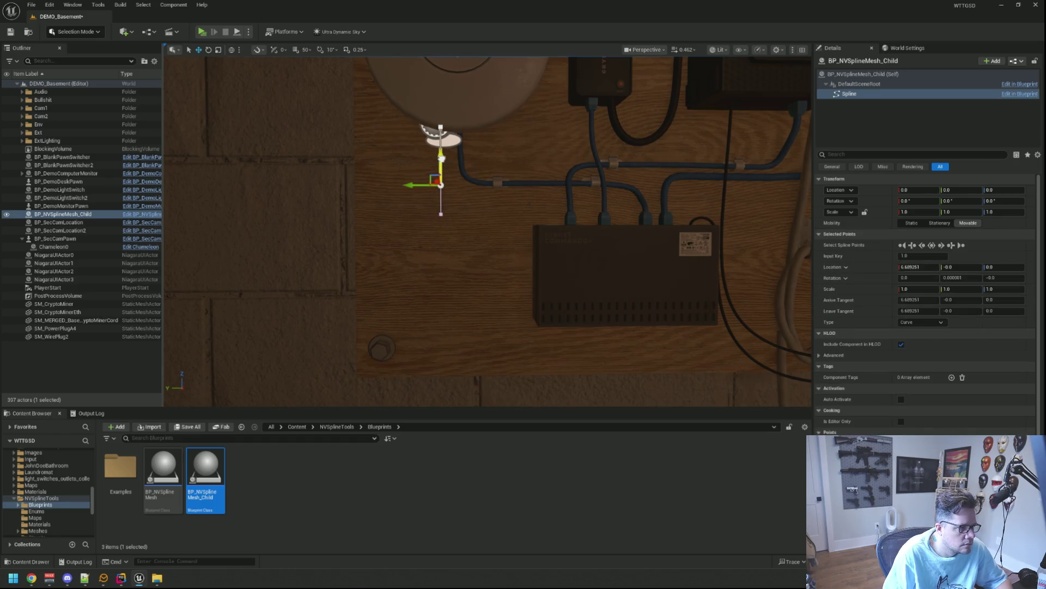
click(411, 186)
click(469, 190)
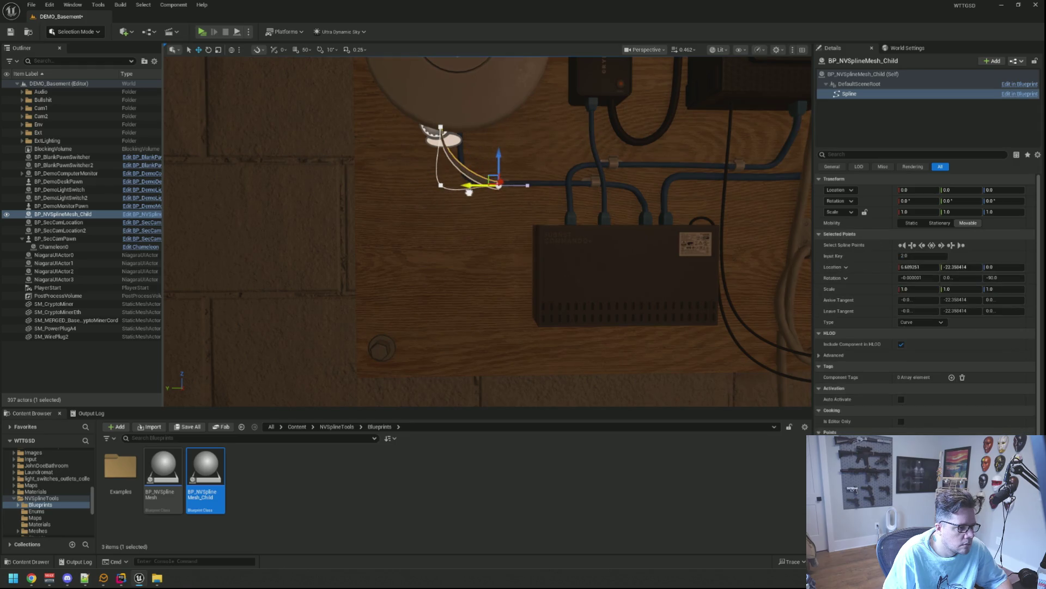
- Extend a new wire point toward the switch, pull it back left, then deselect the wire
mouse_move(475, 203)
mouse_down()
mouse_move(457, 212)
mouse_move(476, 203)
mouse_move(454, 172)
mouse_move(402, 199)
mouse_move(443, 187)
mouse_move(495, 206)
mouse_up()
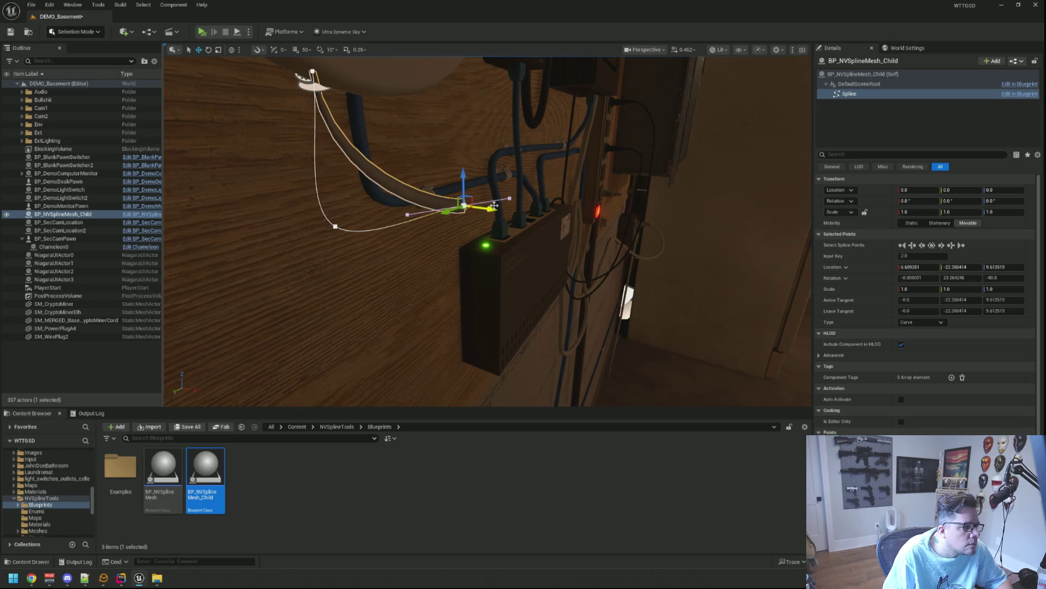
mouse_move(451, 214)
mouse_down()
mouse_move(467, 180)
mouse_move(611, 166)
mouse_up()
scroll(747, 187, up, 5)
mouse_move(673, 194)
mouse_down()
mouse_move(518, 205)
mouse_move(531, 176)
mouse_move(533, 226)
mouse_move(562, 248)
mouse_move(638, 238)
mouse_move(490, 234)
mouse_move(438, 224)
mouse_move(505, 224)
mouse_move(487, 206)
mouse_move(414, 205)
mouse_move(500, 204)
mouse_up()
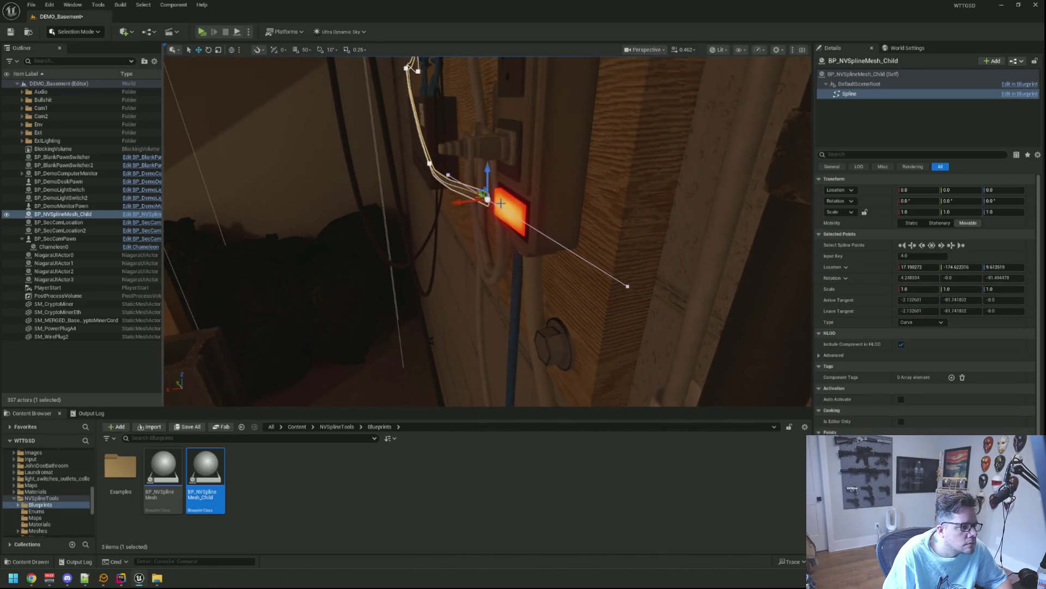
click(449, 186)
key(f)
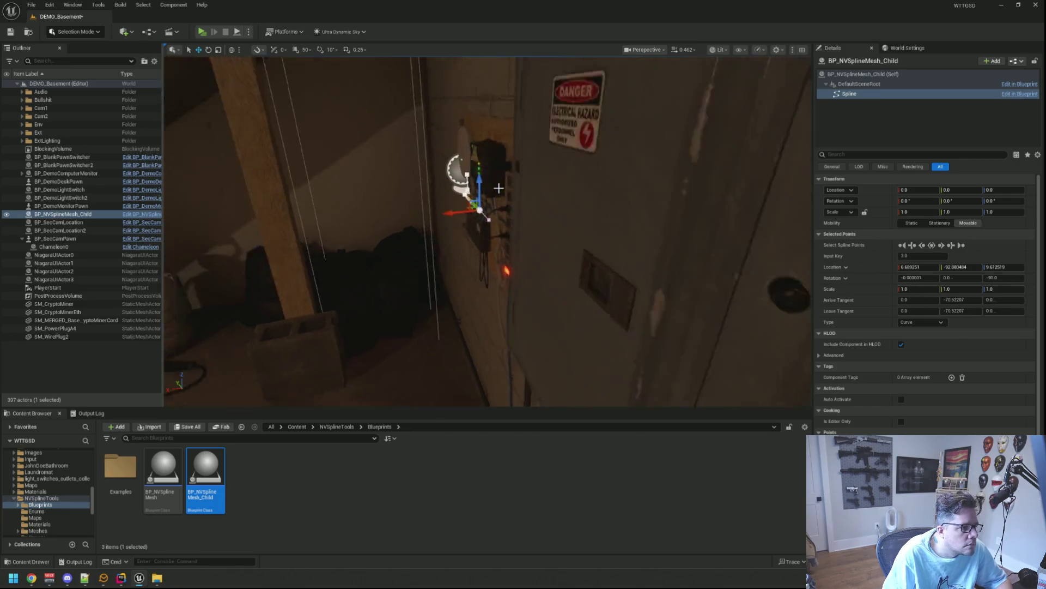
drag(496, 181, 441, 187)
click(399, 191)
scroll(459, 234, down, 3)
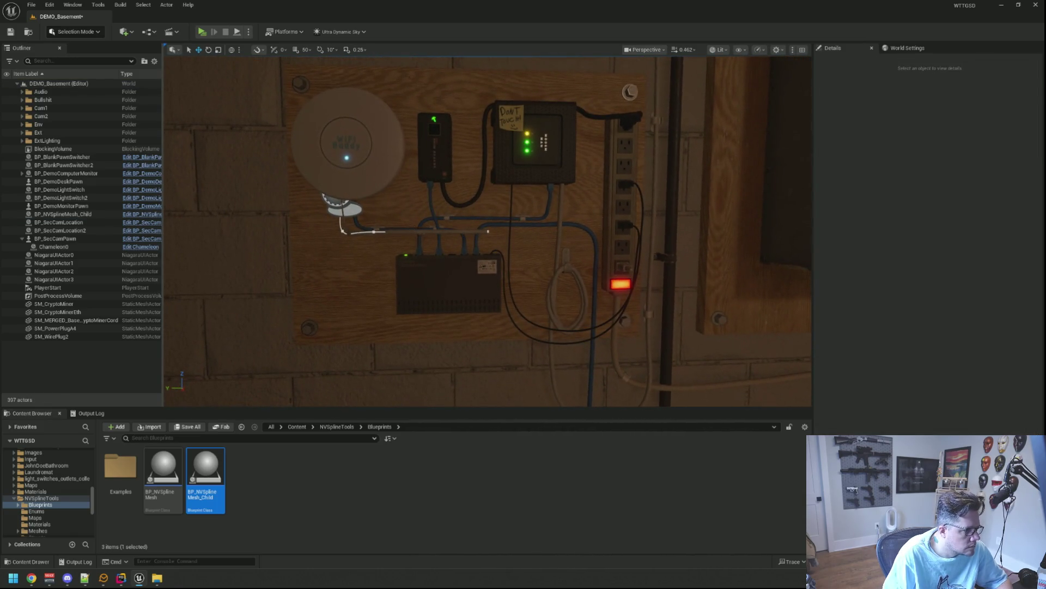
- Delete the BP_NVSplineMesh_Child wire actor and save the level
click(426, 221)
key(Delete)
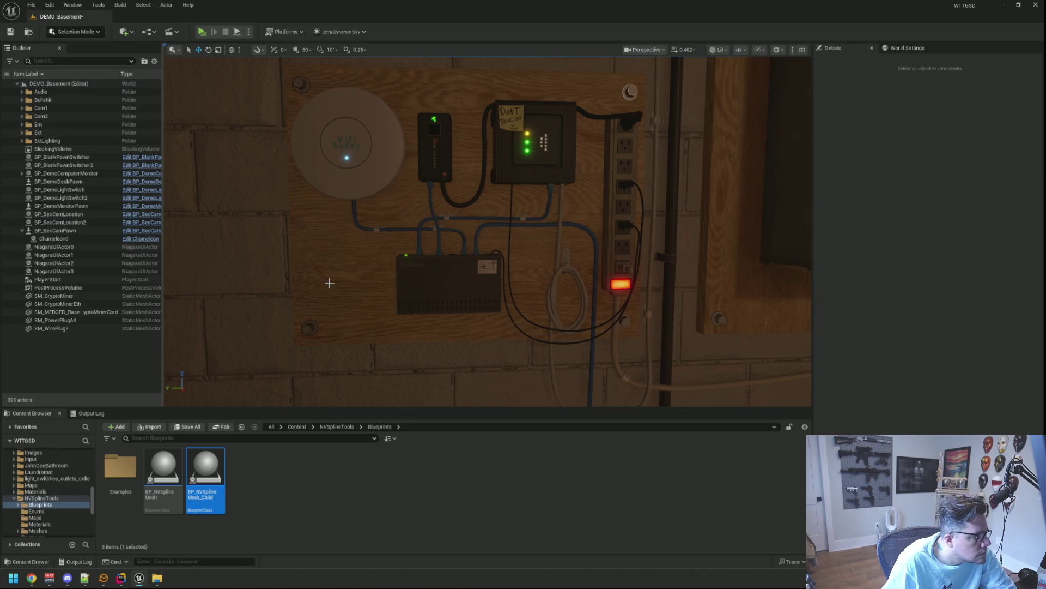
click(11, 33)
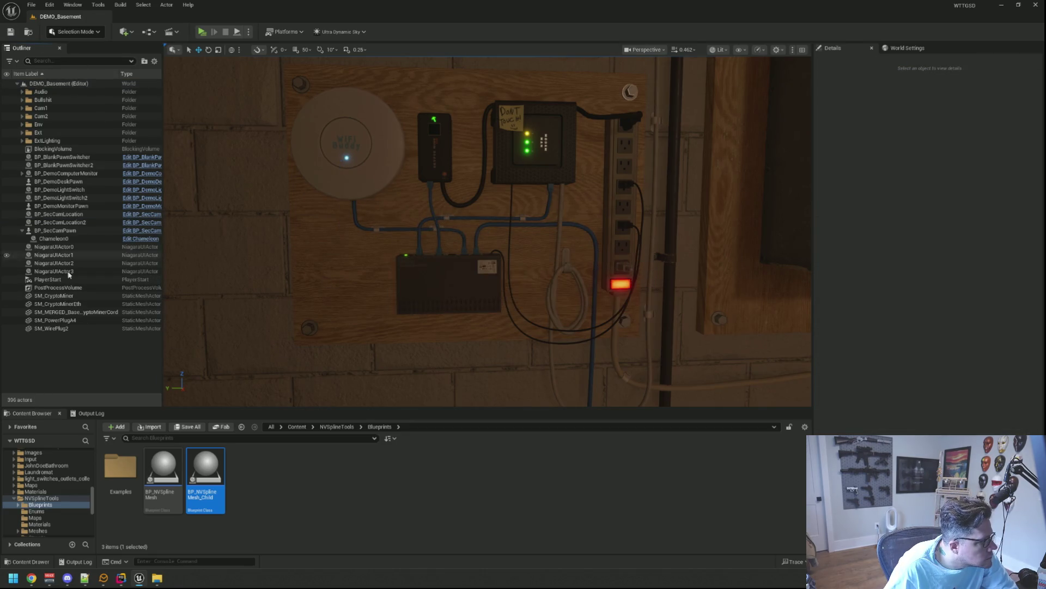
- Delete the SM_WirePlug2 plug from the wall board
mouse_move(477, 262)
mouse_down()
mouse_move(480, 276)
mouse_move(474, 261)
mouse_move(466, 281)
mouse_move(483, 193)
mouse_move(486, 204)
mouse_up()
click(657, 182)
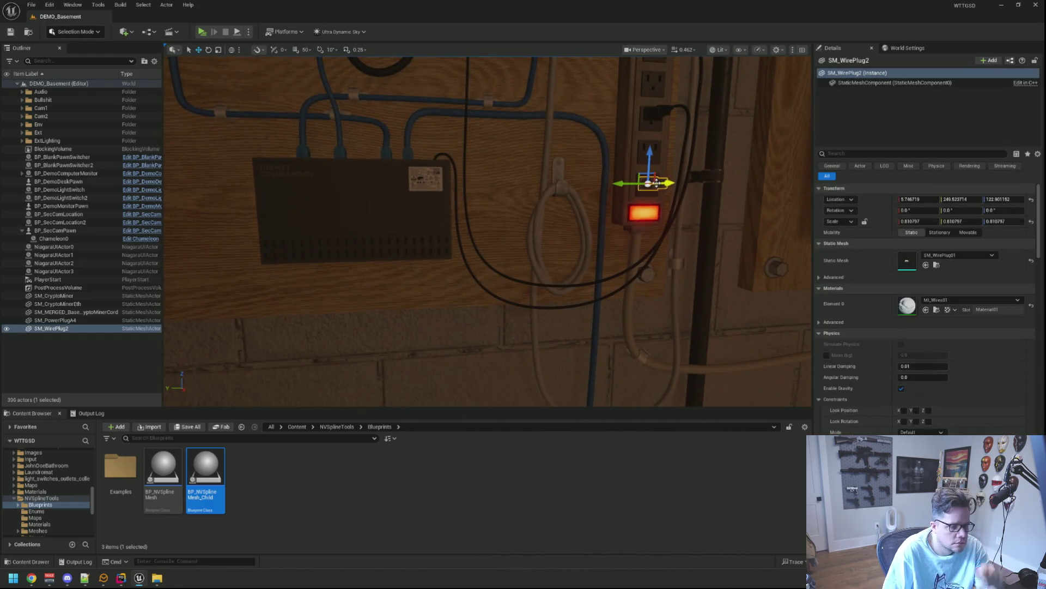
key(Delete)
- File the cryptominer cord into the Networking folder in the Outliner
click(21, 232)
mouse_move(323, 280)
mouse_down()
mouse_move(431, 239)
mouse_move(588, 149)
mouse_up()
click(313, 245)
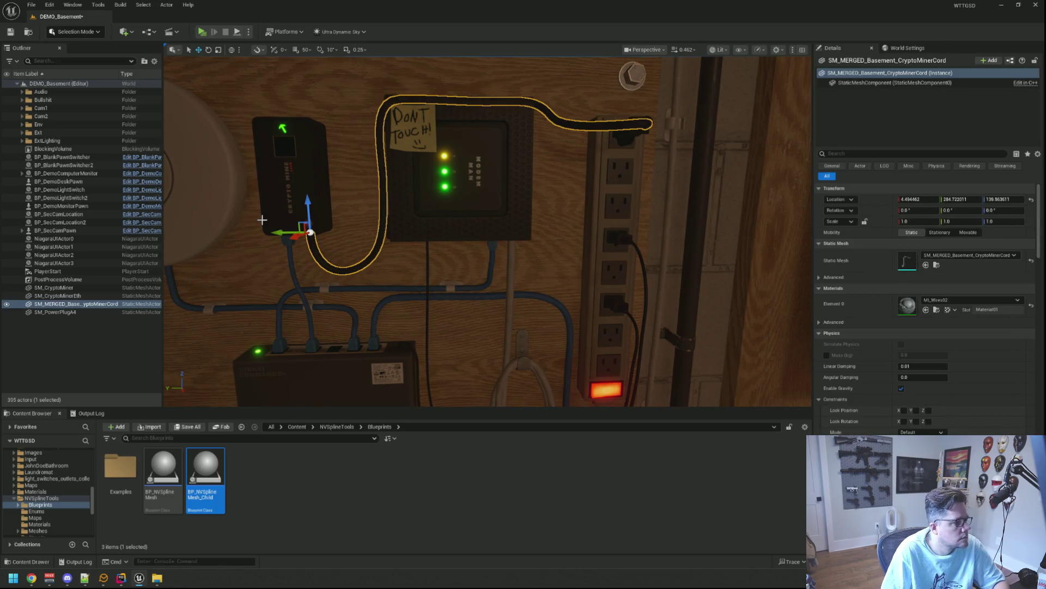
mouse_move(86, 308)
mouse_down()
mouse_move(96, 213)
mouse_move(59, 131)
mouse_move(59, 263)
mouse_move(39, 123)
mouse_move(30, 127)
mouse_up()
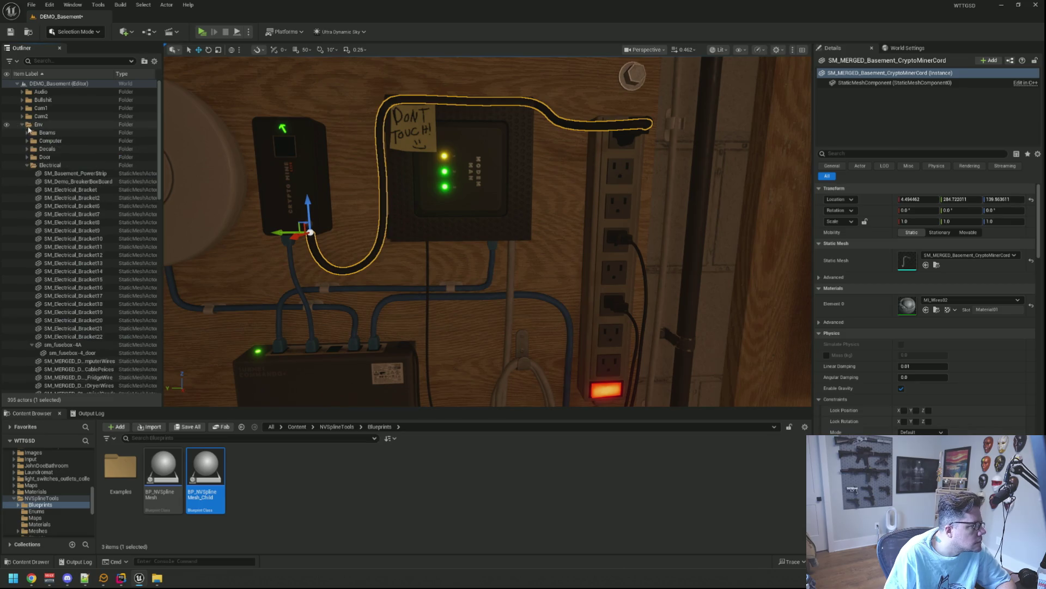
click(26, 166)
click(27, 206)
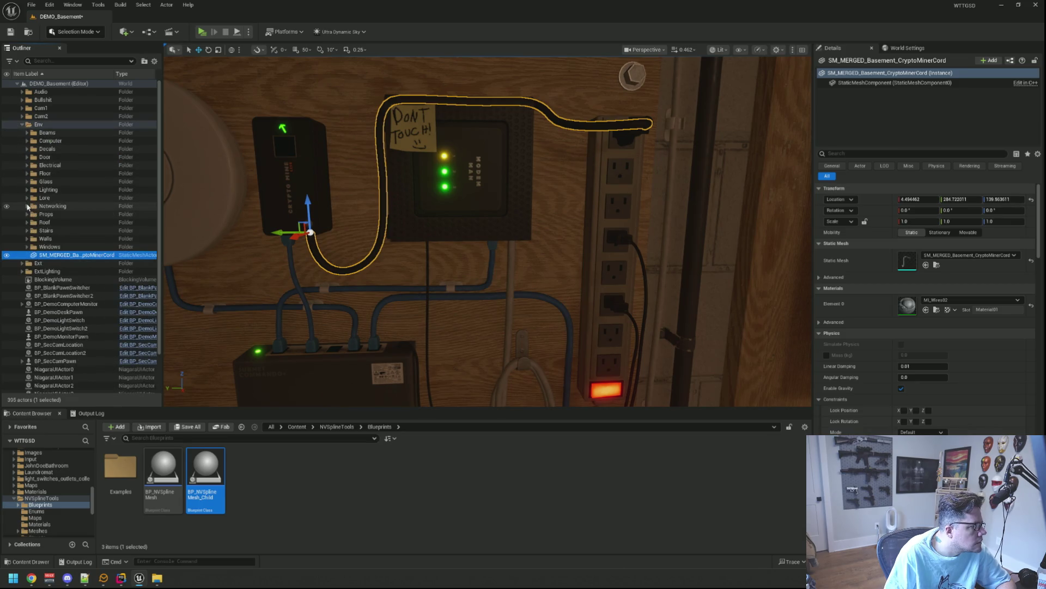
drag(60, 256, 49, 208)
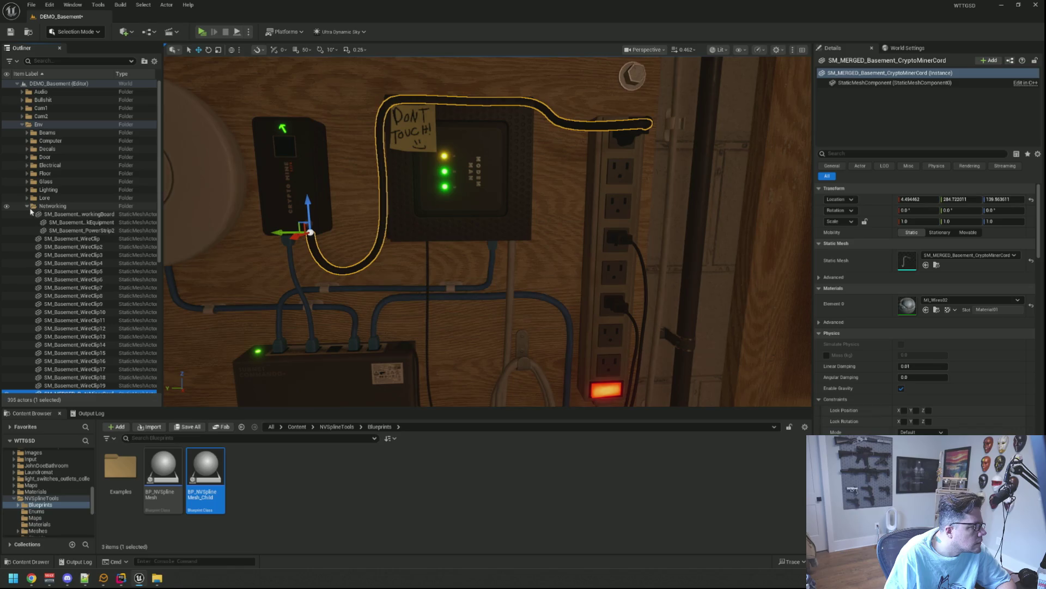
click(27, 206)
- Move SM_PowerPlugA4 and SM_CryptoMinerEth into the Networking folder as well
click(631, 140)
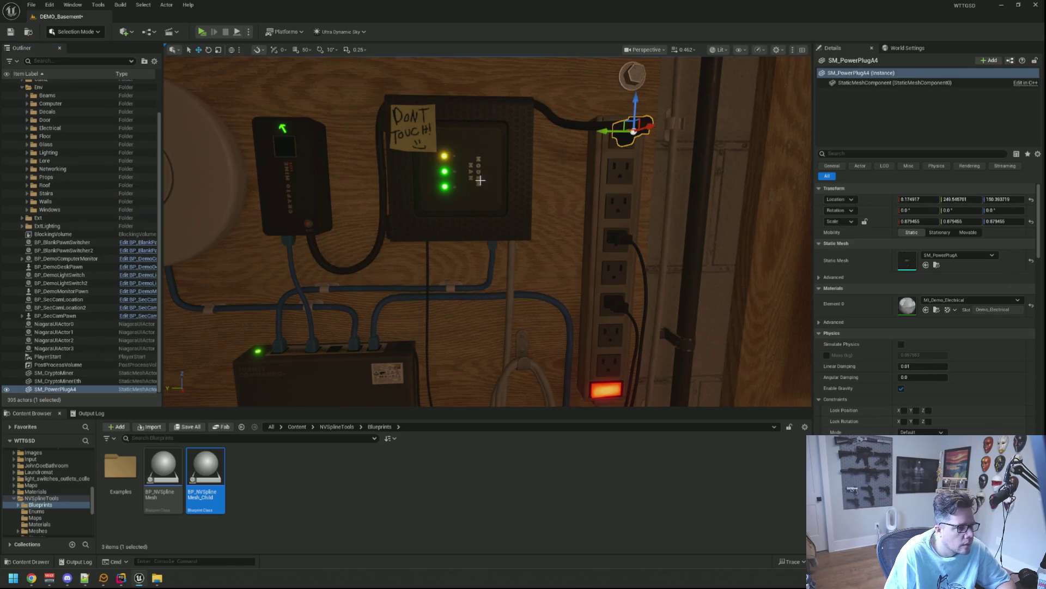
mouse_move(64, 390)
mouse_down()
mouse_move(103, 179)
mouse_move(55, 208)
mouse_up()
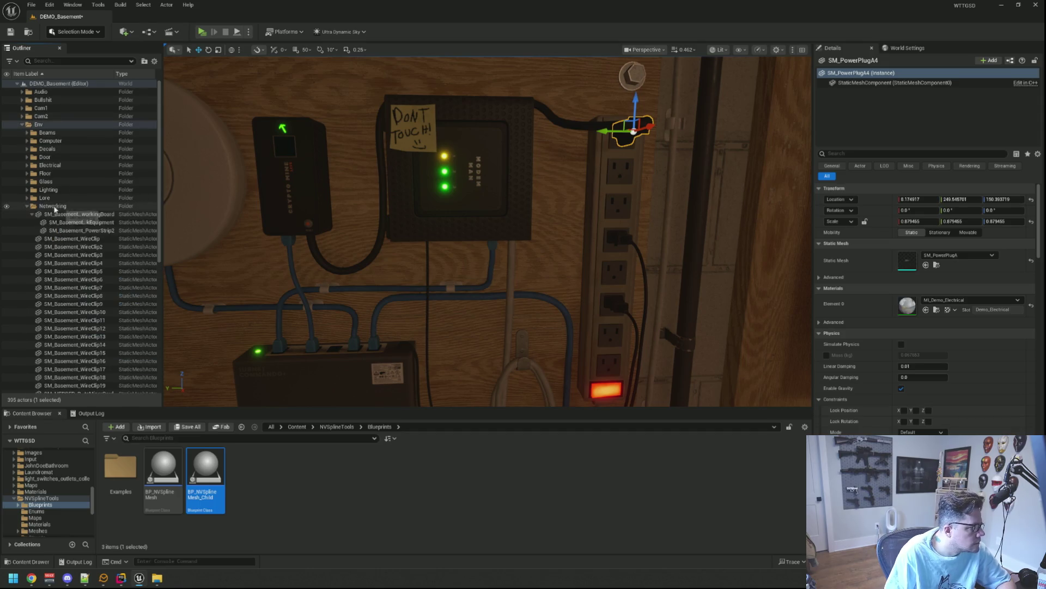
click(28, 206)
scroll(86, 296, down, 2)
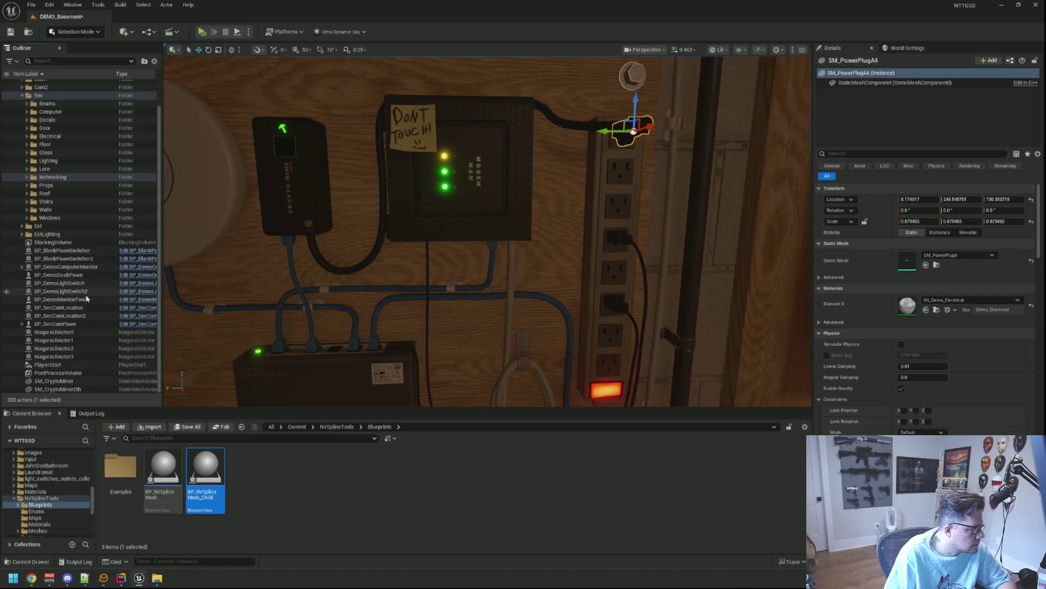
mouse_move(75, 389)
mouse_down()
mouse_move(93, 261)
mouse_move(64, 245)
mouse_up()
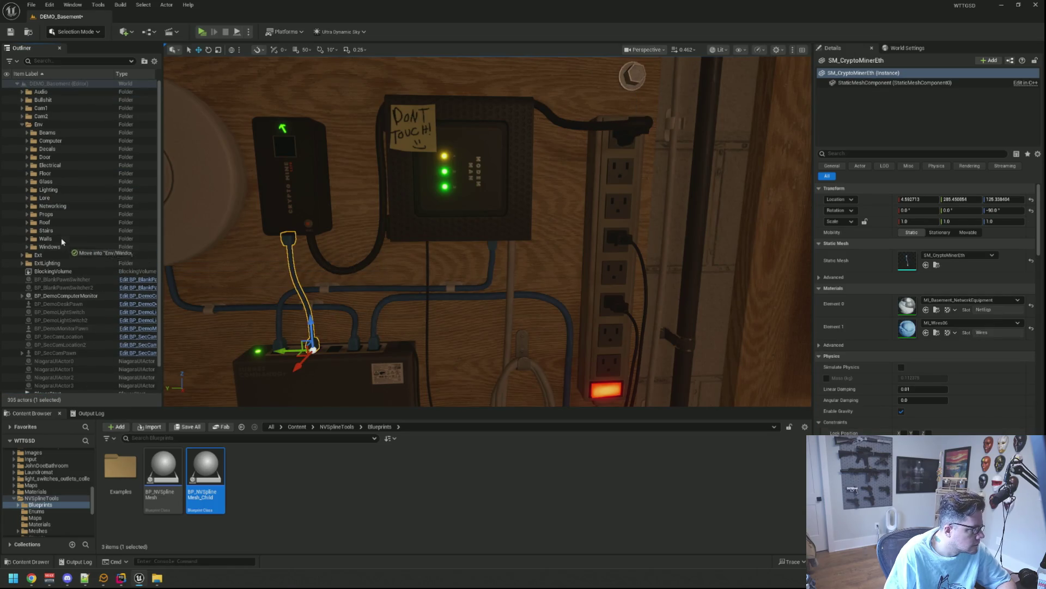
drag(55, 208, 54, 207)
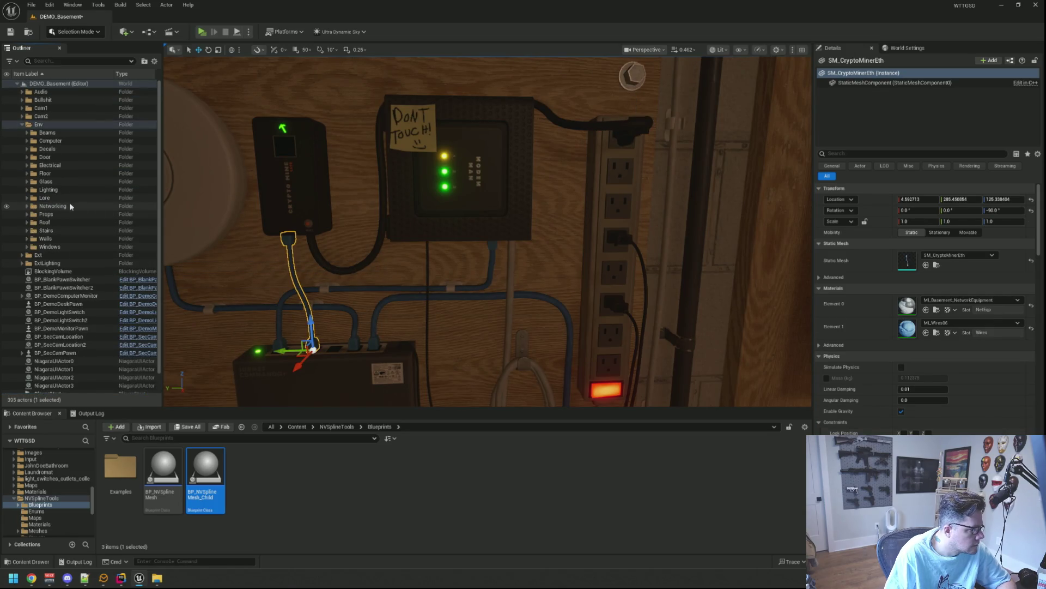
- Deselect SM_CryptoMinerEth and zoom out to frame the whole network board
scroll(569, 243, down, 2)
key(Escape)
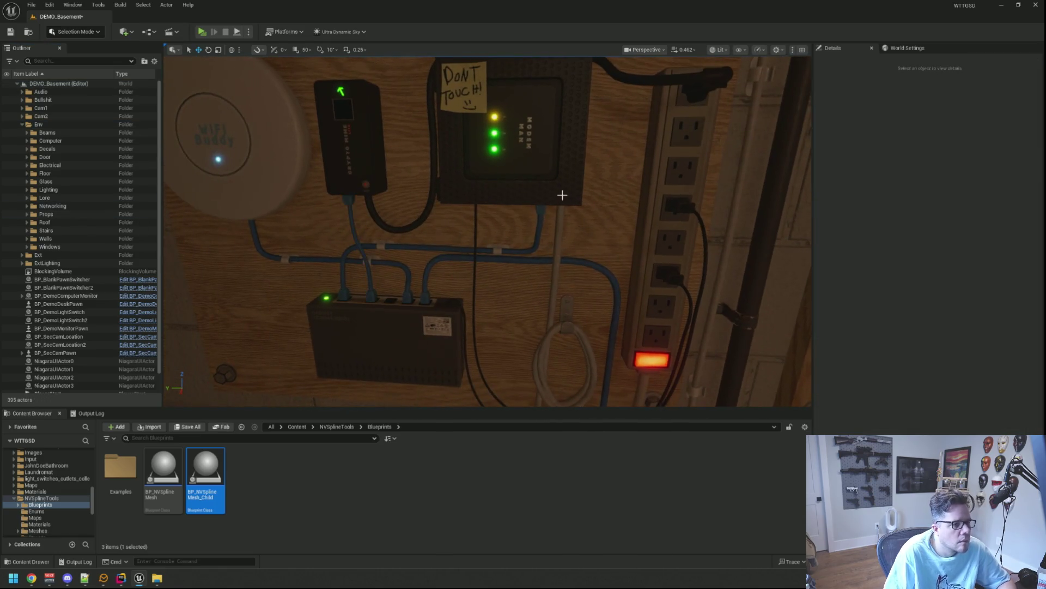
scroll(561, 196, down, 5)
scroll(464, 148, up, 1)
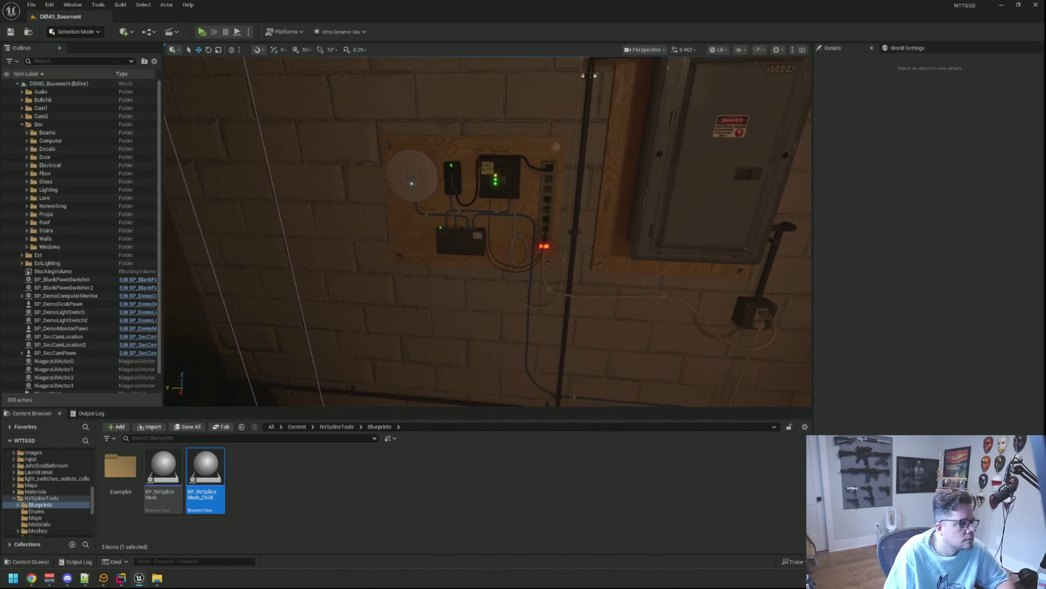
click(202, 32)
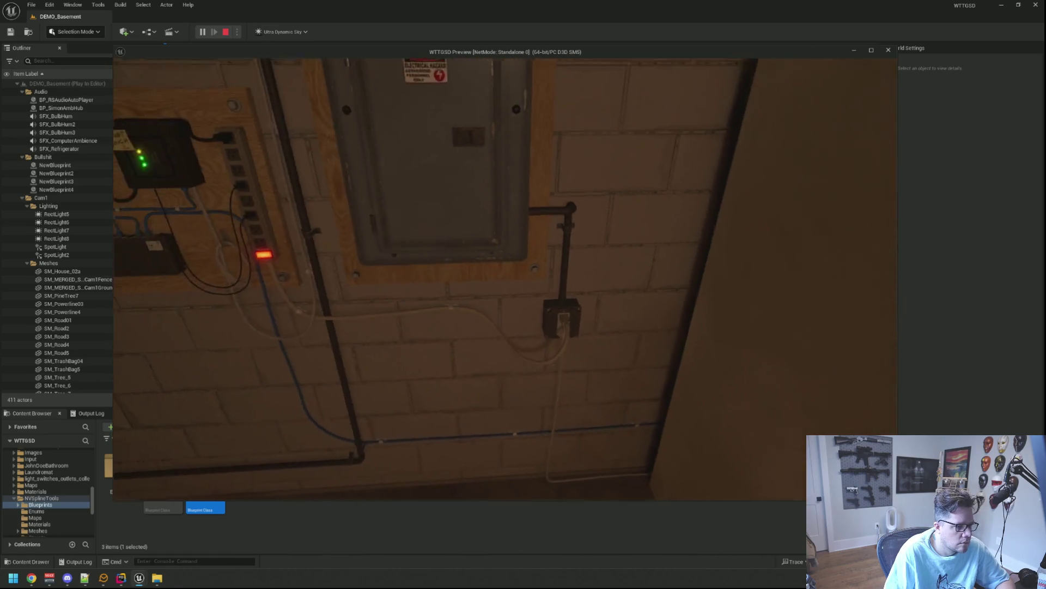
click(366, 267)
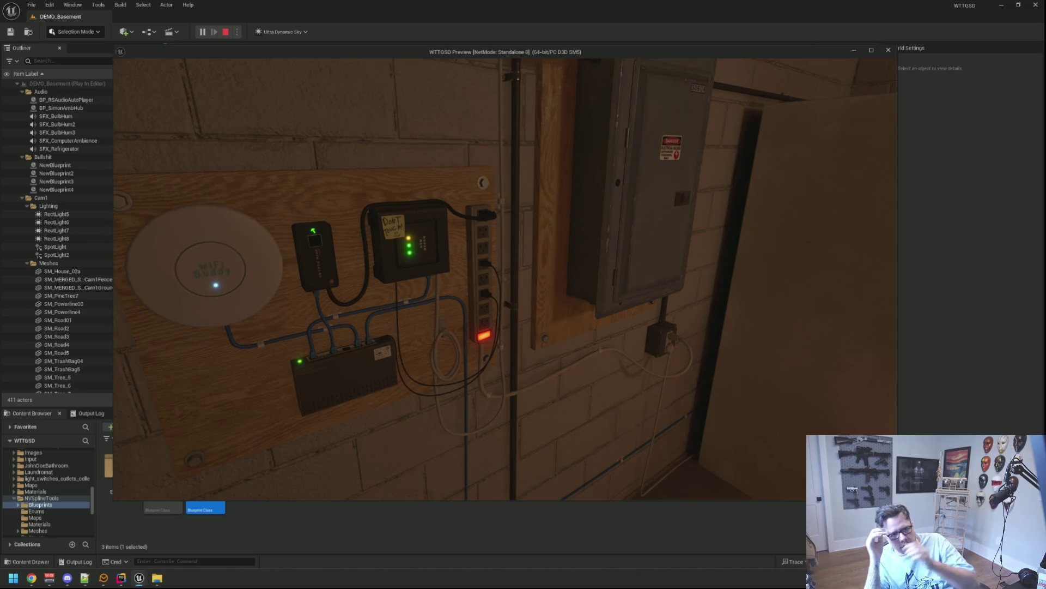
mouse_move(505, 278)
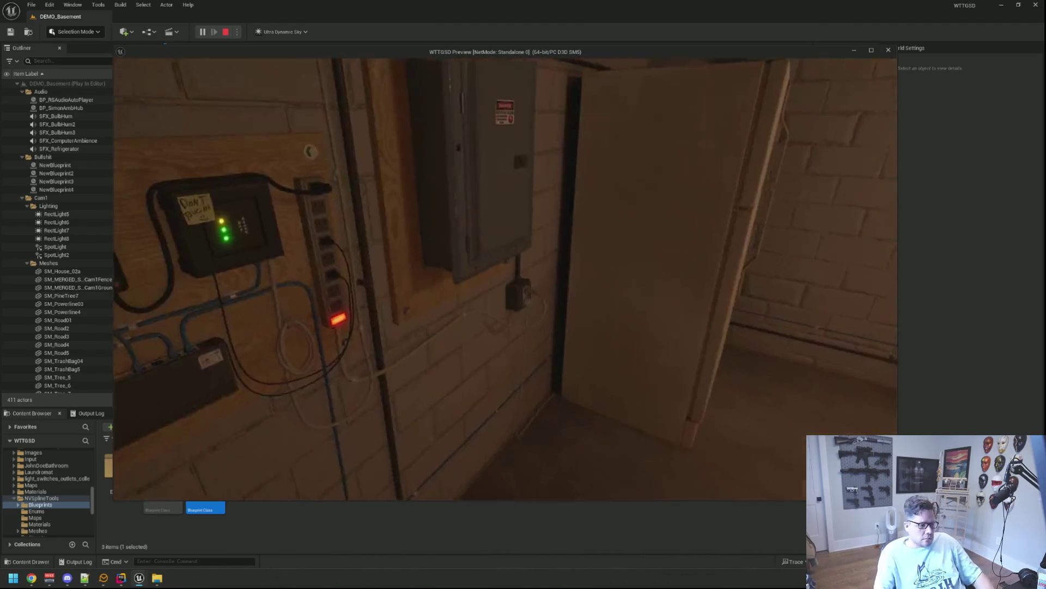
key(Escape)
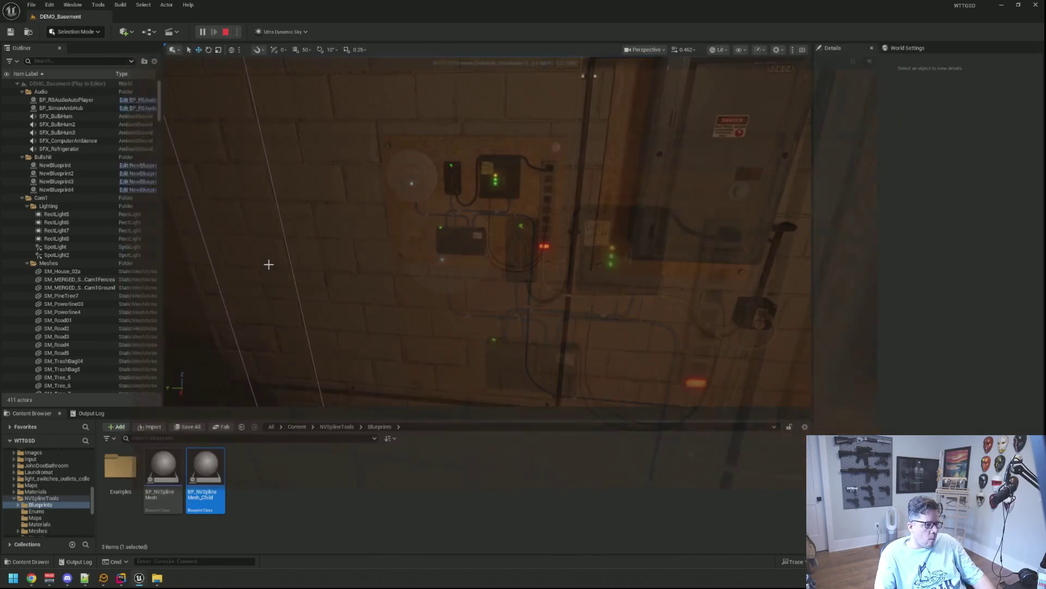
- Collapse the Env folder, close in on the router board, and bring Rider to the front
drag(346, 285, 346, 285)
click(22, 124)
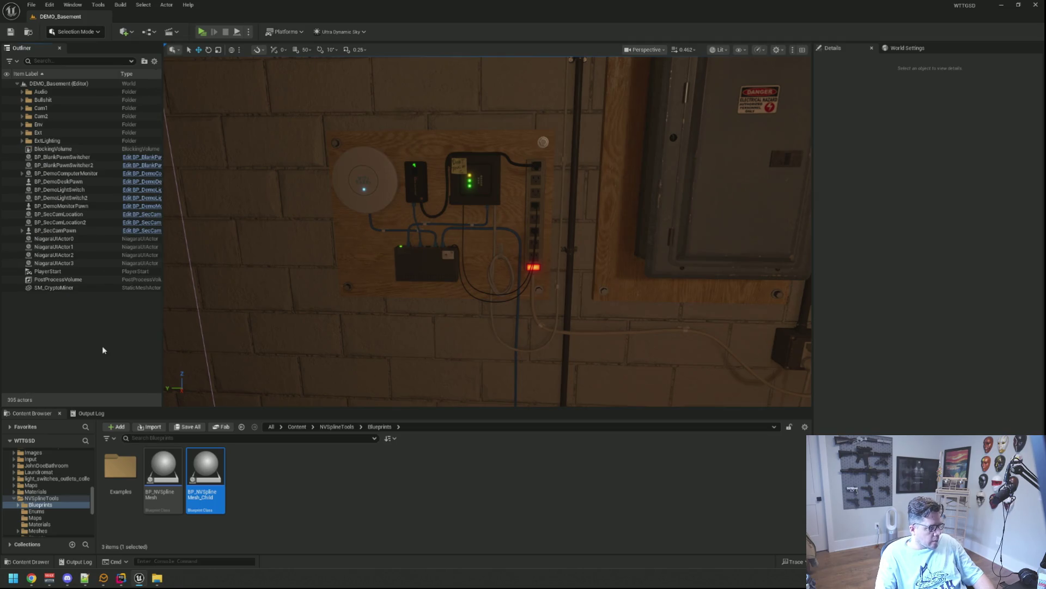
scroll(271, 304, down, 5)
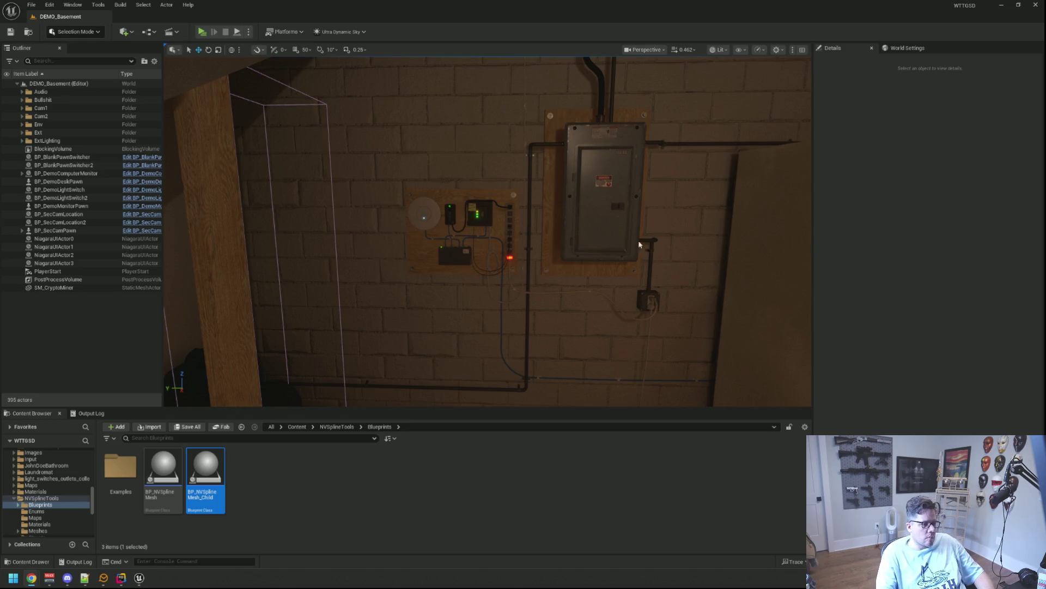
scroll(660, 244, up, 6)
scroll(612, 244, down, 3)
mouse_move(612, 245)
mouse_down()
mouse_move(578, 235)
mouse_move(594, 218)
mouse_move(577, 232)
mouse_move(561, 152)
mouse_move(561, 180)
mouse_move(482, 188)
mouse_move(489, 250)
mouse_up()
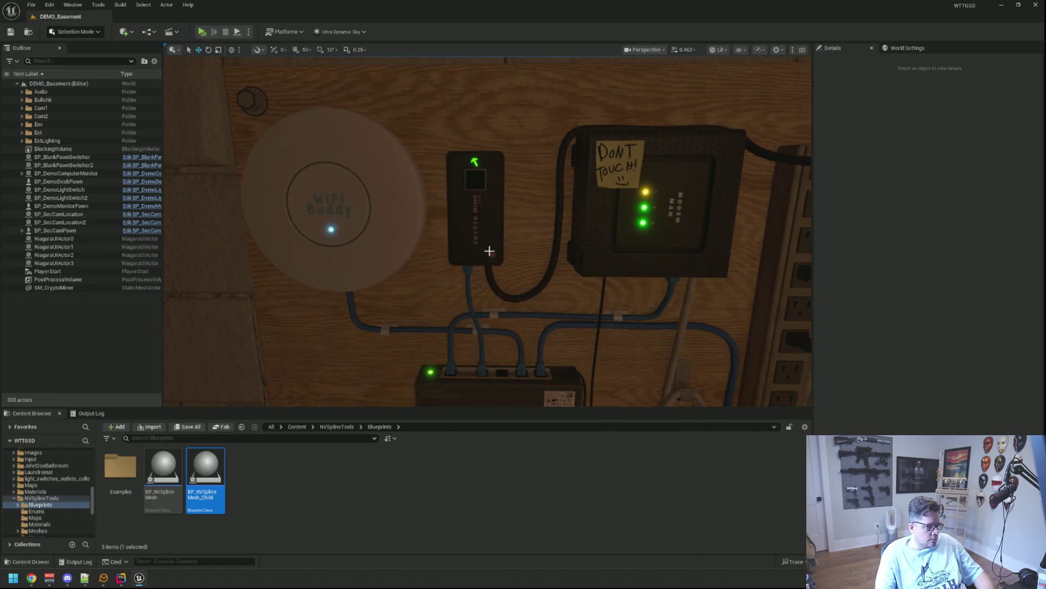
click(121, 577)
- Move DemoLightSwitch.h and .cpp into lower split panes and close WTTGSD.Build.cs
click(423, 109)
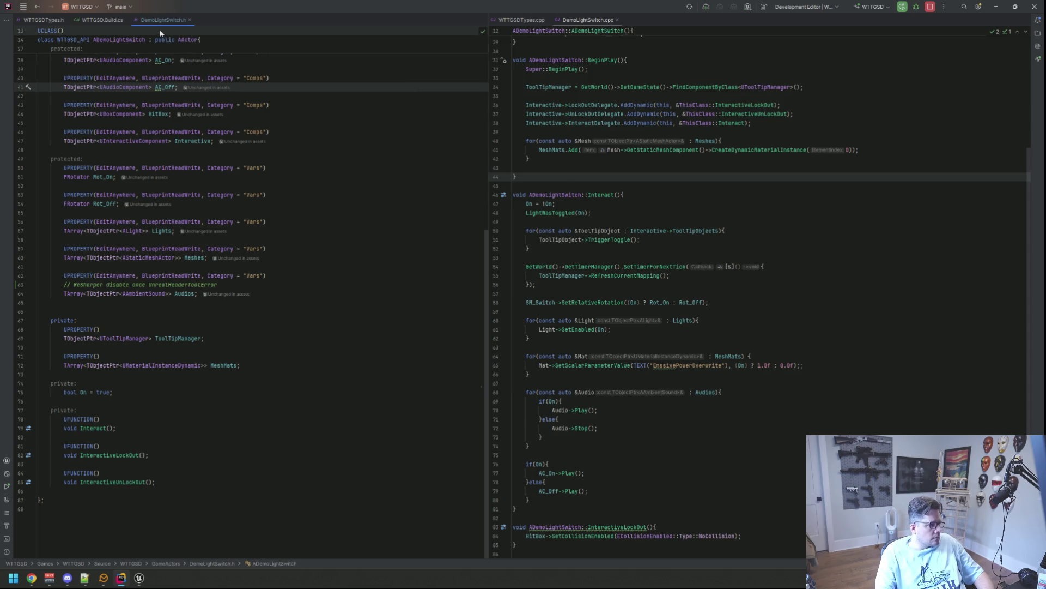
drag(161, 21, 281, 490)
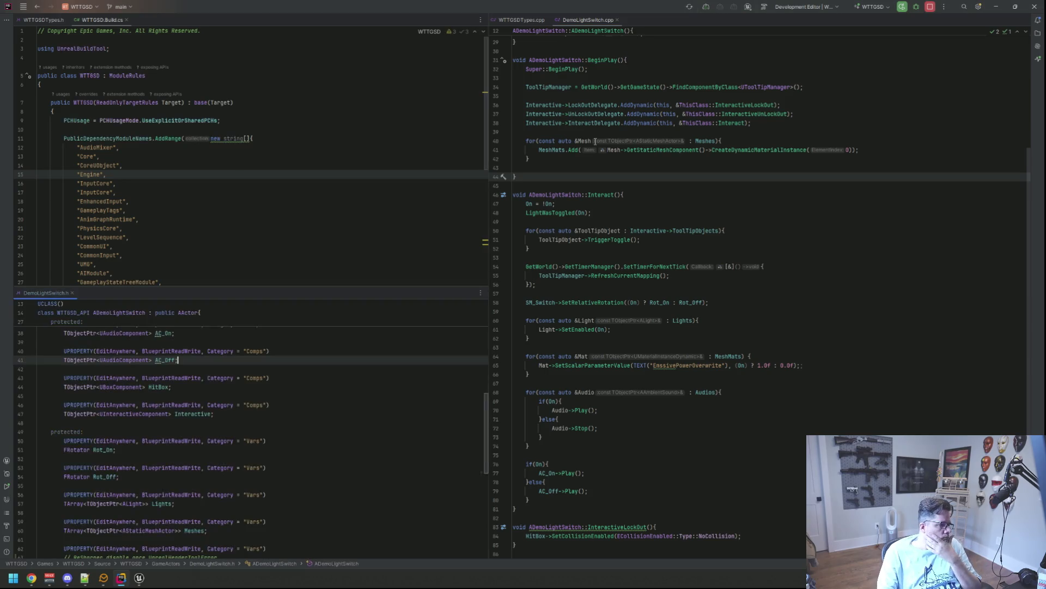
mouse_move(588, 19)
mouse_down()
mouse_move(635, 365)
mouse_move(635, 480)
mouse_up()
click(338, 165)
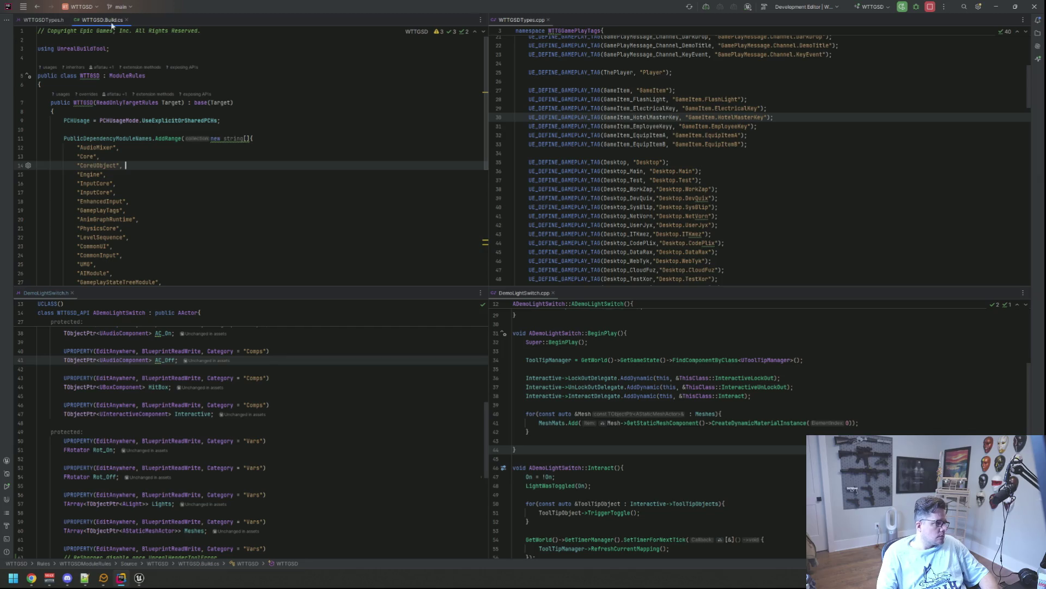
middle_click(109, 21)
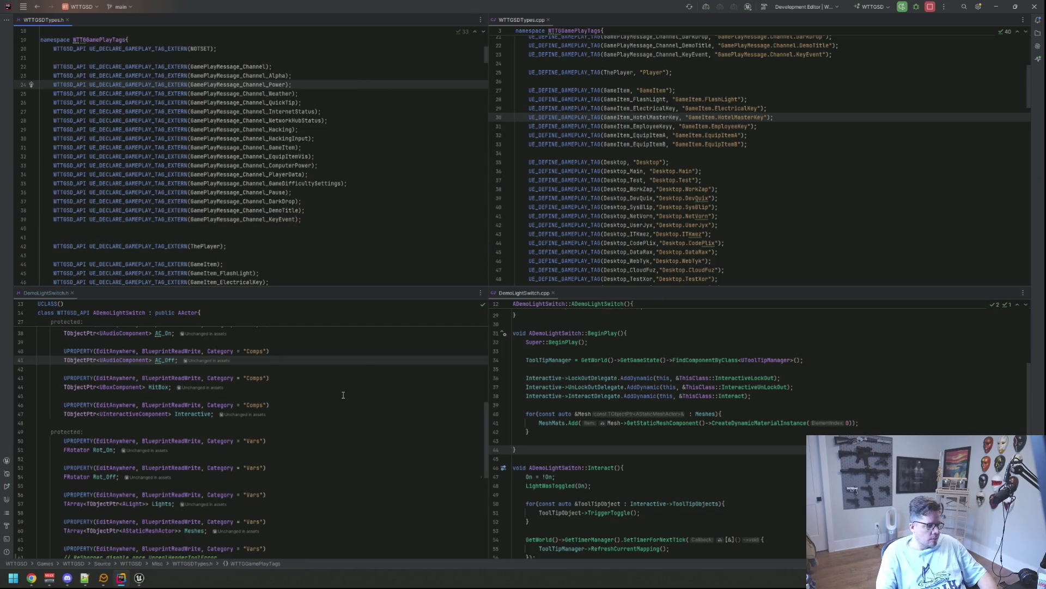
- Expand the folded includes in DemoLightSwitch.cpp and review the header's include lines
scroll(343, 394, up, 12)
click(82, 366)
scroll(604, 352, up, 10)
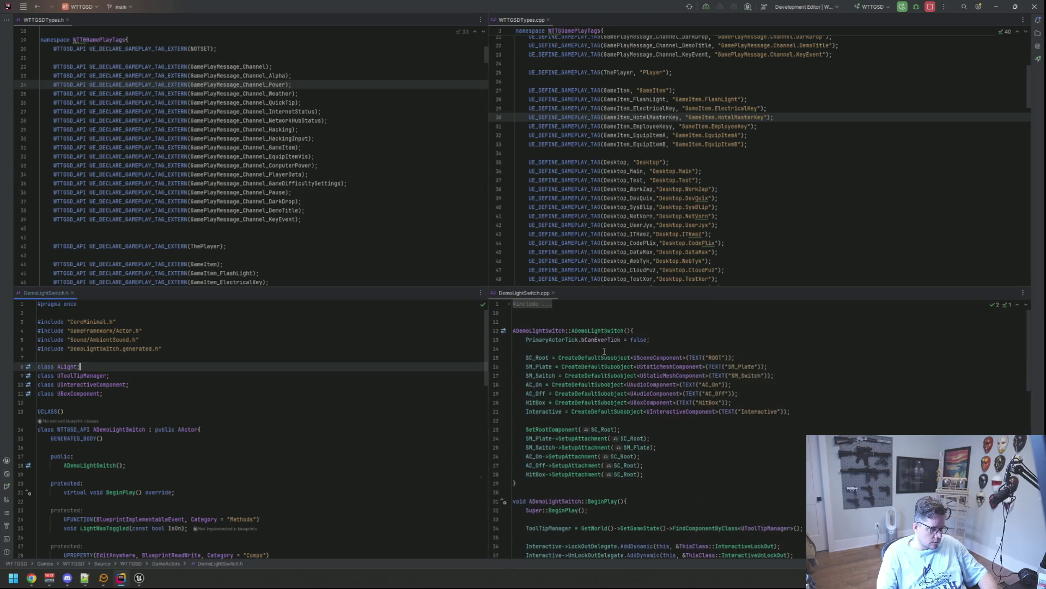
click(531, 304)
click(403, 345)
click(357, 340)
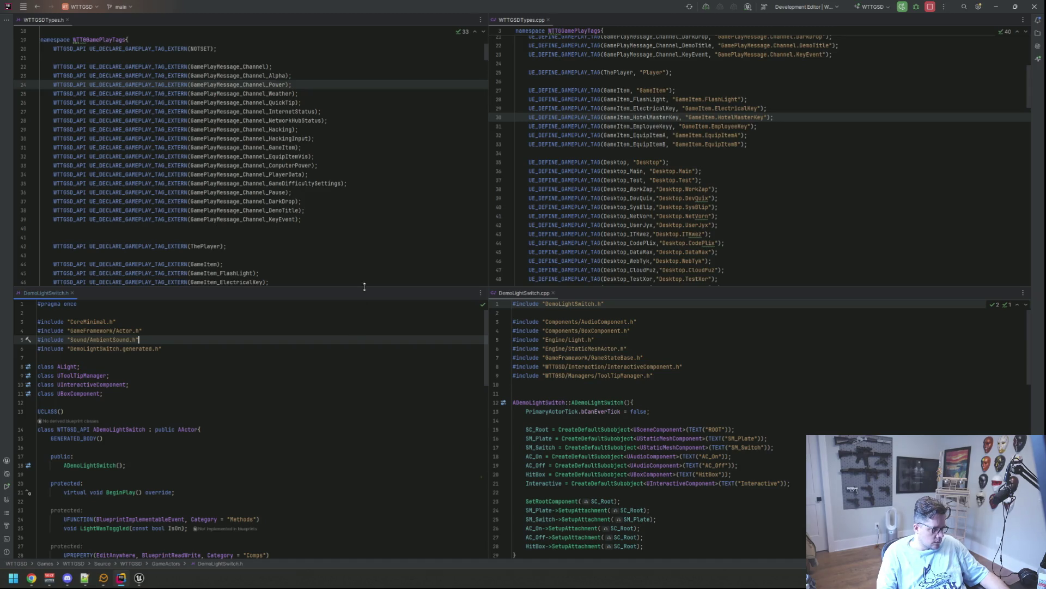
- Review WTTGSDTypes.h and .cpp around line 29, then show the Solution explorer
click(382, 192)
click(357, 355)
click(426, 190)
click(790, 135)
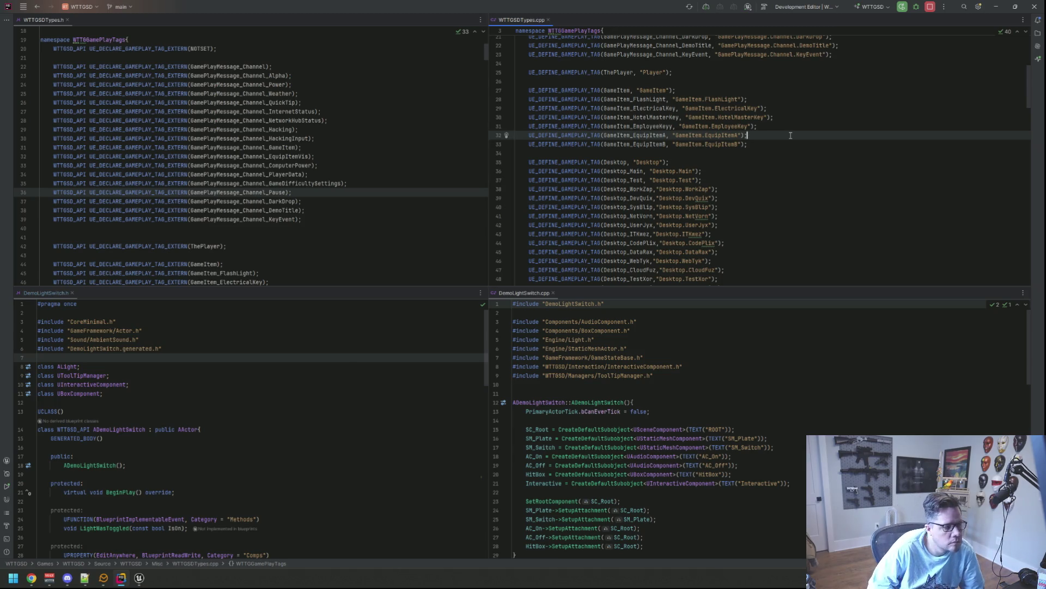
click(406, 75)
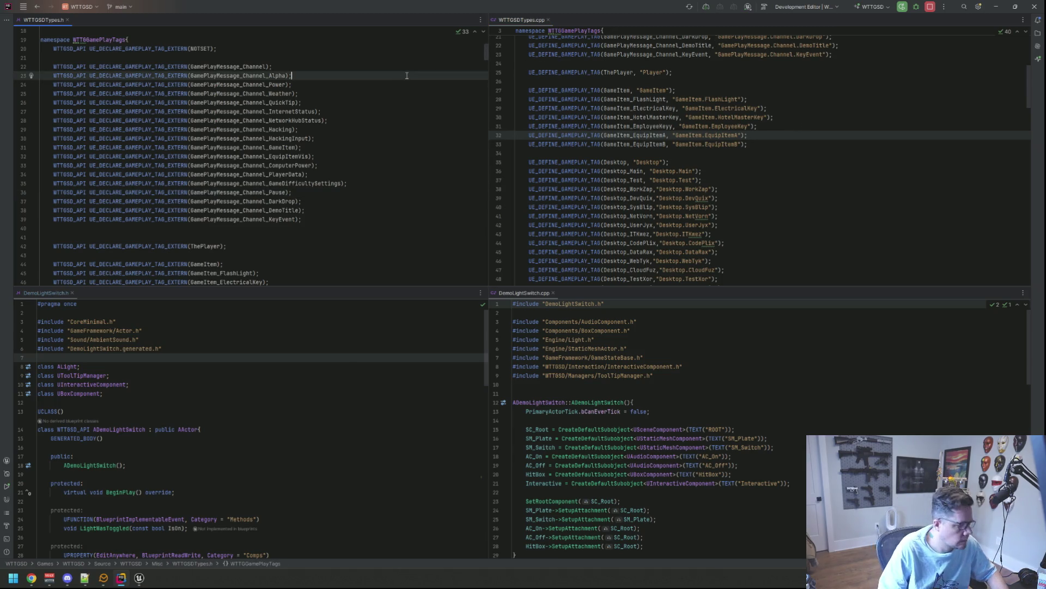
click(363, 129)
scroll(367, 141, up, 4)
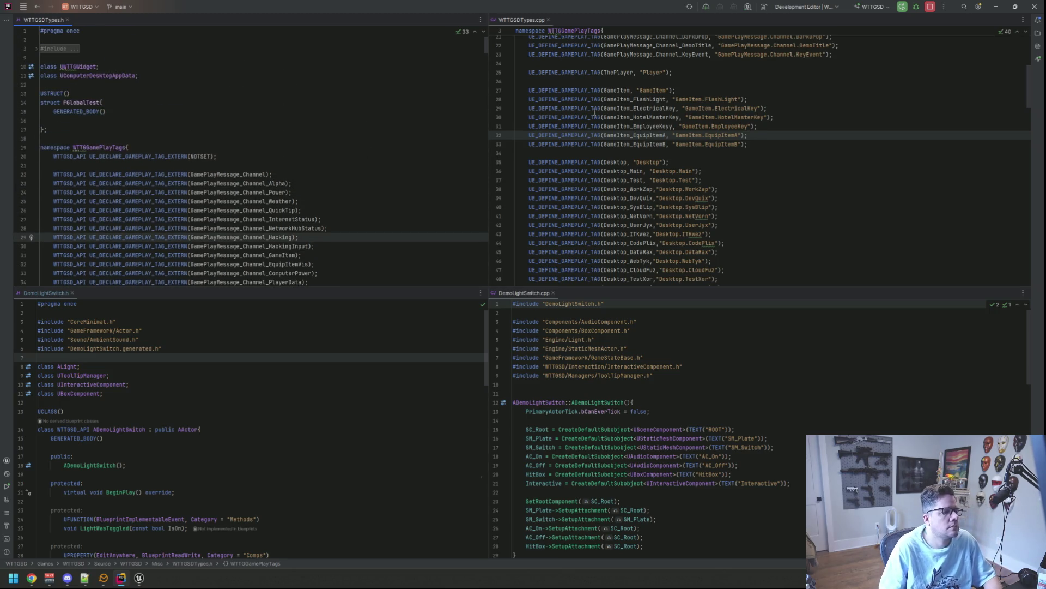
click(1037, 33)
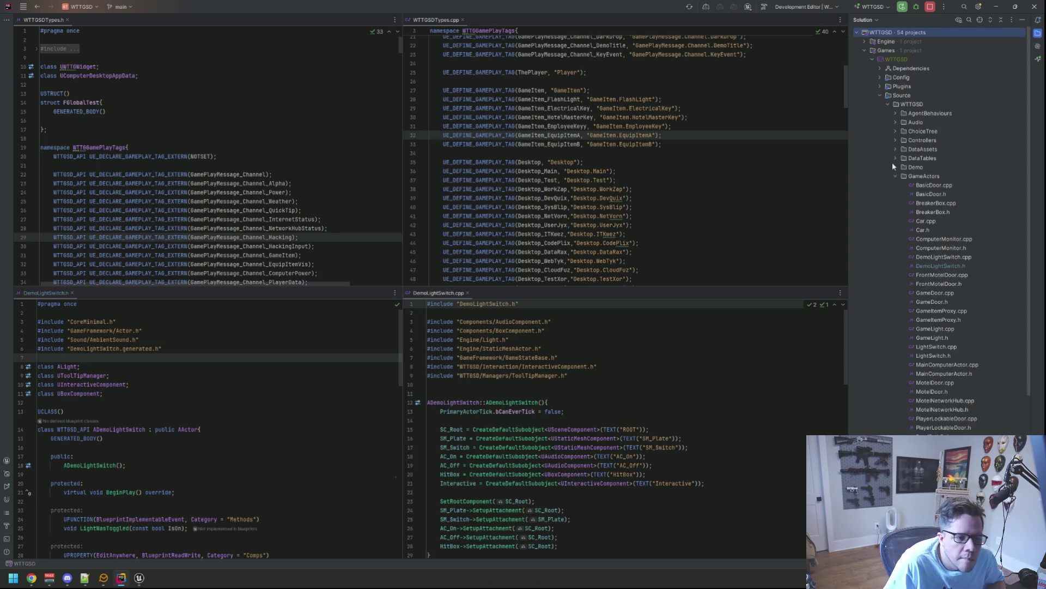
- Add a new Unreal Actor class named DemoCryptoMiner in the GameActors folder
click(895, 176)
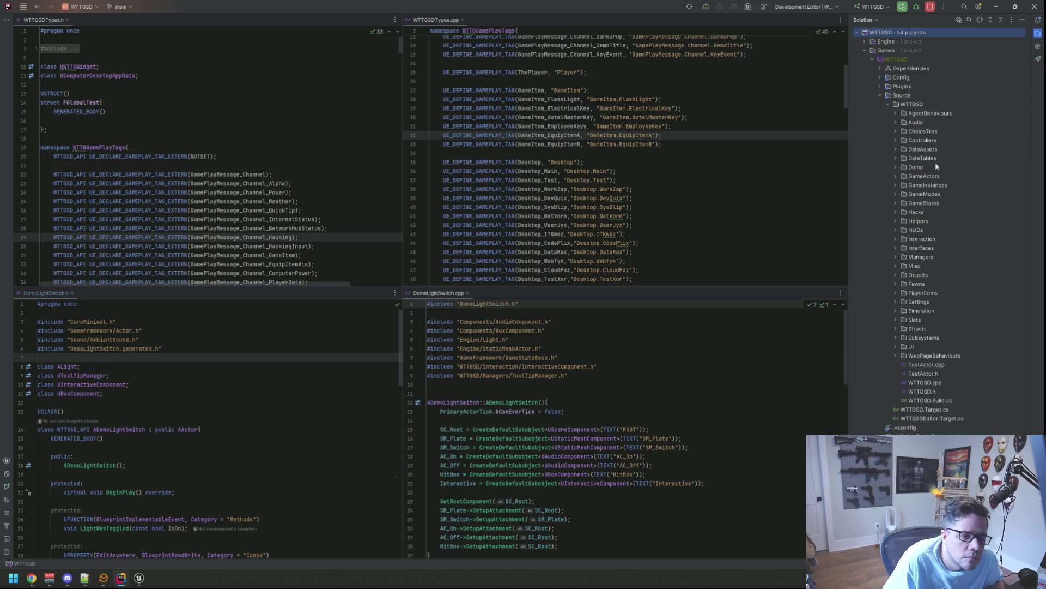
double_click(909, 177)
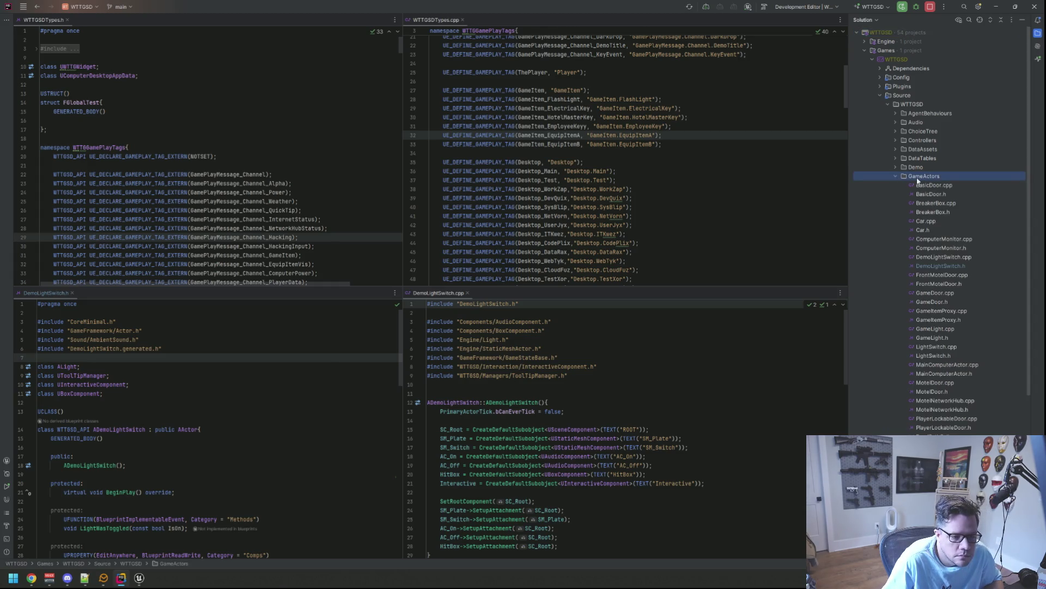
right_click(914, 181)
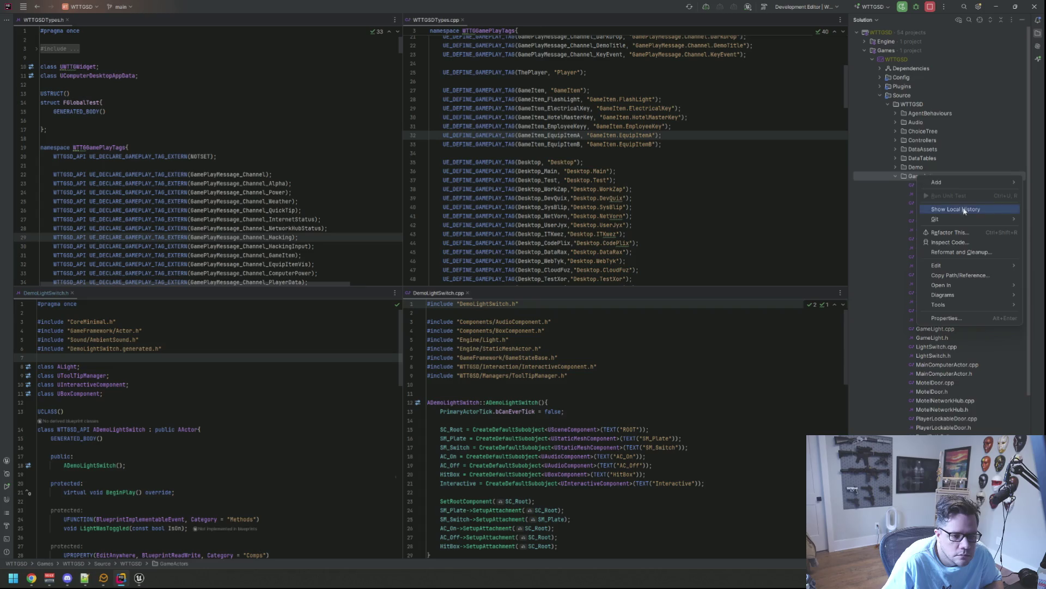
mouse_move(957, 182)
click(852, 234)
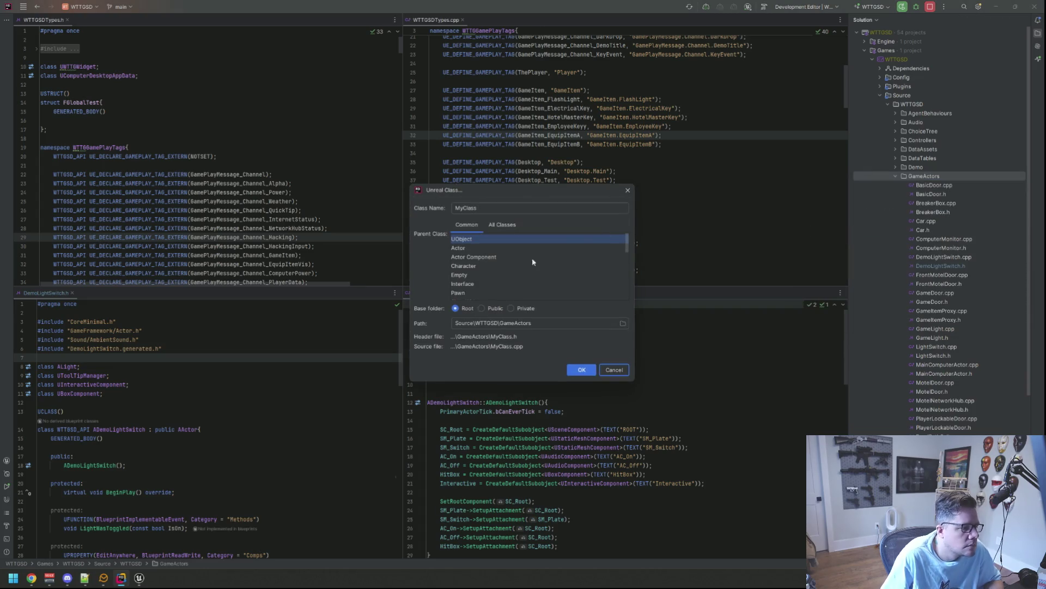
text(D)
key(BackSpace)
text(DemoCrypto)
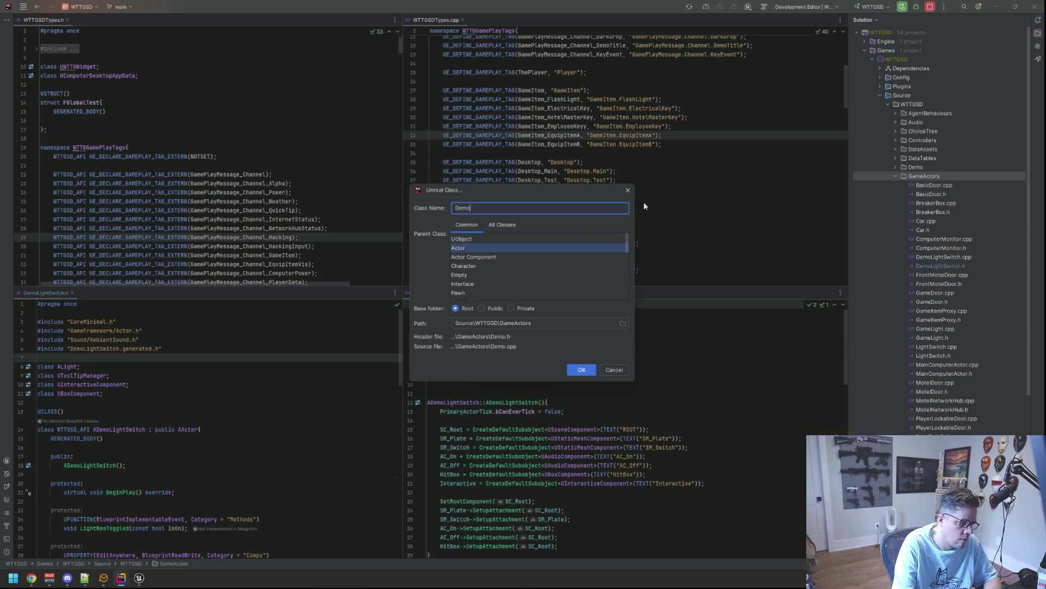
text(Miner)
key(Return)
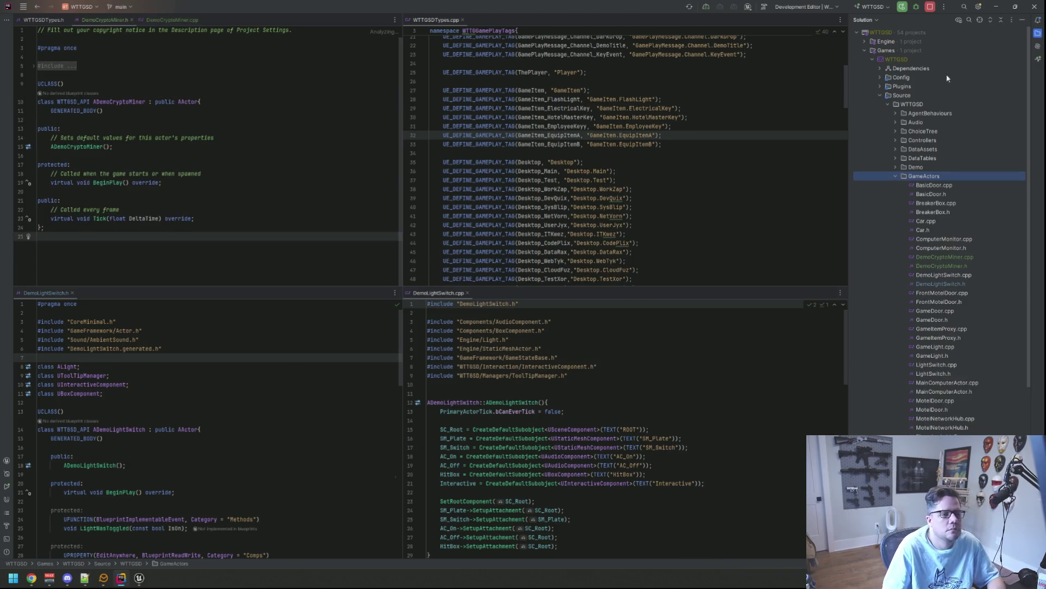
- Hide the Solution panel and place DemoCryptoMiner.cpp in the top right pane
click(1023, 20)
click(173, 19)
drag(172, 19, 606, 81)
click(608, 76)
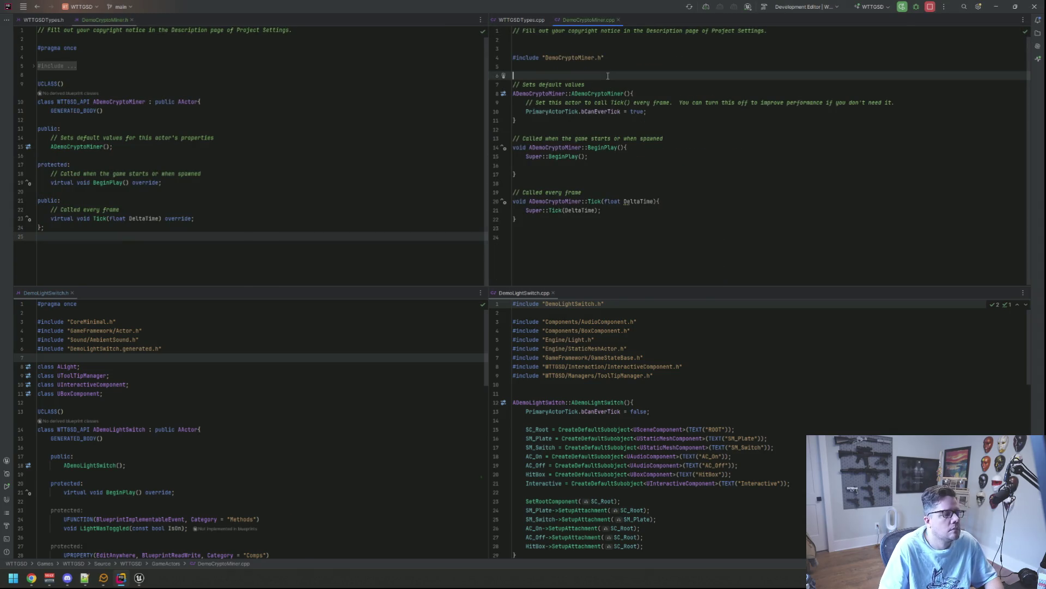
- Launch GitHub Desktop from the system search
key(super)
text(github Desktop)
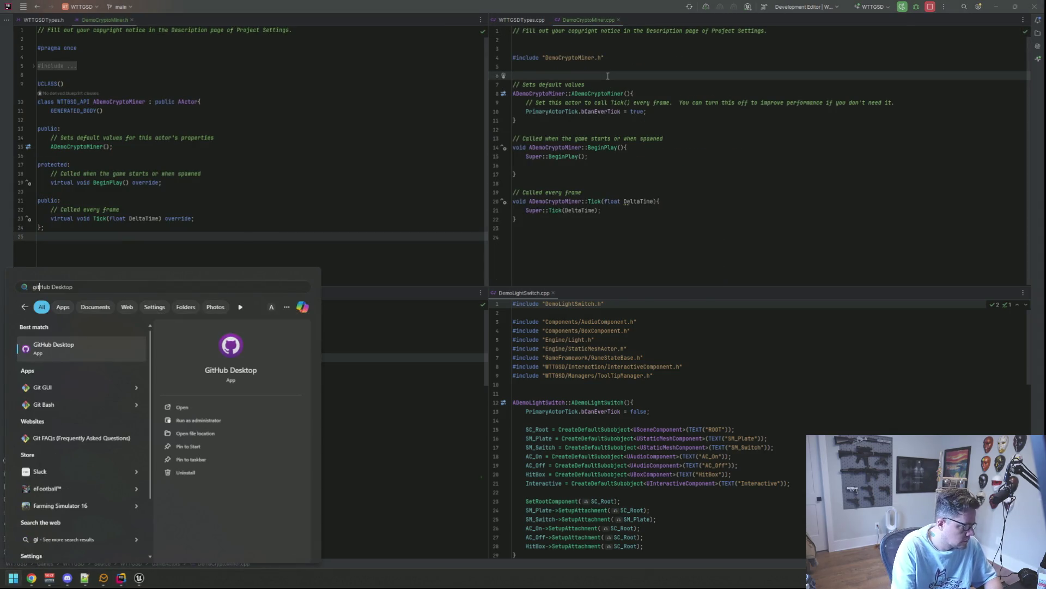
key(Return)
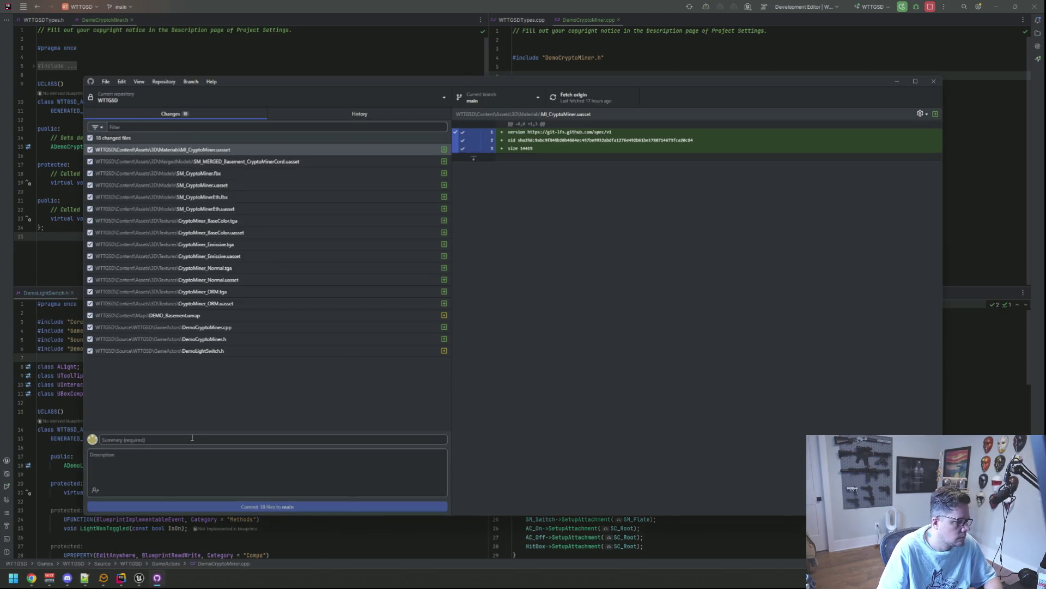
- Commit the 18 changes to main with summary 'qq', push to origin, and close GitHub Desktop
text(qq)
click(264, 492)
text(qq)
click(268, 506)
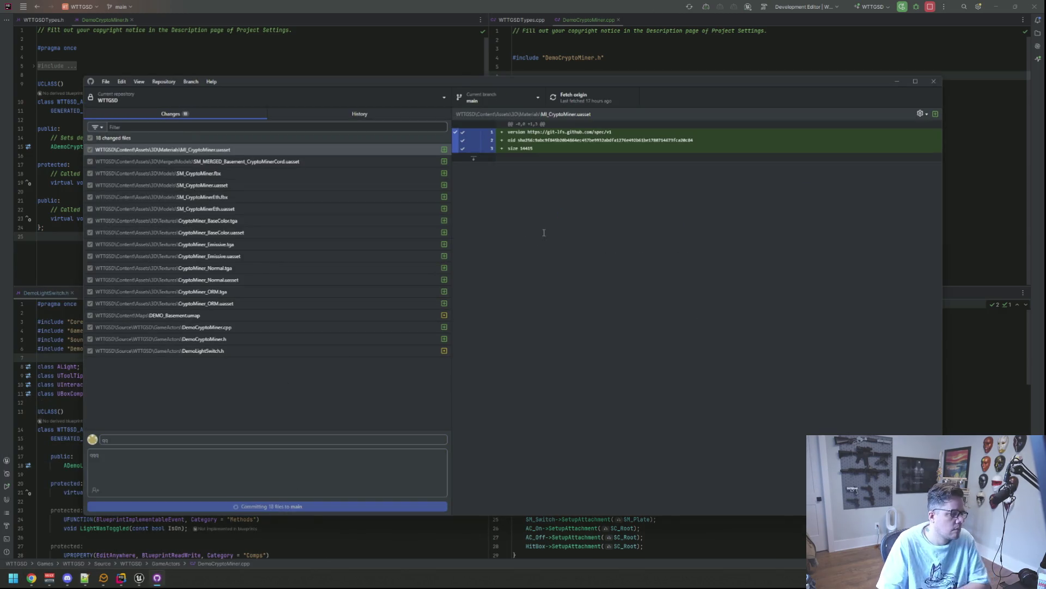
click(580, 101)
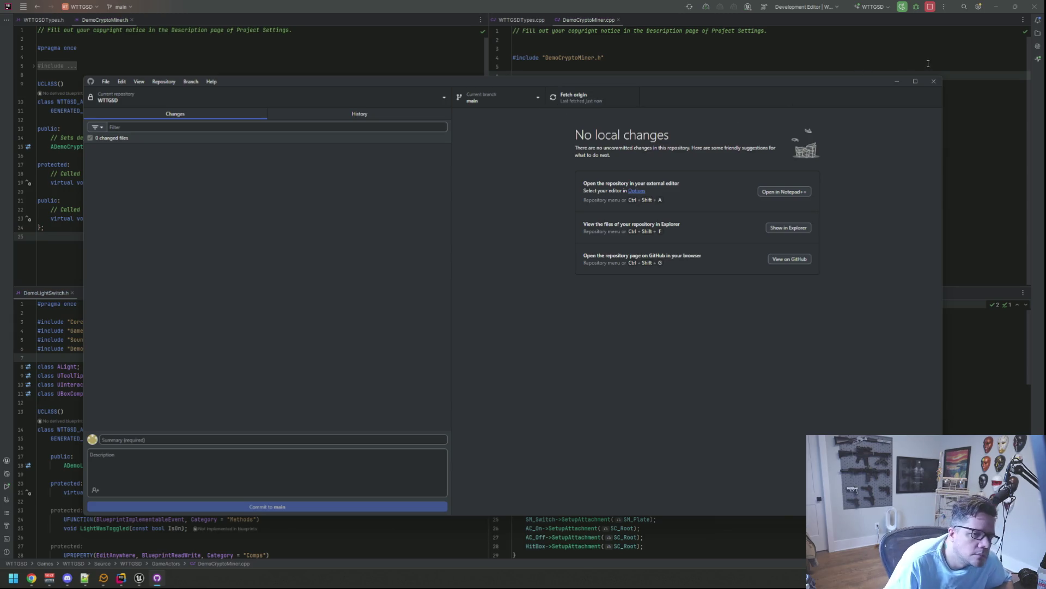
click(932, 81)
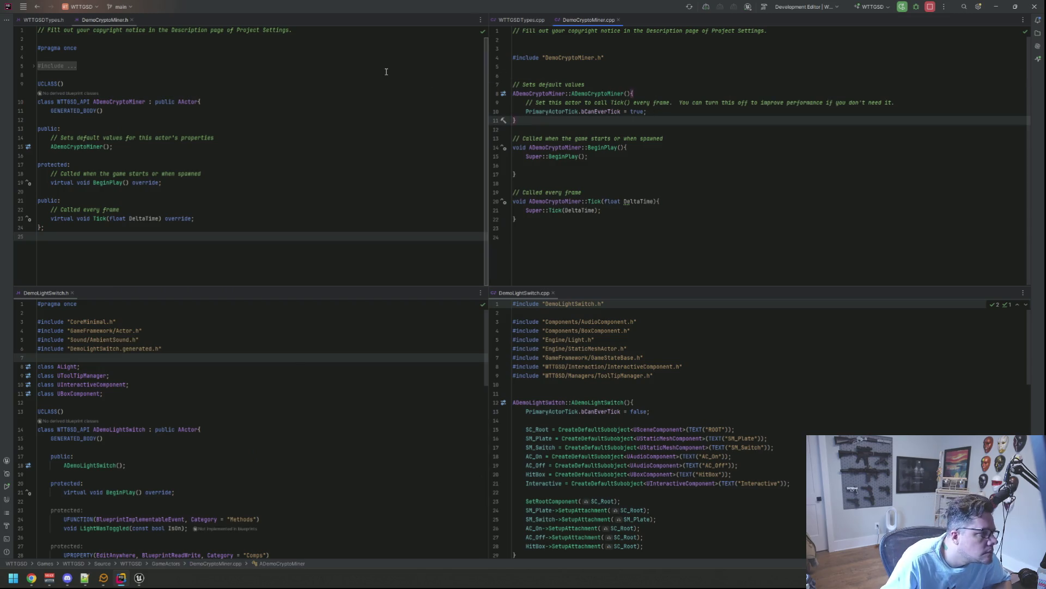
- In DemoCryptoMiner.h, remove the copyright and default-values comments and indent the public constructor declaration
key(Up)
key(Up)
key(Delete)
key(Delete)
key(Down)
key(Down)
key(Down)
key(Down)
key(Down)
key(Down)
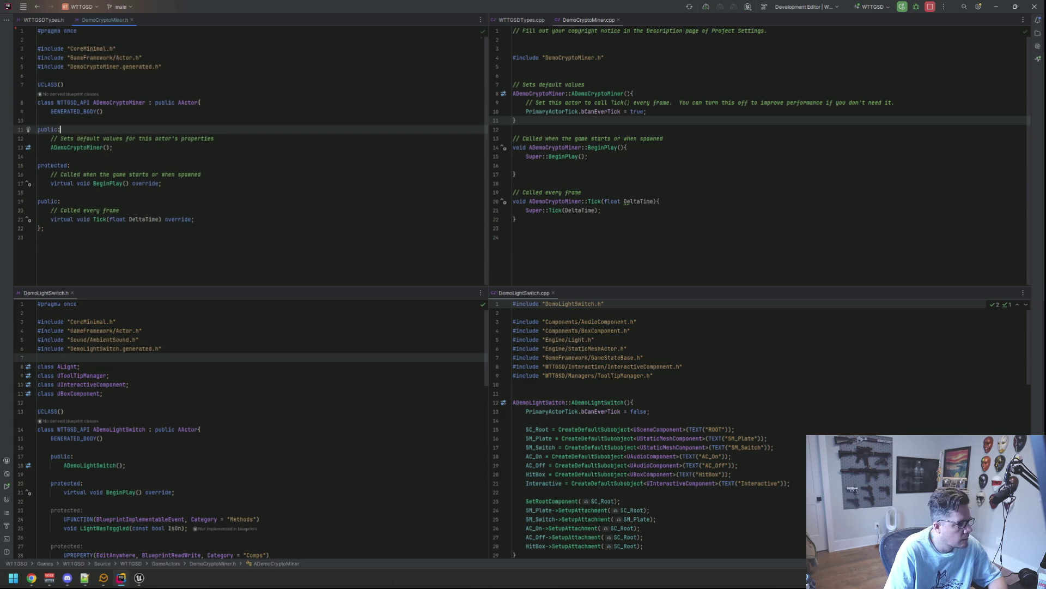
key(Up)
key(Home)
key(Tab)
key(End)
key(shift+Down)
key(Delete)
key(Down)
key(Home)
key(Tab)
key(Down)
key(Down)
key(Down)
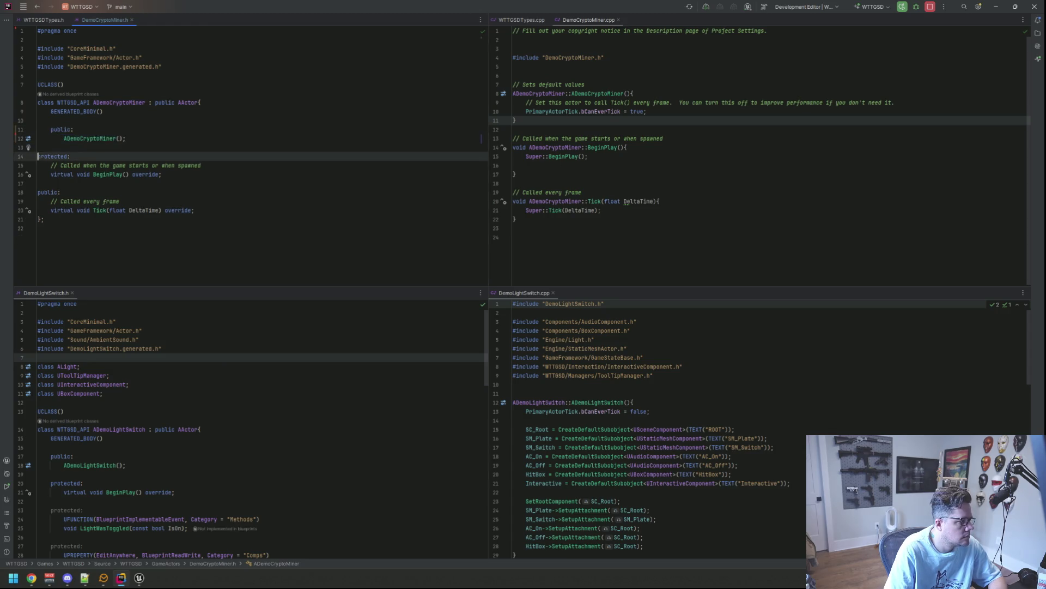
key(End)
key(Up)
key(Home)
key(Tab)
- Delete the header comments above BeginPlay and Tick and re-indent those declarations
key(Down)
key(End)
key(shift+Up)
key(BackSpace)
key(Down)
key(End)
key(Down)
key(Down)
key(Up)
key(Up)
key(Tab)
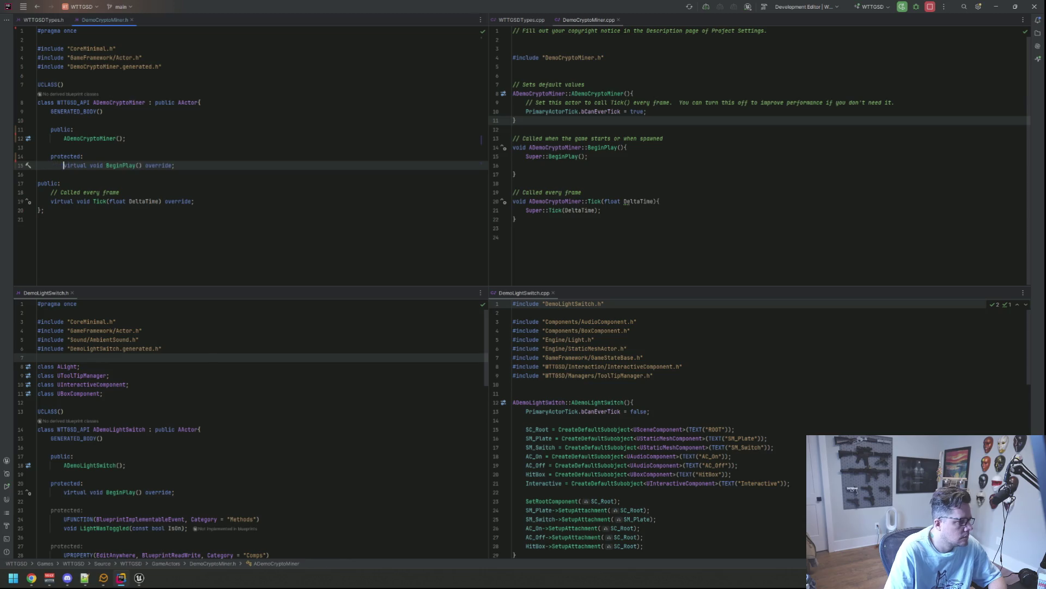
key(Down)
key(Down)
key(Home)
key(Tab)
key(Down)
key(shift+End)
key(BackSpace)
key(Delete)
key(Tab)
key(Up)
key(Up)
key(Up)
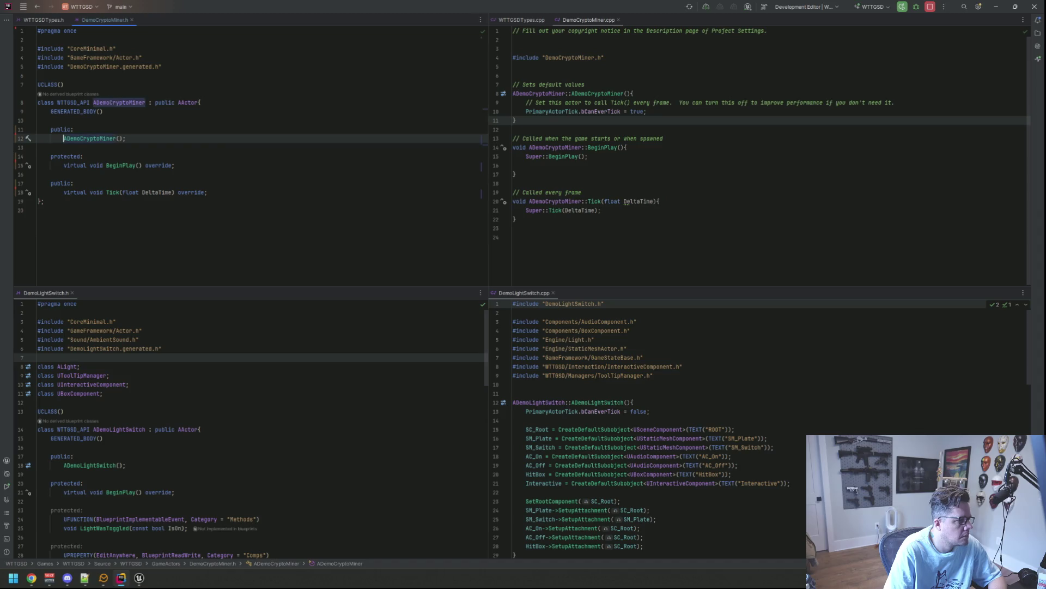
- In DemoCryptoMiner.cpp, delete the copyright comment and the constructor's template comments
click(619, 39)
key(Up)
key(Delete)
key(Delete)
key(Delete)
key(Delete)
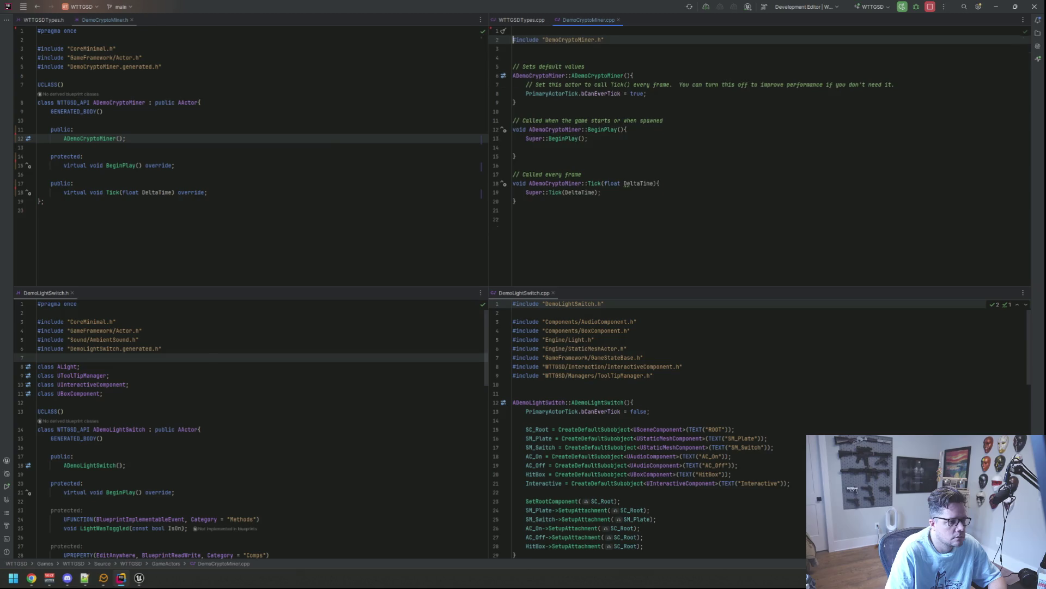
key(Down)
key(Down)
key(Down)
key(End)
key(shift+Home)
key(BackSpace)
key(Down)
key(Down)
key(End)
key(shift+Home)
key(shift+Home)
key(BackSpace)
key(Delete)
- Delete the BeginPlay and 'Called every frame' comments and the blank line in BeginPlay
key(Down)
key(Down)
key(Down)
key(End)
key(shift+Home)
key(shift+Home)
key(BackSpace)
key(Down)
key(Down)
key(Down)
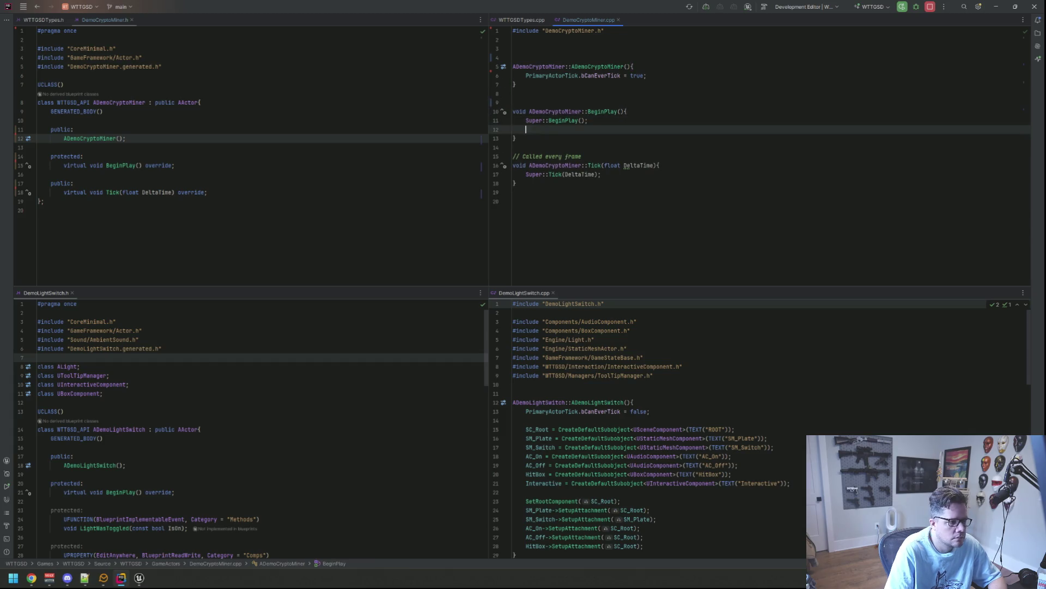
key(BackSpace)
key(Down)
key(Down)
key(Down)
key(shift+Home)
key(shift+Home)
key(BackSpace)
- Set PrimaryActorTick.bCanEverTick to false and tidy the blank line above the constructor
double_click(637, 76)
text(false)
key(Up)
key(Up)
key(BackSpace)
key(BackSpace)
key(Return)
key(Down)
key(Down)
key(Down)
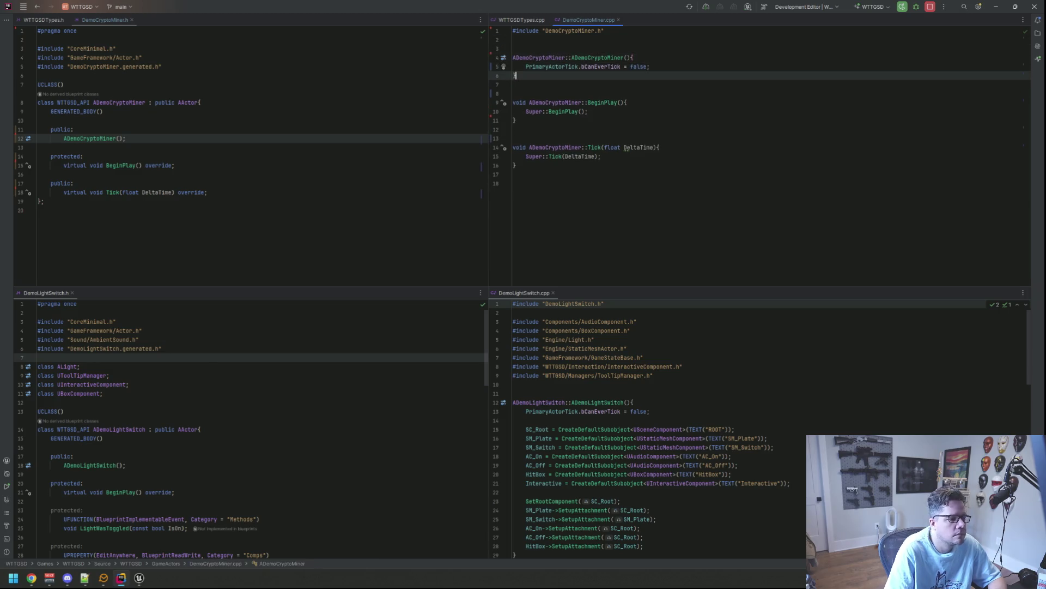
- Launch GitHub Desktop from the Start menu search
key(super)
text(github)
key(Return)
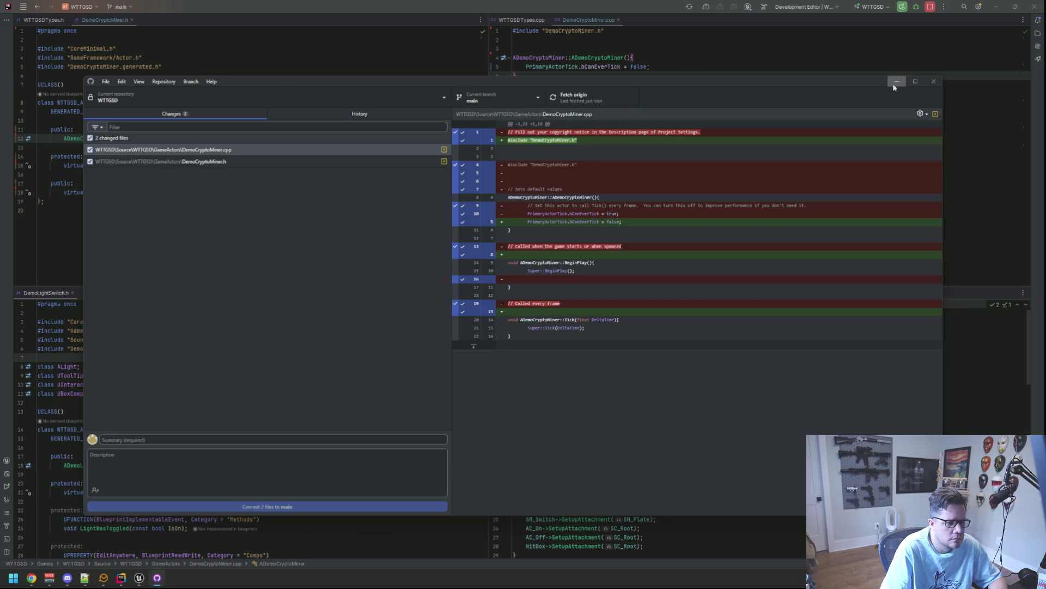
- Minimize GitHub Desktop and delete the Tick definition from the .cpp and its declaration from the header
click(897, 81)
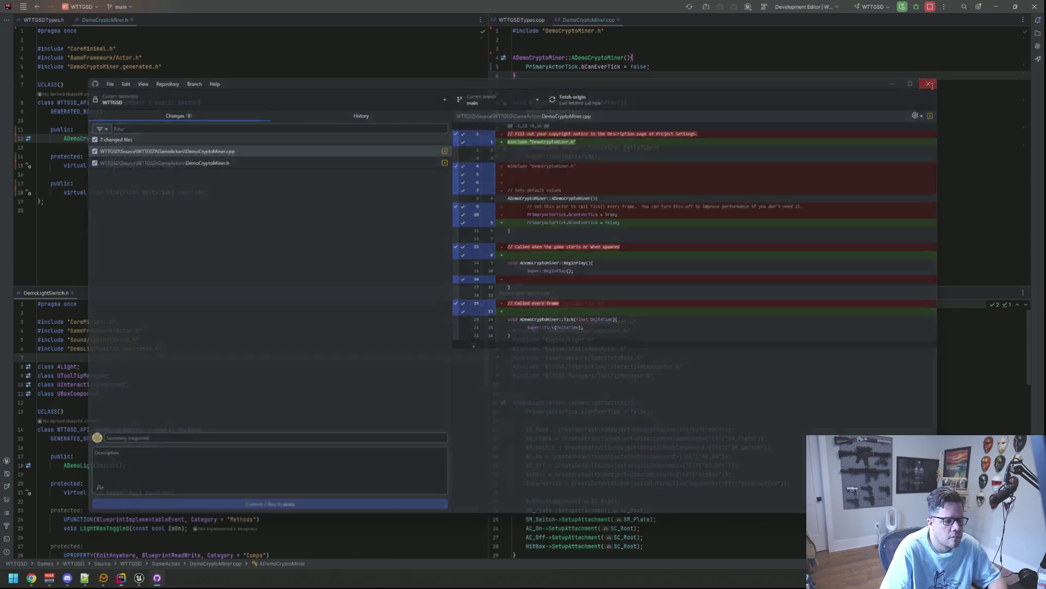
triple_click(624, 76)
click(632, 157)
drag(514, 183, 509, 146)
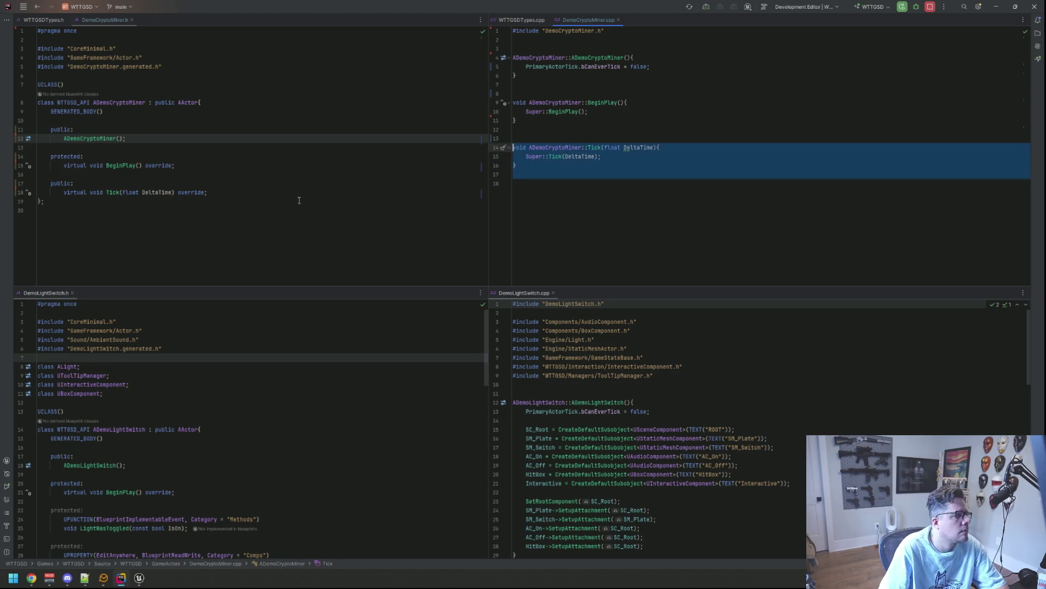
key(Delete)
triple_click(36, 192)
key(Delete)
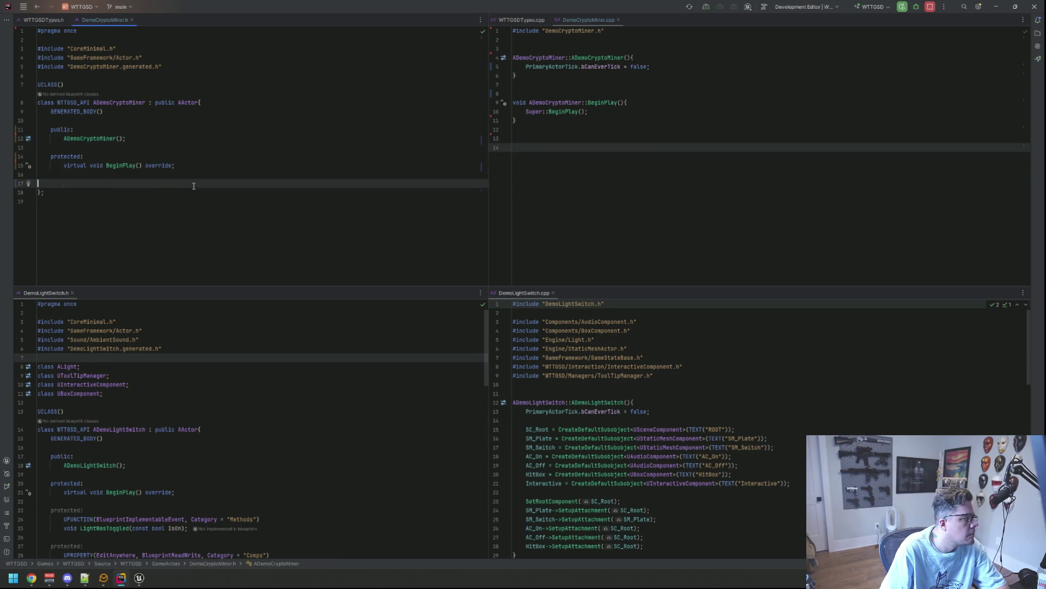
click(625, 160)
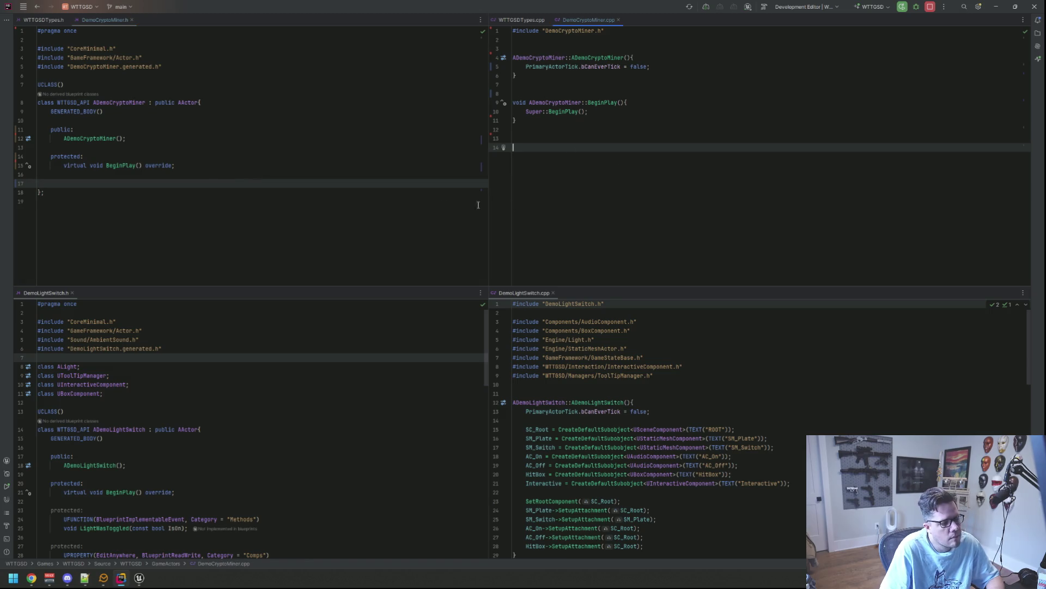
click(406, 199)
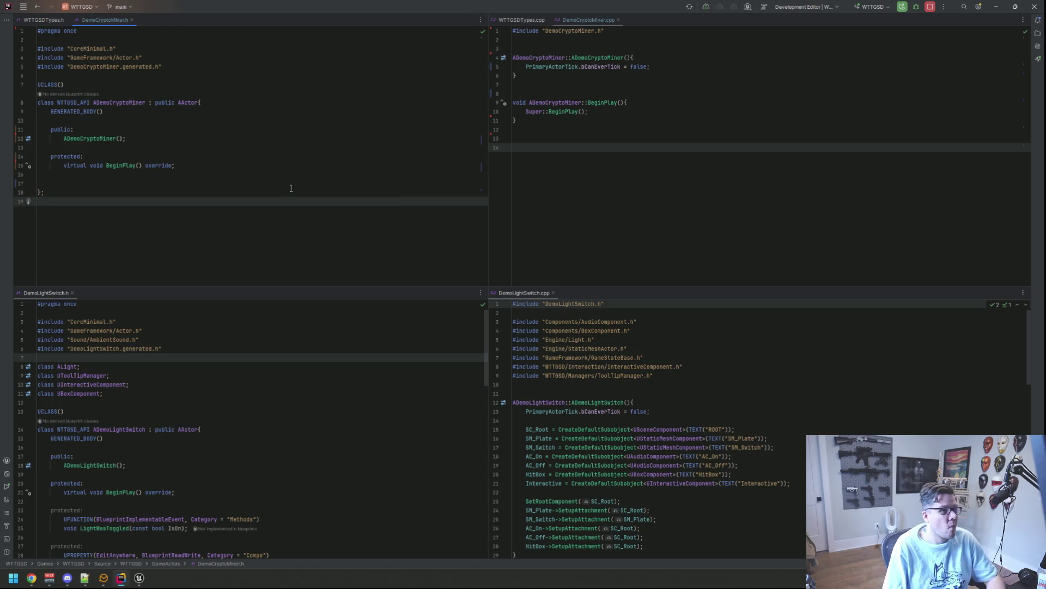
- Add a new protected: section below the BeginPlay declaration in DemoCryptoMiner.h
click(267, 173)
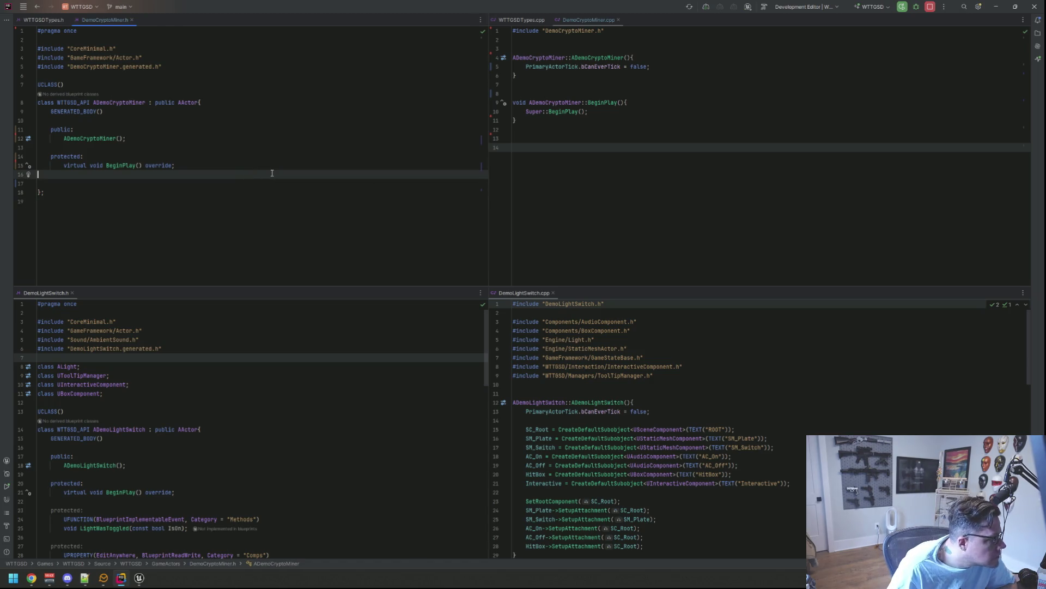
key(Down)
key(Down)
key(Up)
key(Up)
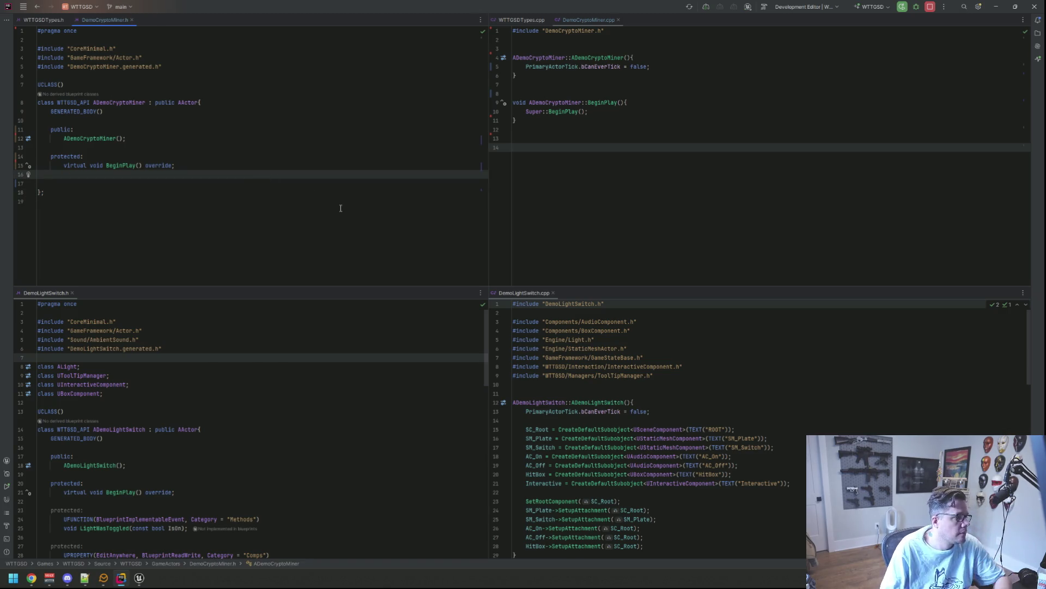
key(Return)
key(Return)
key(Up)
text(rotected:)
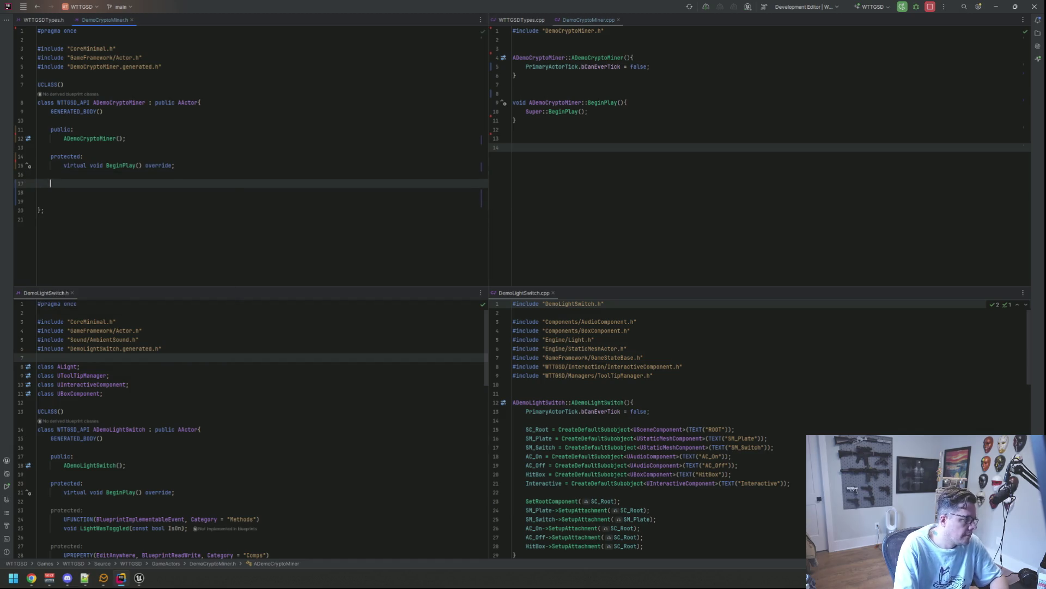
key(Return)
scroll(235, 412, down, 8)
scroll(235, 413, up, 2)
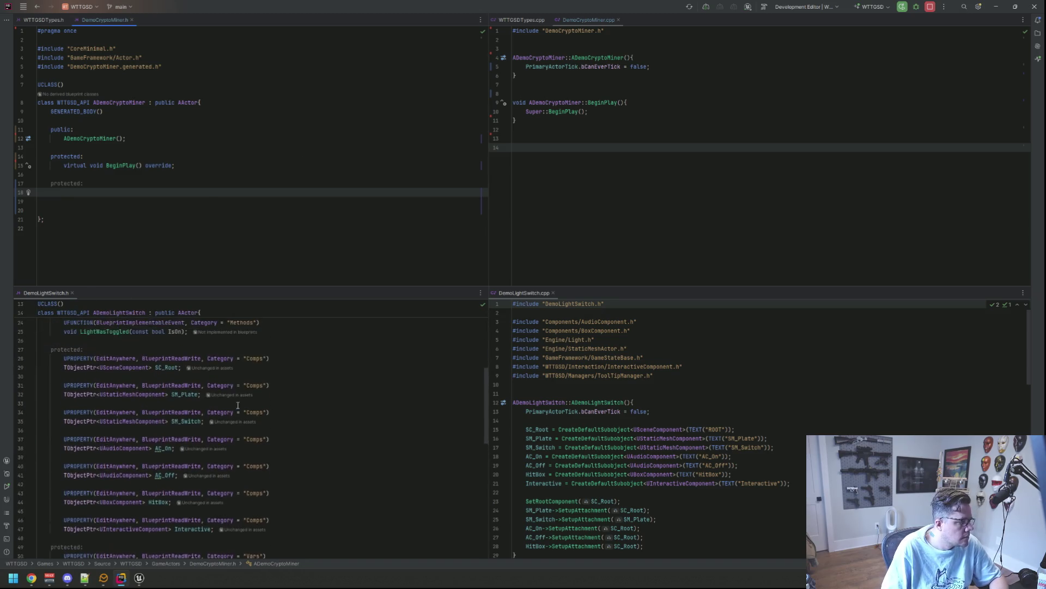
scroll(545, 381, down, 5)
- Write UPROPERTY(EditAnywhere, BlueprintReadWrite, Category = "Comps") in the new protected section
click(190, 193)
text(PROP)
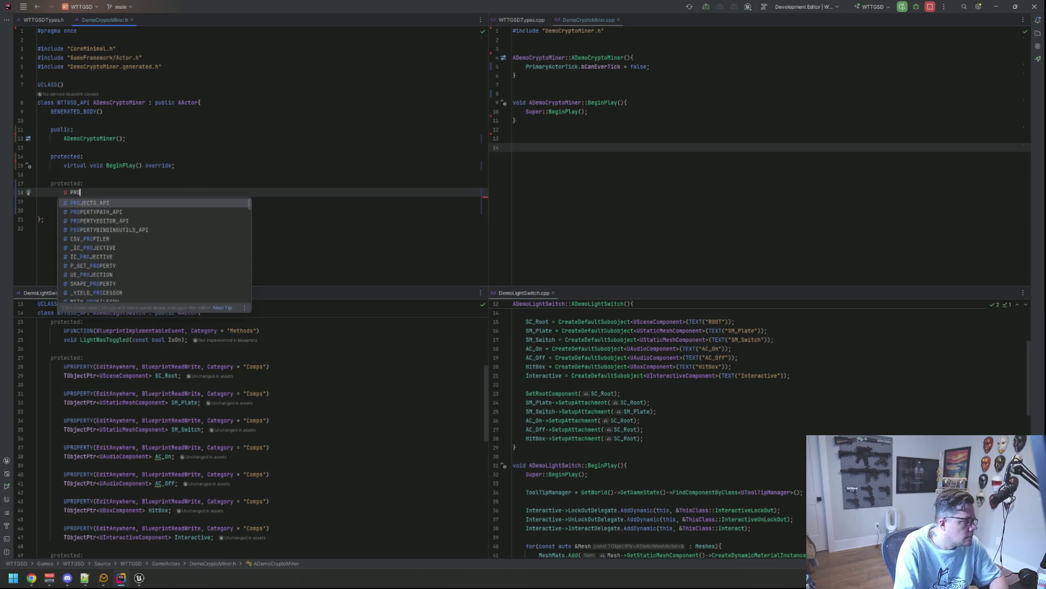
key(BackSpace)
key(BackSpace)
key(BackSpace)
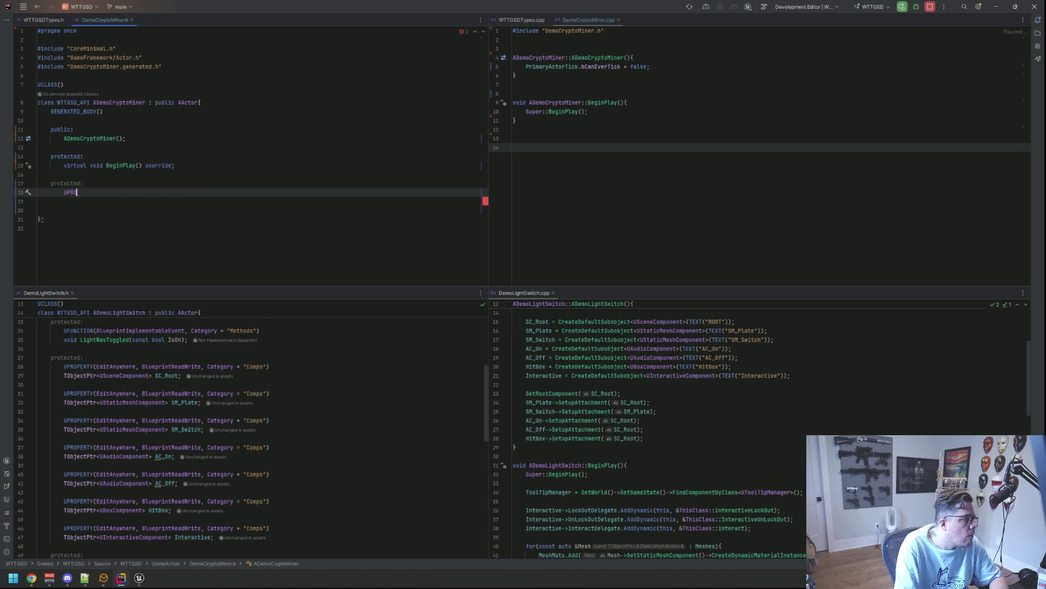
text(UPRO)
key(Return)
text(Edit)
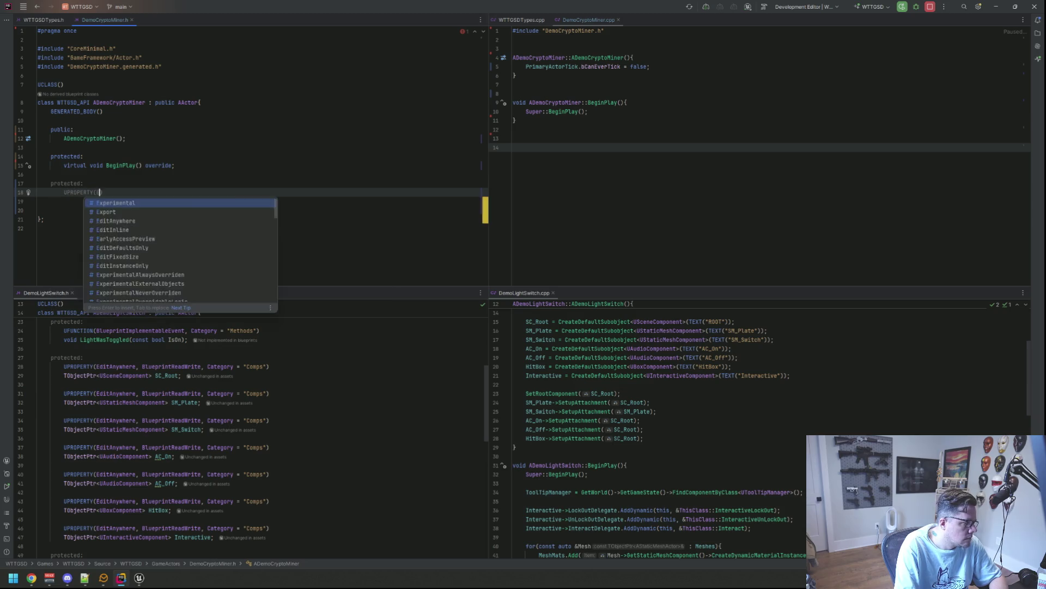
key(Return)
text(, Blueprin)
key(BackSpace)
key(BackSpace)
key(BackSpace)
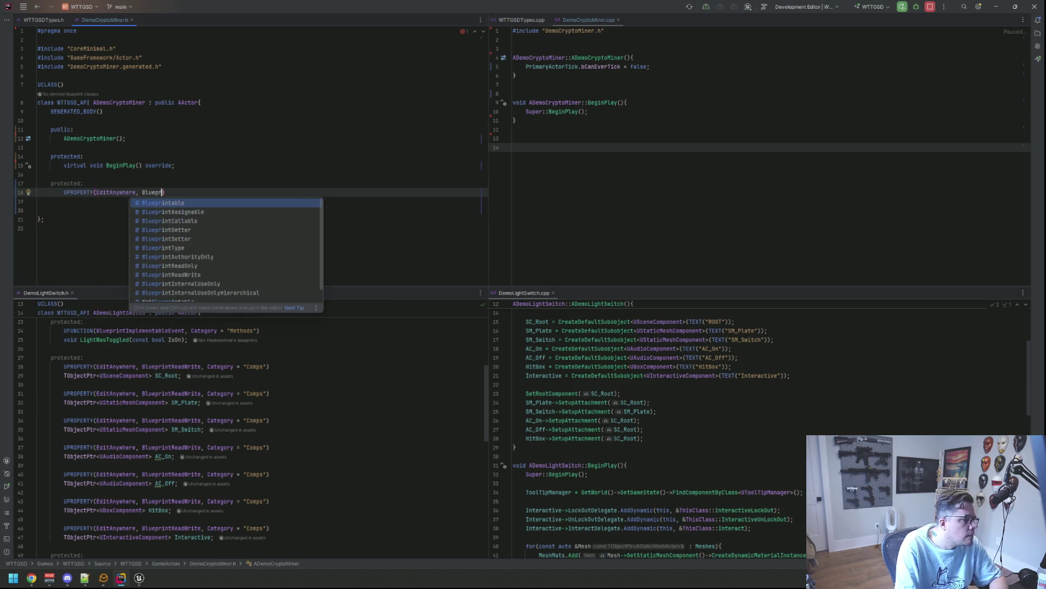
text(LueprRead)
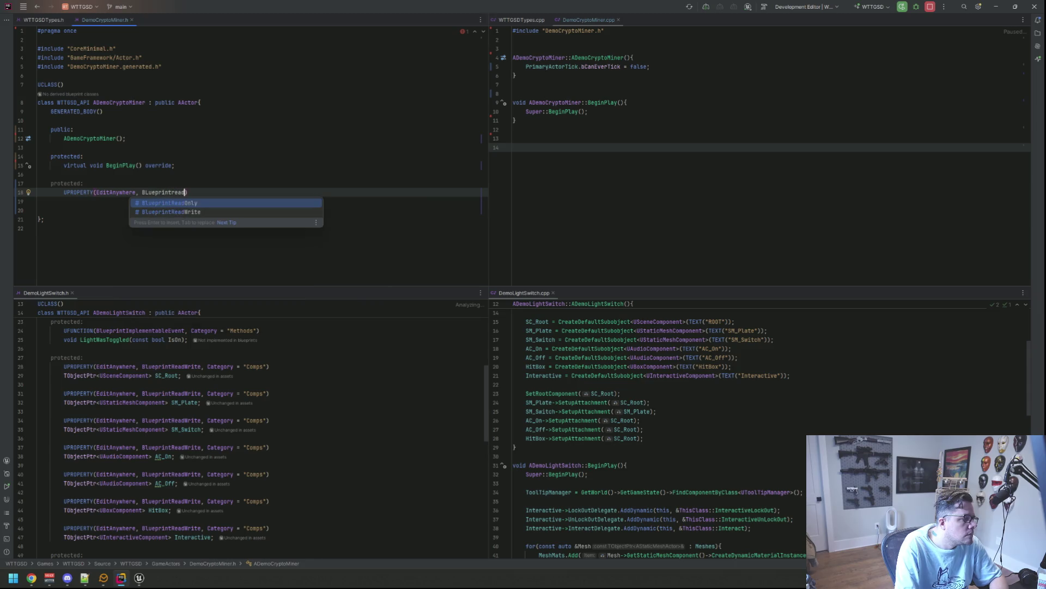
text(W)
key(Return)
text(, )
text(Category = "Comps)
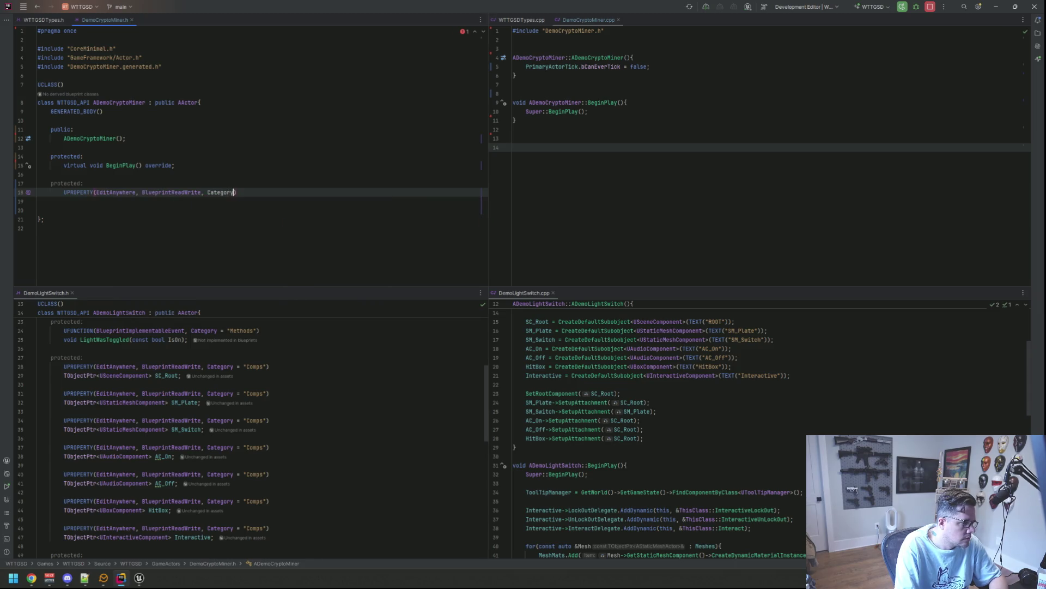
text(")
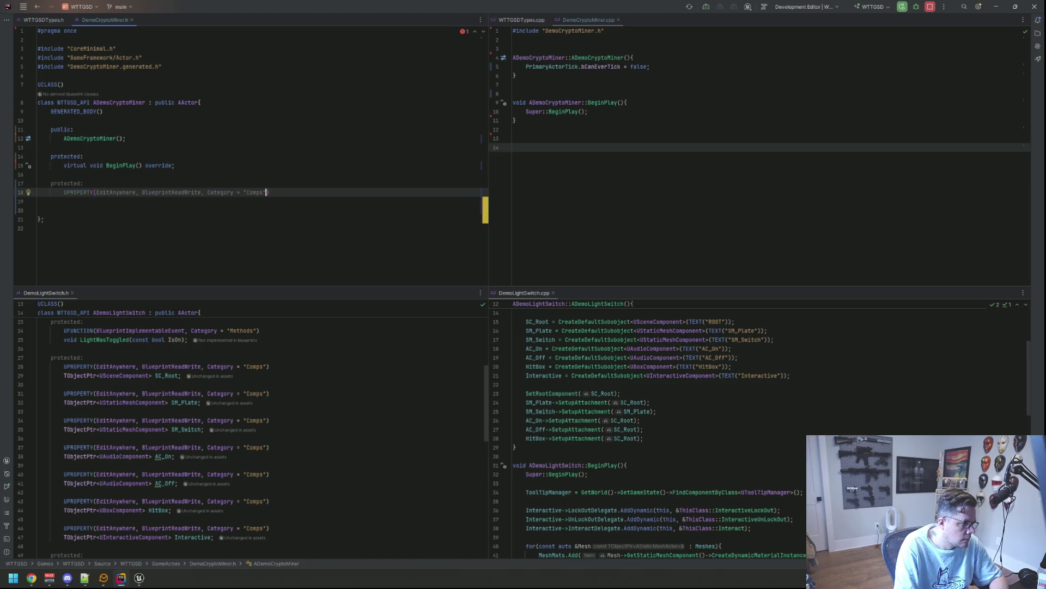
key(Return)
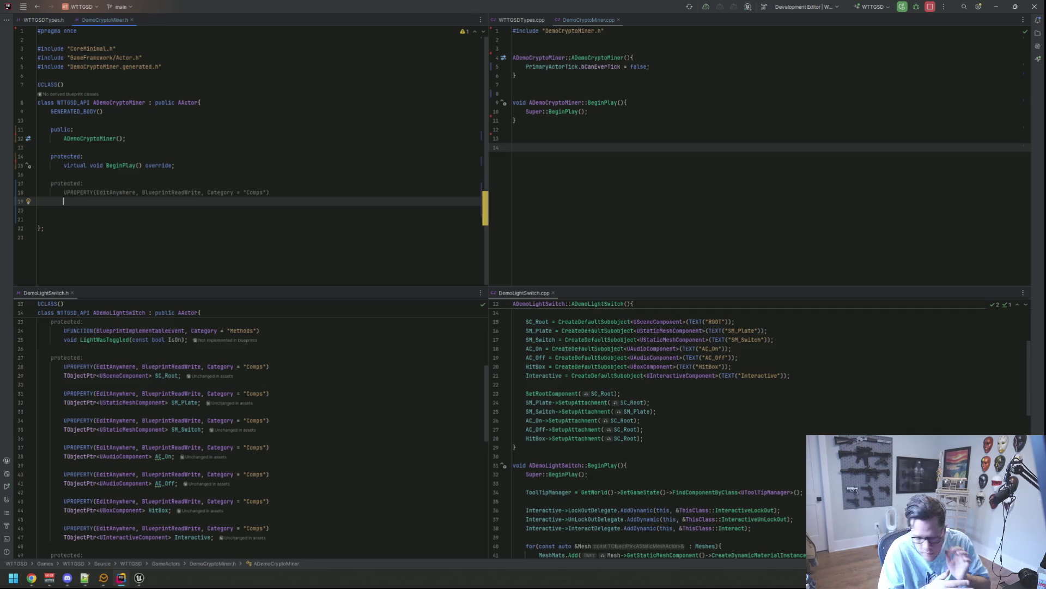
- Declare TObjectPtr<USceneComponent> SC_Root; under the macro using autocomplete
text(T)
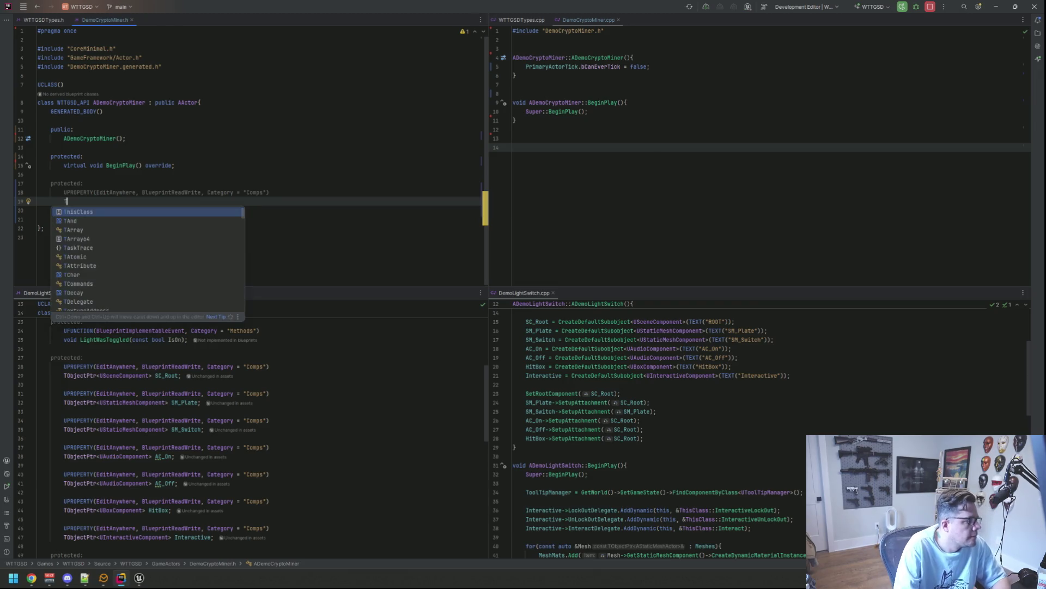
text(T)
key(BackSpace)
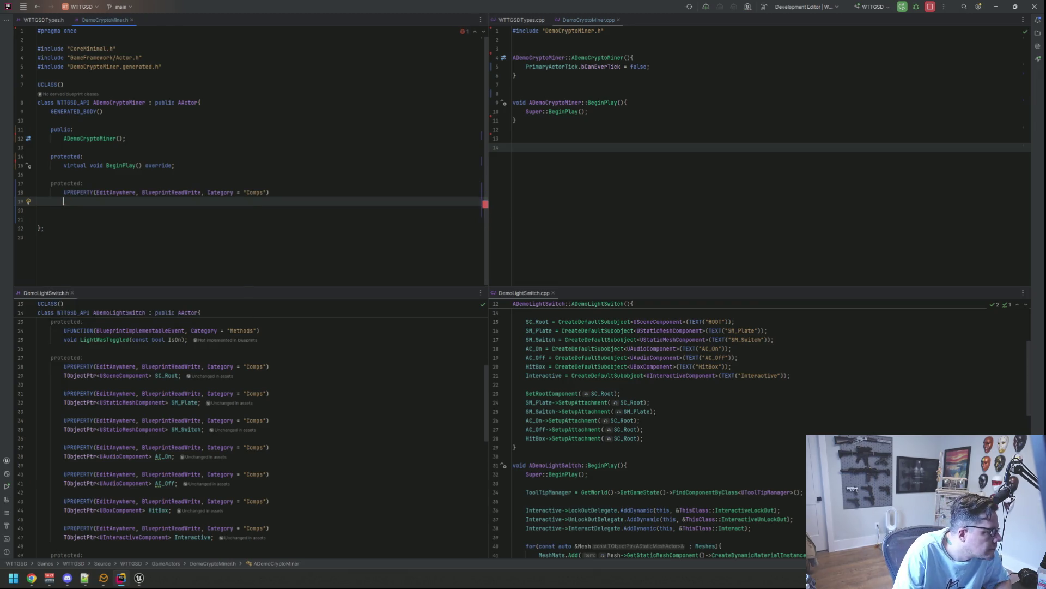
text(TObject)
key(BackSpace)
key(BackSpace)
key(BackSpace)
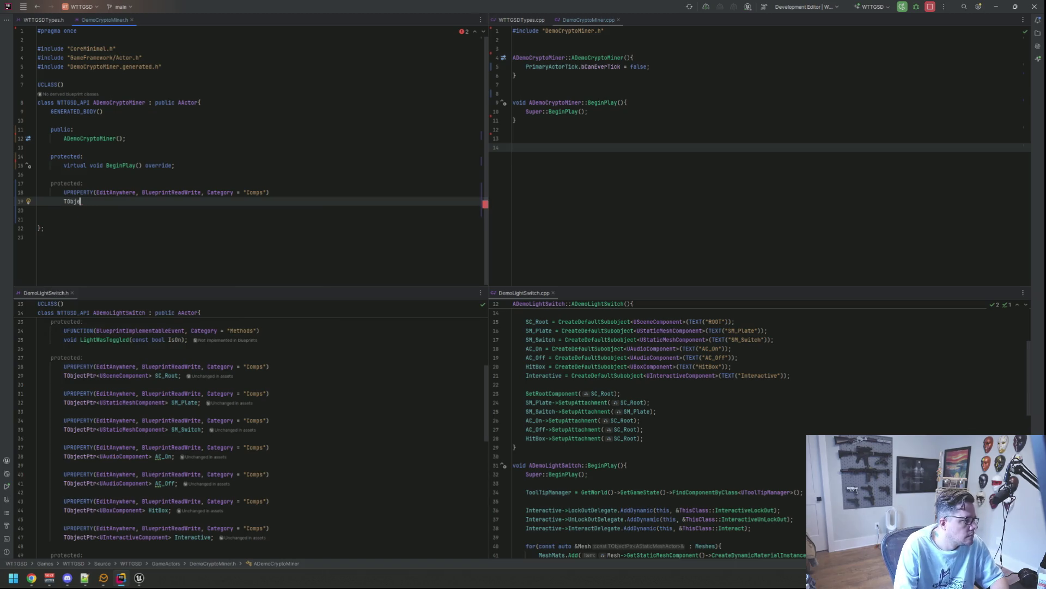
text(ObjectPt)
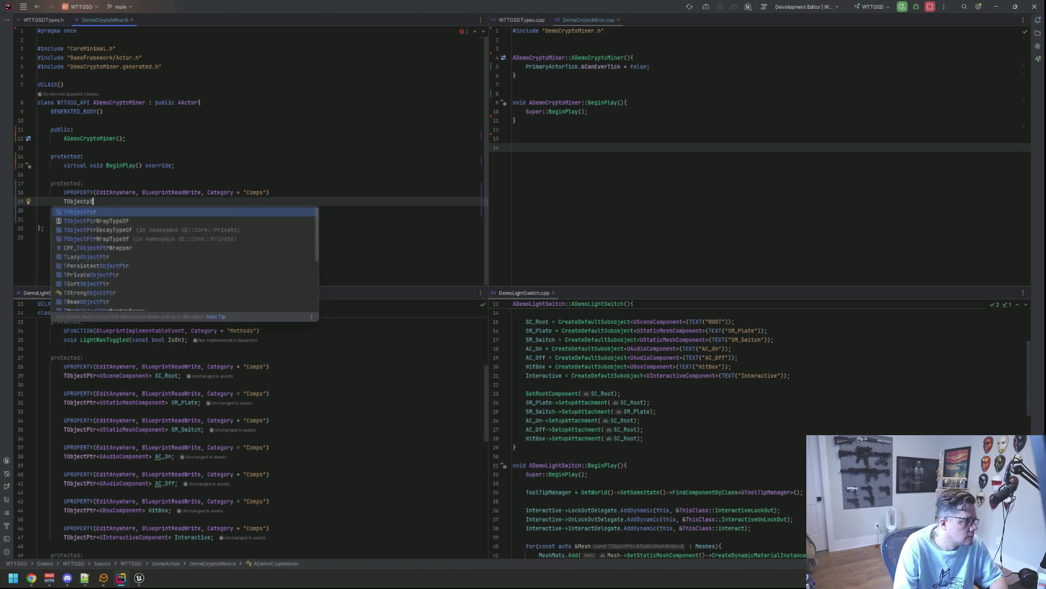
key(Return)
text(USceneComp)
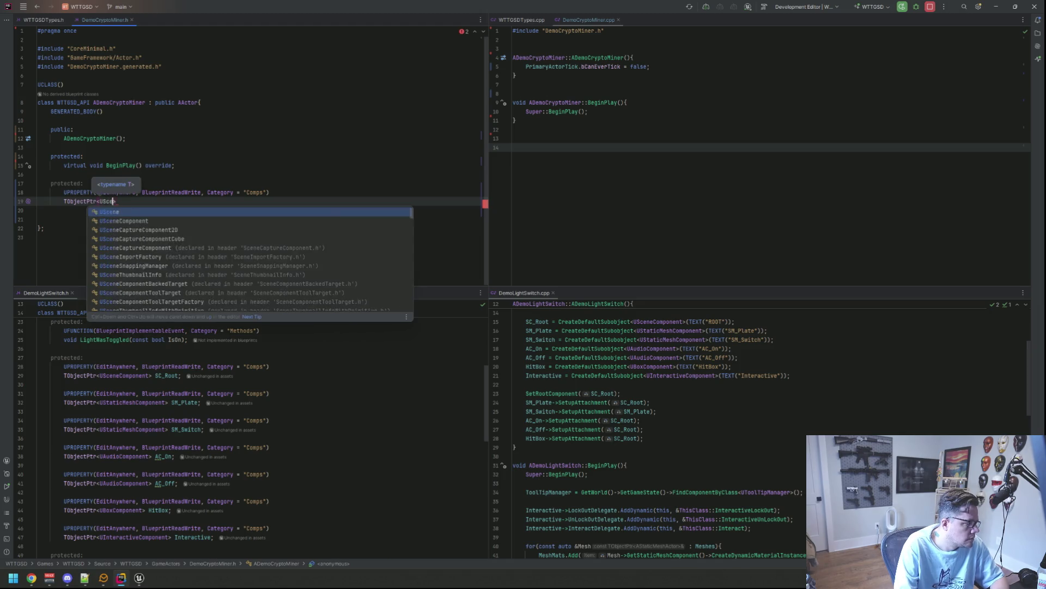
key(Return)
key(End)
text(SC_)
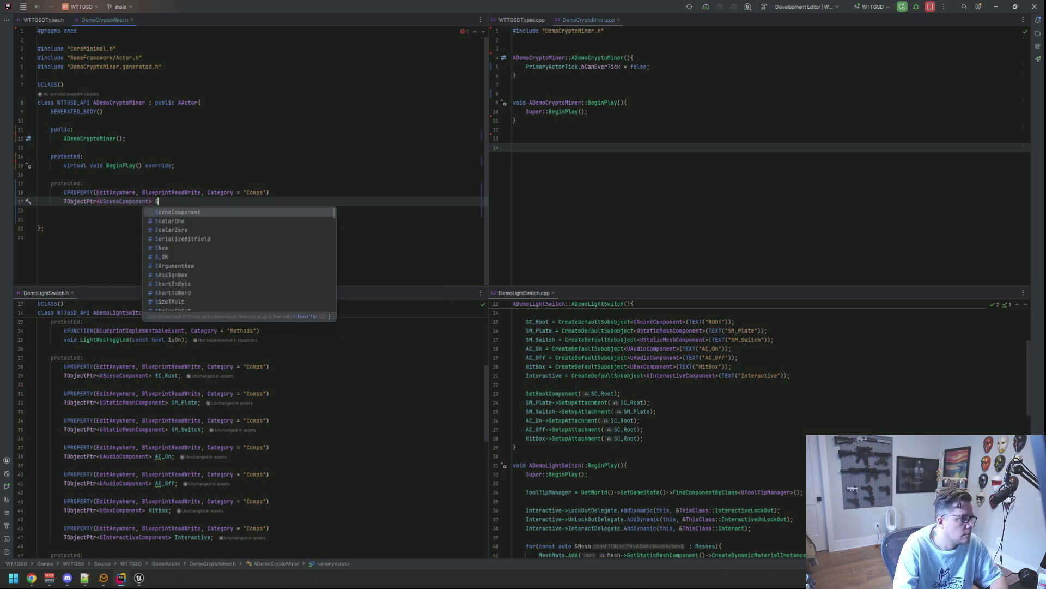
key(Return)
text(;)
key(Return)
key(Return)
key(Tab)
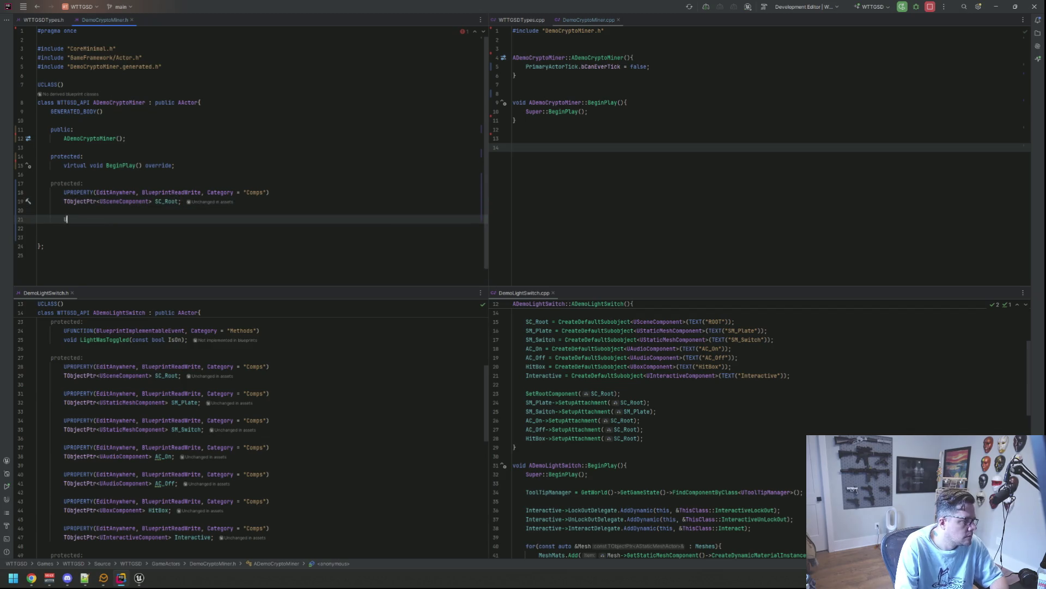
- Begin a second UPROPERTY(EditAnywhere, BlueprintReadWrite, Category = "Comps") line for the next component
text(UPROP)
key(Return)
text(ERTY(E)
key(Return)
text(, Bluepr))
key(Return)
text(, C)
key(Return)
text(= "Comps")
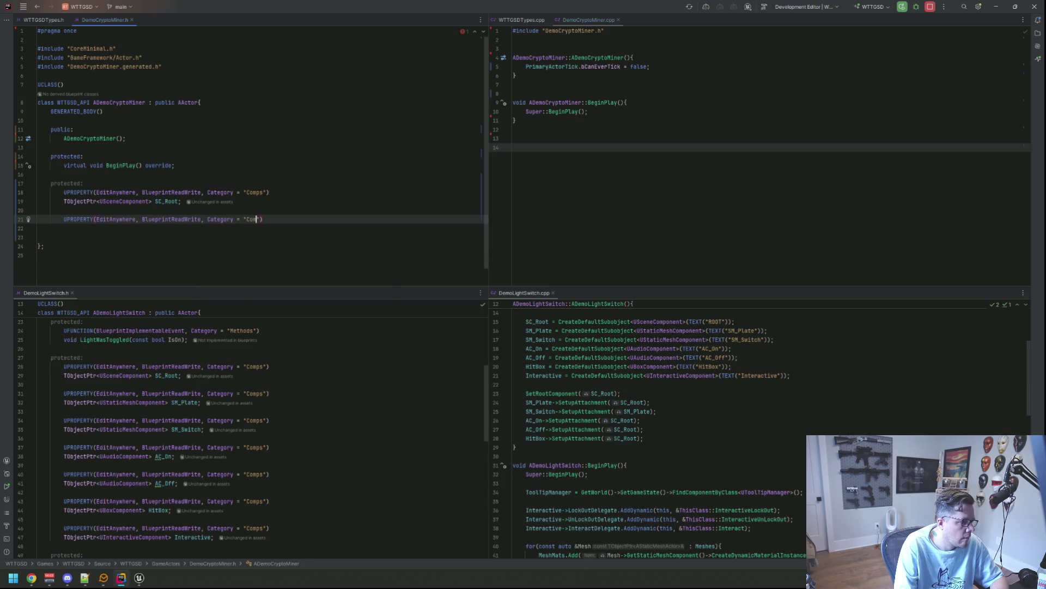
- Declare TObjectPtr<UStaticMeshComponent> SM_Miner; beneath the second Comps UPROPERTY
key(End)
key(Return)
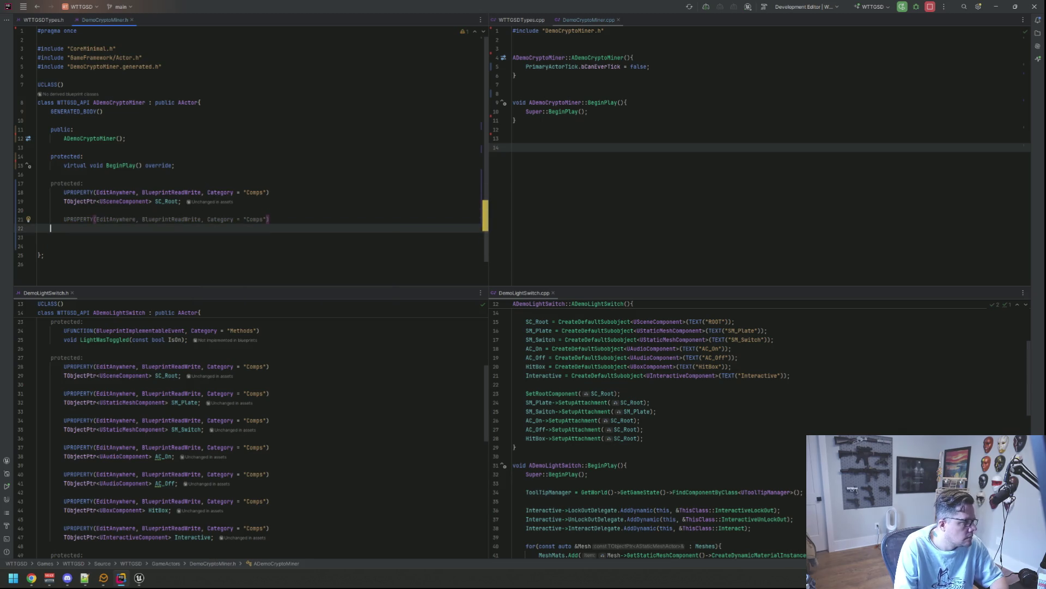
text(TOb)
key(Return)
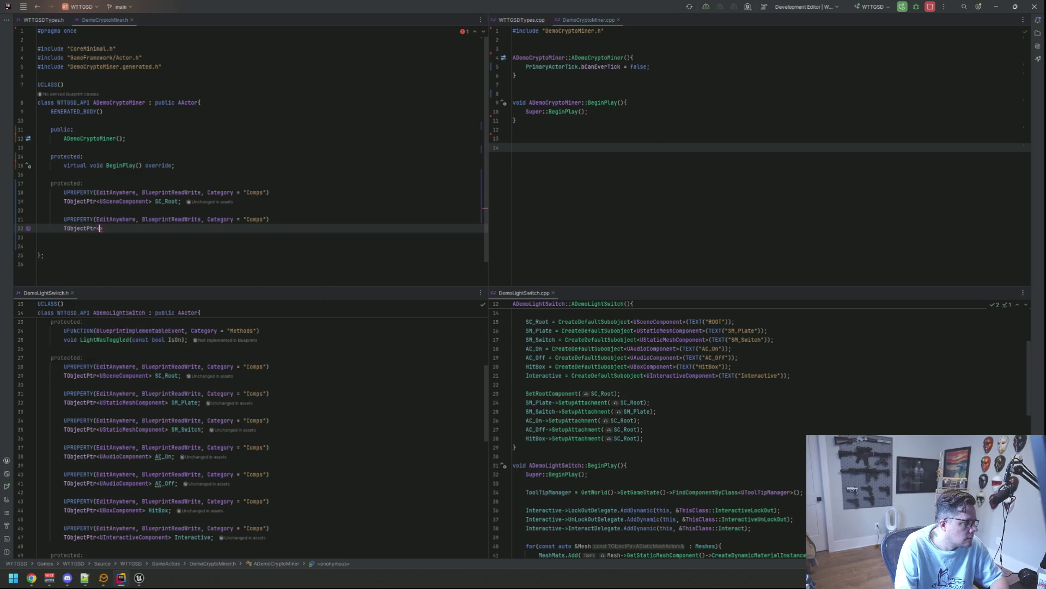
text(<UStatic)
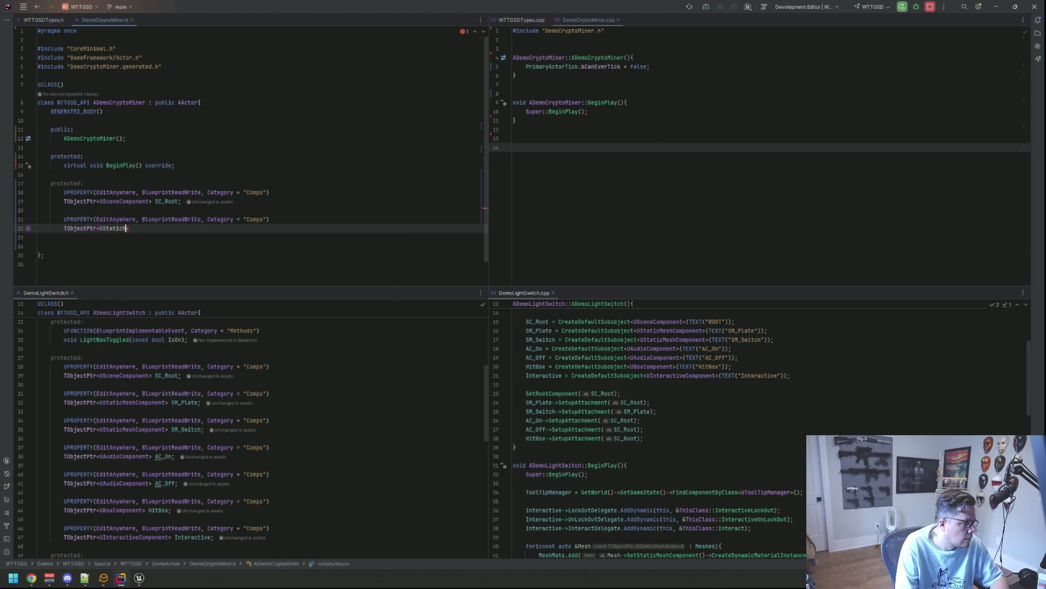
key(BackSpace)
key(BackSpace)
text(tatic)
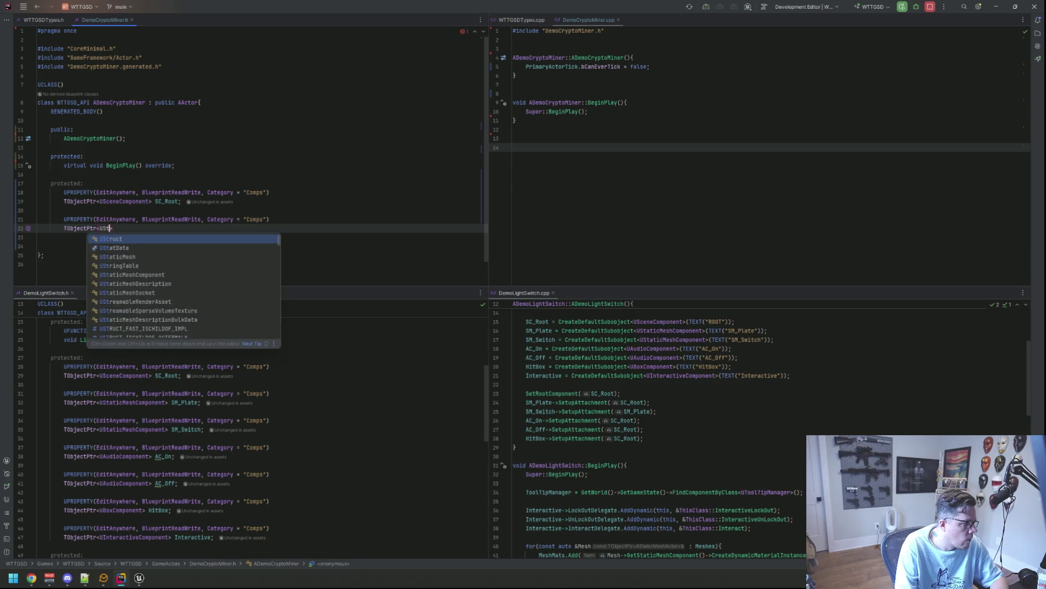
key(BackSpace)
key(BackSpace)
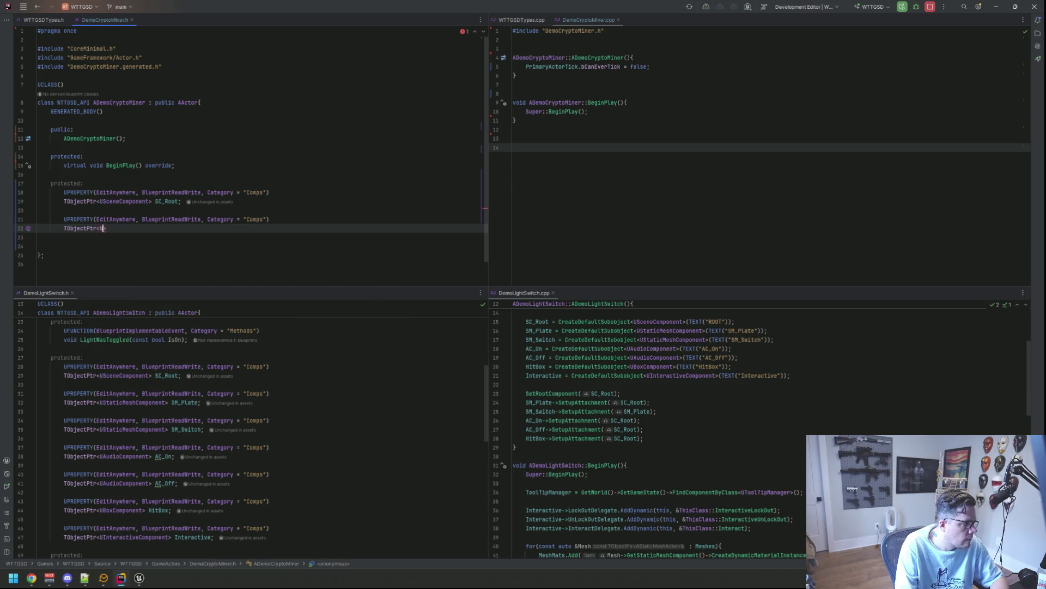
key(BackSpace)
key(BackSpace)
key(BackSpace)
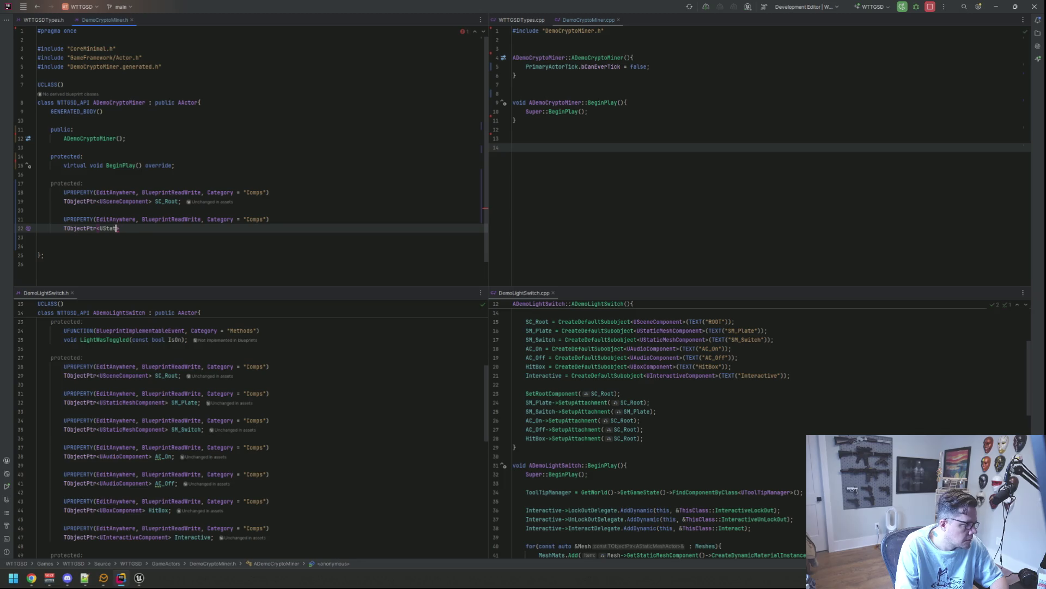
text(Static)
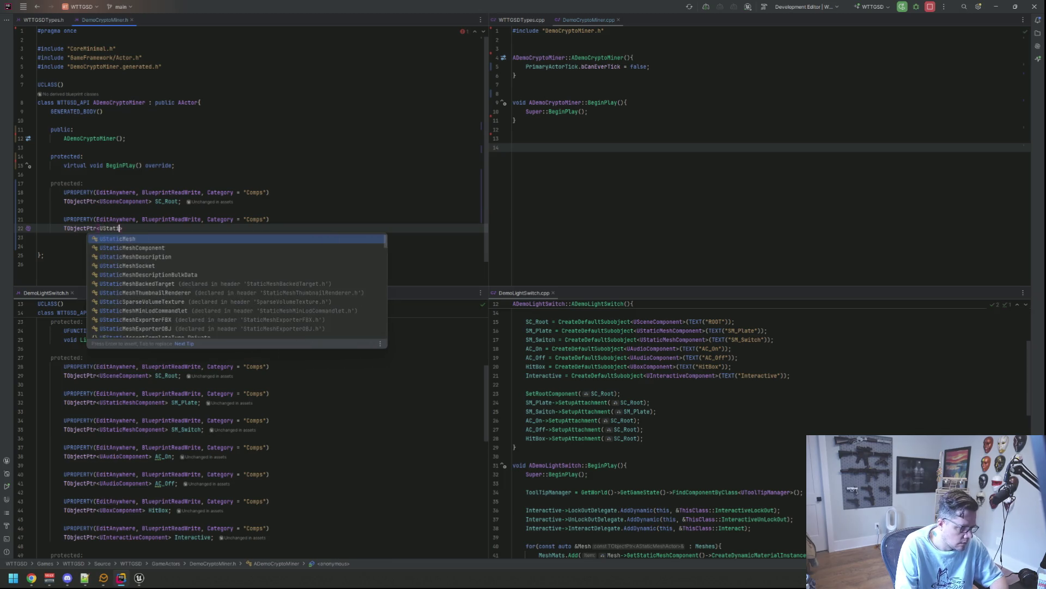
text(MeshC)
key(Return)
text(> )
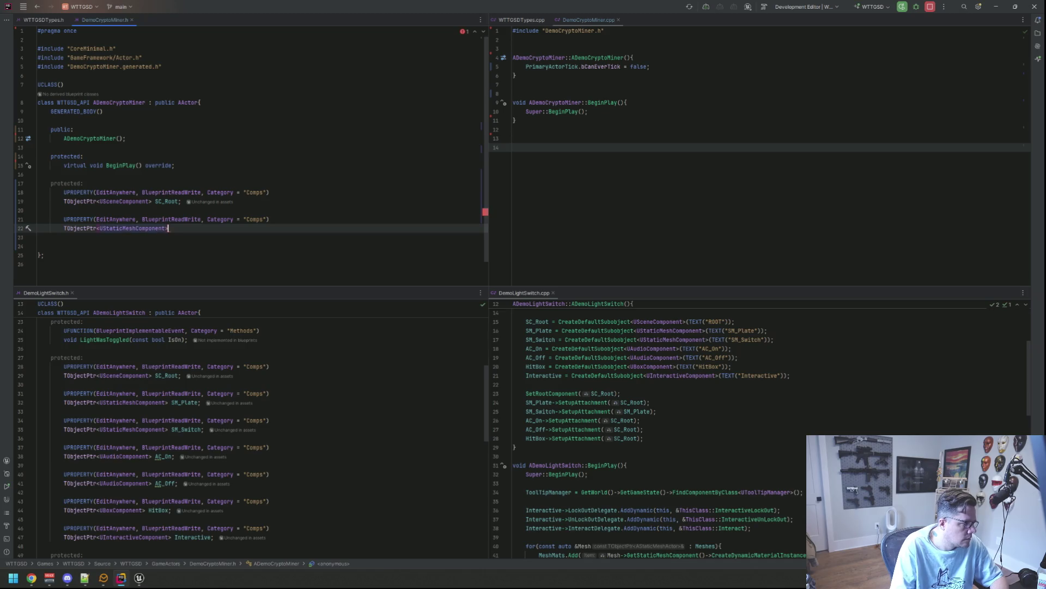
text(SM_)
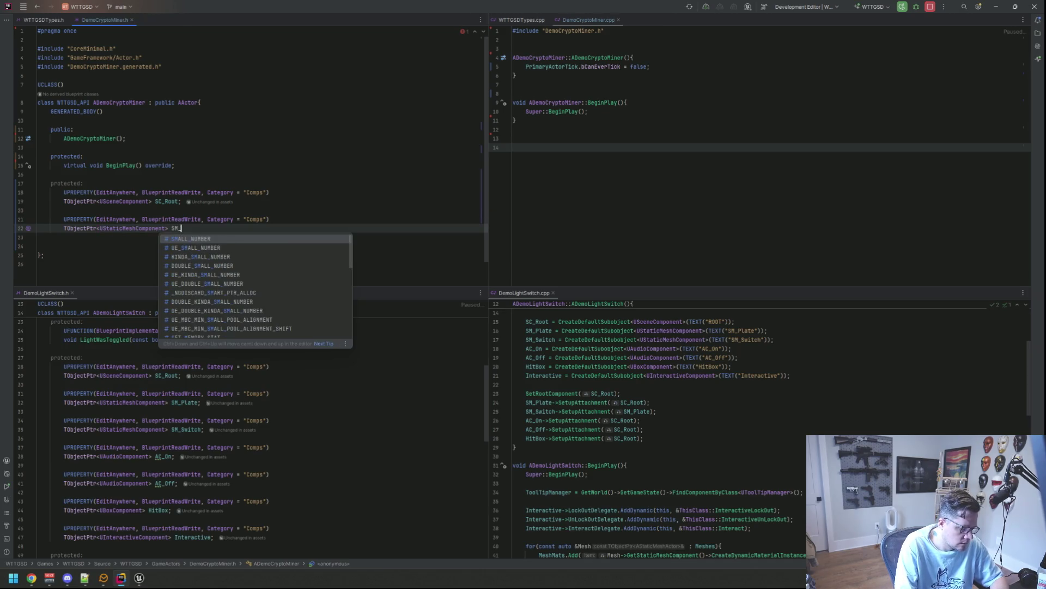
text(Miner;)
key(Return)
key(Return)
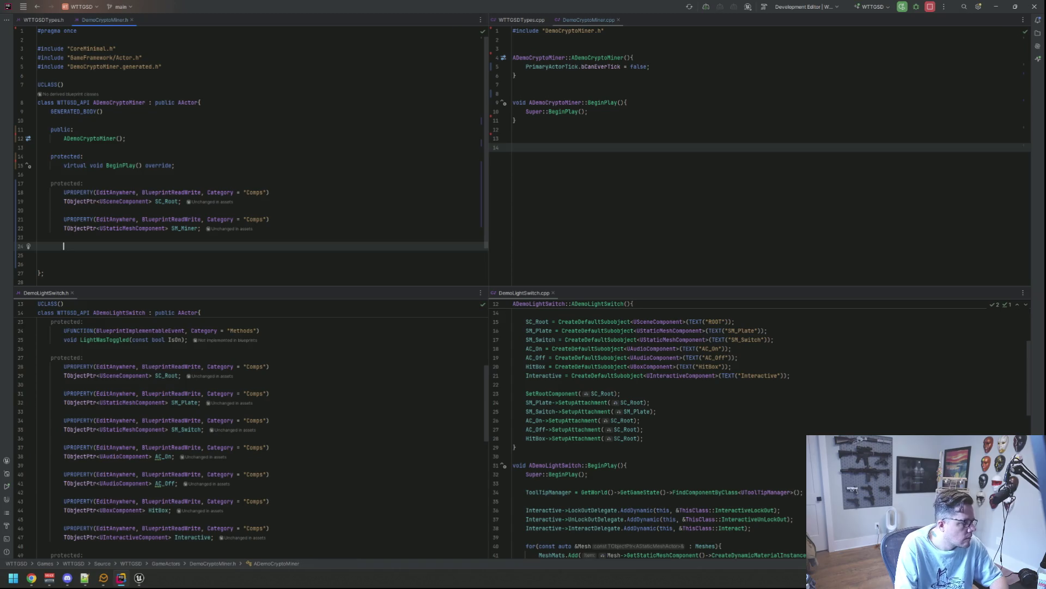
- Add UPROPERTY(EditAnywhere, BlueprintReadWrite, Category = "Comps") and begin a TObjectPtr<UWidget declaration
text(UPROPERTY(EditAnywhere, Blue)
key(Return)
text(, C))
key(Escape)
text(Category = "Comps")
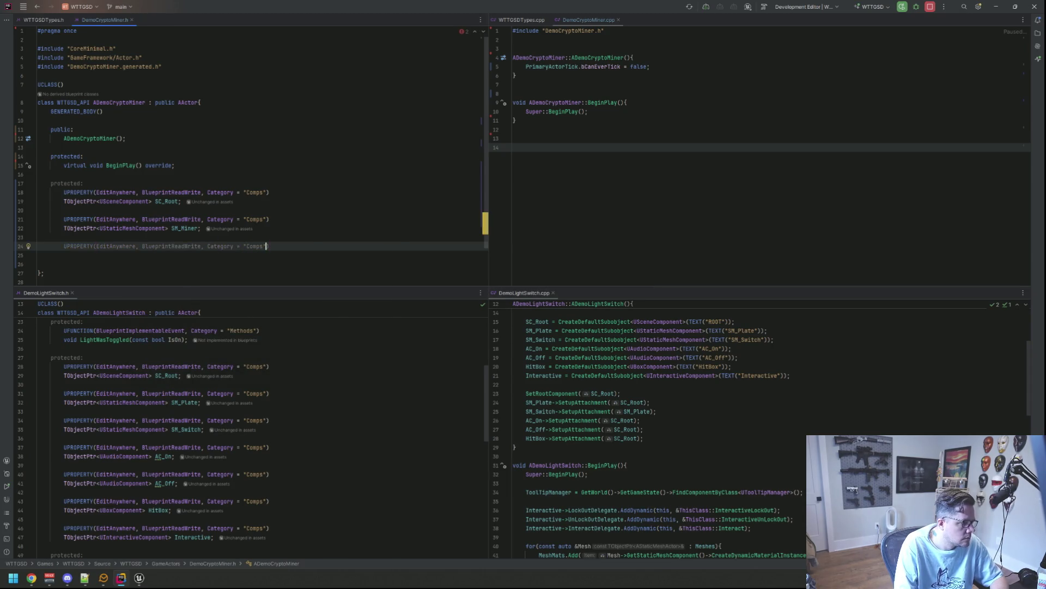
text())
key(Return)
scroll(262, 336, down, 1)
scroll(256, 245, down, 1)
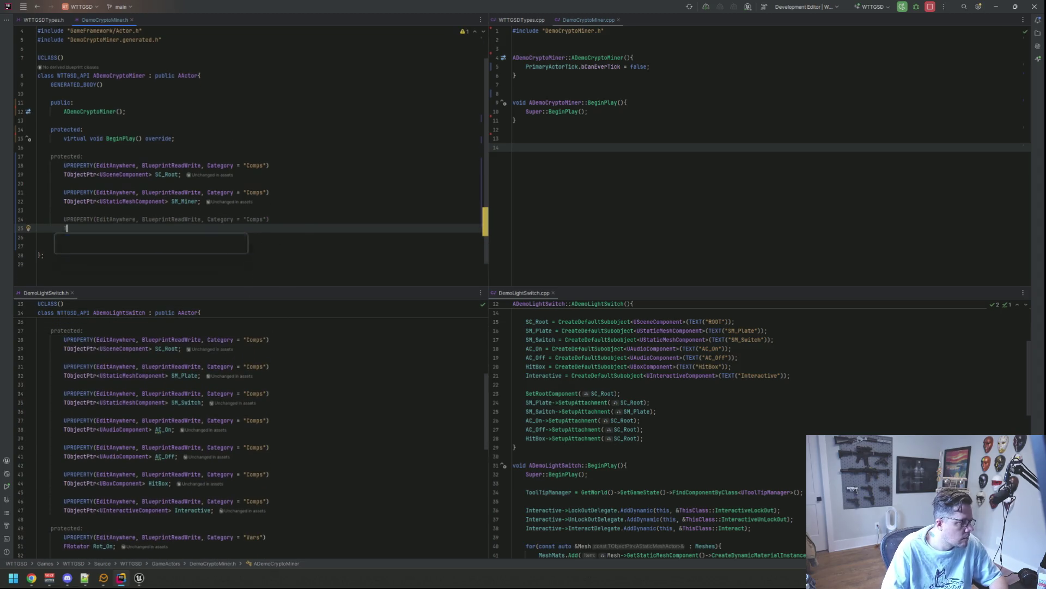
text(TObjectPtr<U)
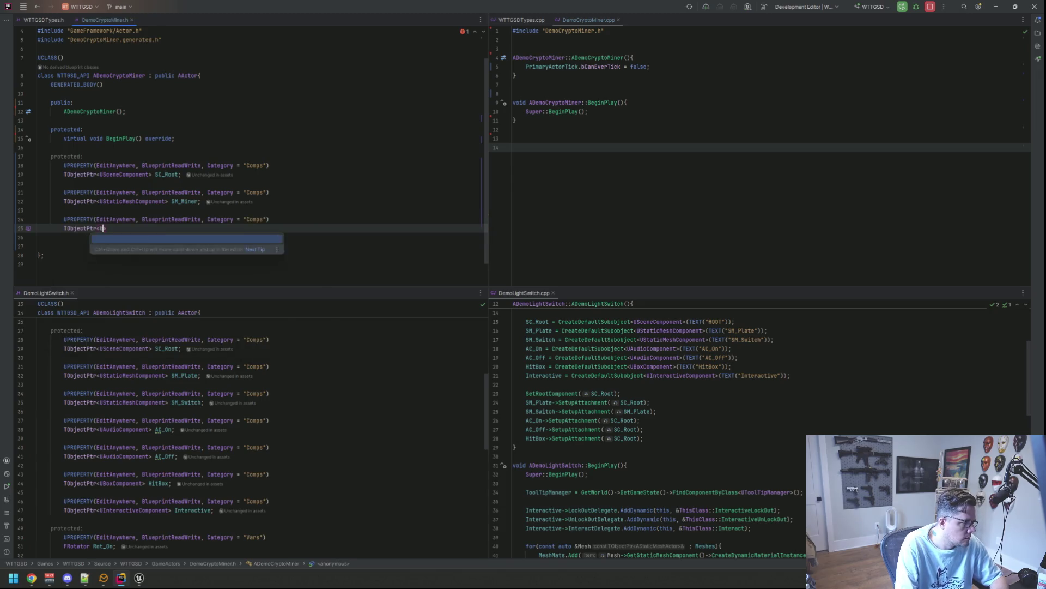
text(Widget)
key(BackSpace)
key(BackSpace)
key(BackSpace)
key(shift)
key(shift)
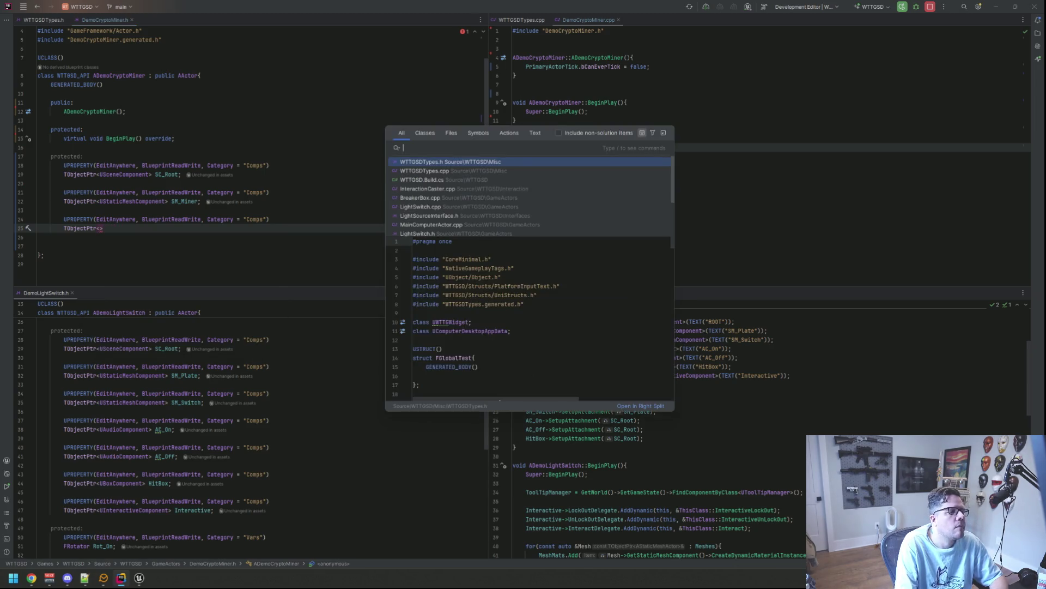
text(MainM)
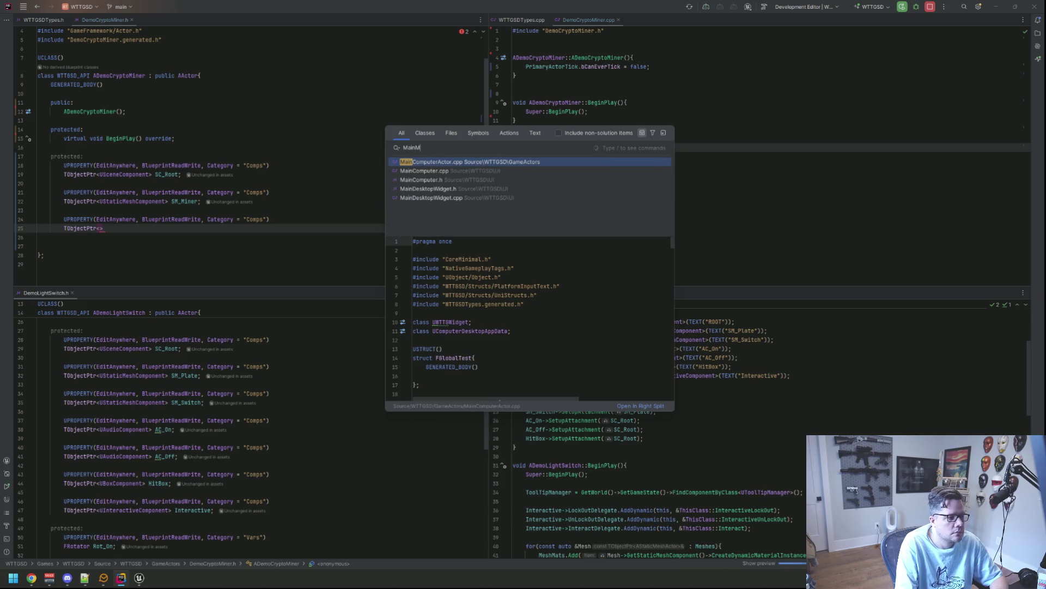
text(on)
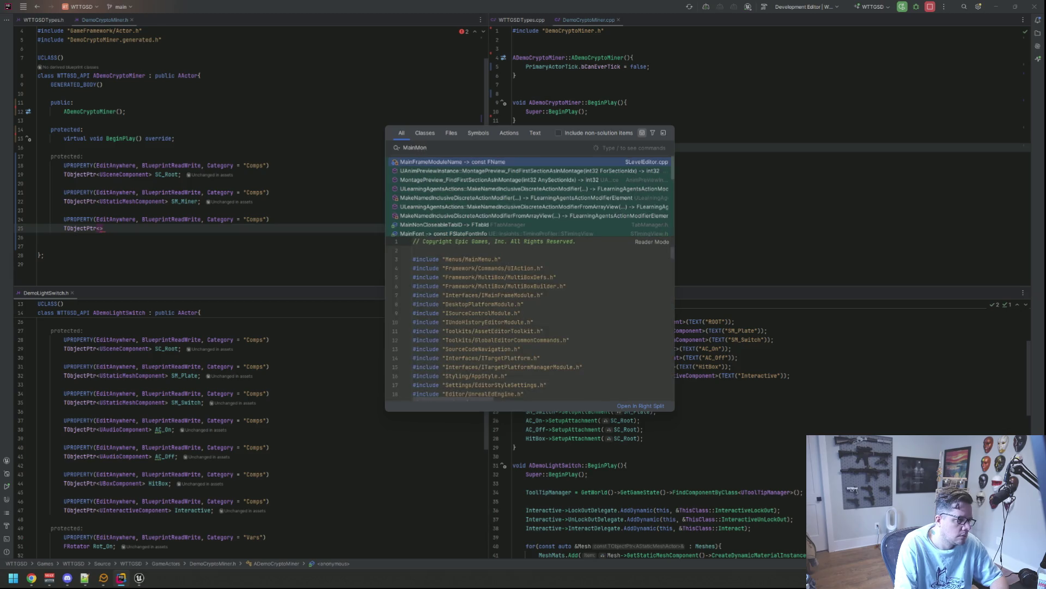
key(BackSpace)
key(BackSpace)
key(BackSpace)
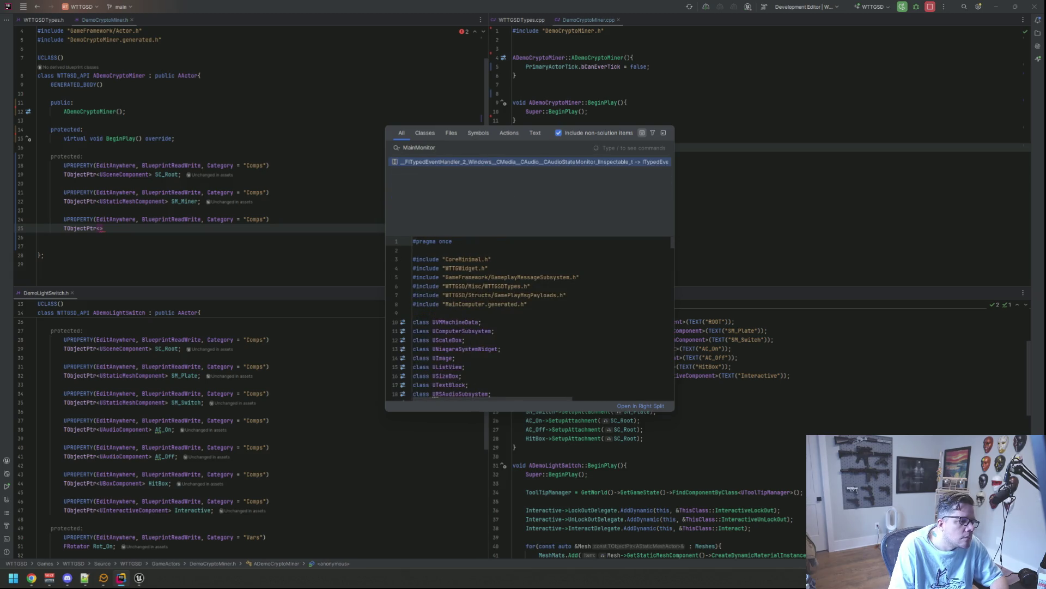
key(Home)
key(Delete)
key(Delete)
key(Delete)
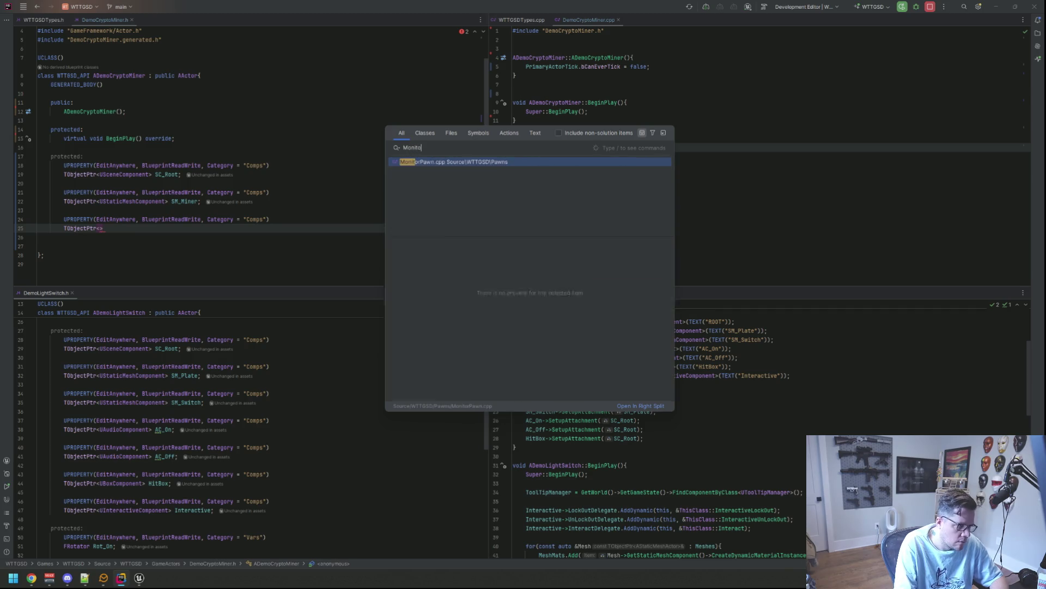
key(Down)
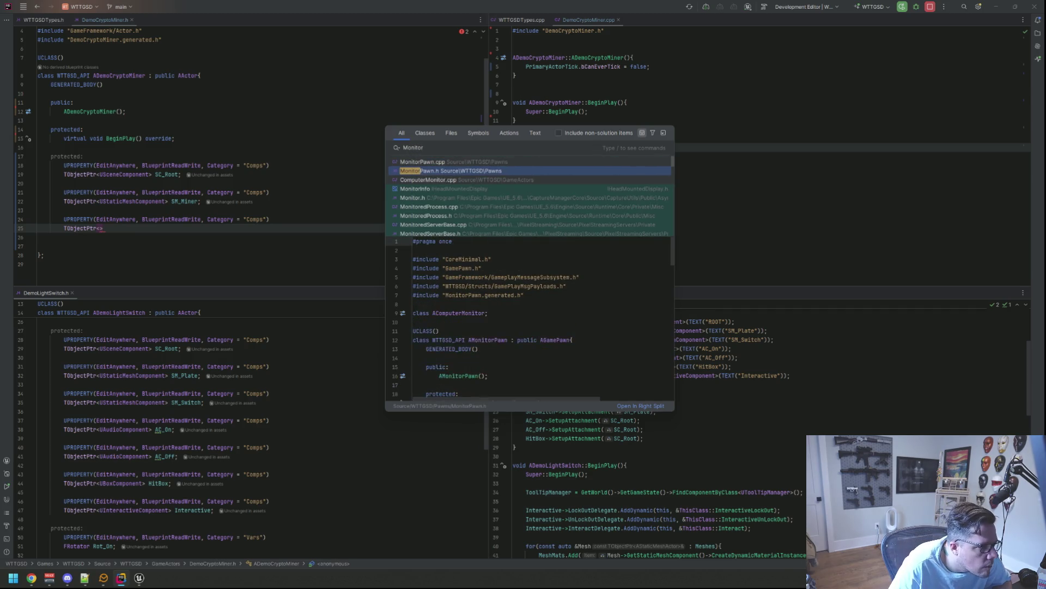
key(Down)
key(Down)
key(Down)
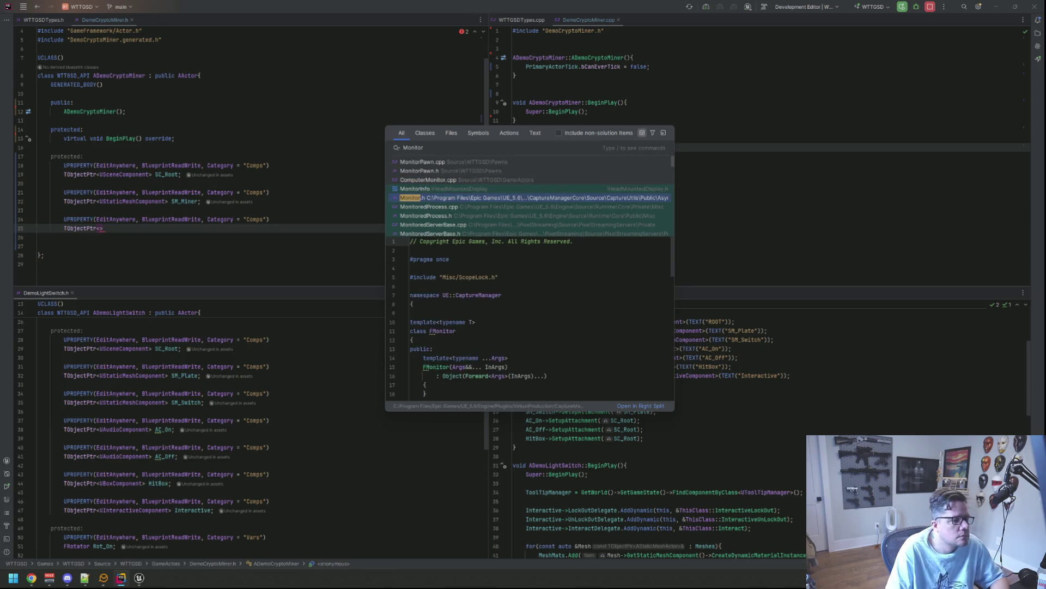
key(Escape)
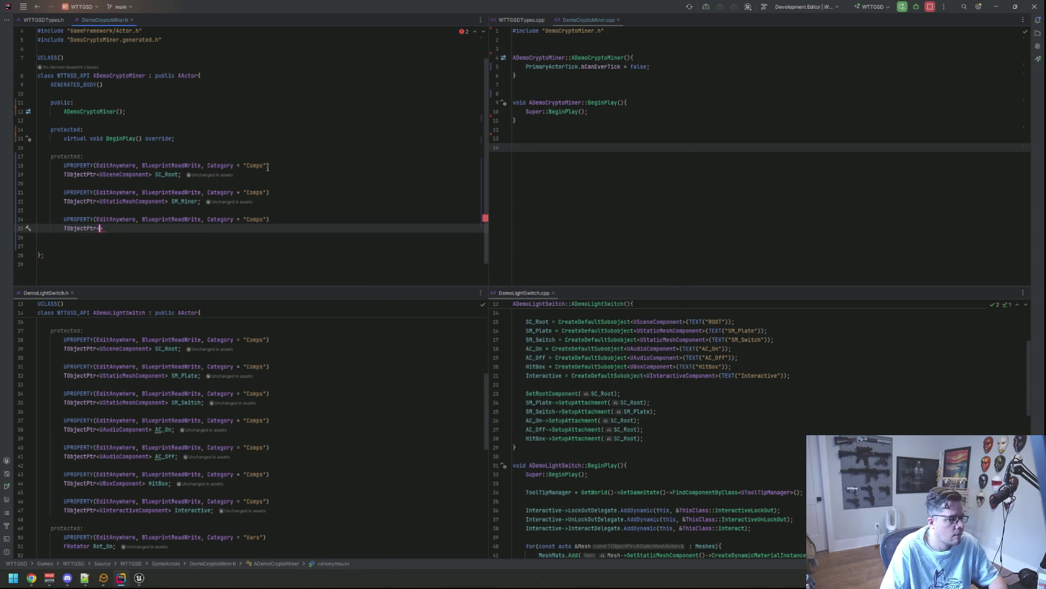
- Glance at the basement level in Unreal Editor, then review ComputerMonitor.cpp's constructor in Rider
click(139, 578)
drag(487, 231, 488, 232)
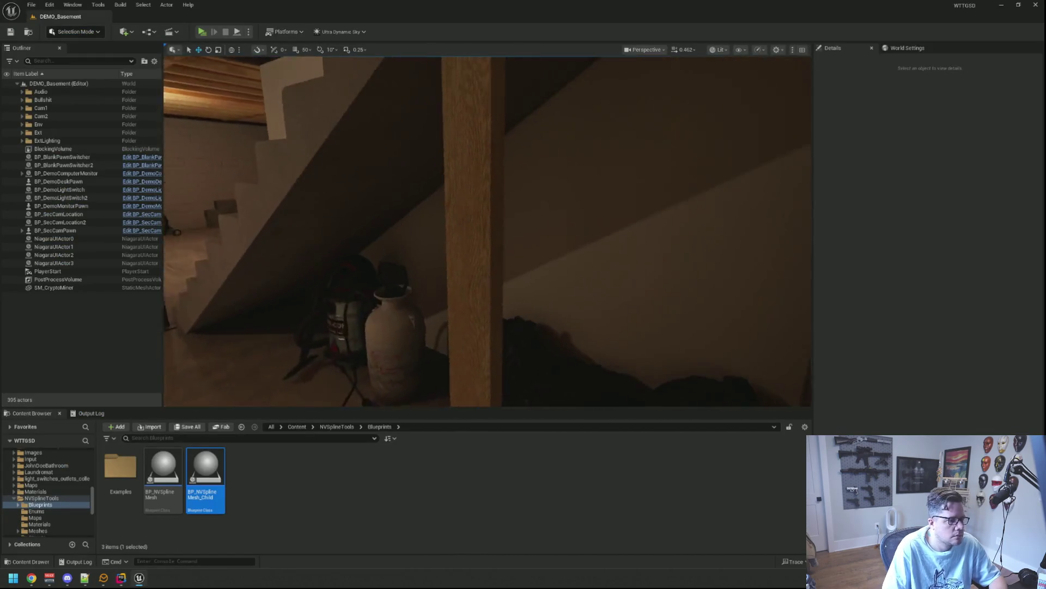
key(alt+Tab)
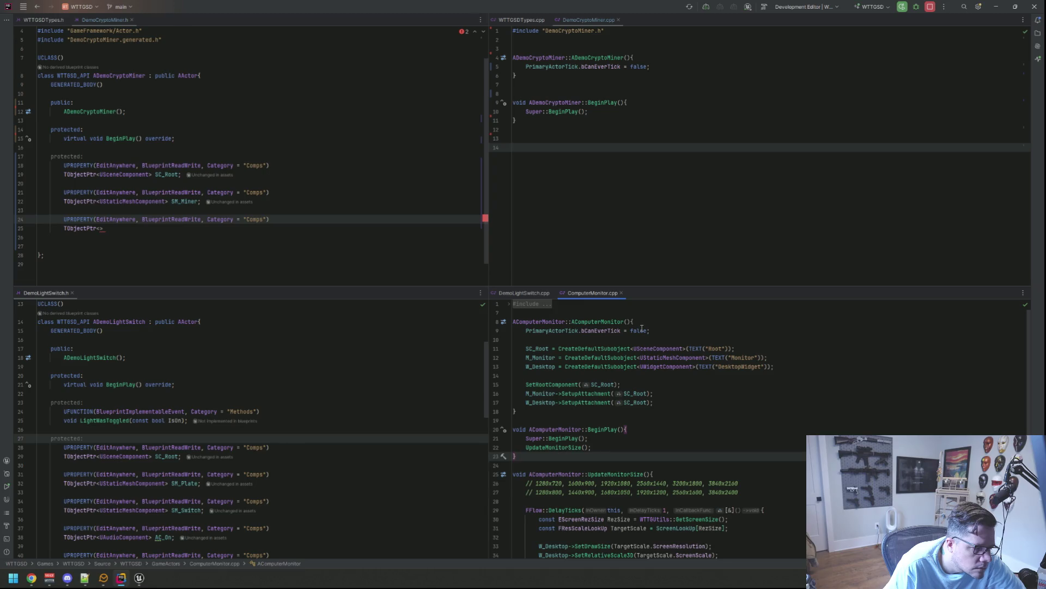
scroll(692, 355, down, 3)
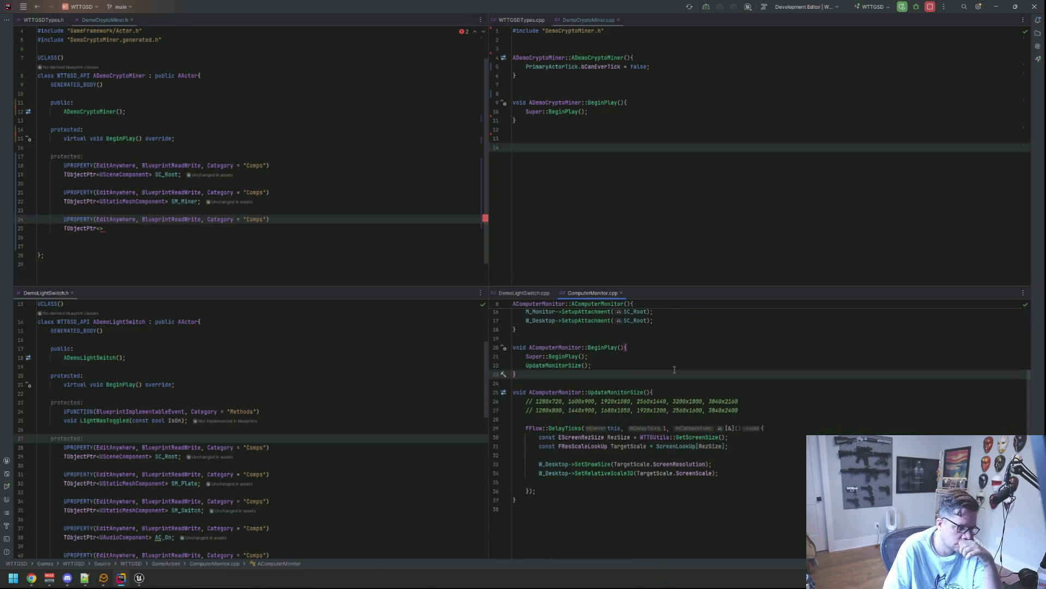
scroll(674, 369, up, 3)
scroll(677, 358, down, 1)
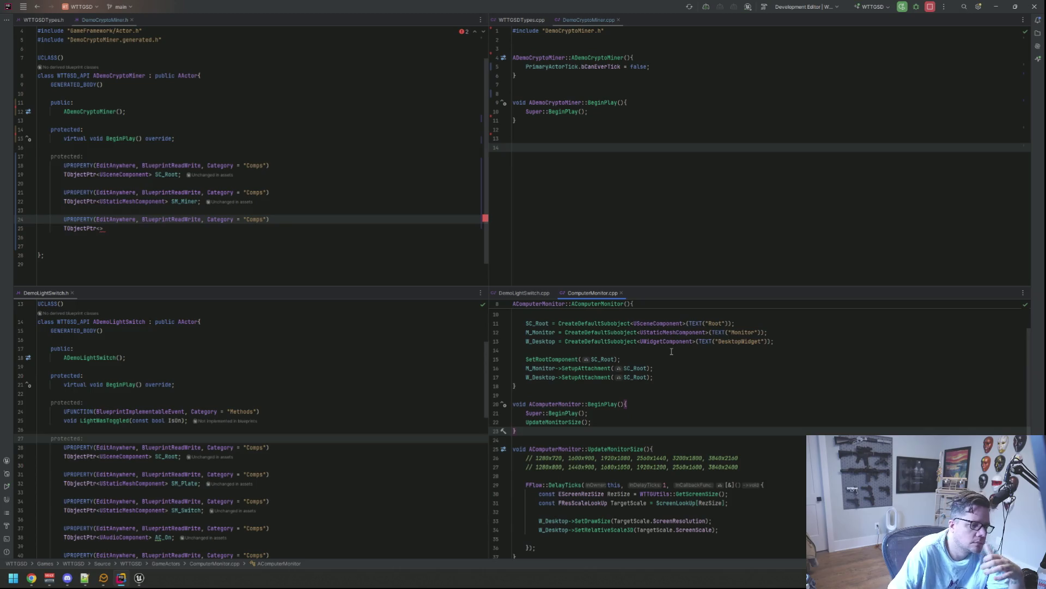
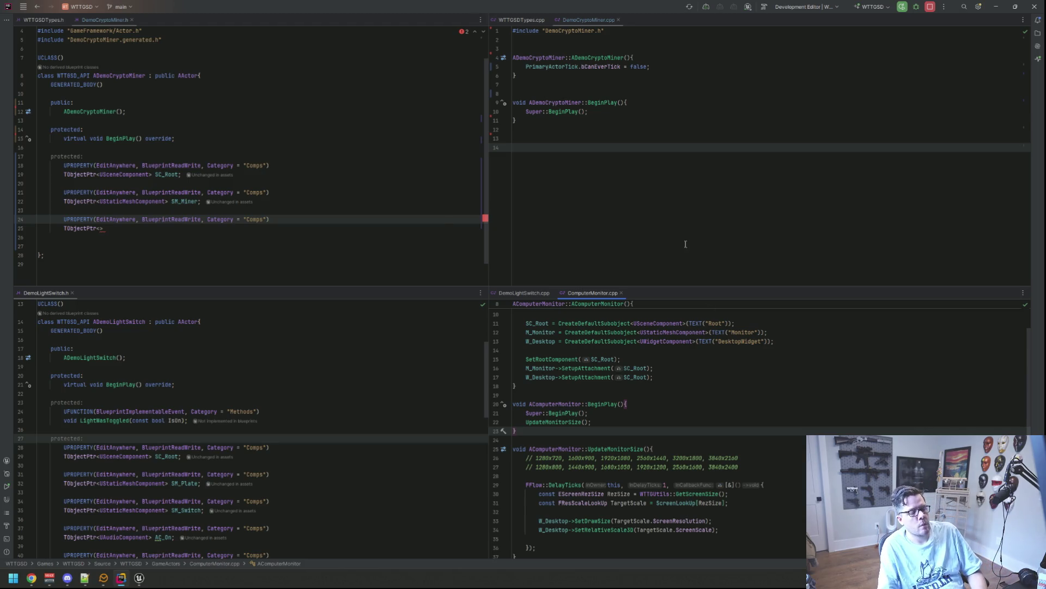
- Complete the TObjectPtr<UWidgetComponent> W_GUI; property, forward-declaring UWidgetComponent
click(270, 236)
click(270, 230)
key(Left)
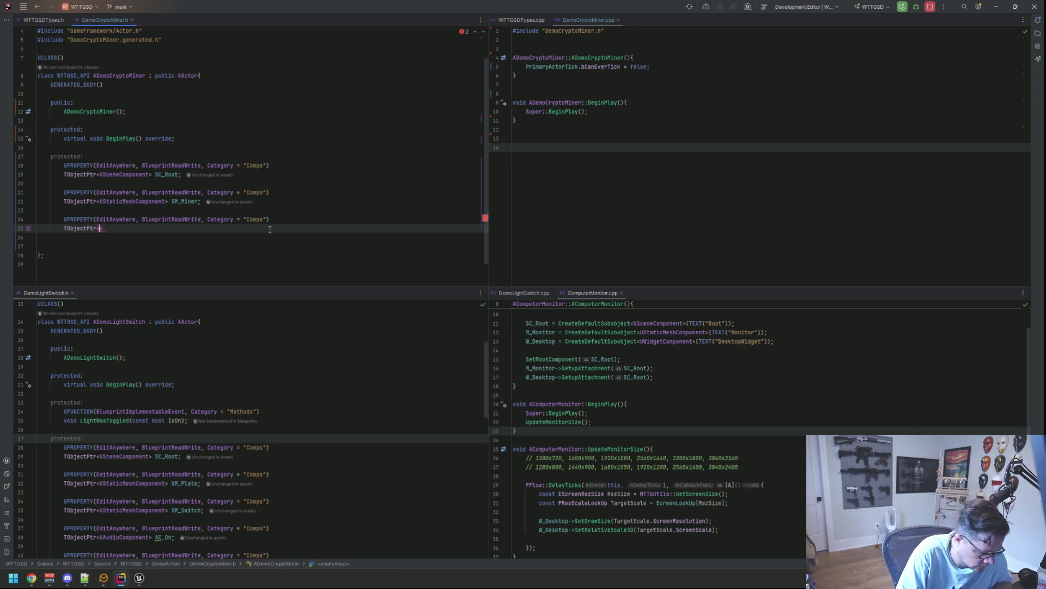
text(UWidgetcomp)
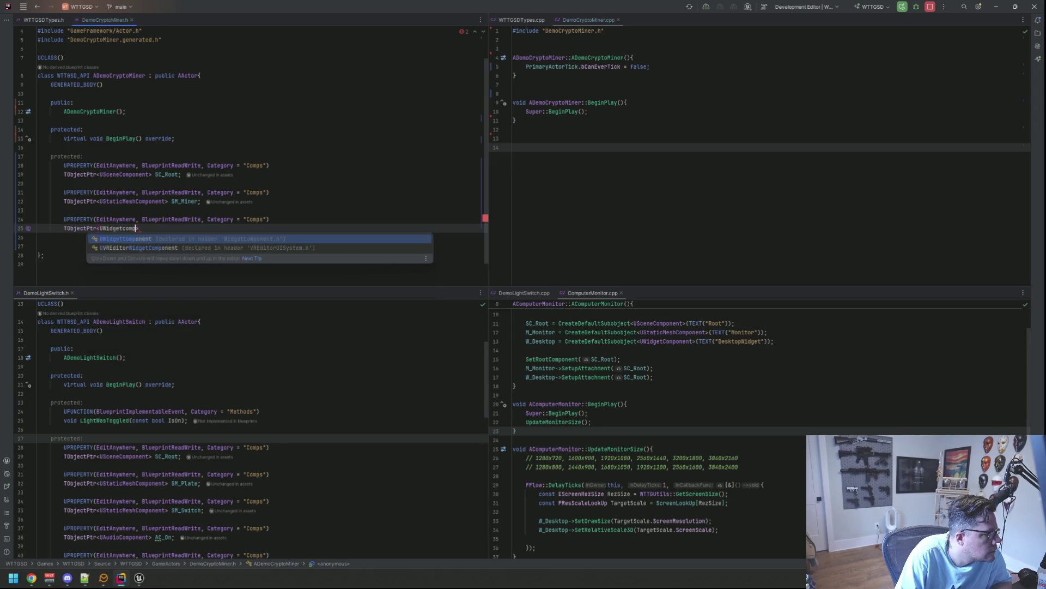
key(alt+Return)
key(Down)
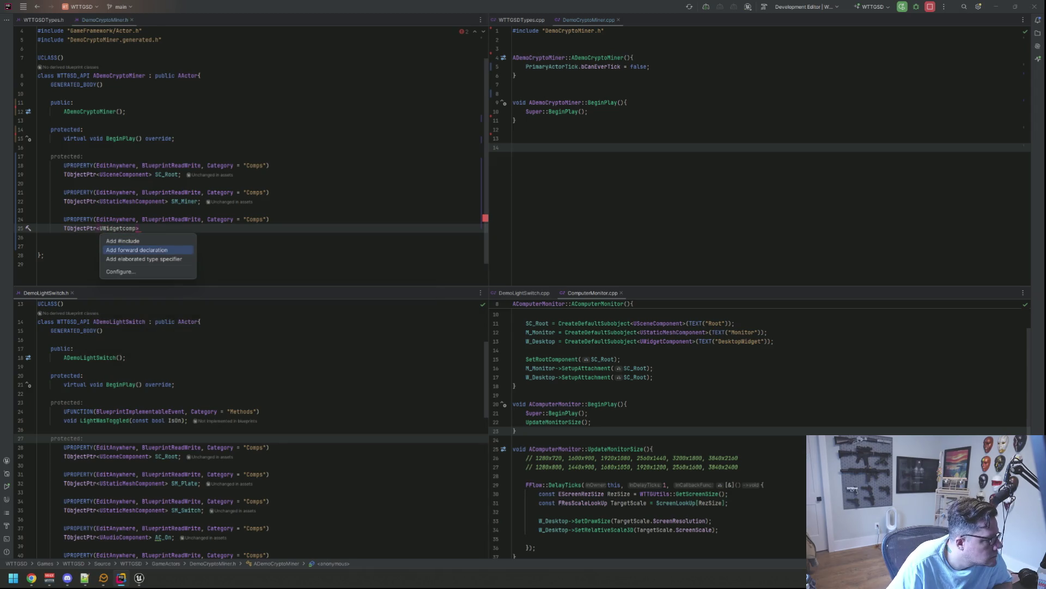
key(Return)
text(W_)
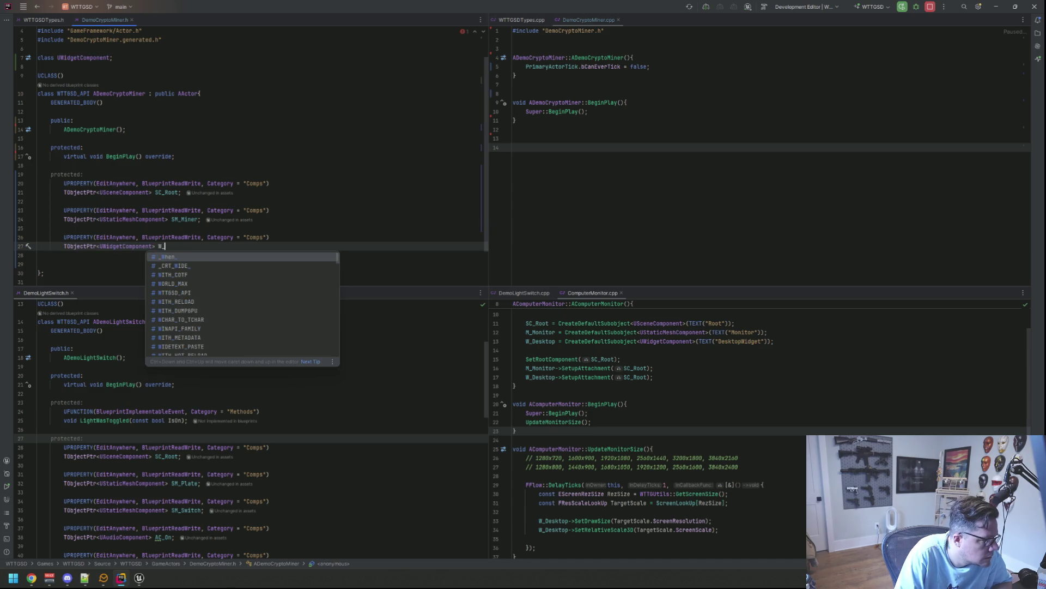
text(GUI;)
key(Return)
key(Return)
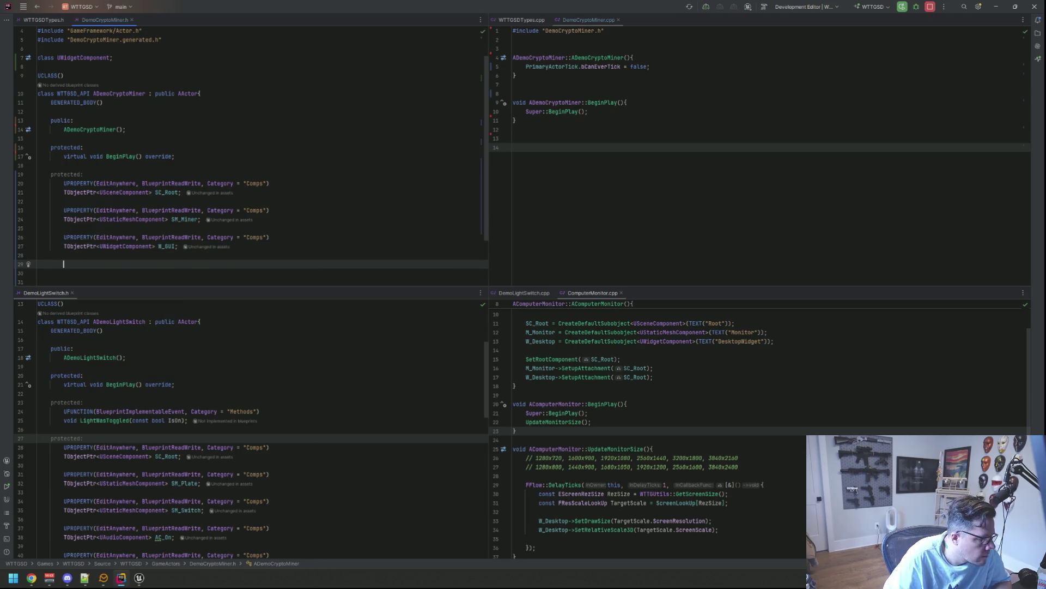
- Check DemoLightSwitch.cpp for reference, then start an indented line below W_GUI
click(523, 293)
scroll(228, 354, down, 5)
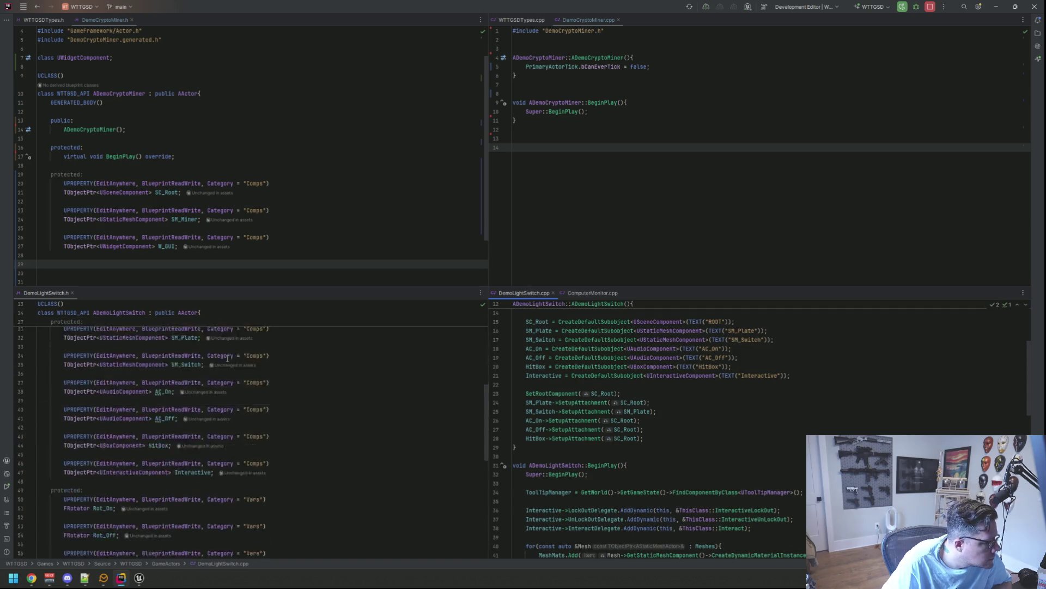
scroll(228, 354, up, 2)
scroll(228, 250, down, 1)
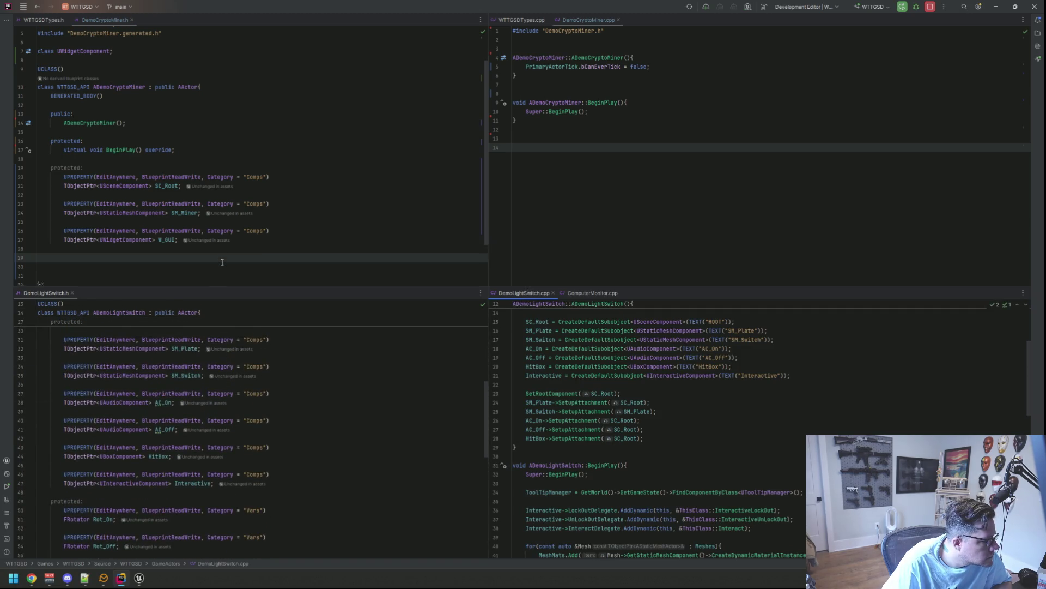
click(195, 228)
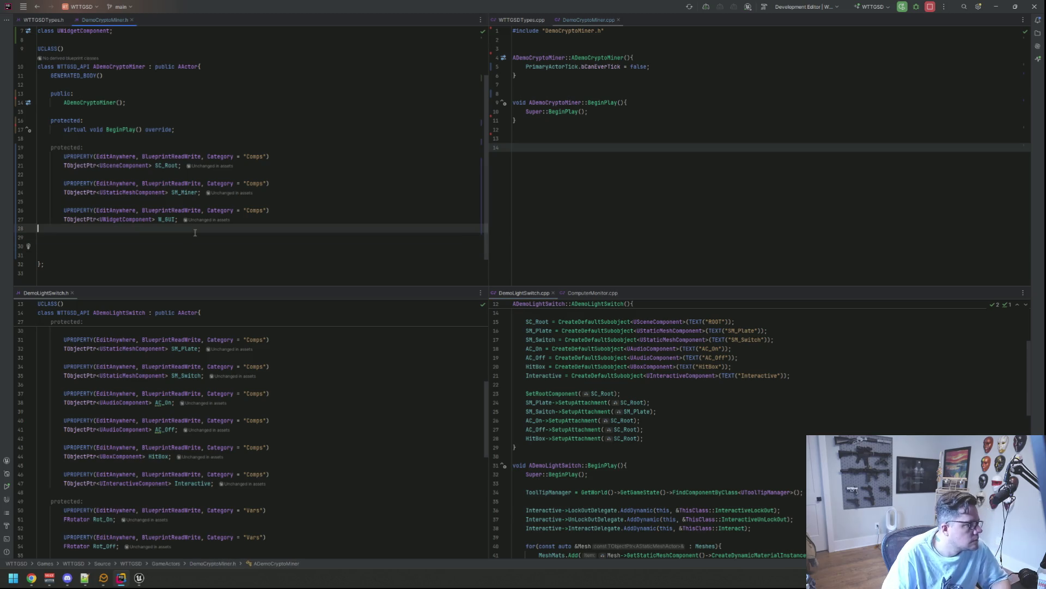
click(199, 238)
key(Tab)
key(BackSpace)
key(Tab)
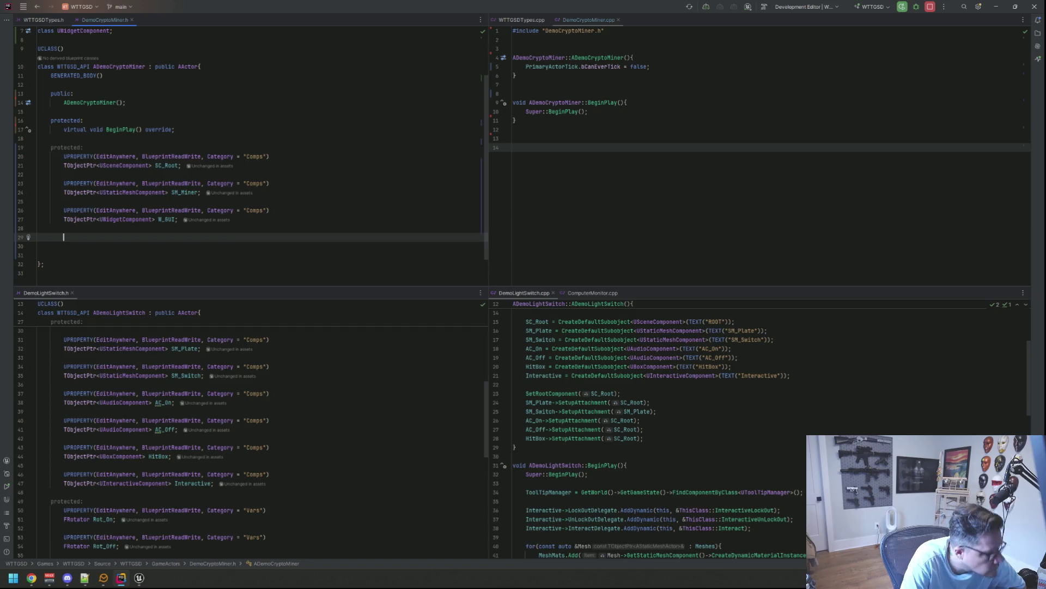
- Add a Comps UPROPERTY declaring TObjectPtr<UBoxComponent> HitBox, with UBoxComponent forward-declared
text(U)
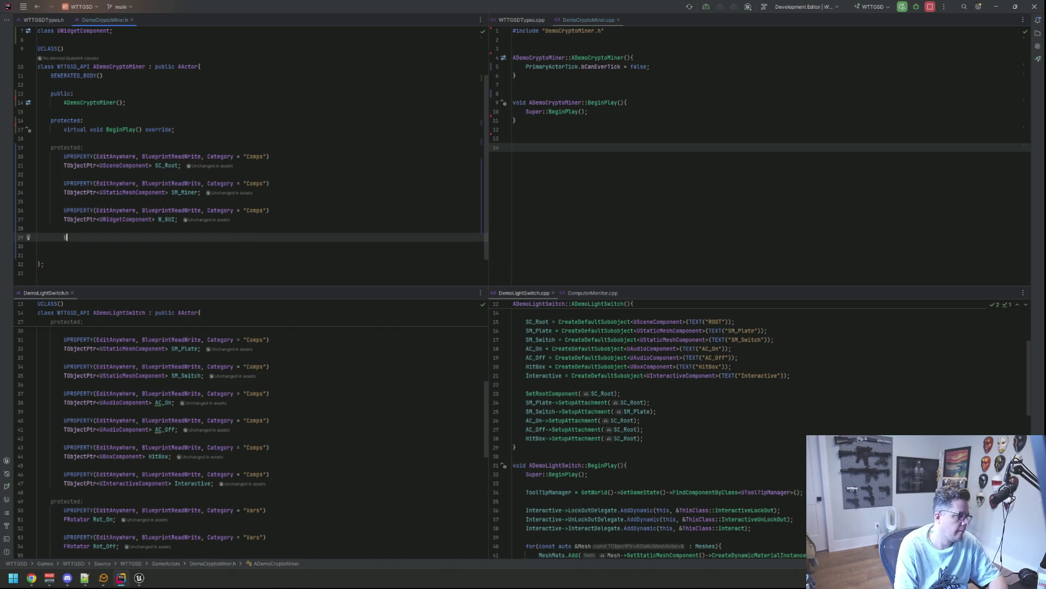
text(PROPERTY(EditAnywhere, BlueprintReadWrite, Category = )
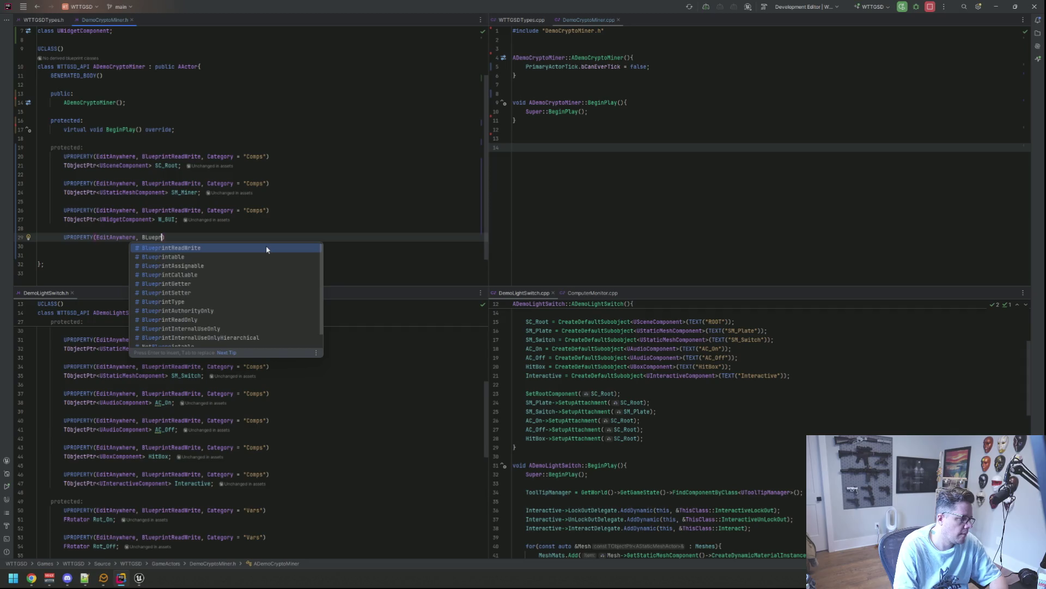
text("Comps"))
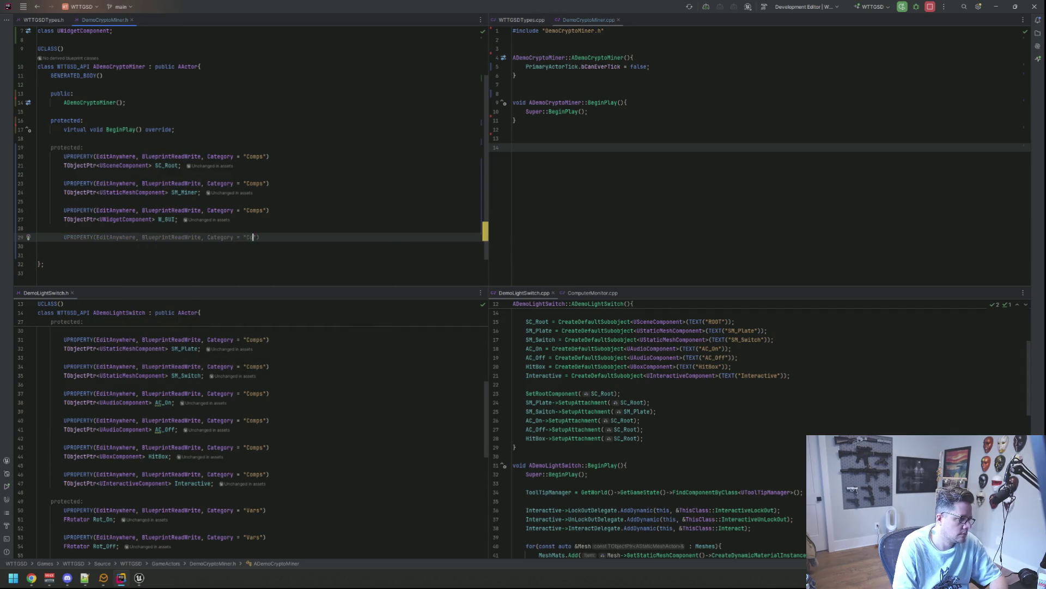
key(Return)
text(TObj)
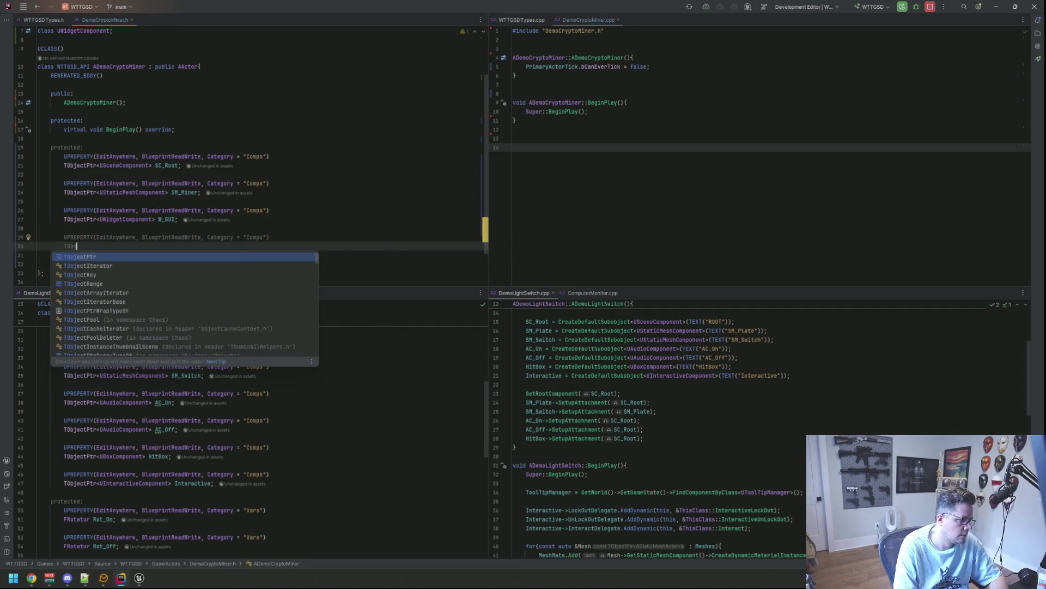
text(ectPtr<UBoxCom)
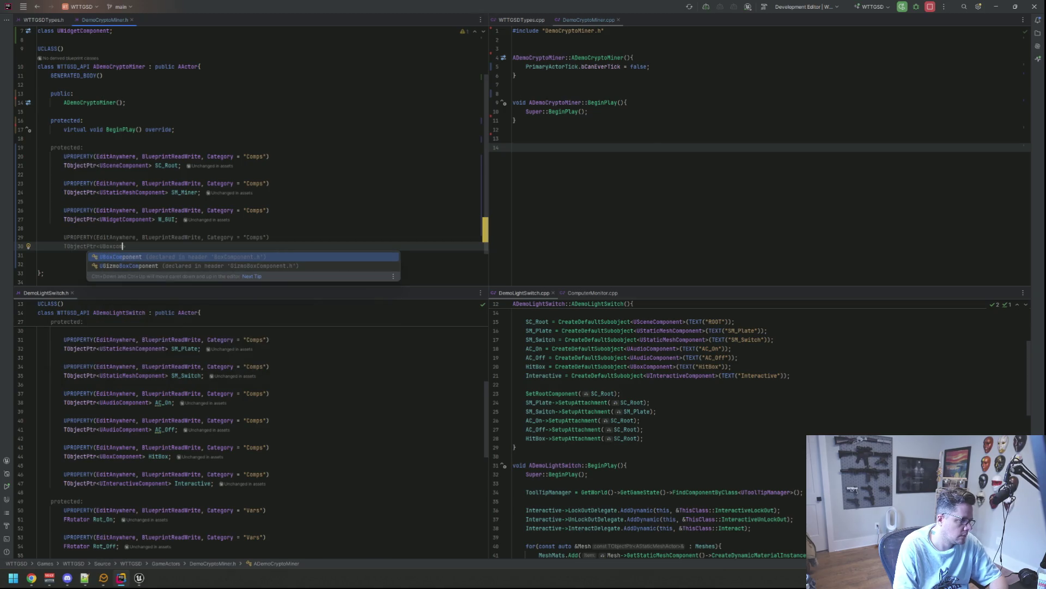
key(Return)
key(Down)
key(Return)
text(HitBox;)
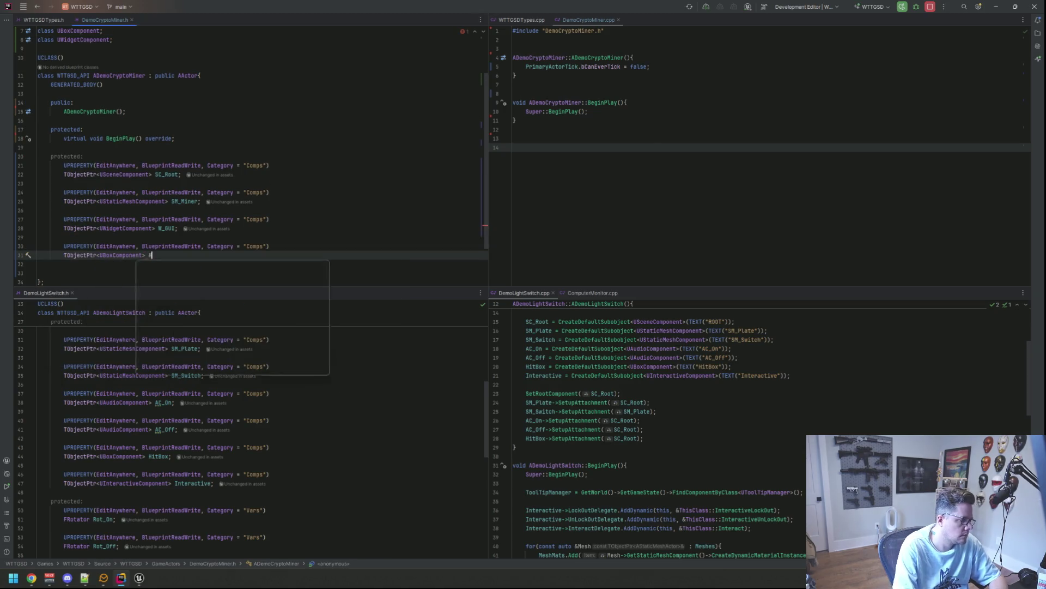
key(Return)
key(Return)
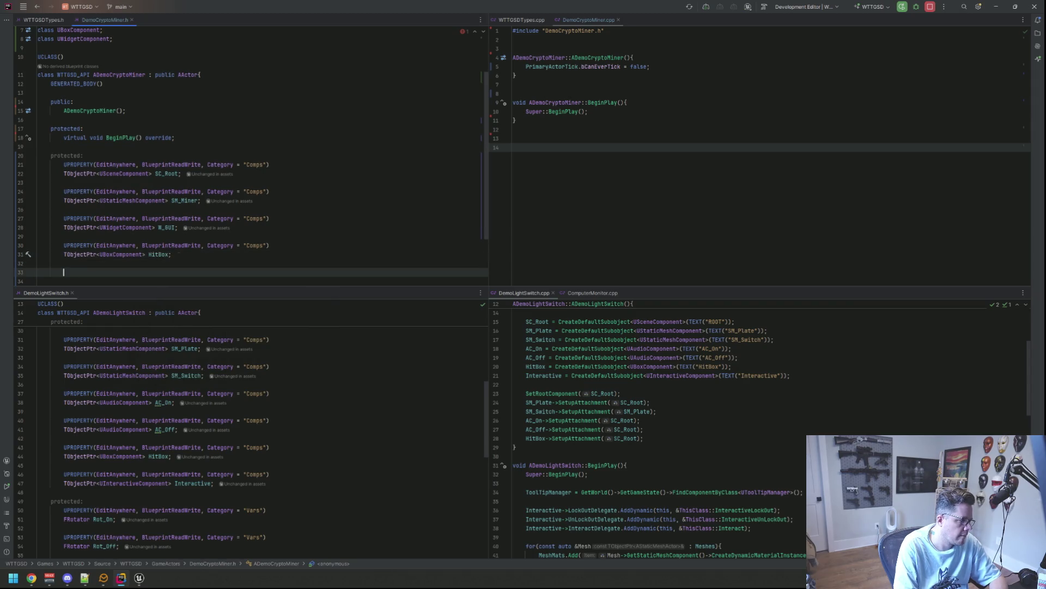
- Add a Comps UPROPERTY declaring TObjectPtr<UInteractiveComponent> Interactive, including its header
text(UPROPERTY(Ed)
key(Return)
text(, Bluepr)
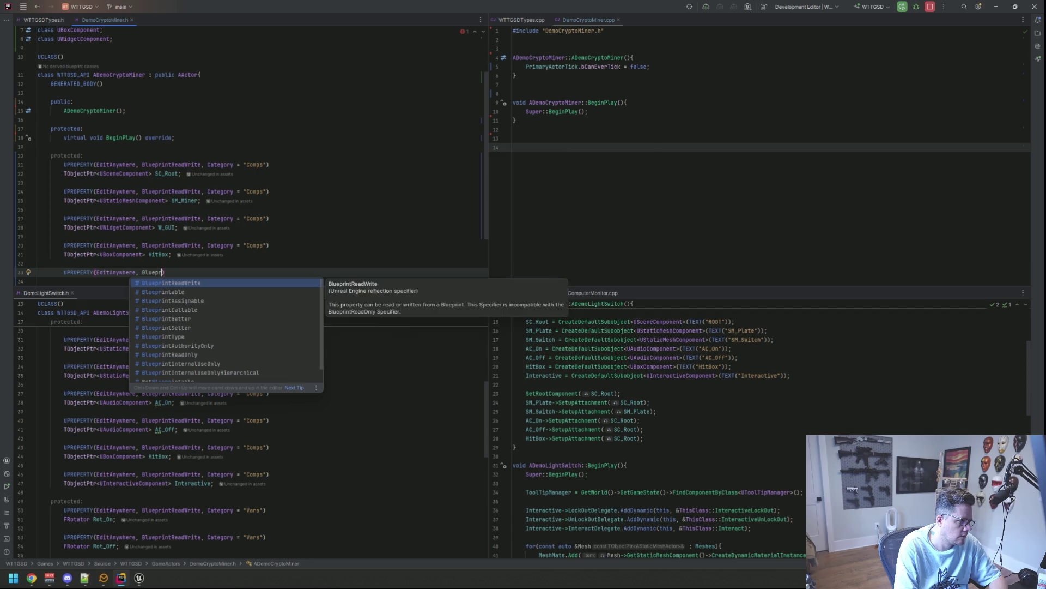
key(Return)
text(, Category )
text(= "Comps"))
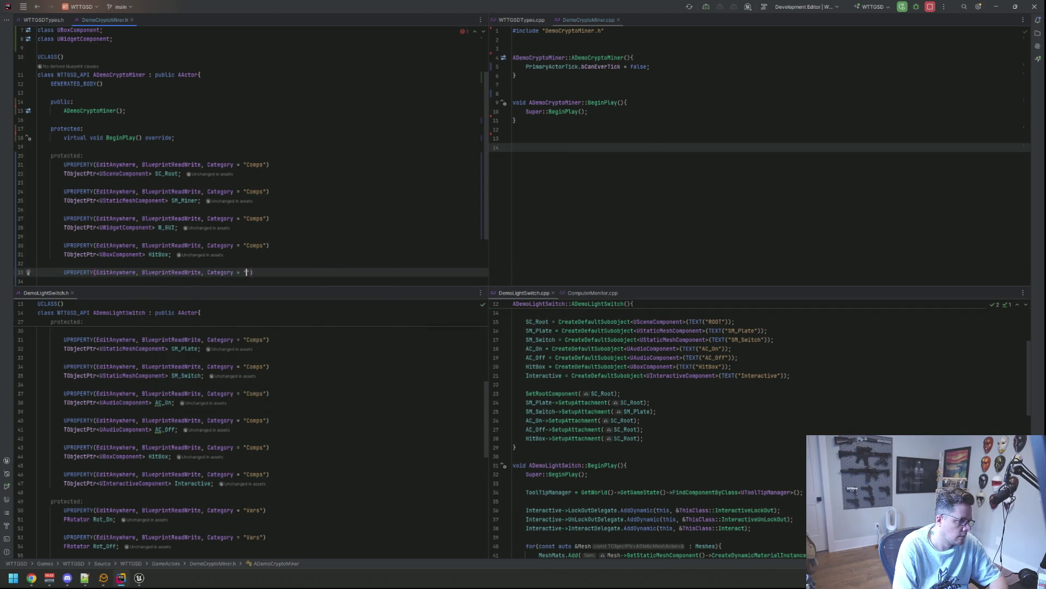
key(Return)
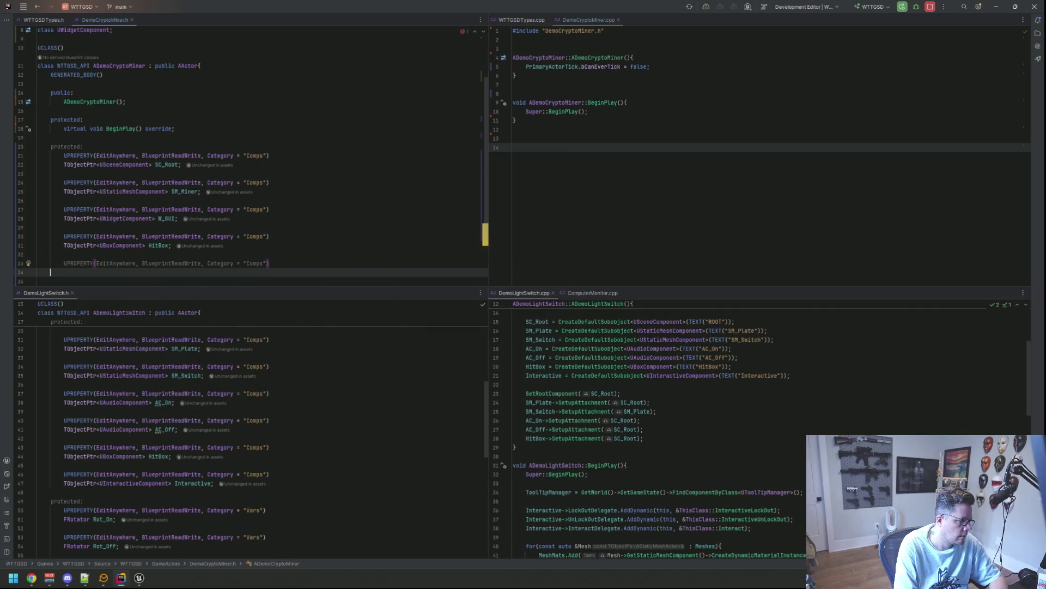
text(TObjectPtr<UInte)
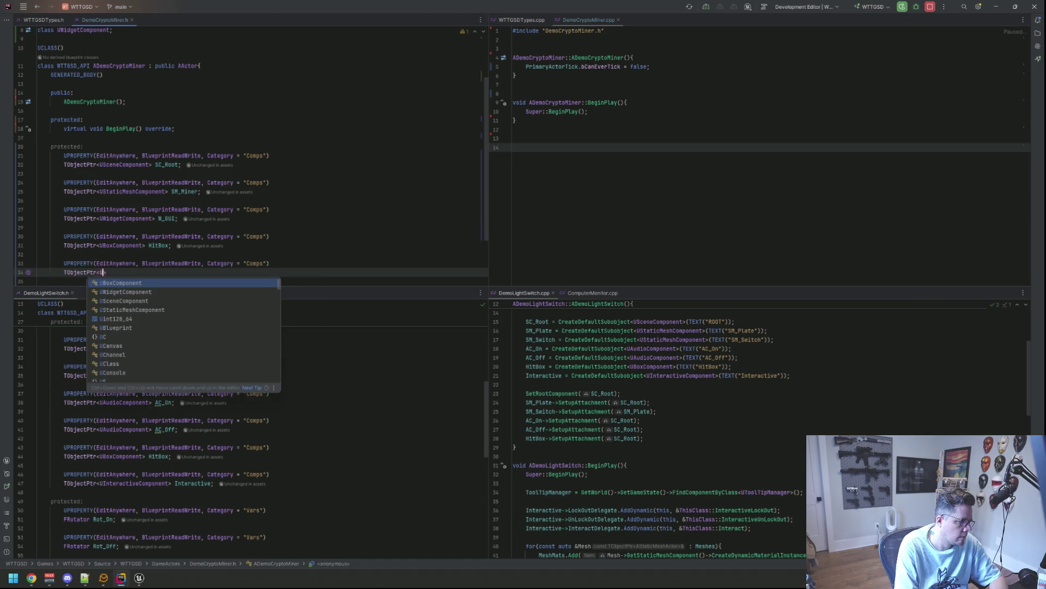
text(ractivecomp)
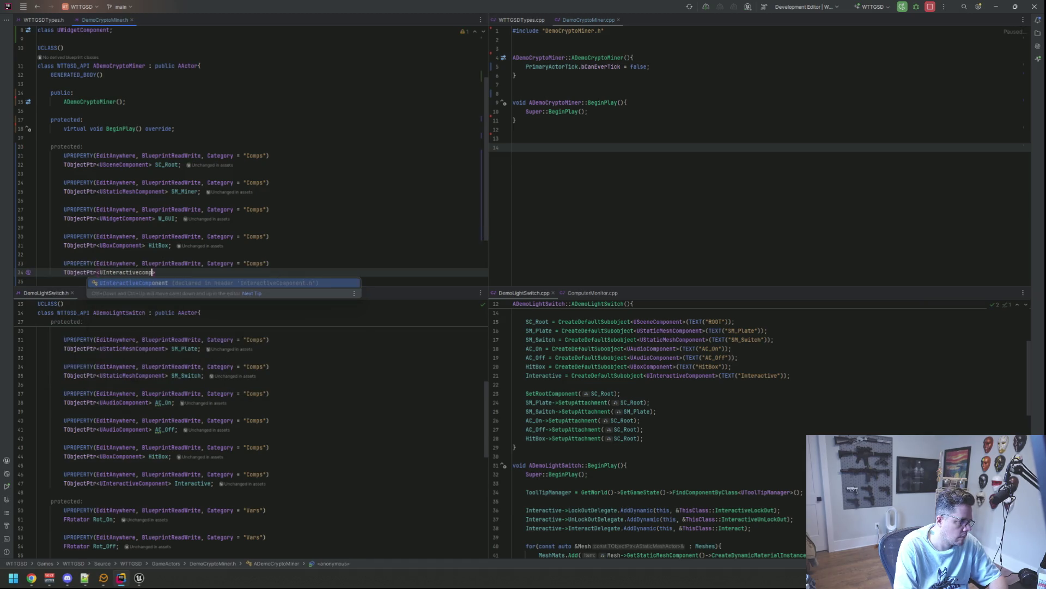
key(alt+Return)
key(Return)
key(End)
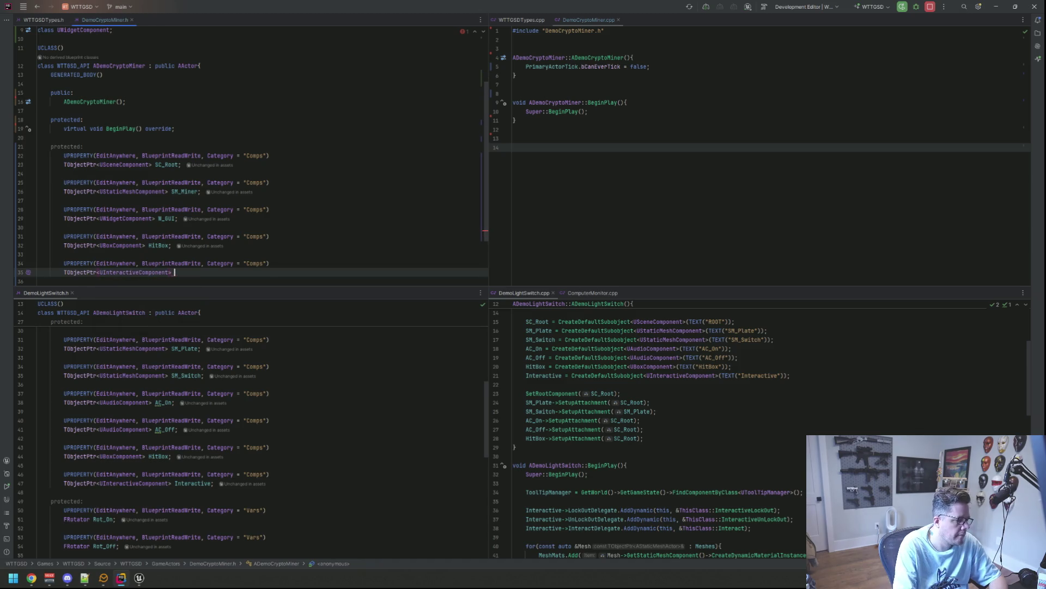
text(Interactive;)
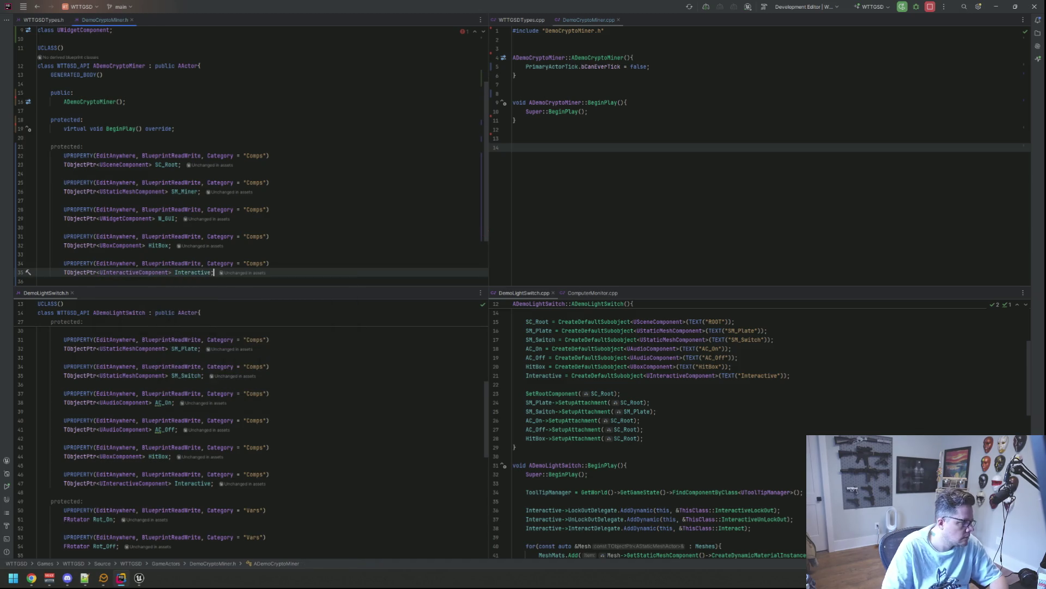
- Scroll through DemoLightSwitch.h to compare its component declarations
scroll(167, 233, down, 2)
scroll(167, 233, down, 1)
scroll(239, 397, down, 6)
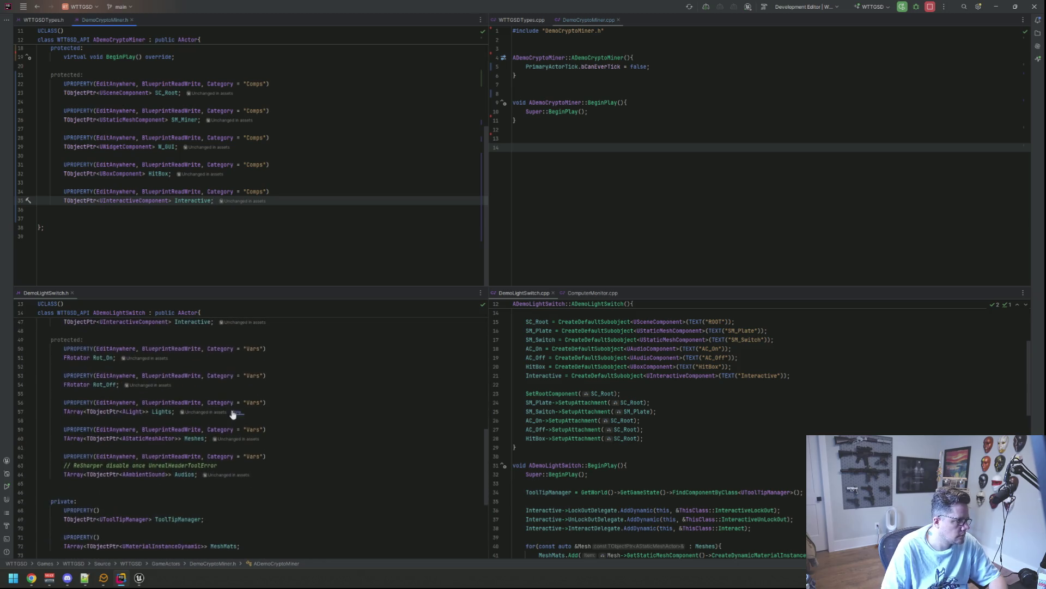
scroll(239, 397, up, 2)
scroll(240, 392, down, 2)
scroll(240, 391, down, 4)
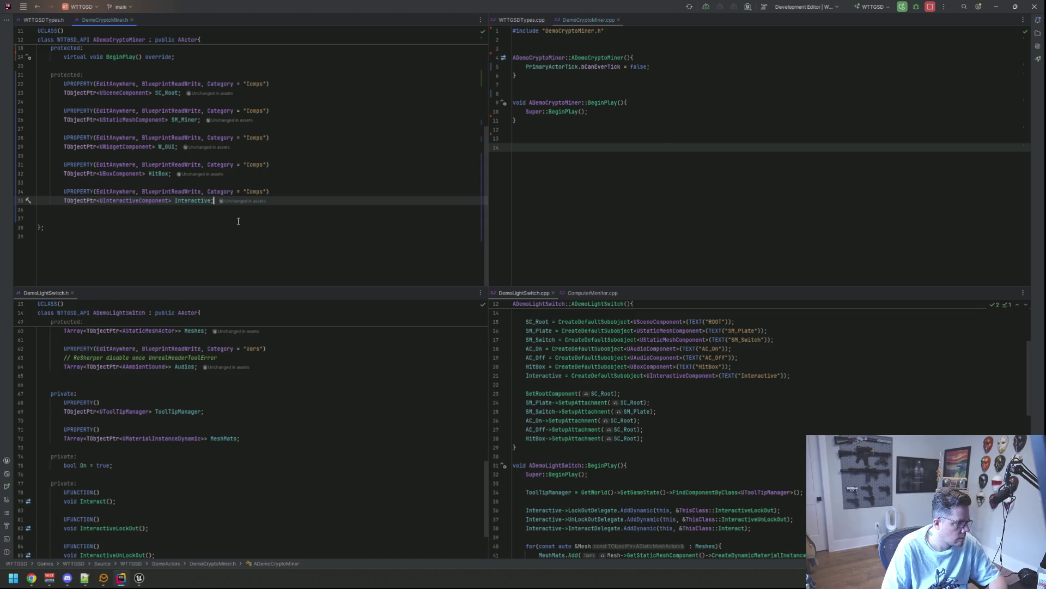
- Open a private: section with UPROPERTY() TObjectPtr<UToolTipManager> ToolTipManager, forward-declaring UToolTipManager
key(Return)
key(Return)
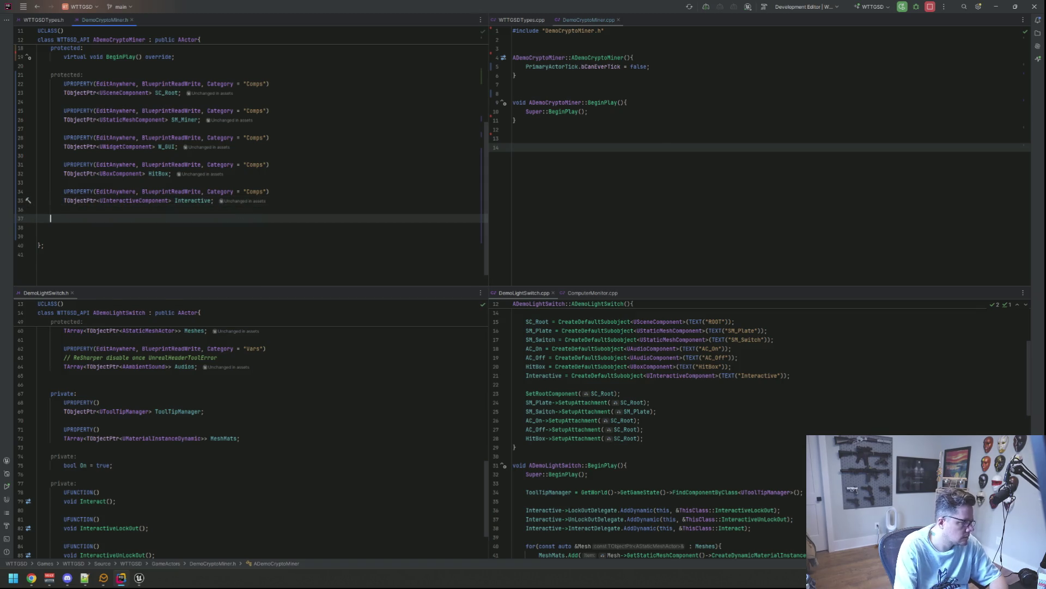
key(Tab)
key(Return)
key(Tab)
text(up)
key(Return)
key(Return)
text(TOb)
key(Return)
text(<U)
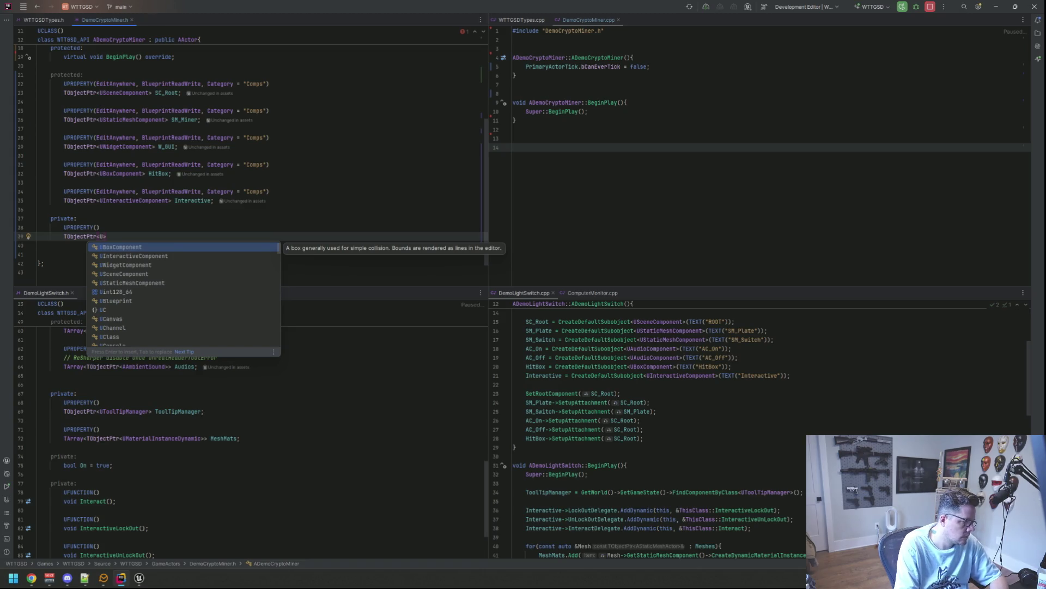
text(ToolTipm)
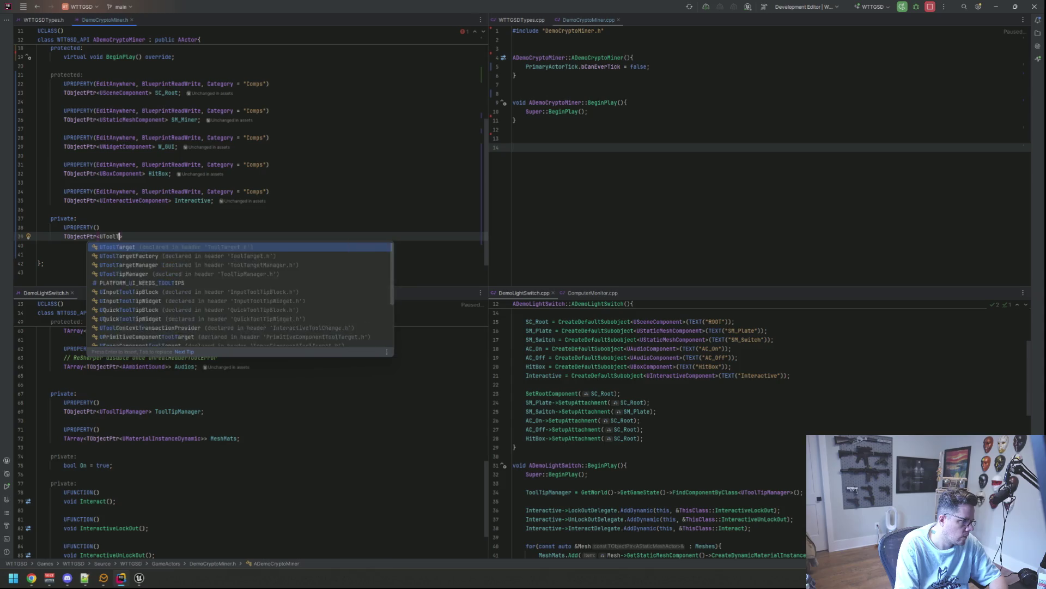
key(alt+Return)
key(Down)
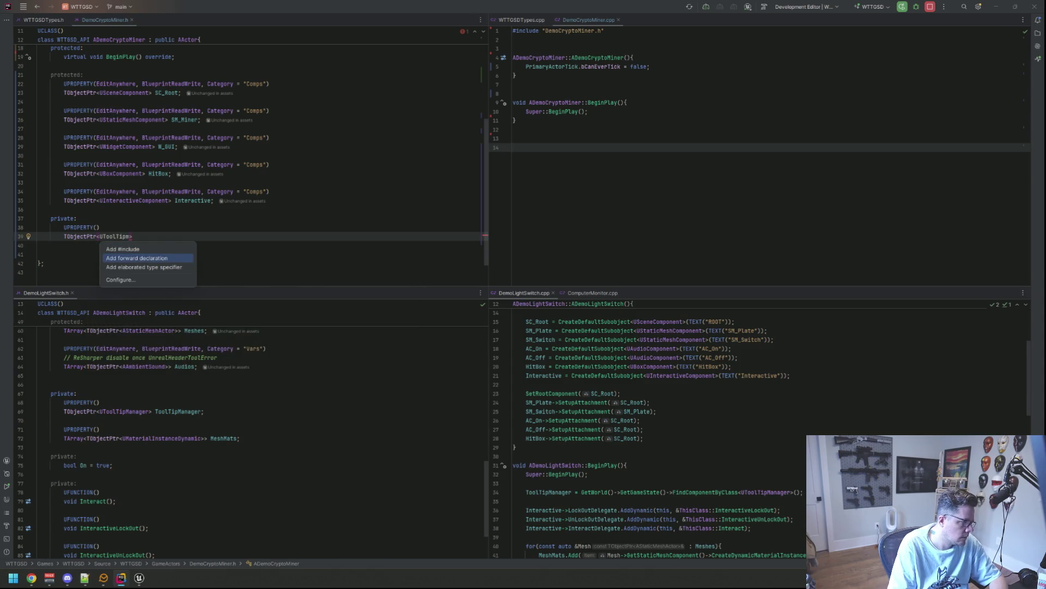
key(Return)
text(ToolTip)
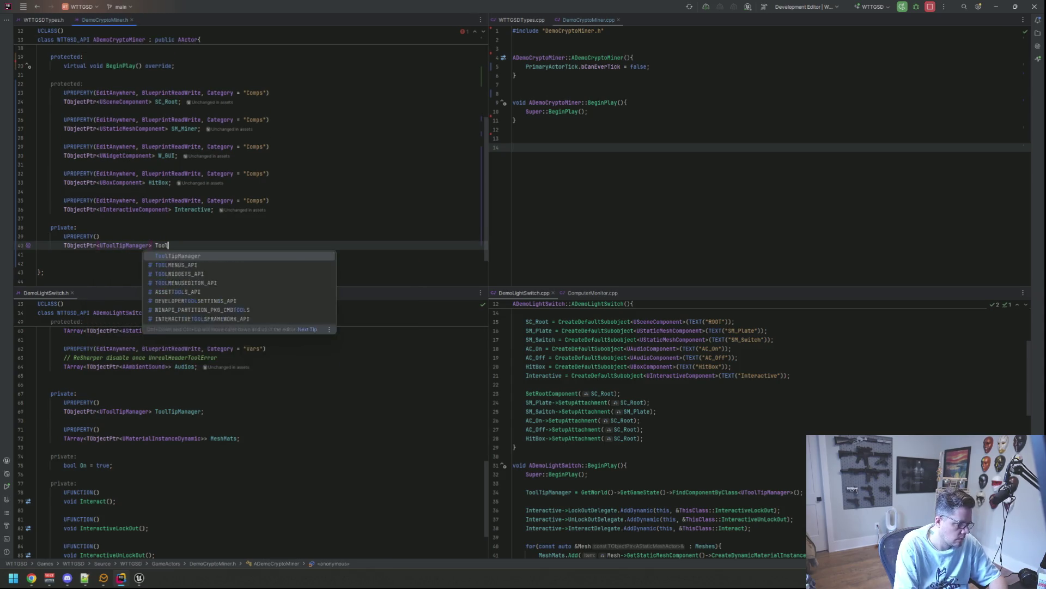
key(Return)
text(;)
key(Return)
key(Return)
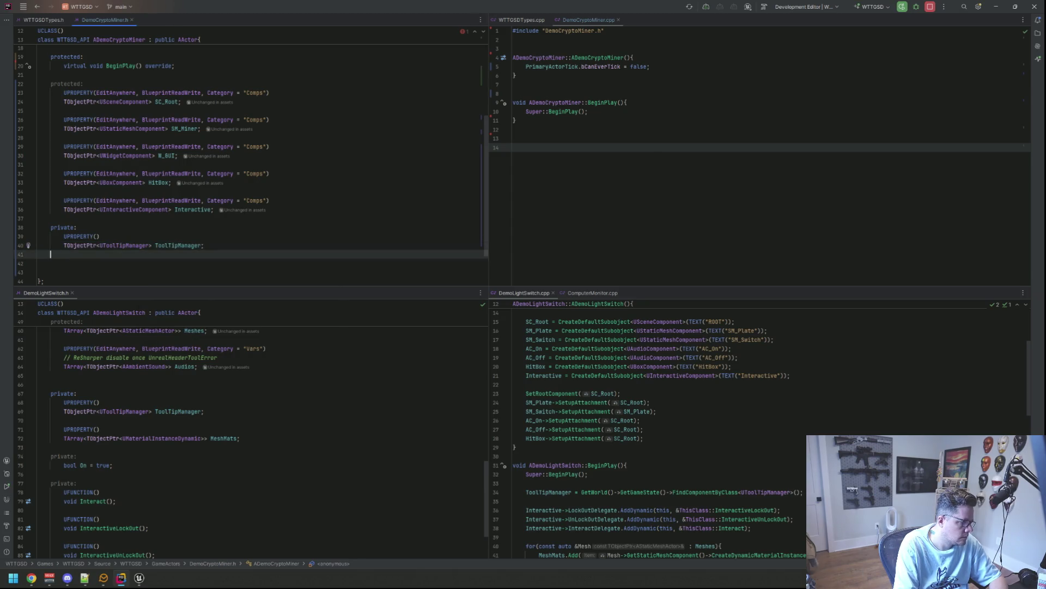
- Add UPROPERTY() TObjectPtr<UMaterialInstanceDynamic> MI_Miner; to the private section
key(Tab)
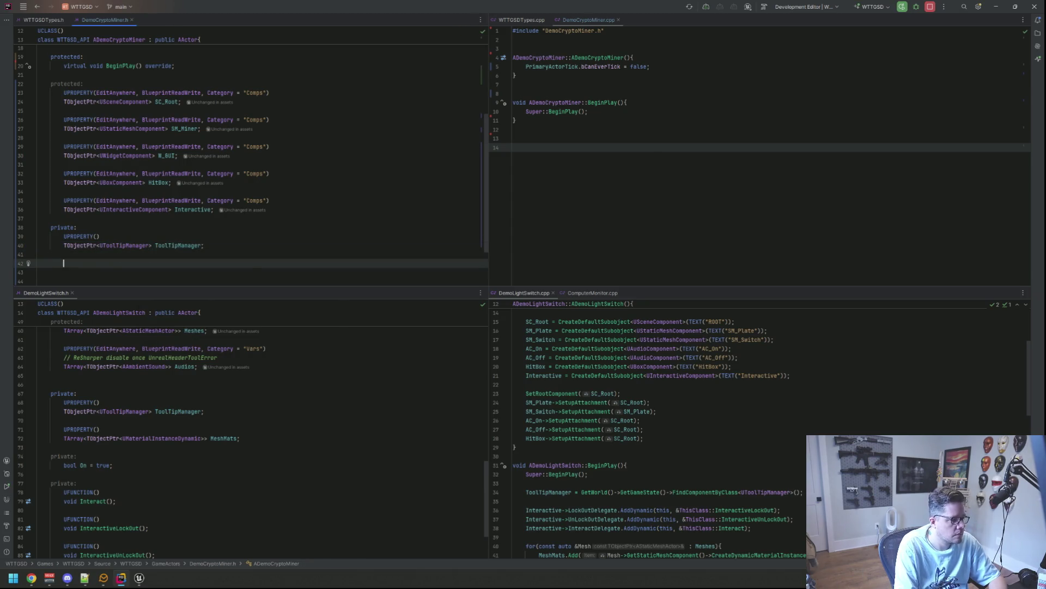
text(UPROP)
key(Return)
key(End)
key(Return)
text(TObje)
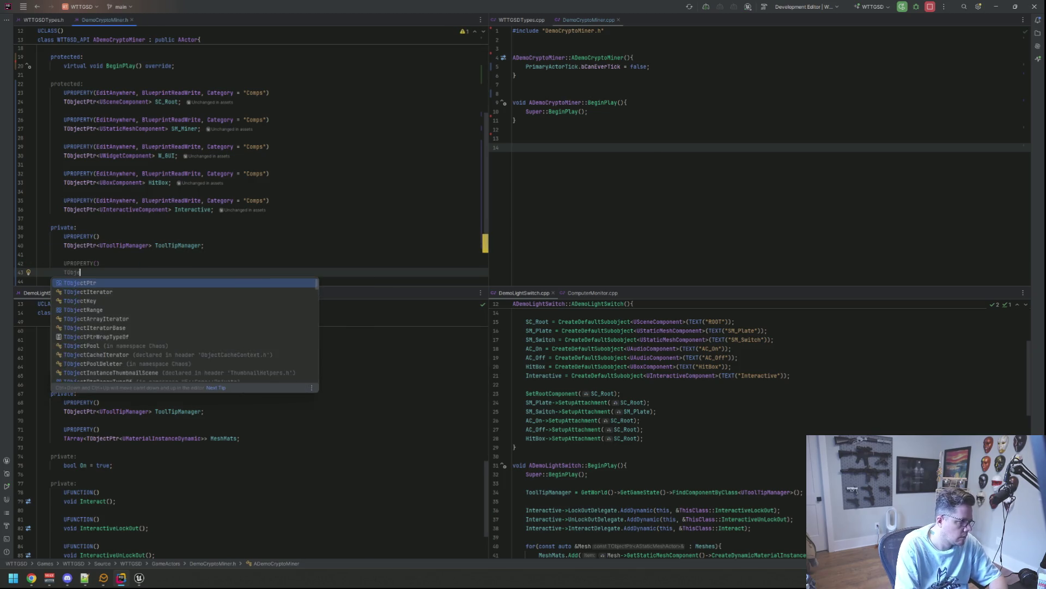
key(Return)
text(UMateria)
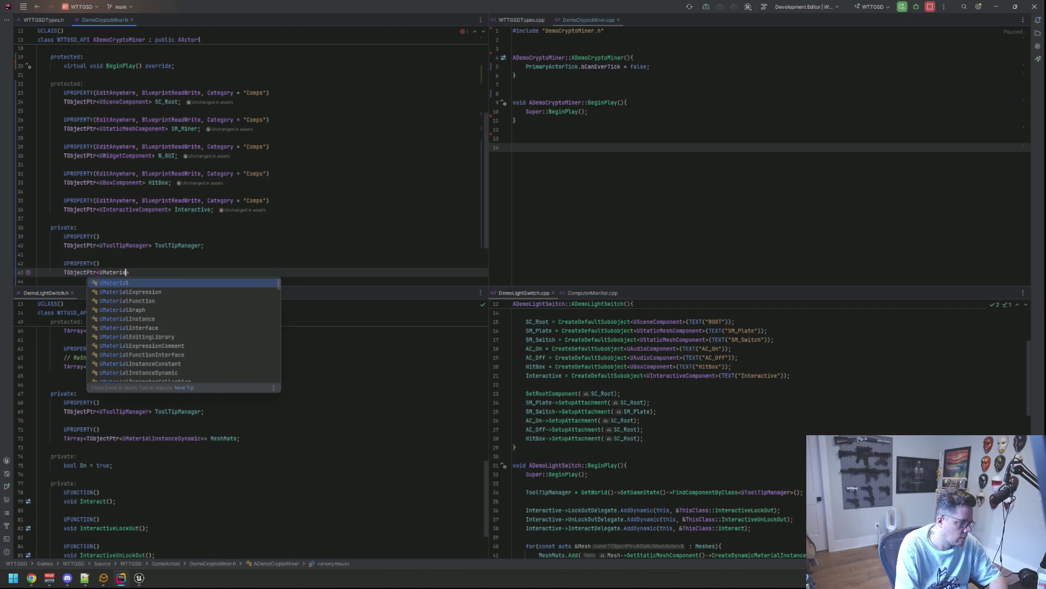
text(lInsta)
key(Down)
key(Down)
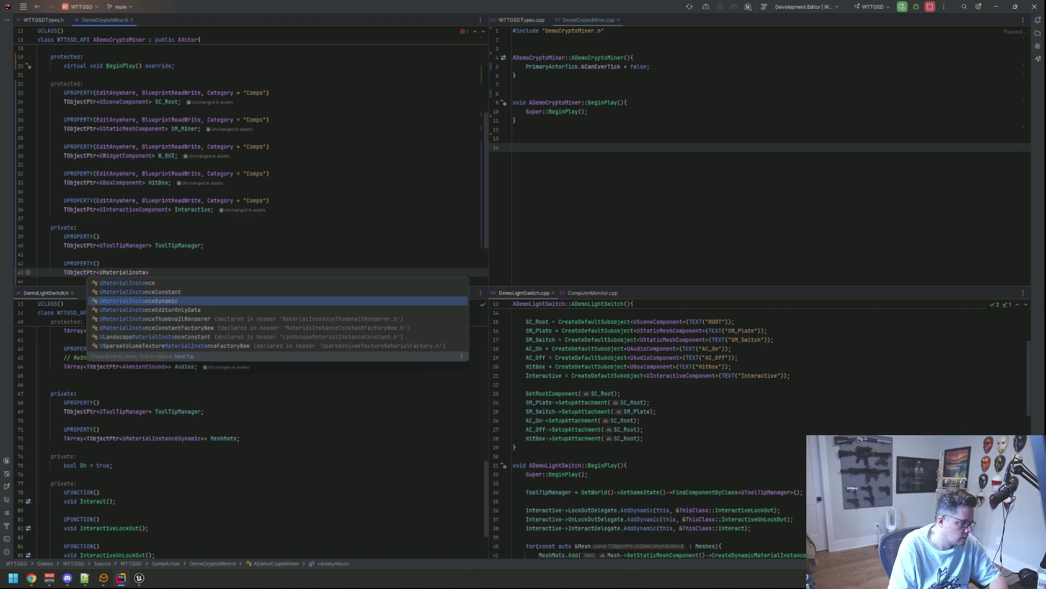
key(Return)
key(End)
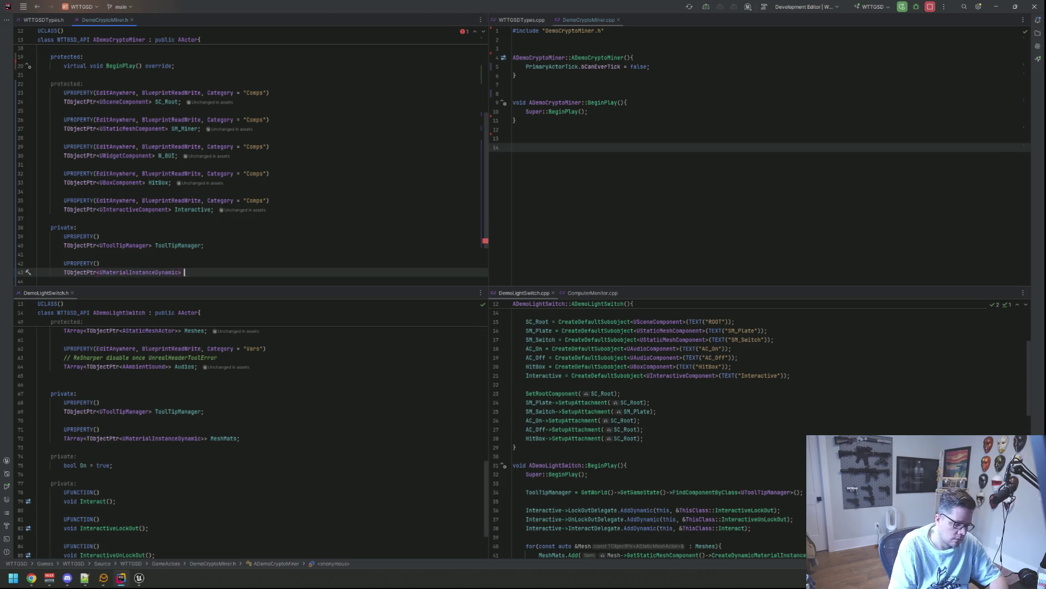
text(MI_)
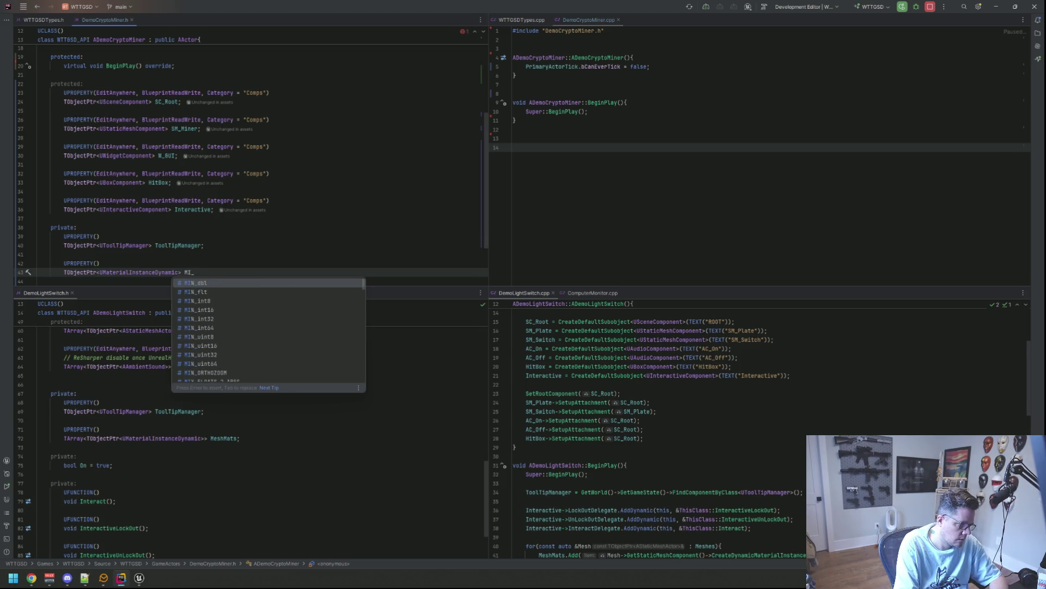
text(Miner)
text(er;)
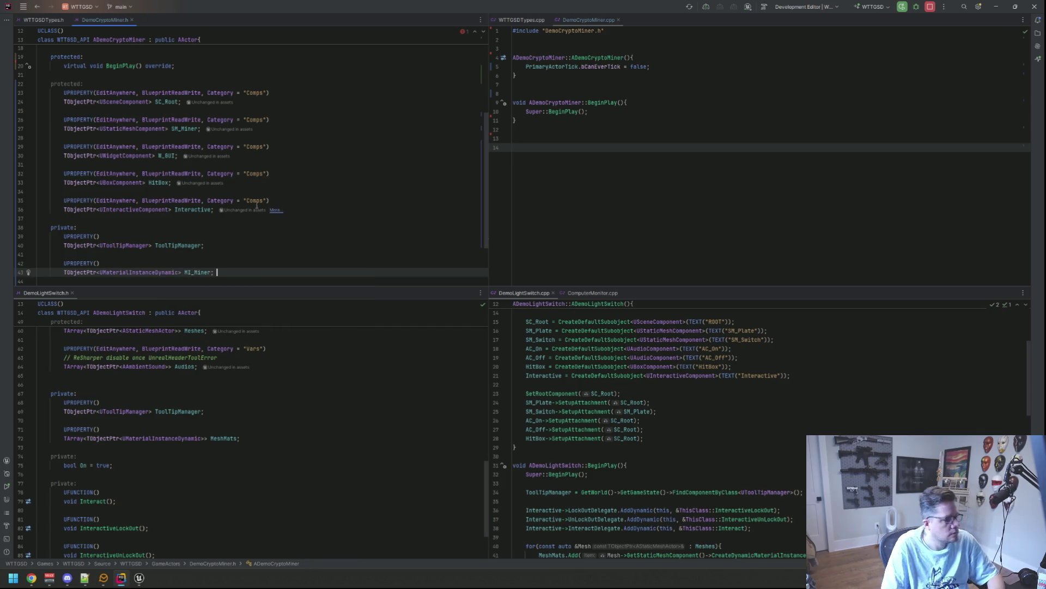
scroll(250, 209, down, 3)
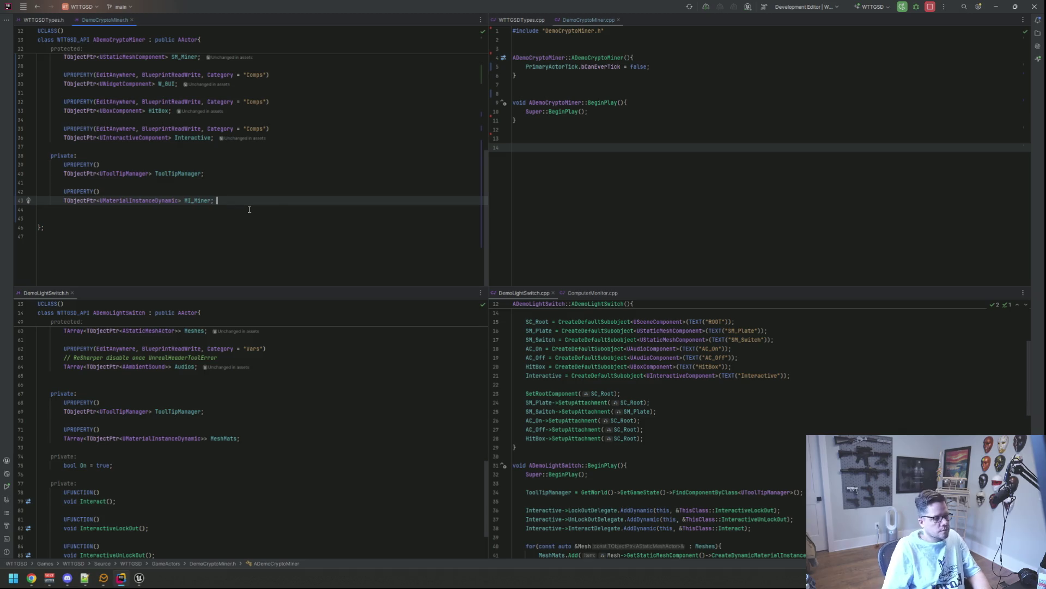
scroll(230, 323, down, 2)
- Start a second private: section declaring UFUNCTION() void Interact()
key(Return)
key(Return)
text(private:)
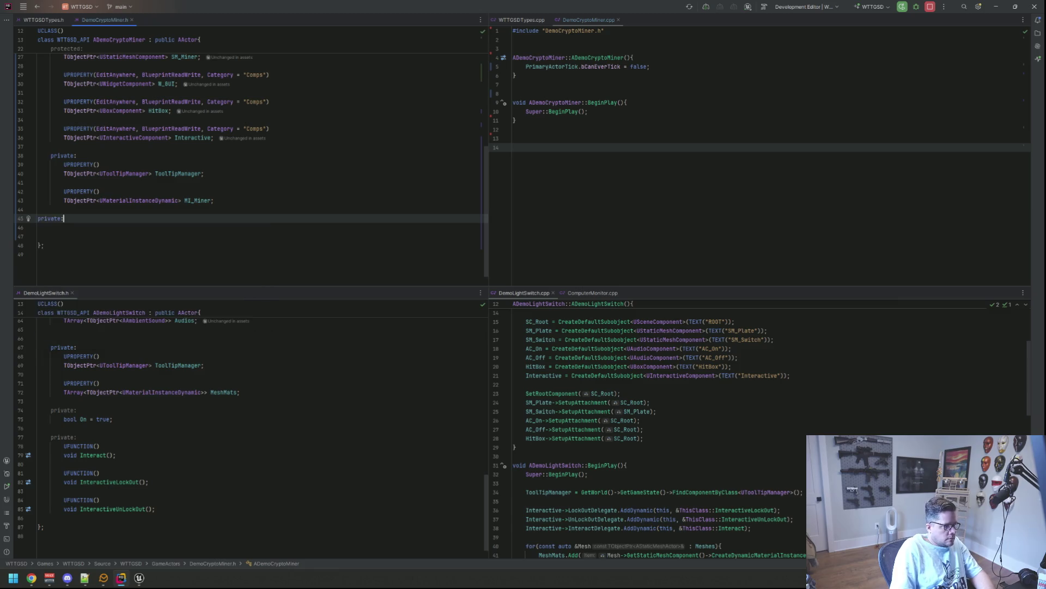
key(Return)
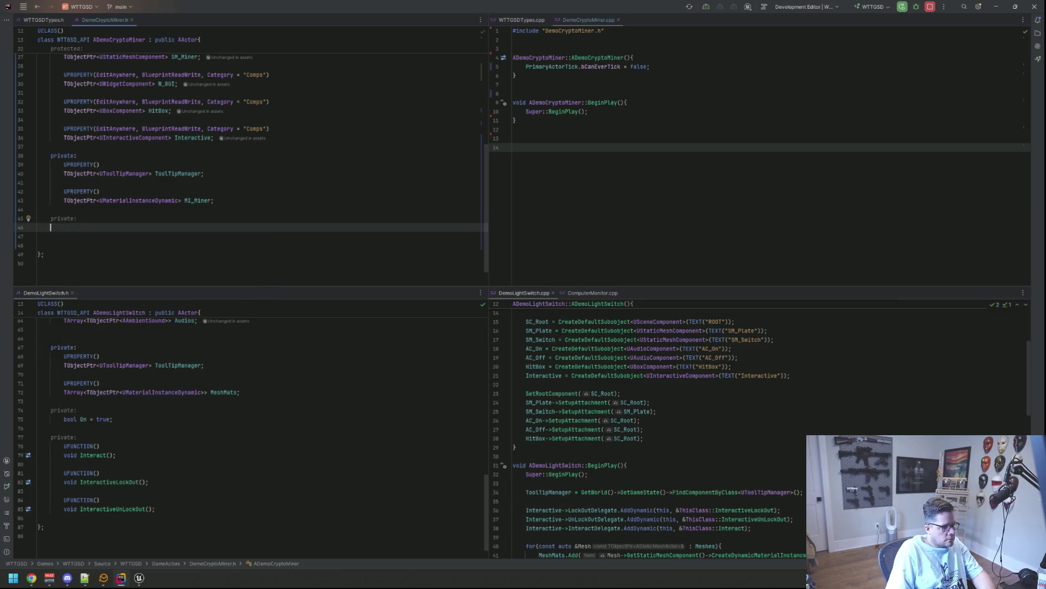
text(UFUNCTION())
key(Return)
text(void Interact())
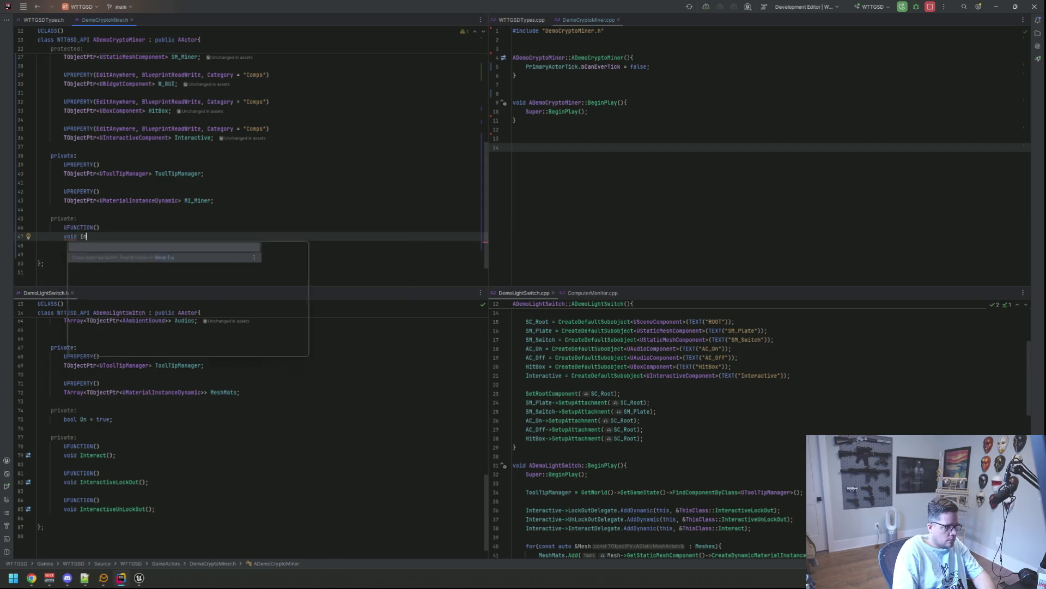